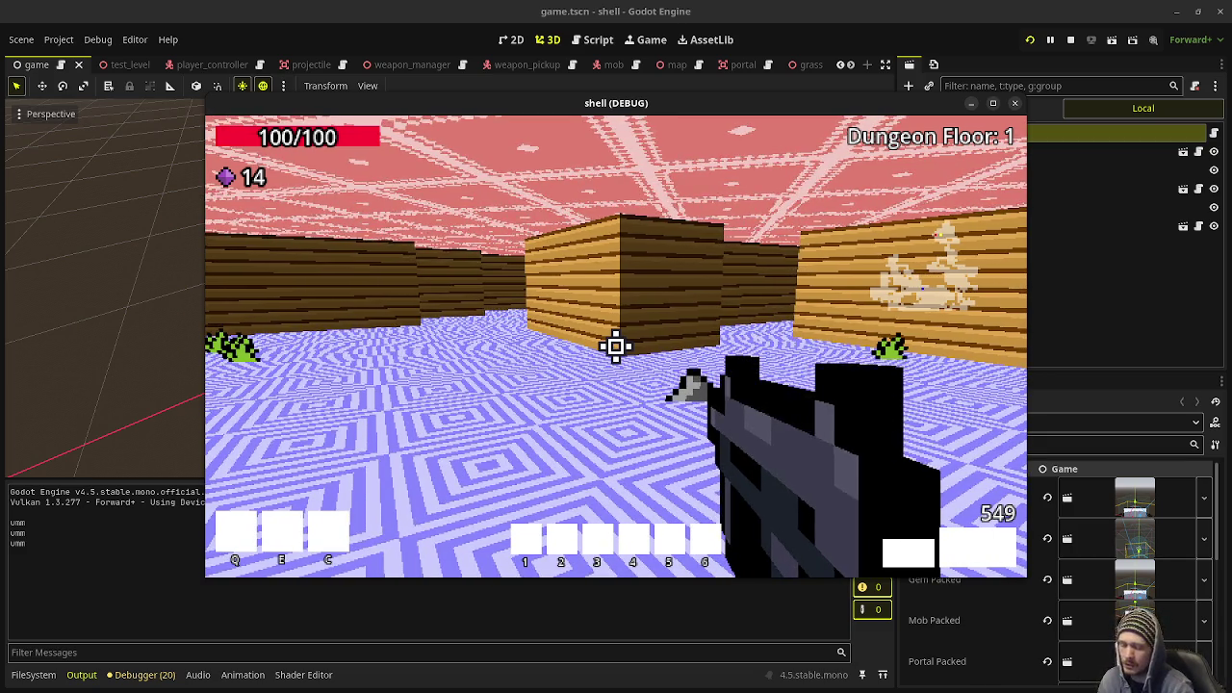
Walk through the dungeon corridors into the large room of zombies, picking up a gem.
key(w)
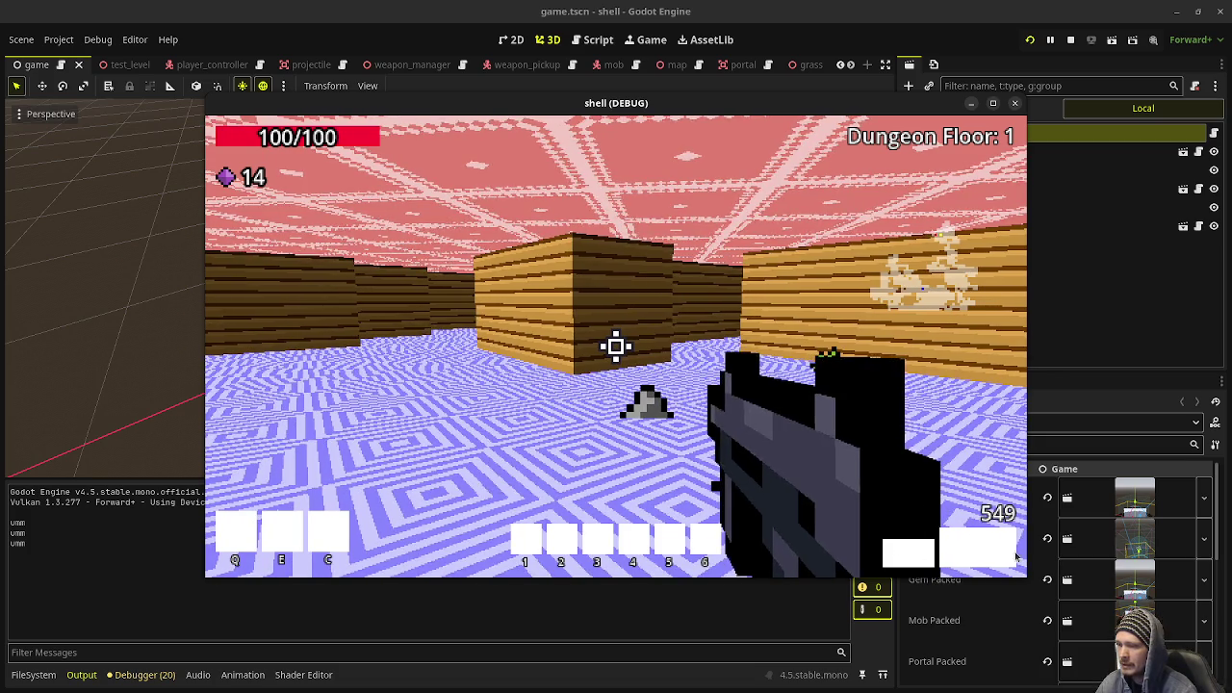
click(945, 547)
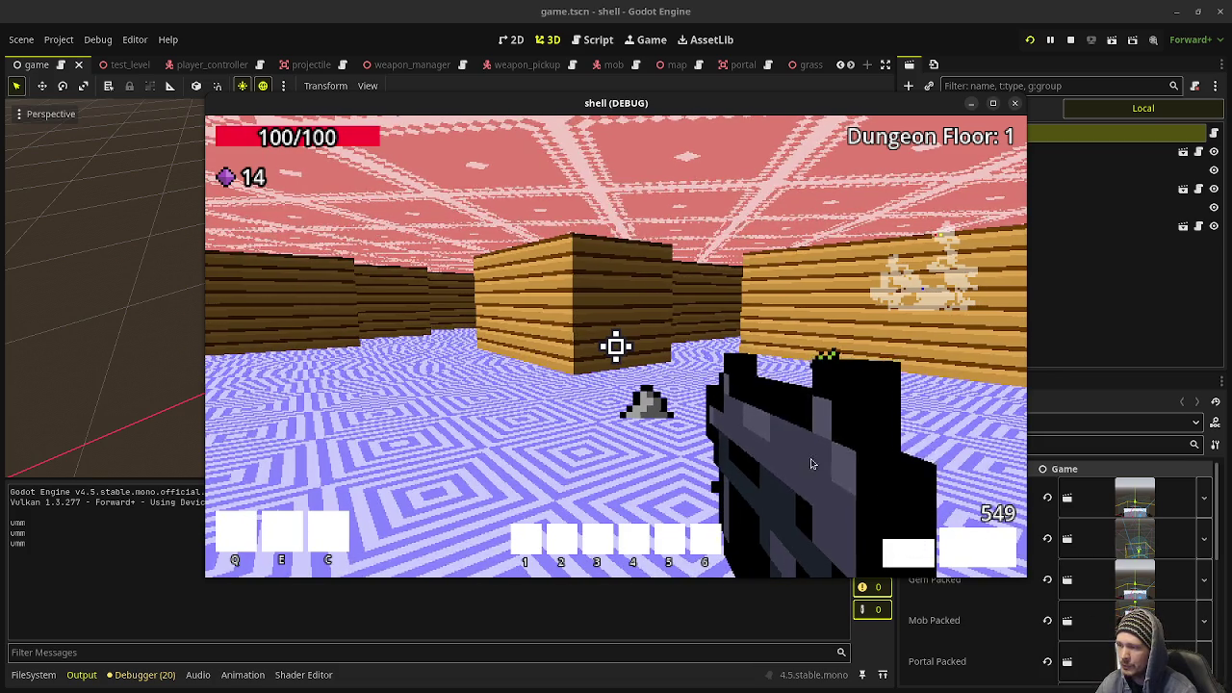
key(w)
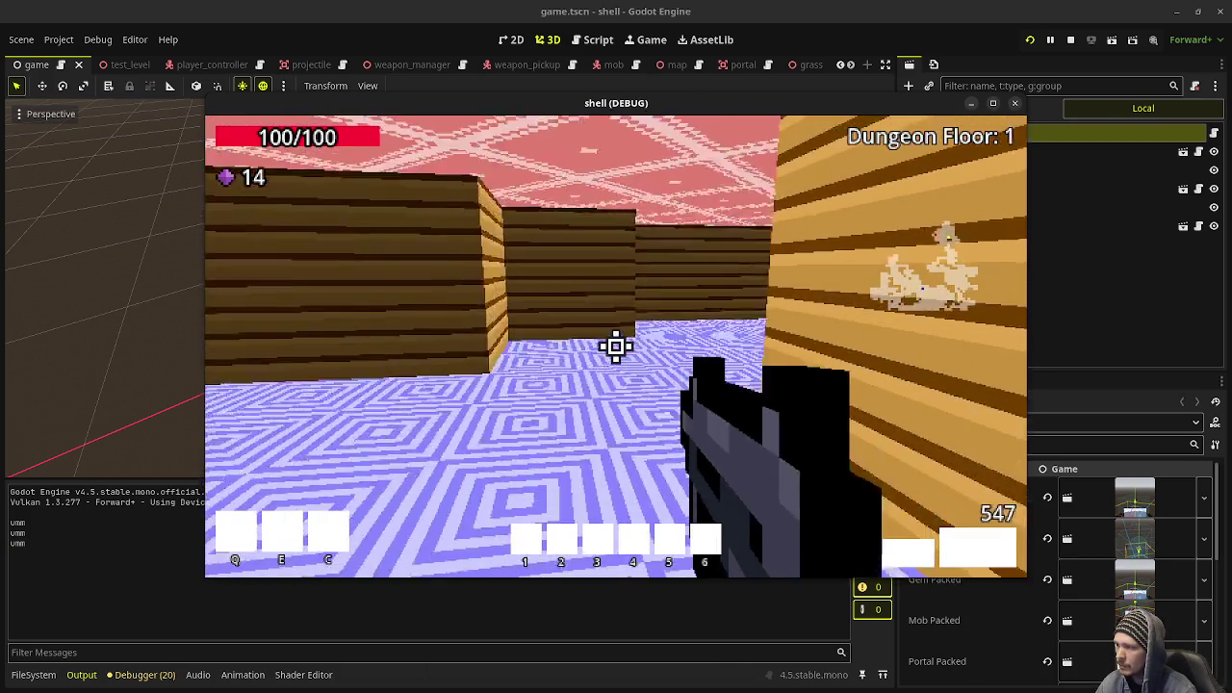
key(w)
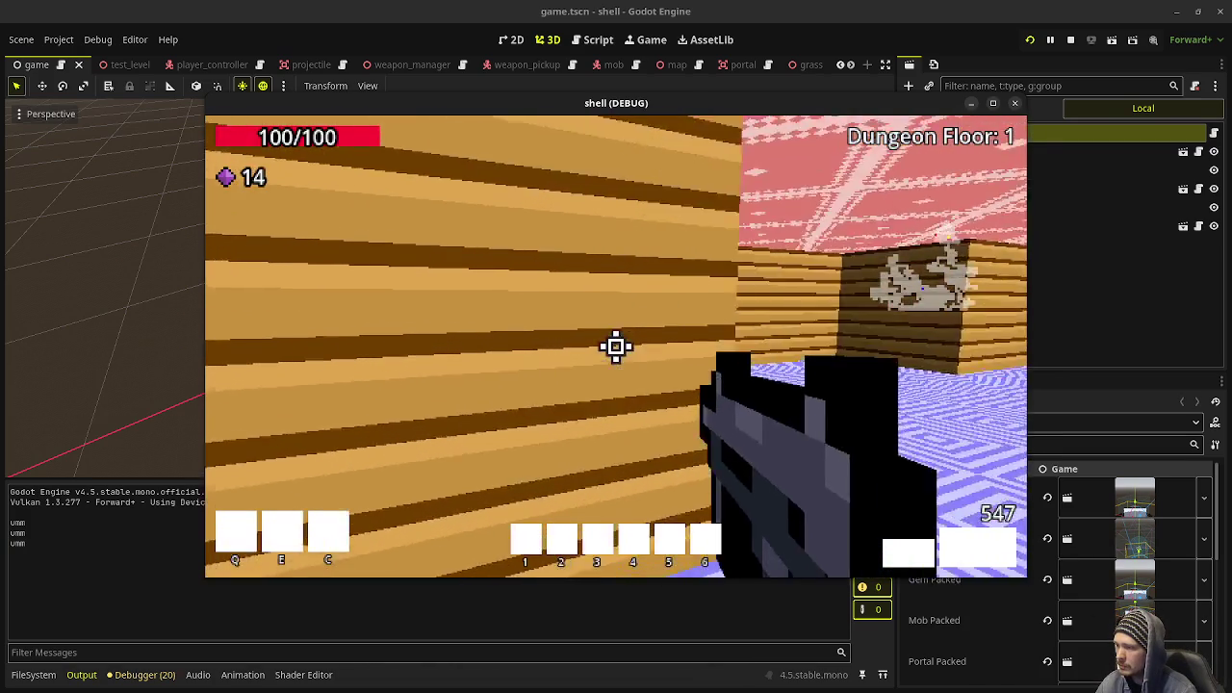
key(w)
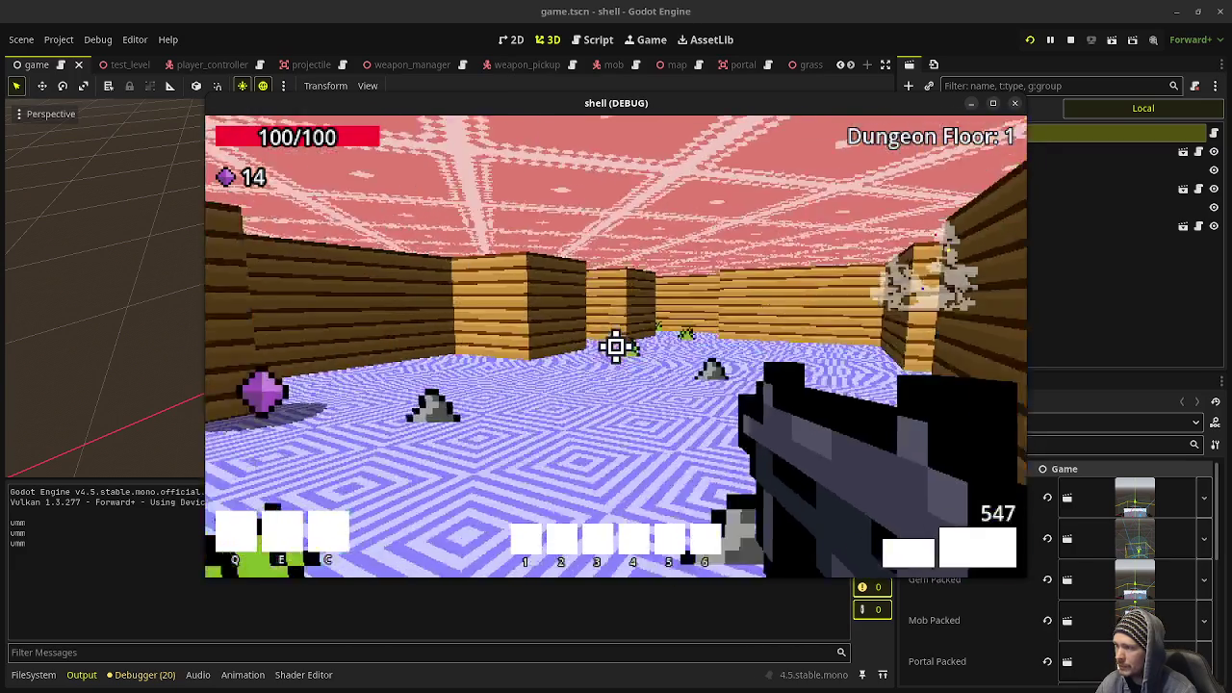
key(w)
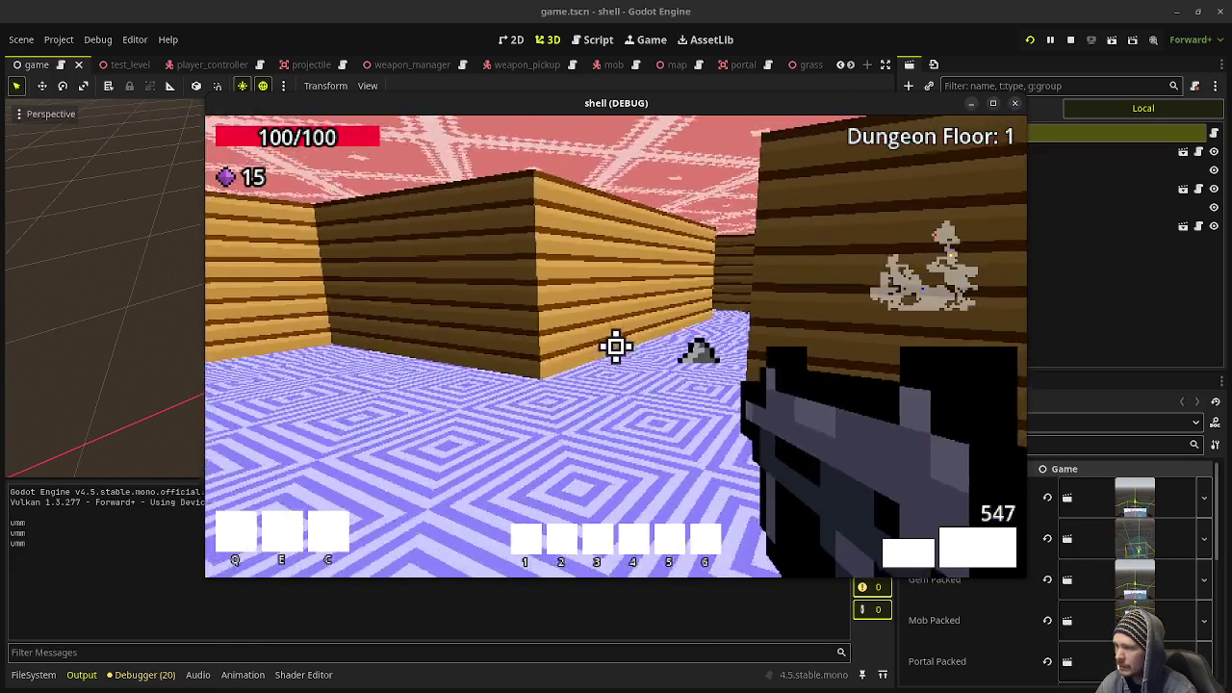
key(w)
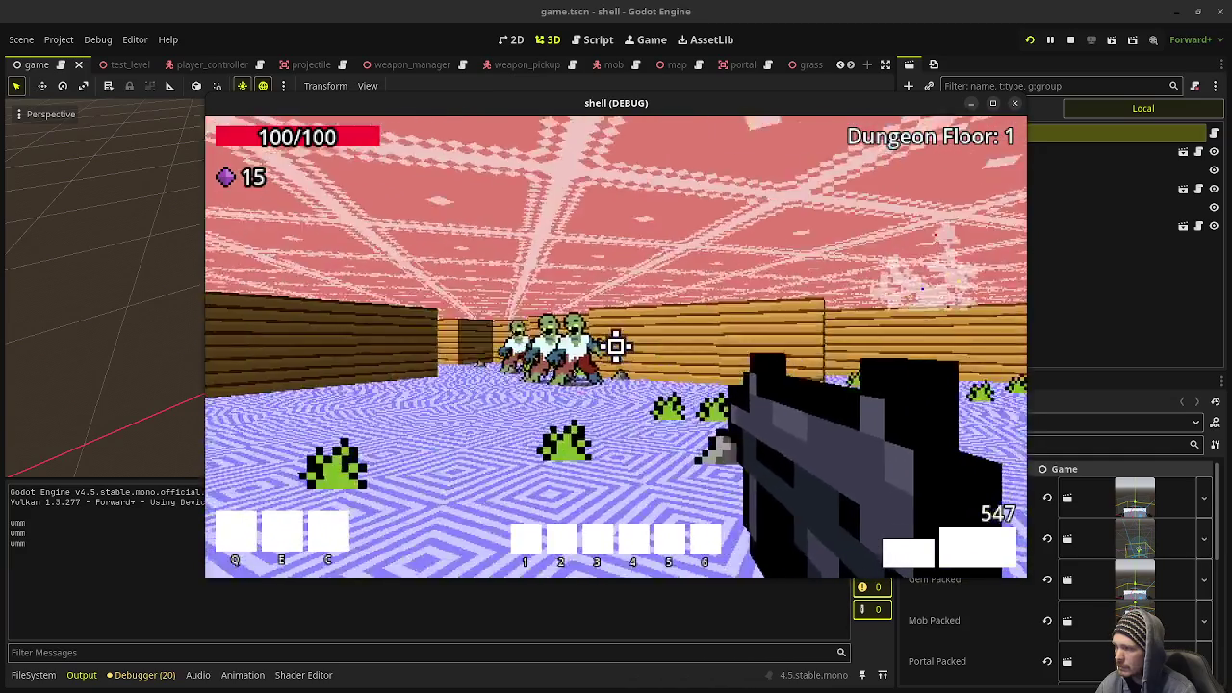
Shoot down the zombie horde, then walk forward to collect the dropped gems.
drag(616, 346, 616, 346)
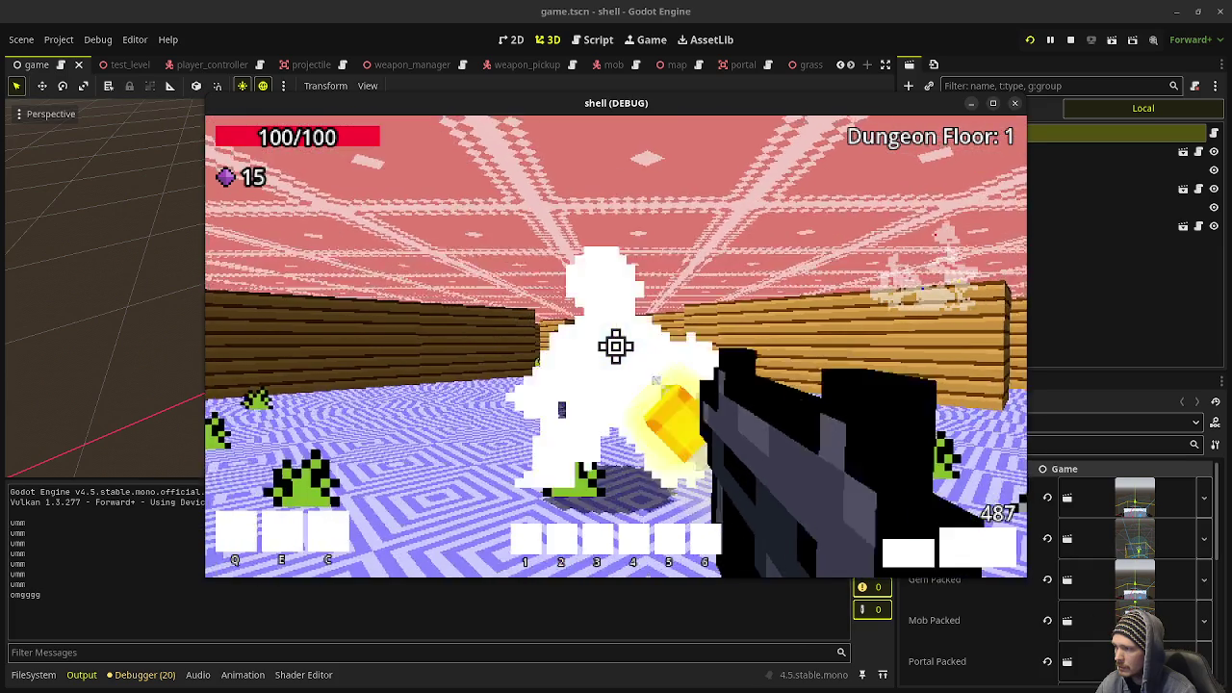
click(616, 346)
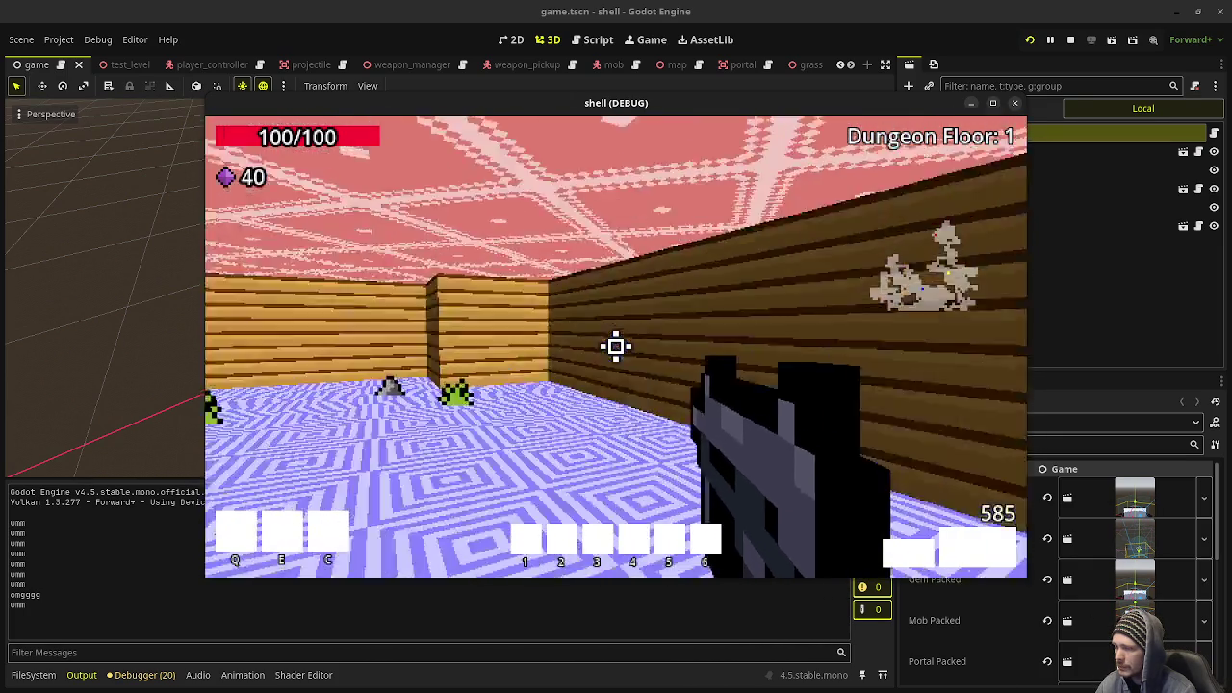
mouse_move(616, 347)
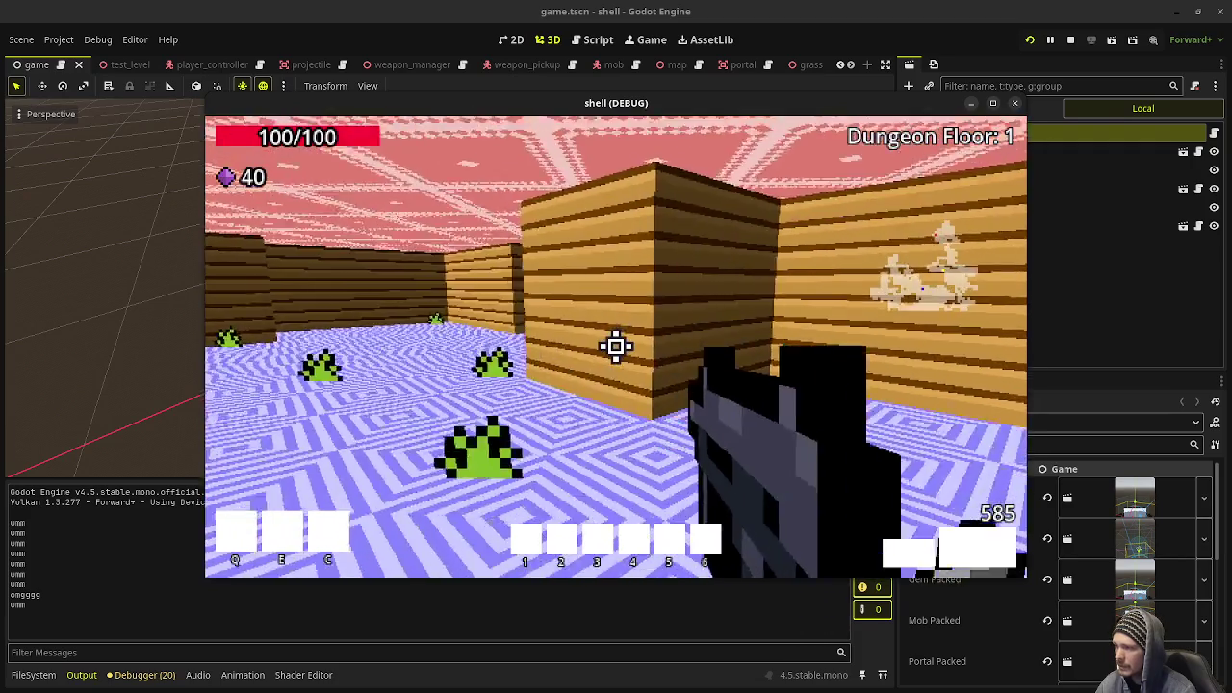
key(w)
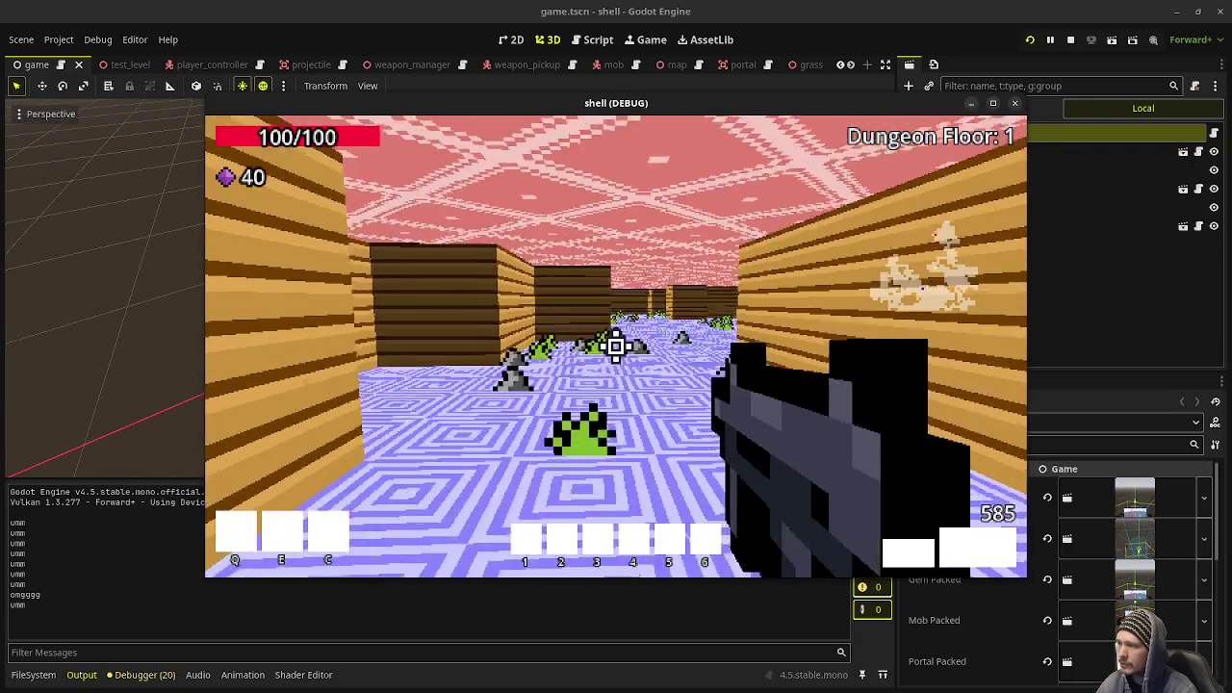
key(w)
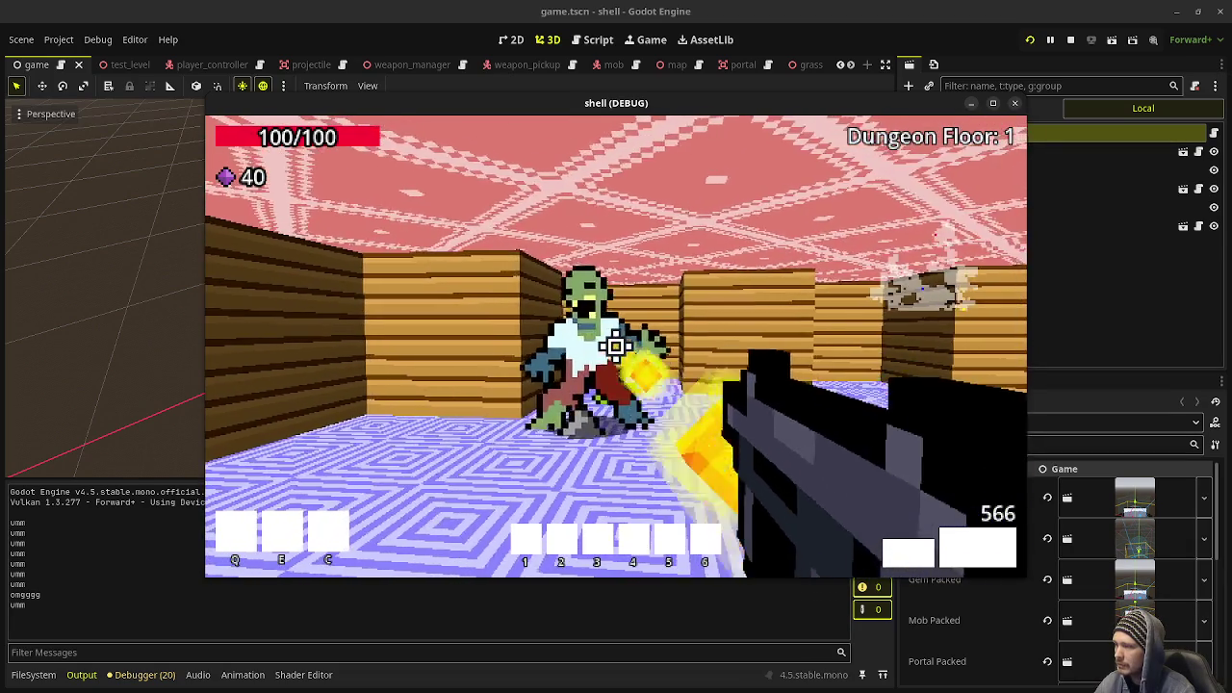
Shoot the zombies down the corridor and collect the gems they drop.
click(616, 346)
key(w)
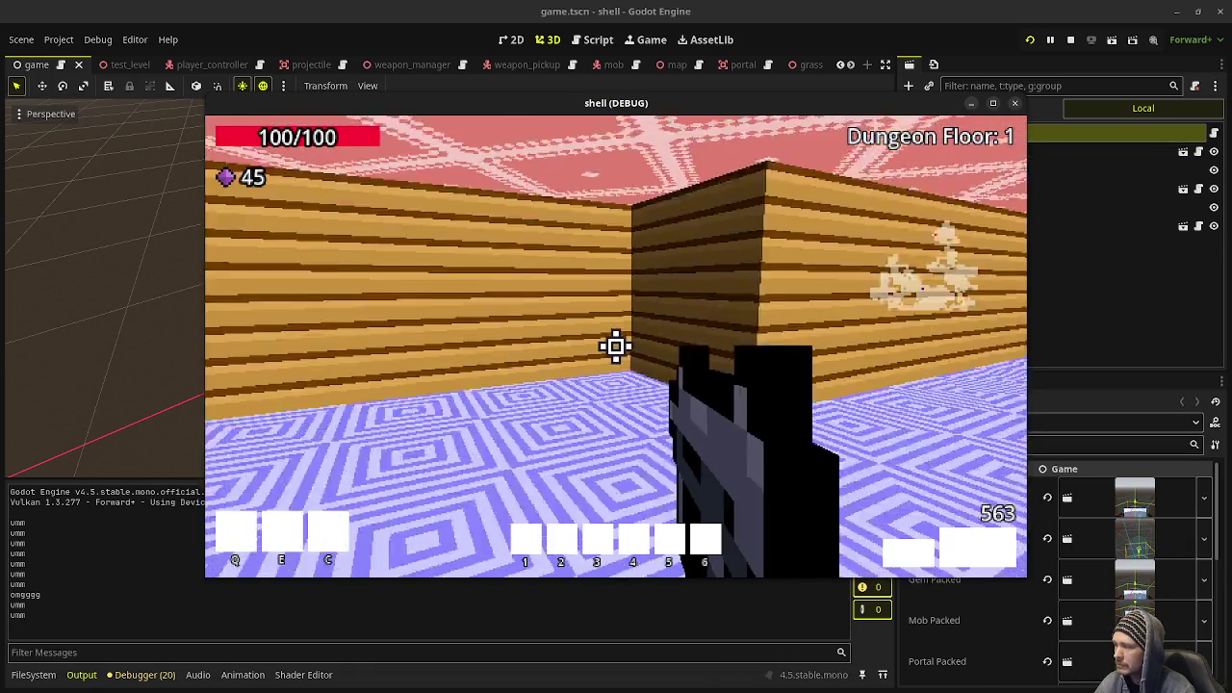
click(616, 346)
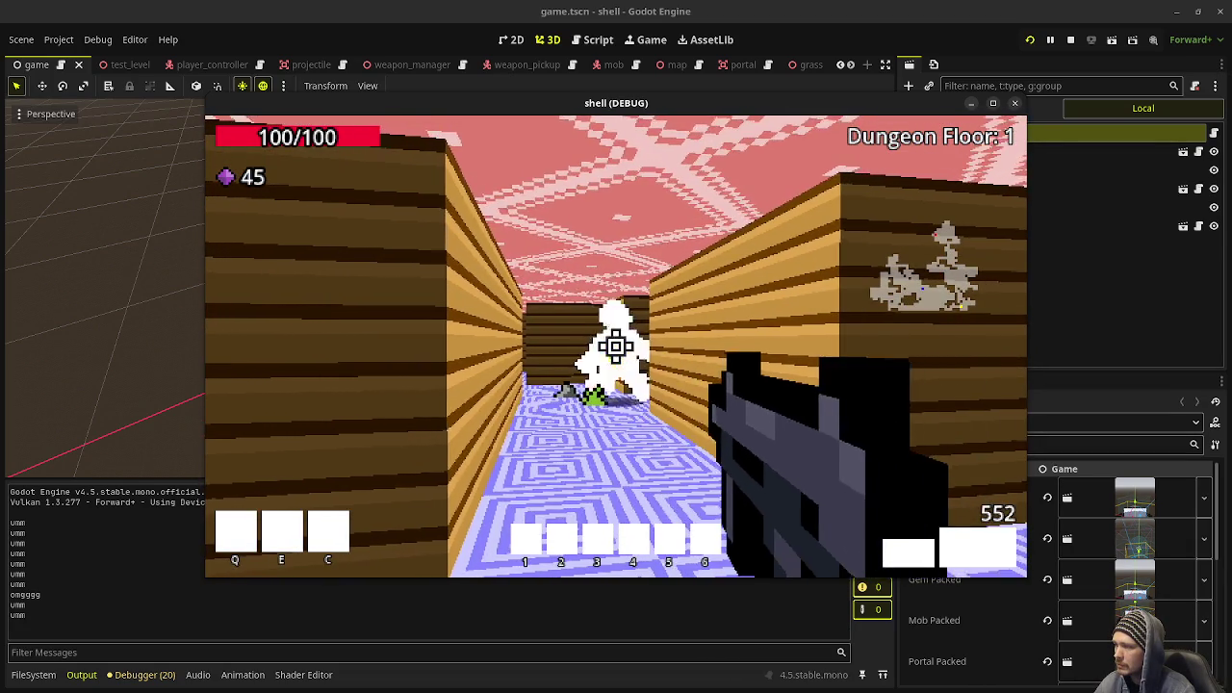
click(617, 346)
click(616, 347)
click(616, 347)
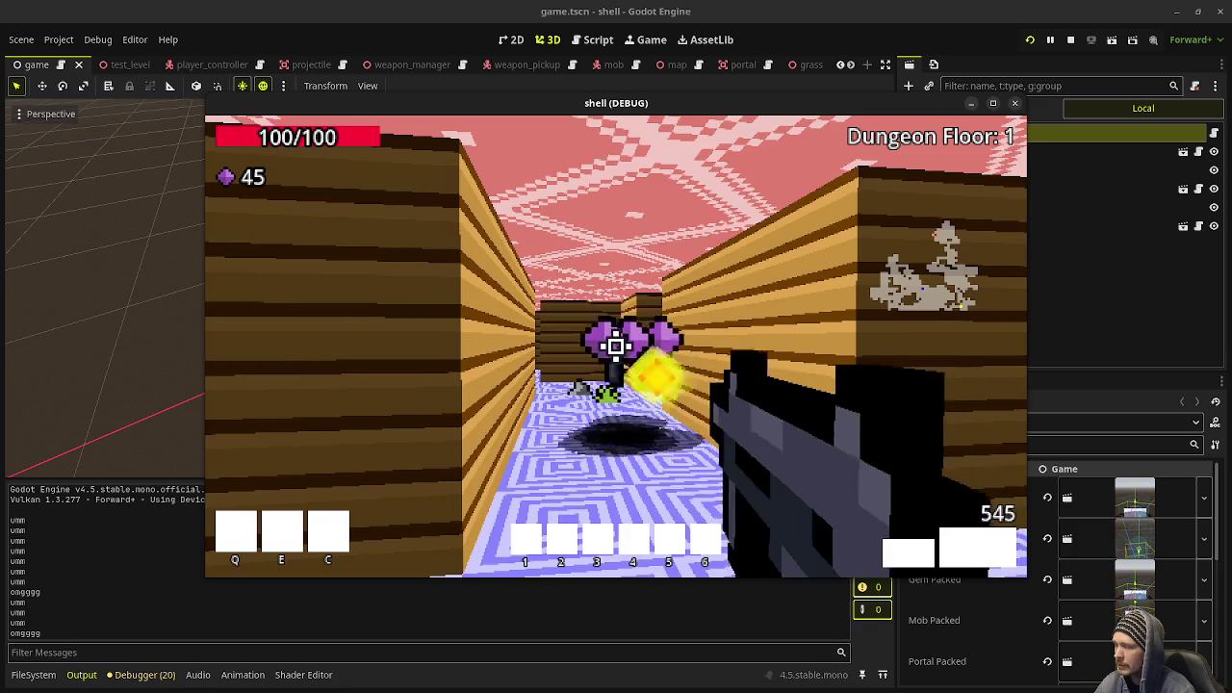
Enter the room gathering gems up to 50 and grab the weapon pickup.
key(w)
click(616, 346)
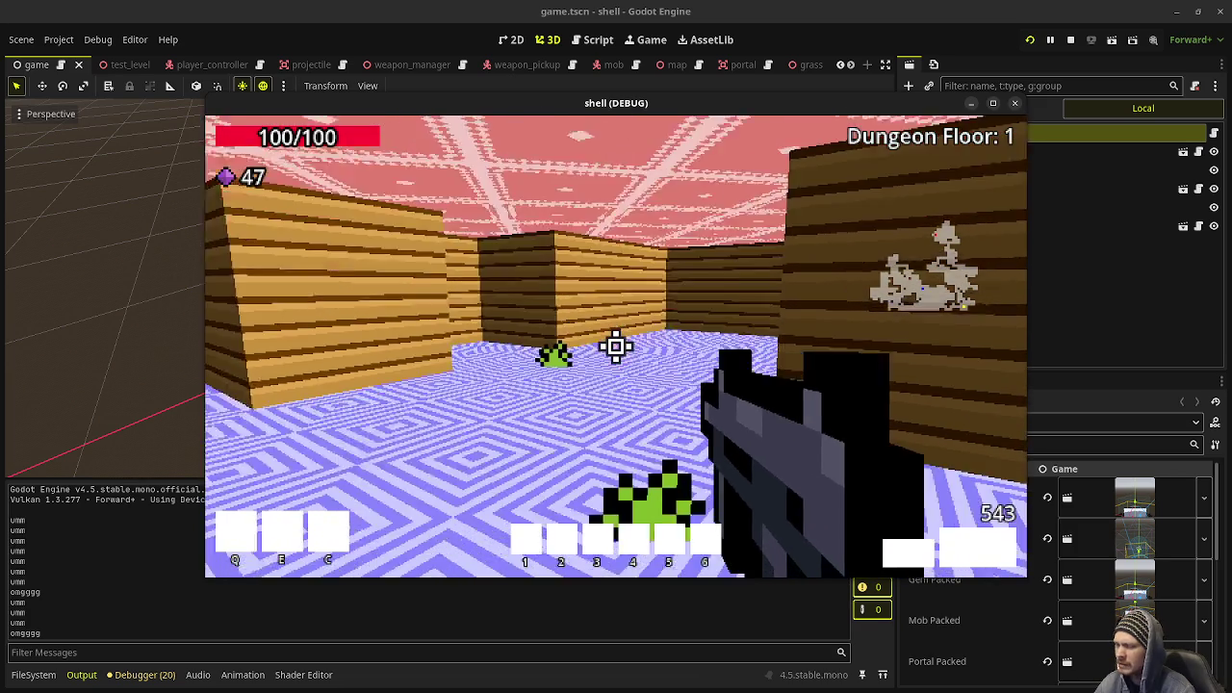
key(w)
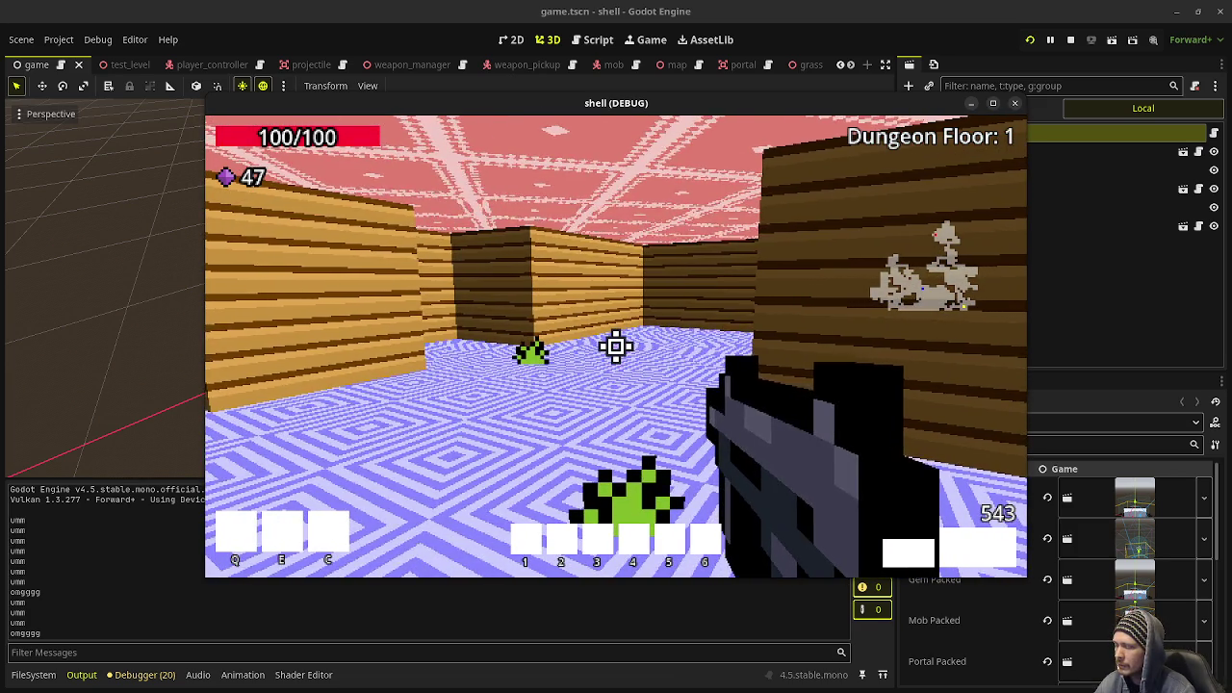
key(w)
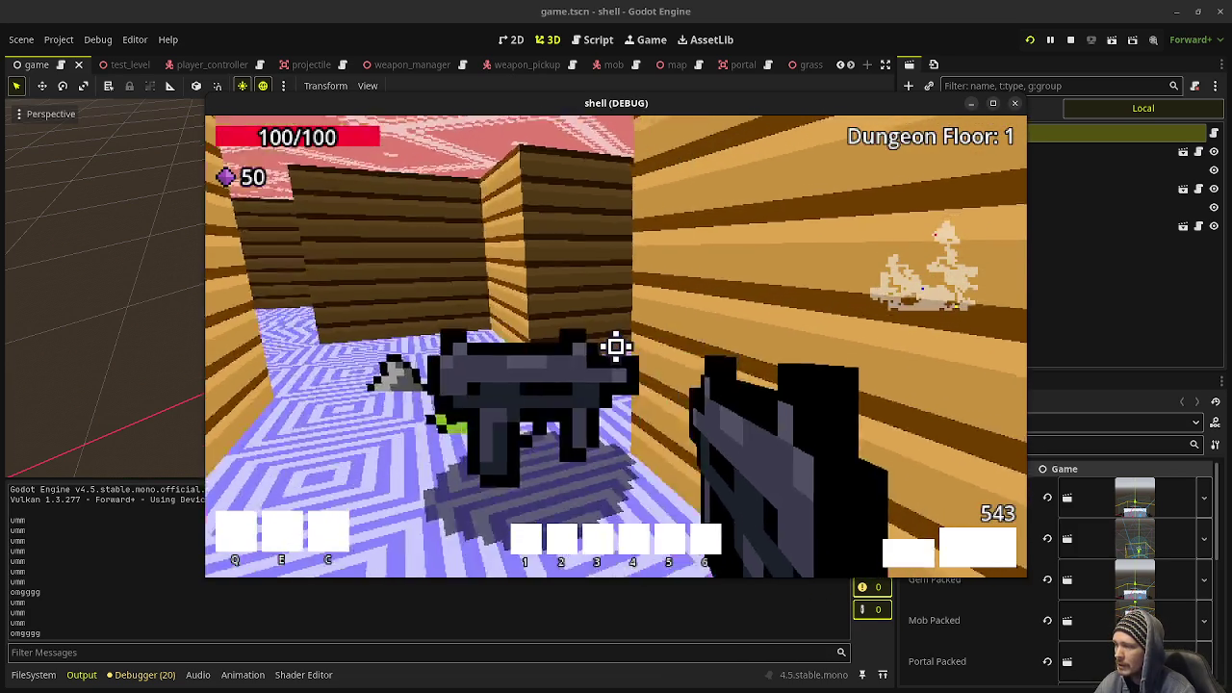
key(w)
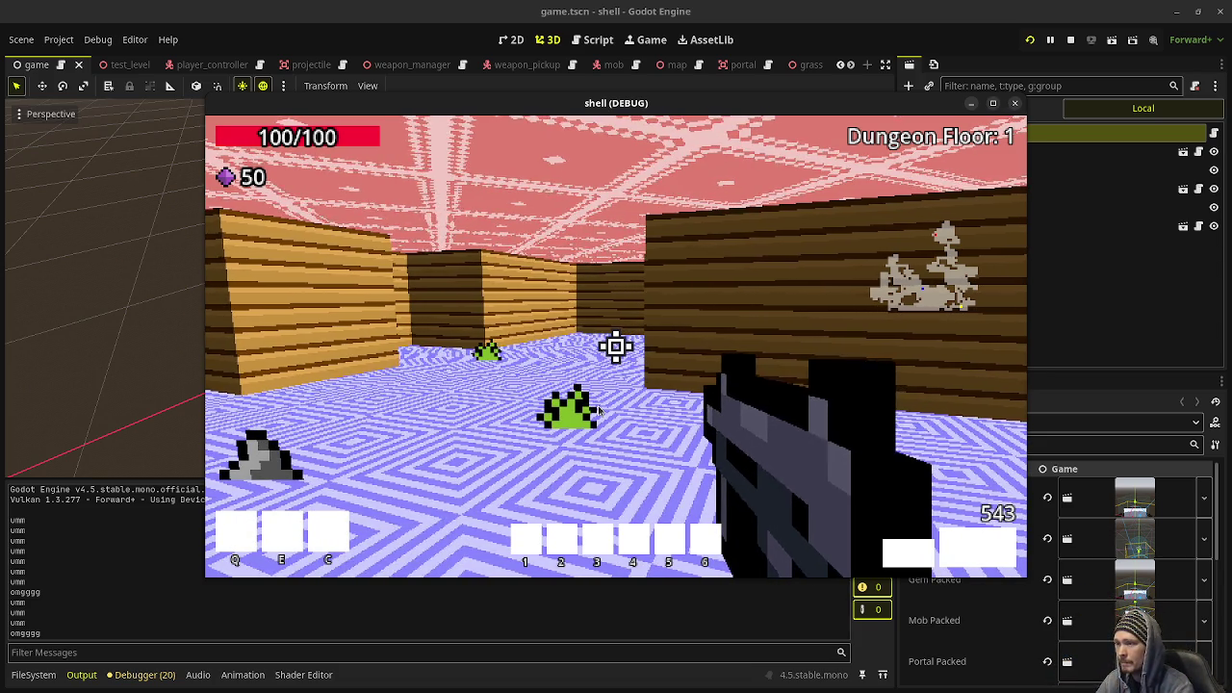
Advance down the corridor while holding fire on the zombies.
key(w)
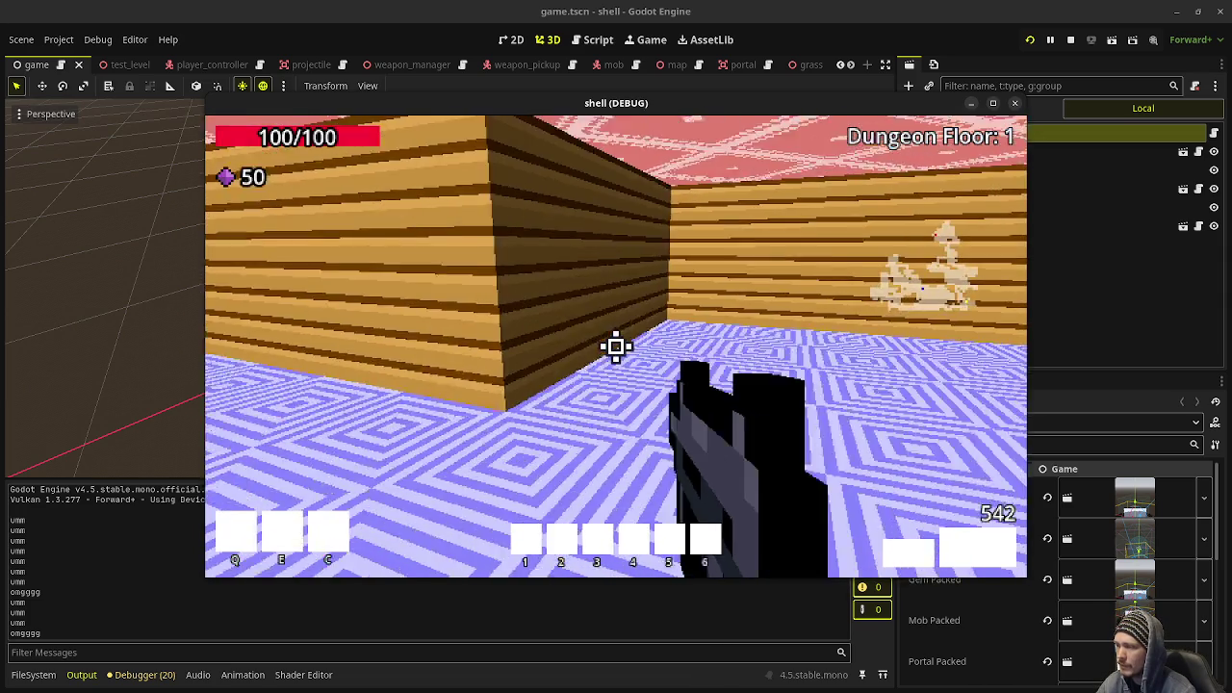
click(616, 347)
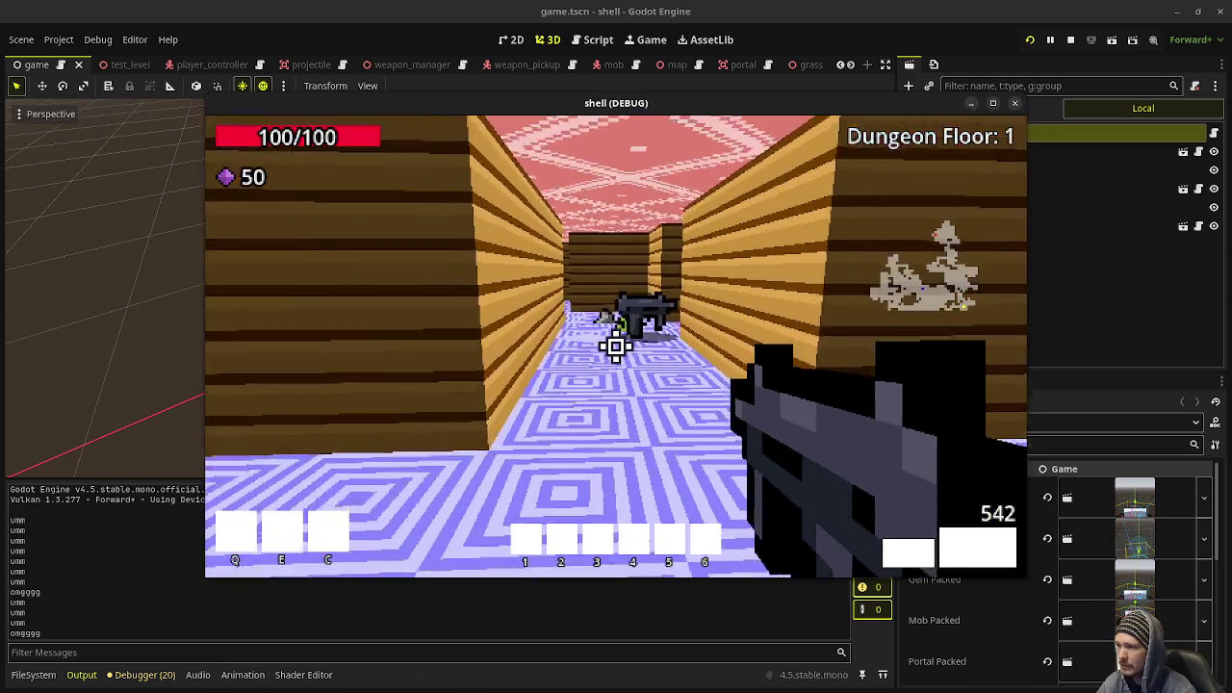
key(w)
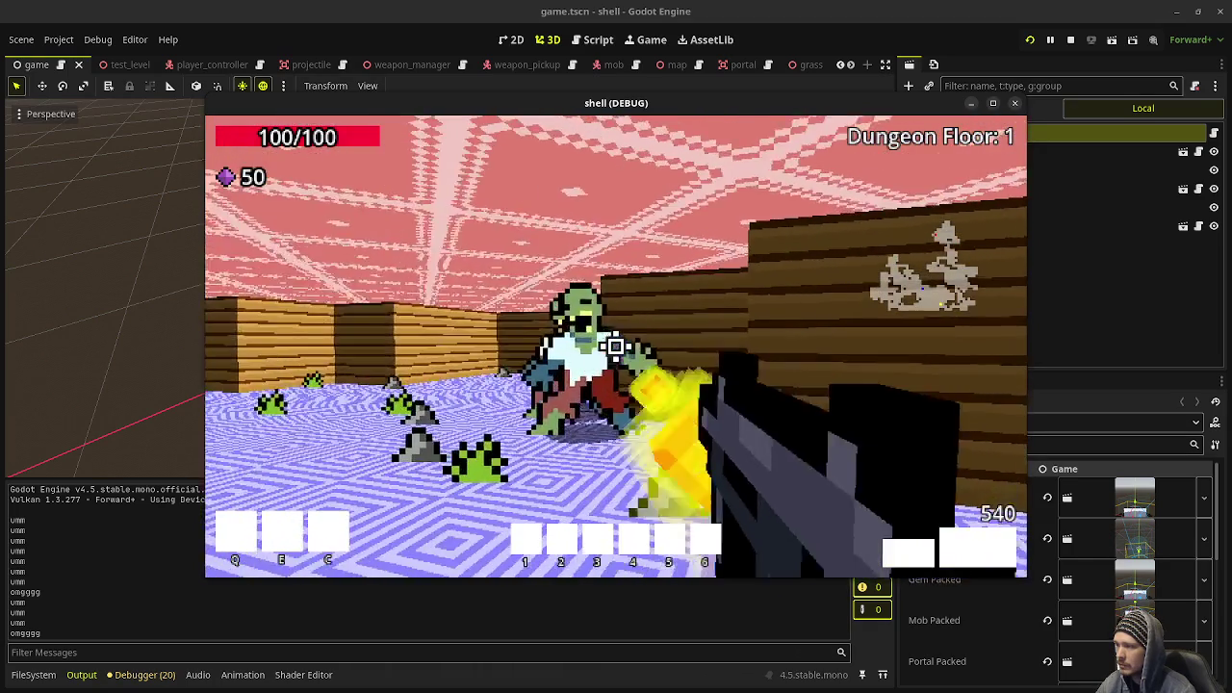
drag(616, 347, 616, 346)
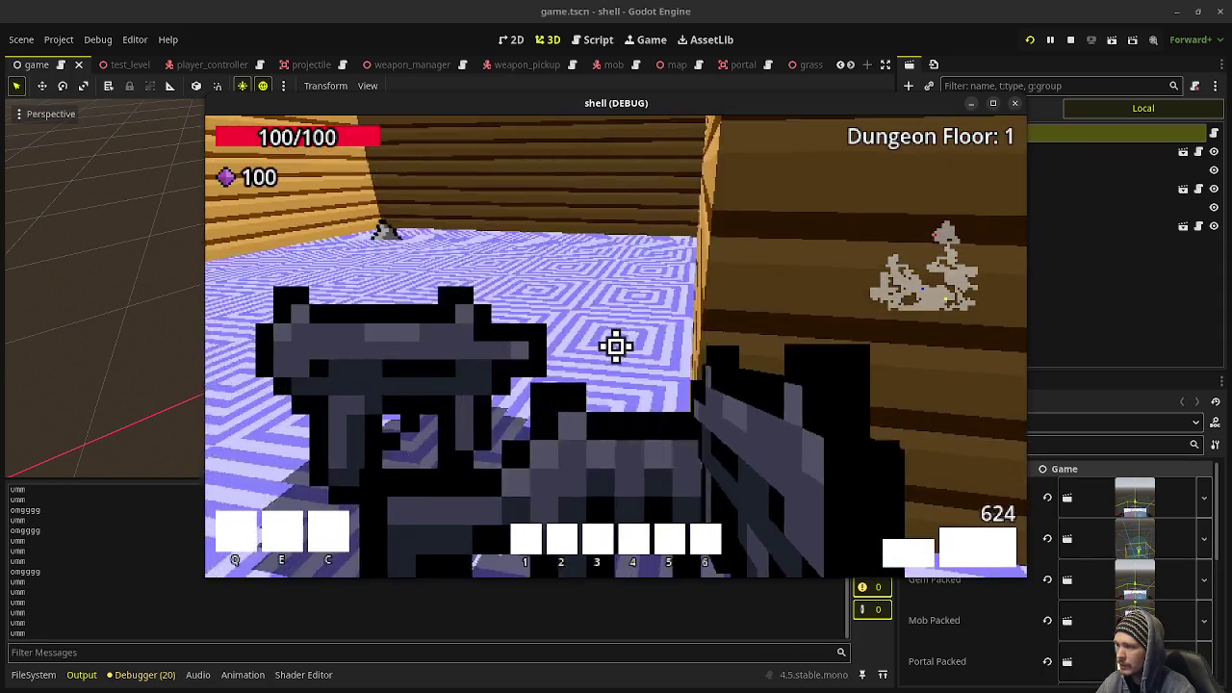
Cross the grassy arena, backing off from enemies, toward the glowing portal.
mouse_move(616, 347)
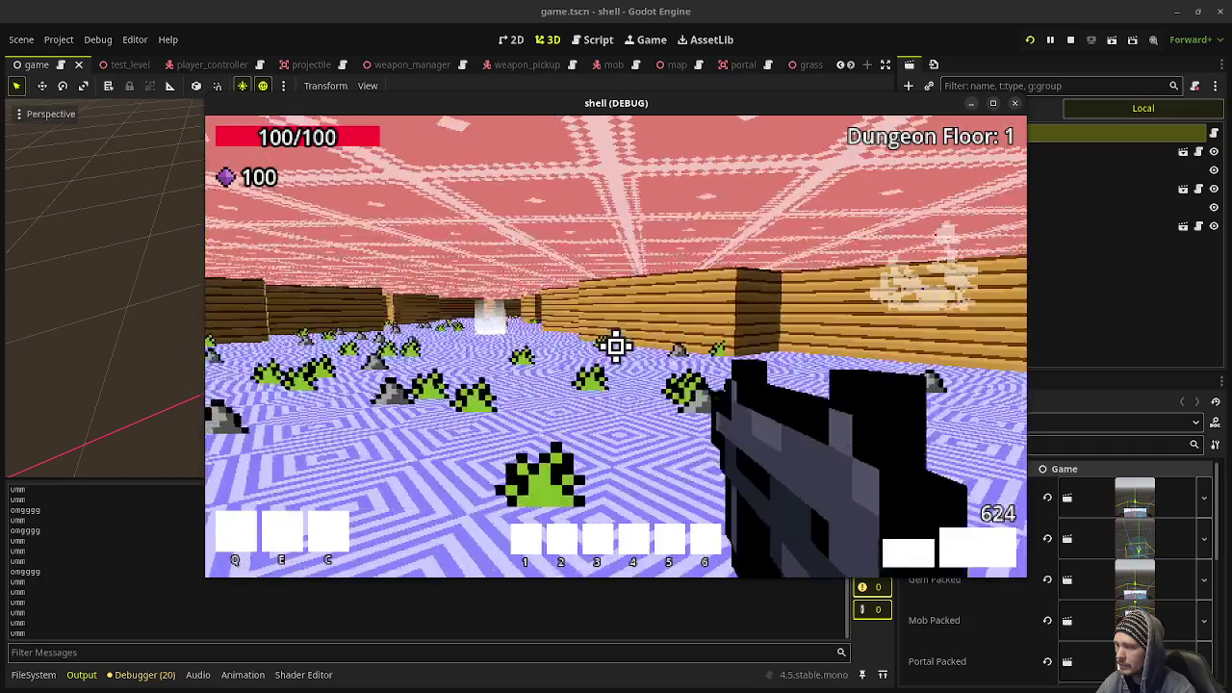
key(w)
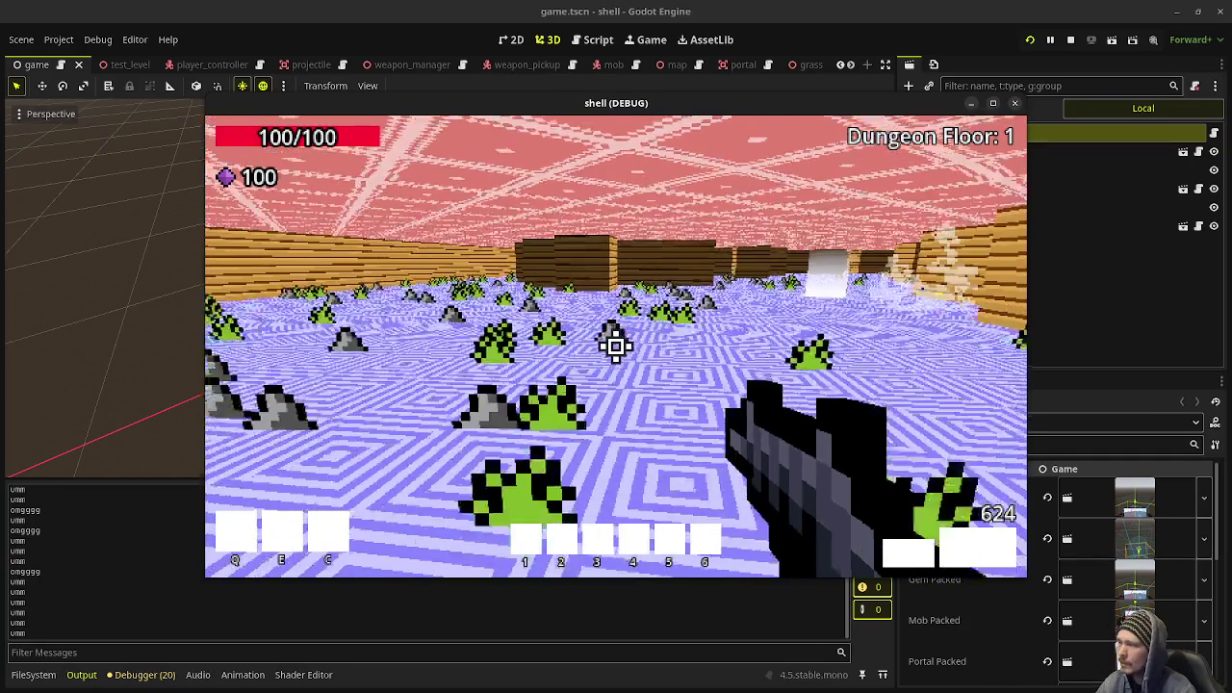
key(w)
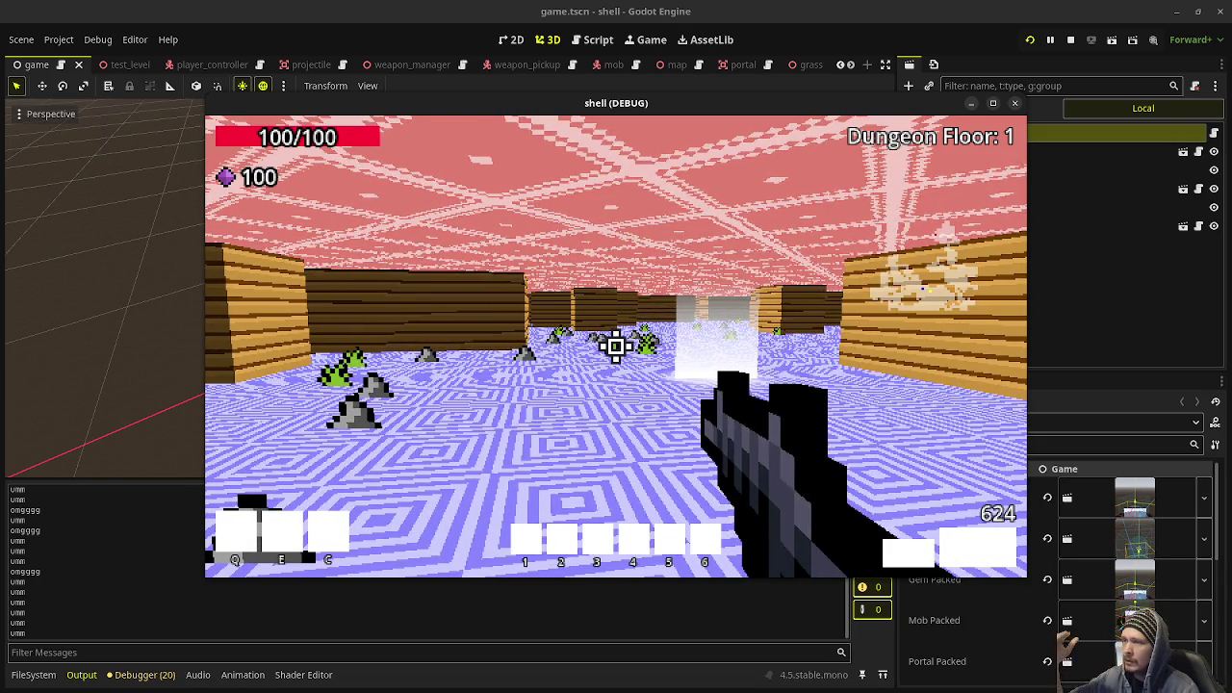
key(s)
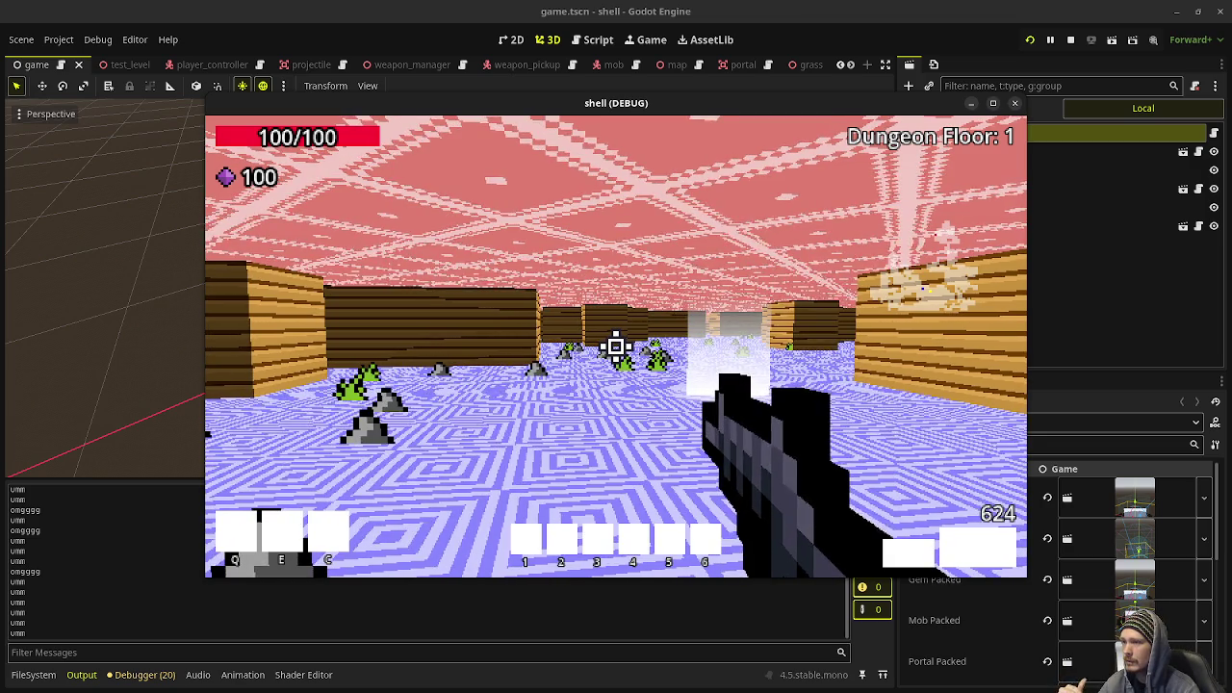
key(s)
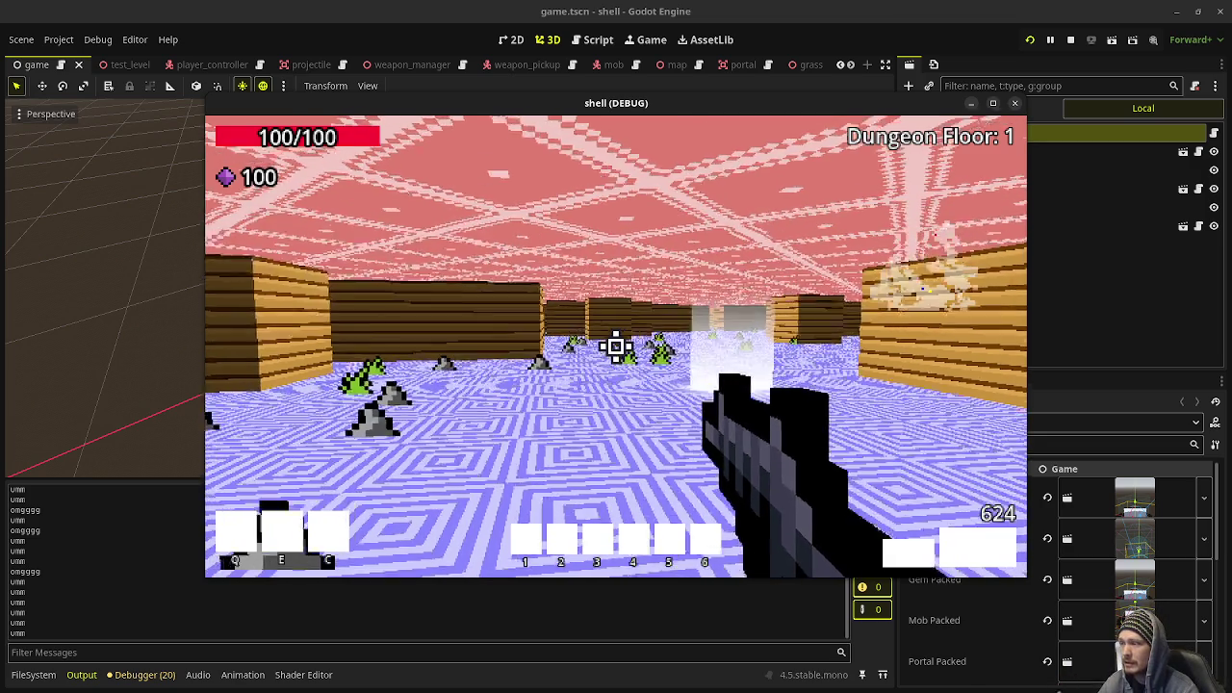
key(w)
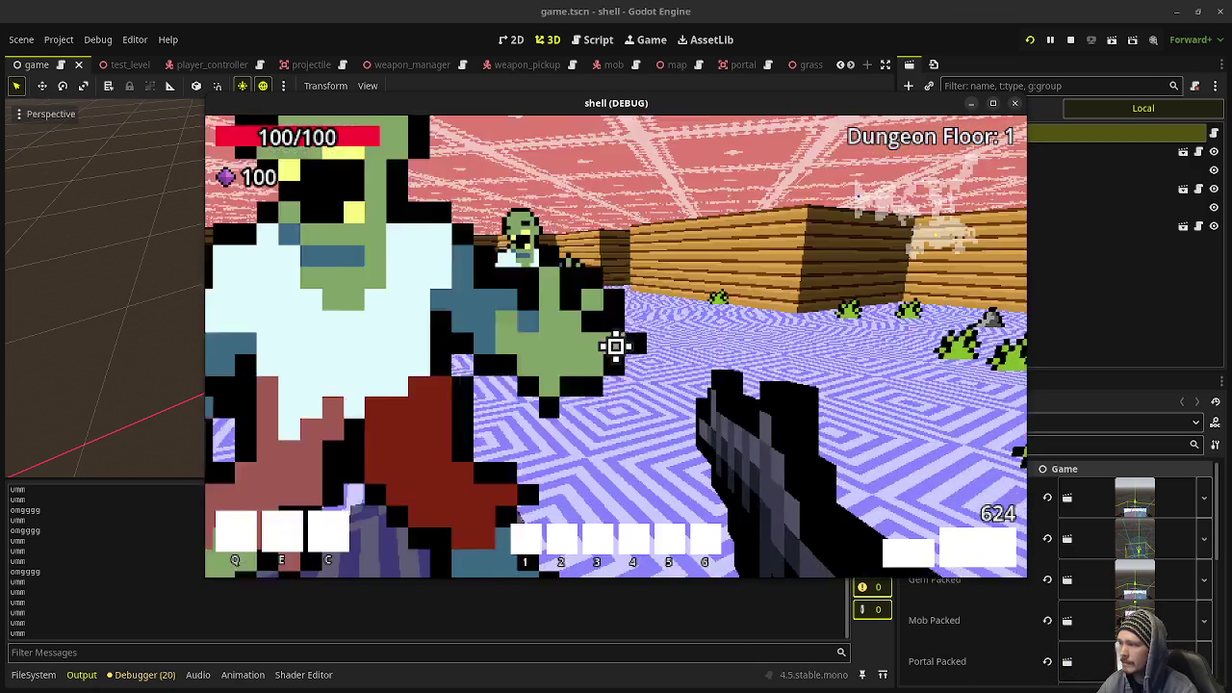
Keep shooting into the zombie crowd until the horde is wiped out.
click(616, 346)
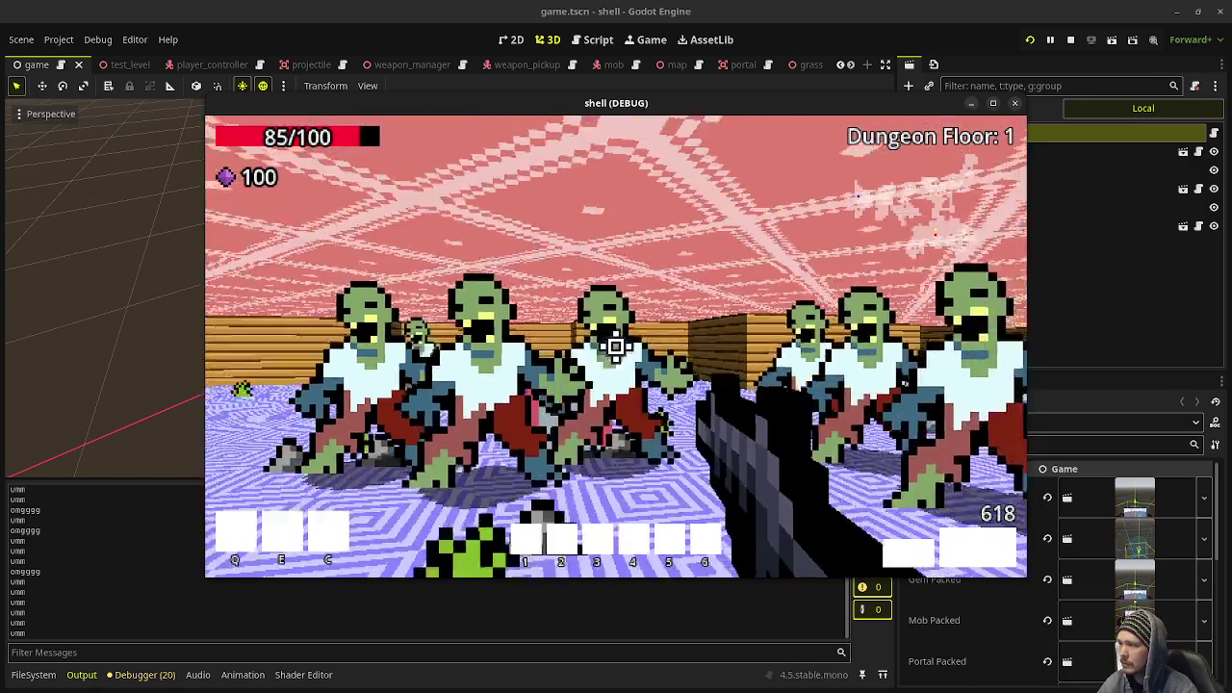
click(617, 347)
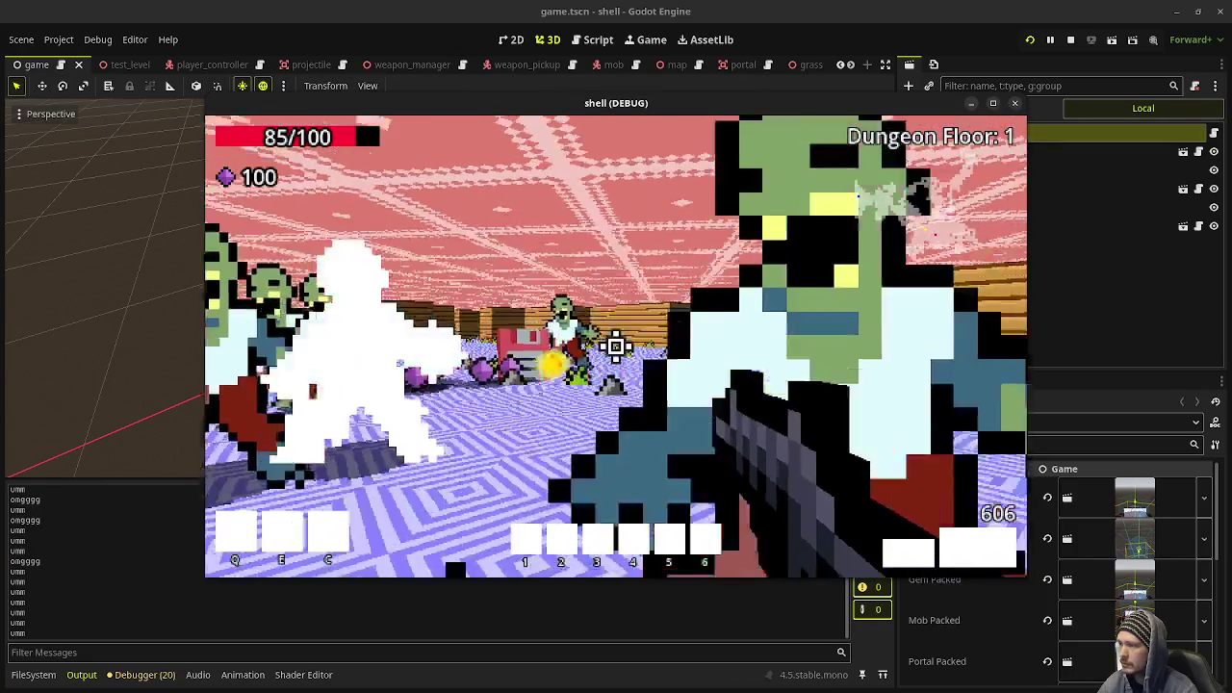
click(616, 347)
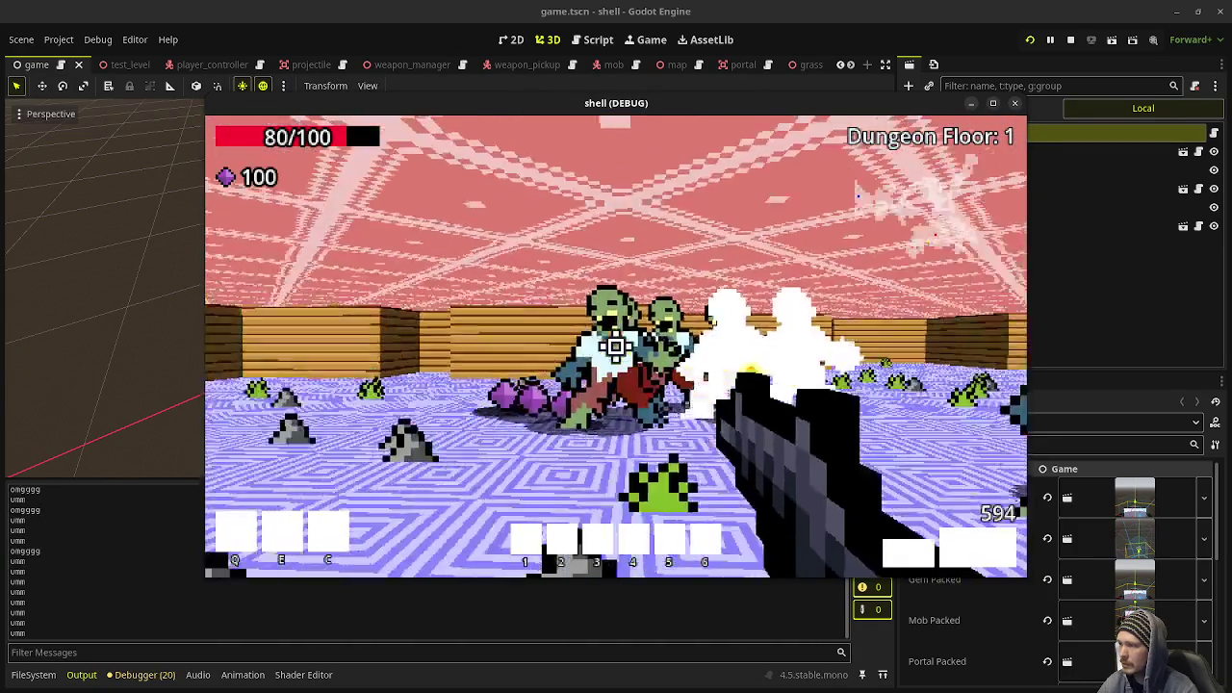
click(616, 346)
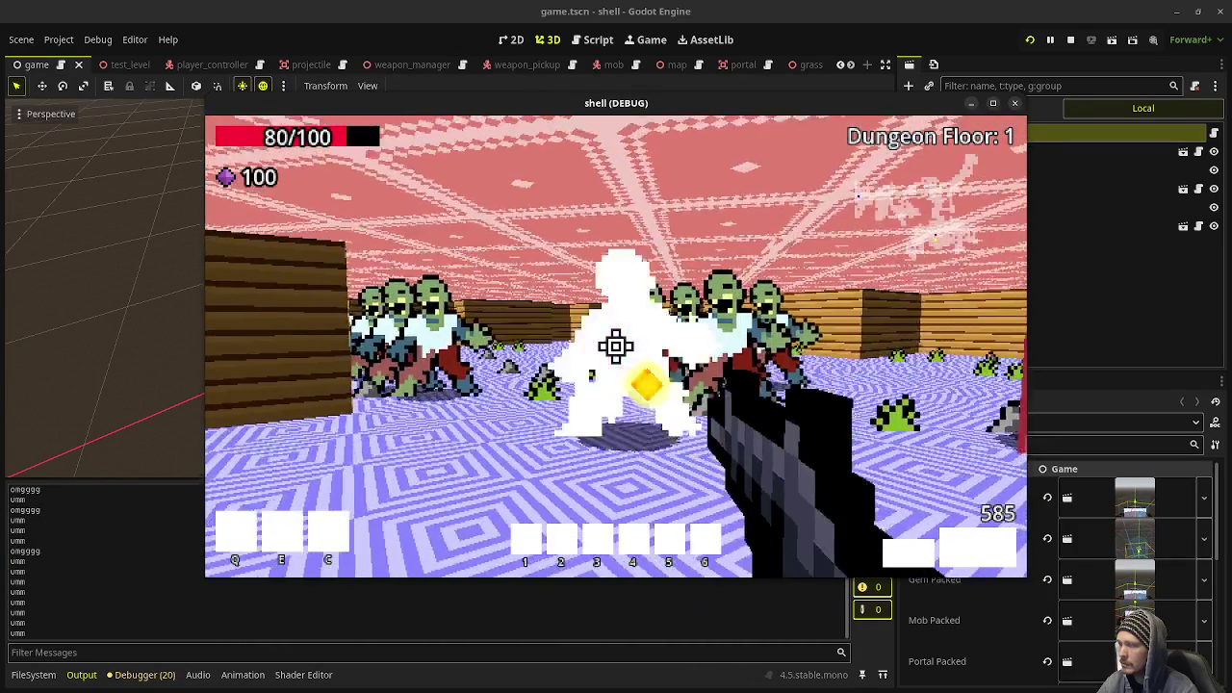
click(616, 347)
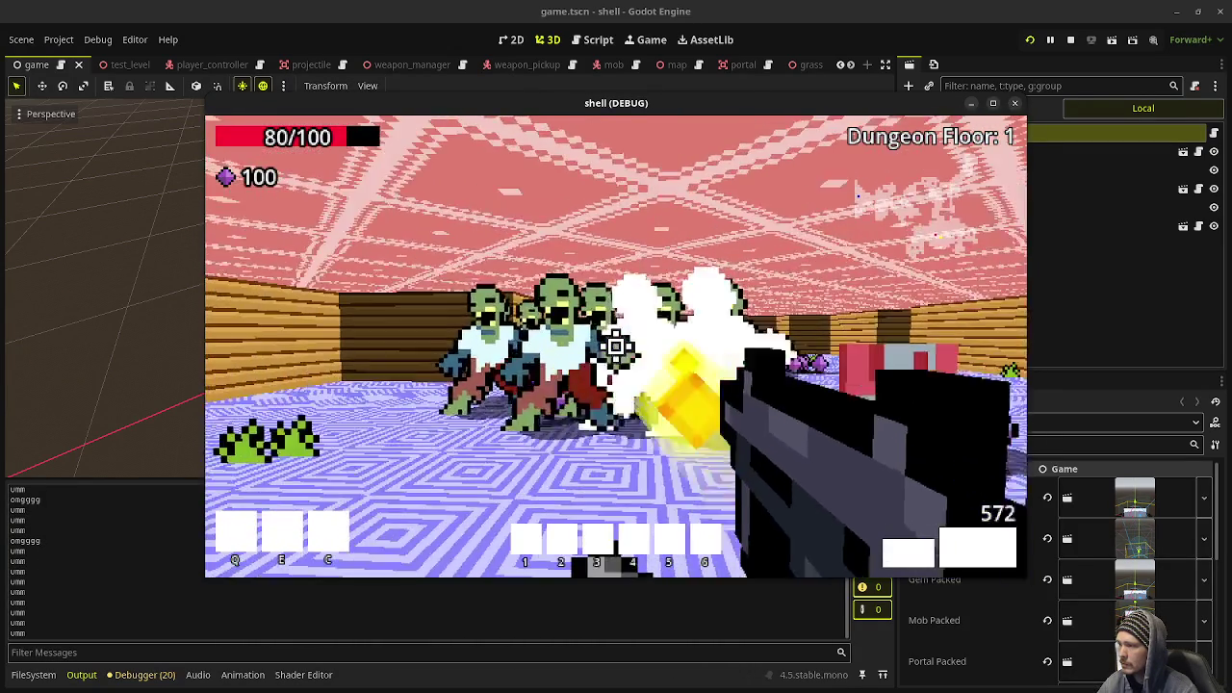
click(616, 347)
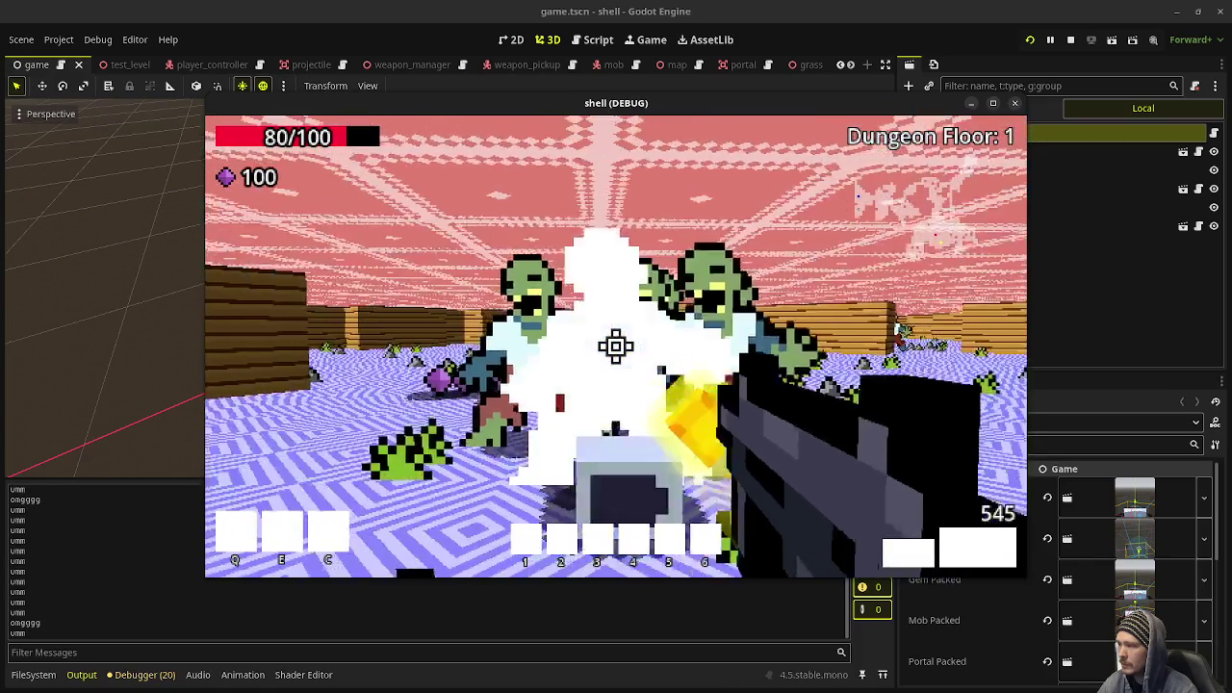
click(616, 347)
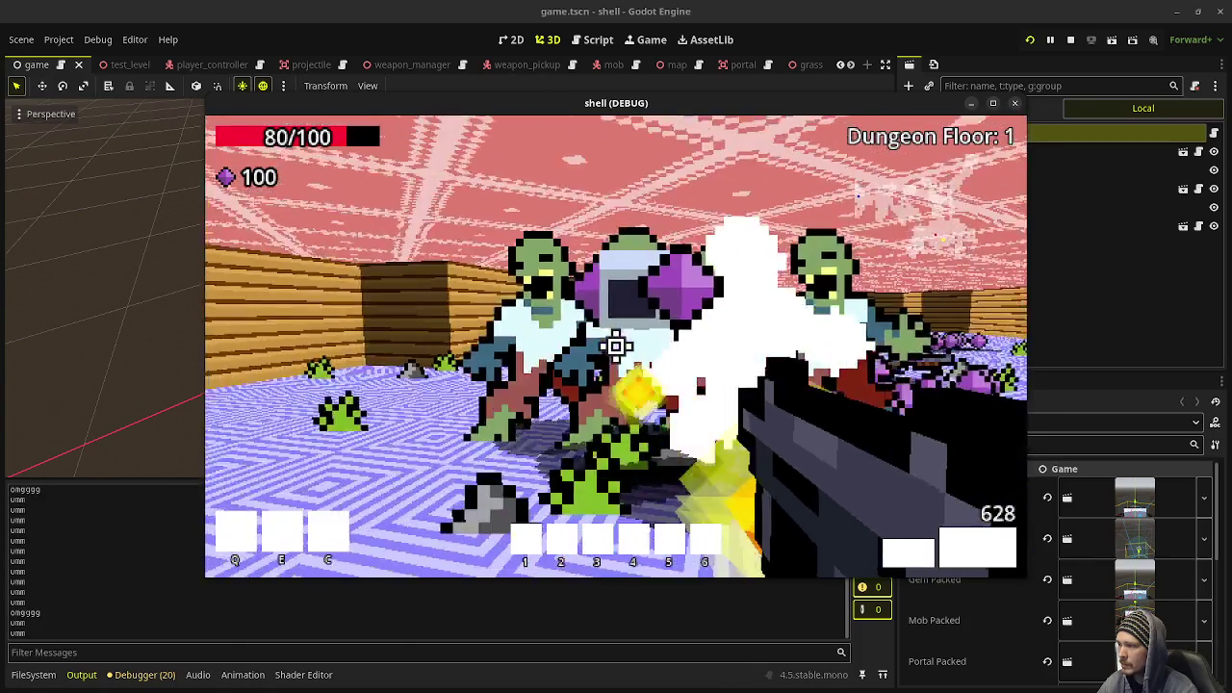
click(616, 347)
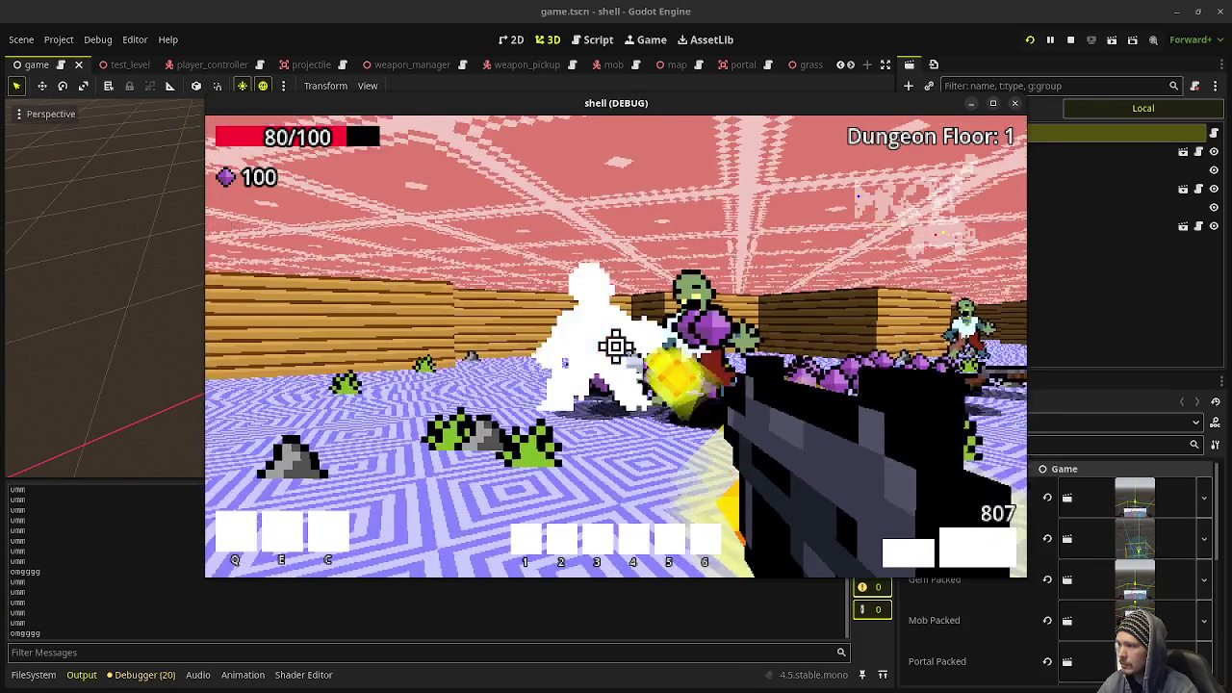
click(616, 346)
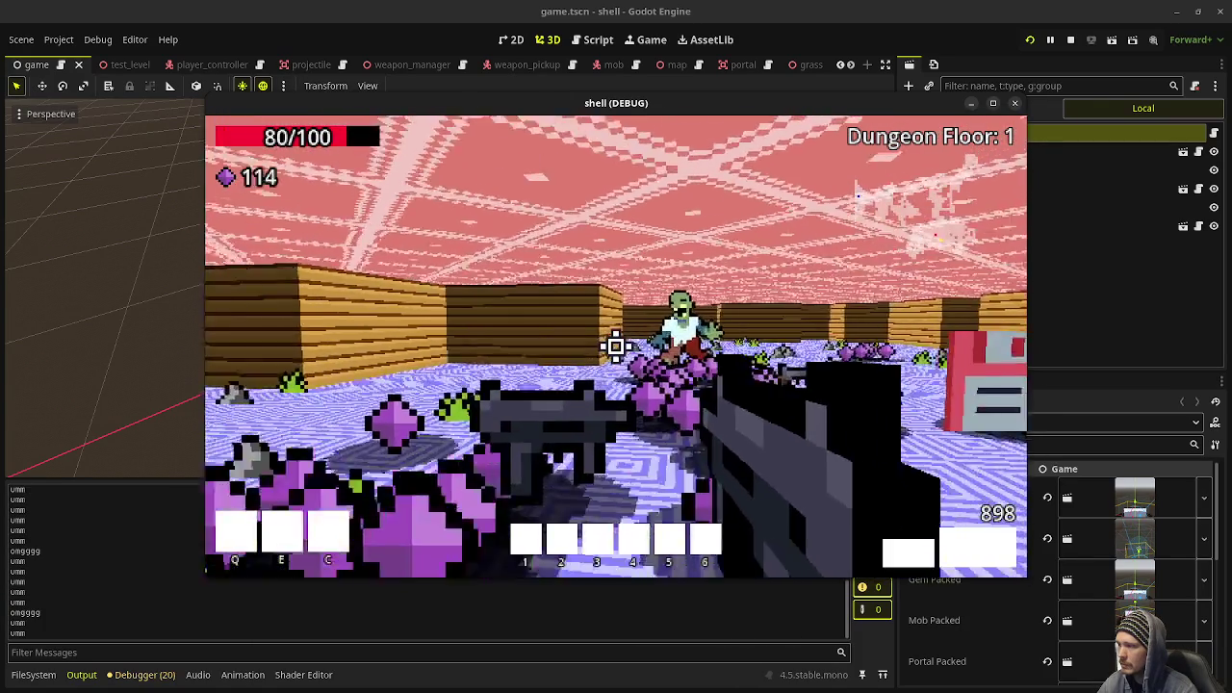
click(616, 347)
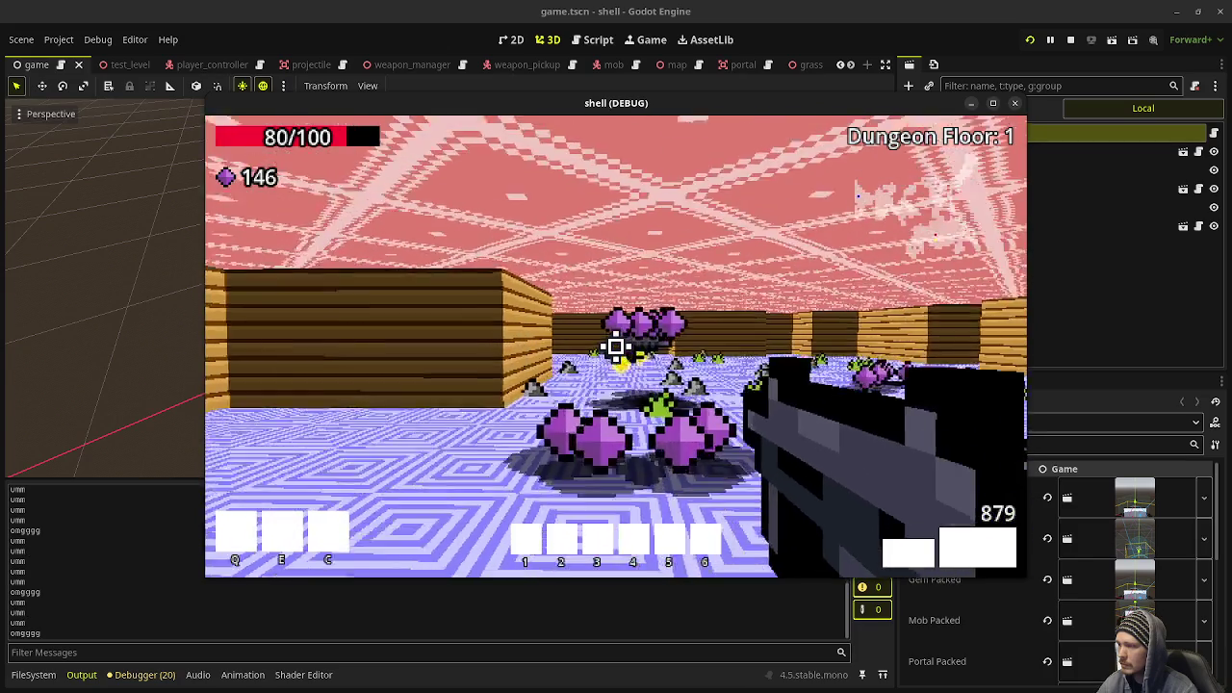
Collect the gem pile and health pickup, then head for the red floppy-disk pickup.
key(w)
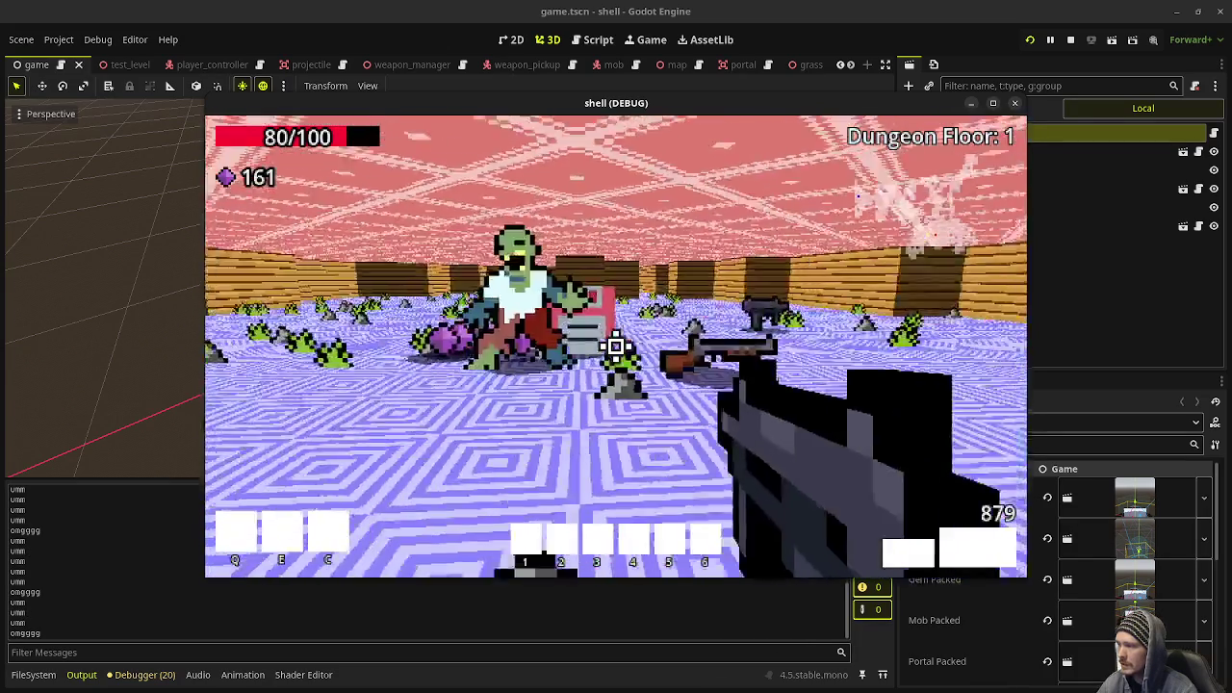
click(616, 346)
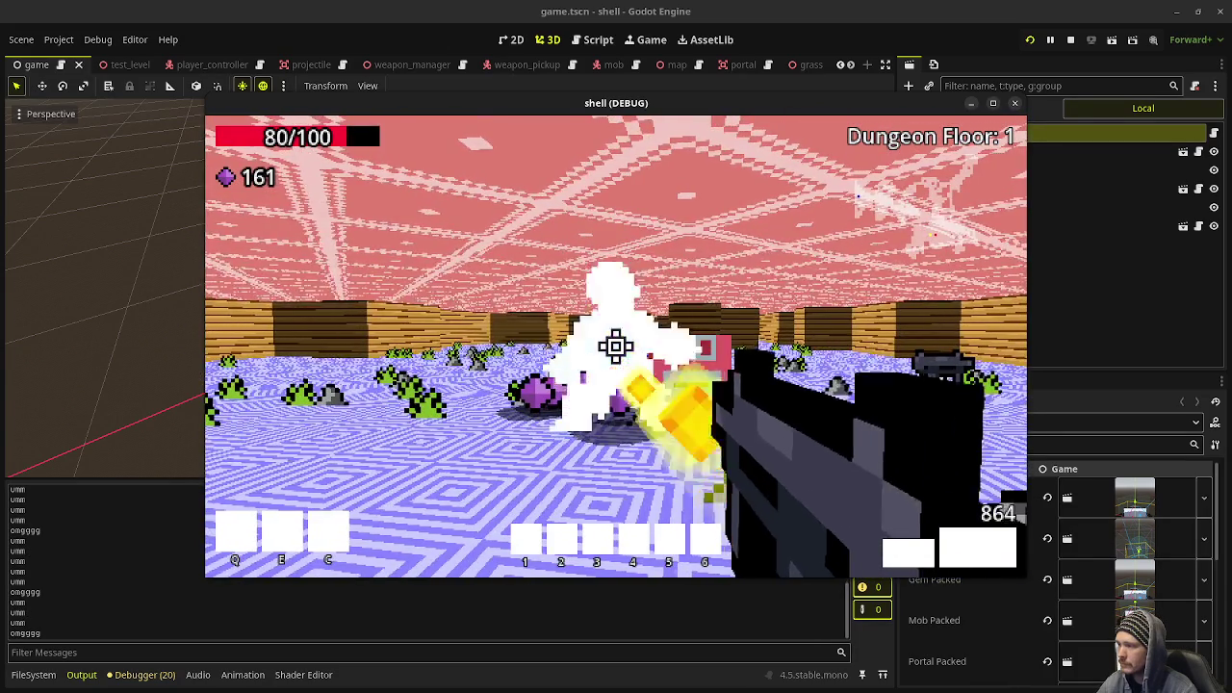
key(w)
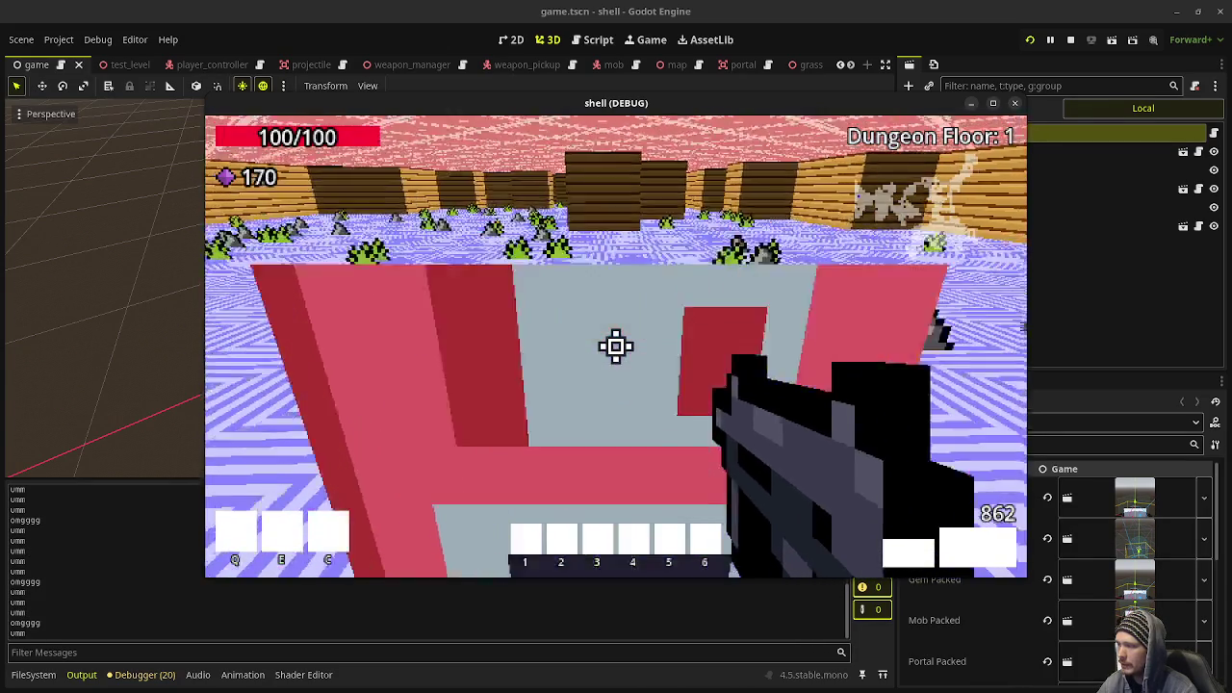
key(w)
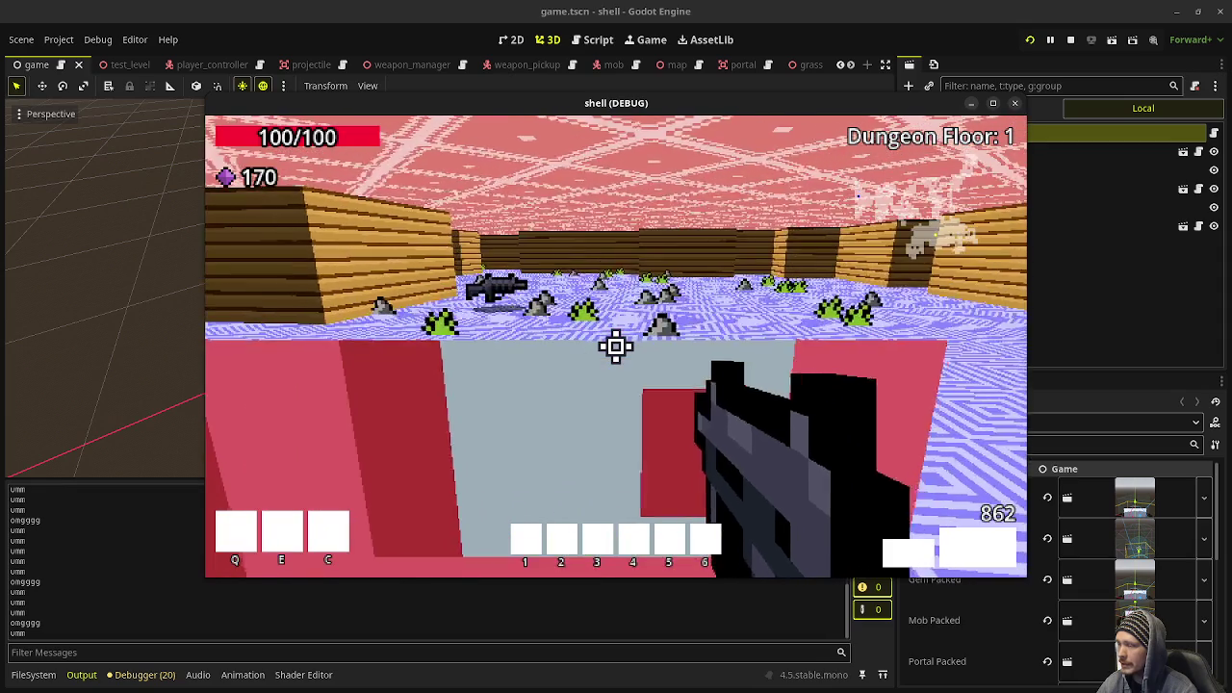
mouse_move(616, 346)
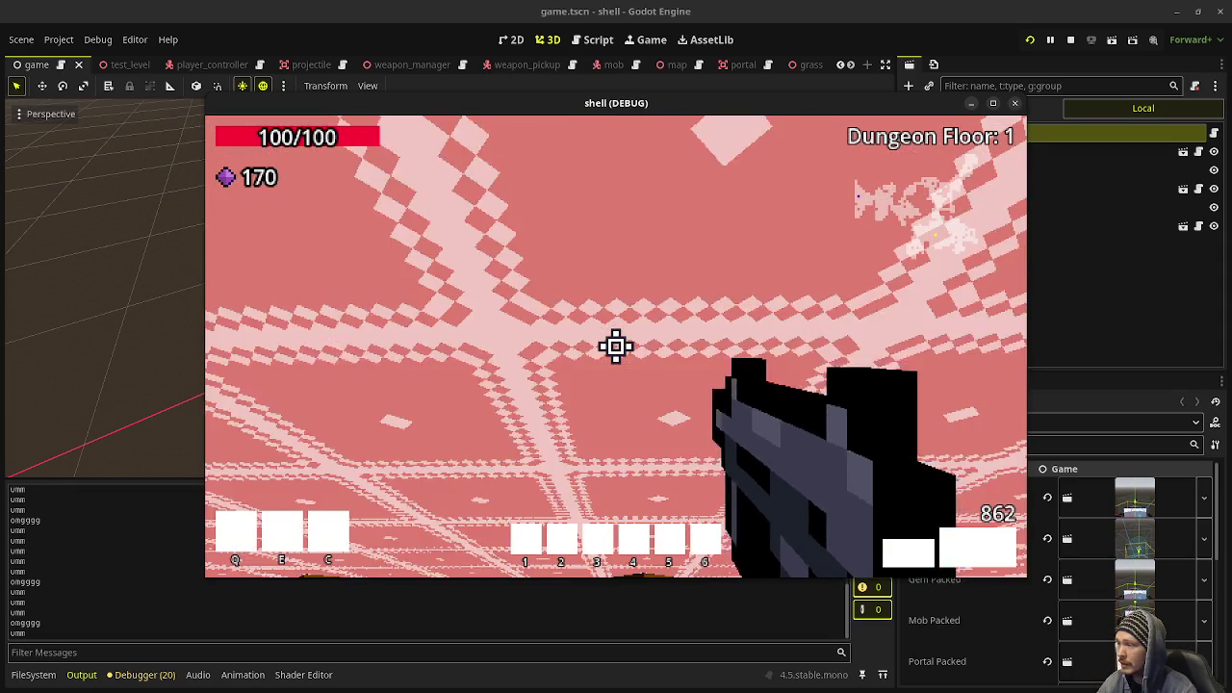
key(w)
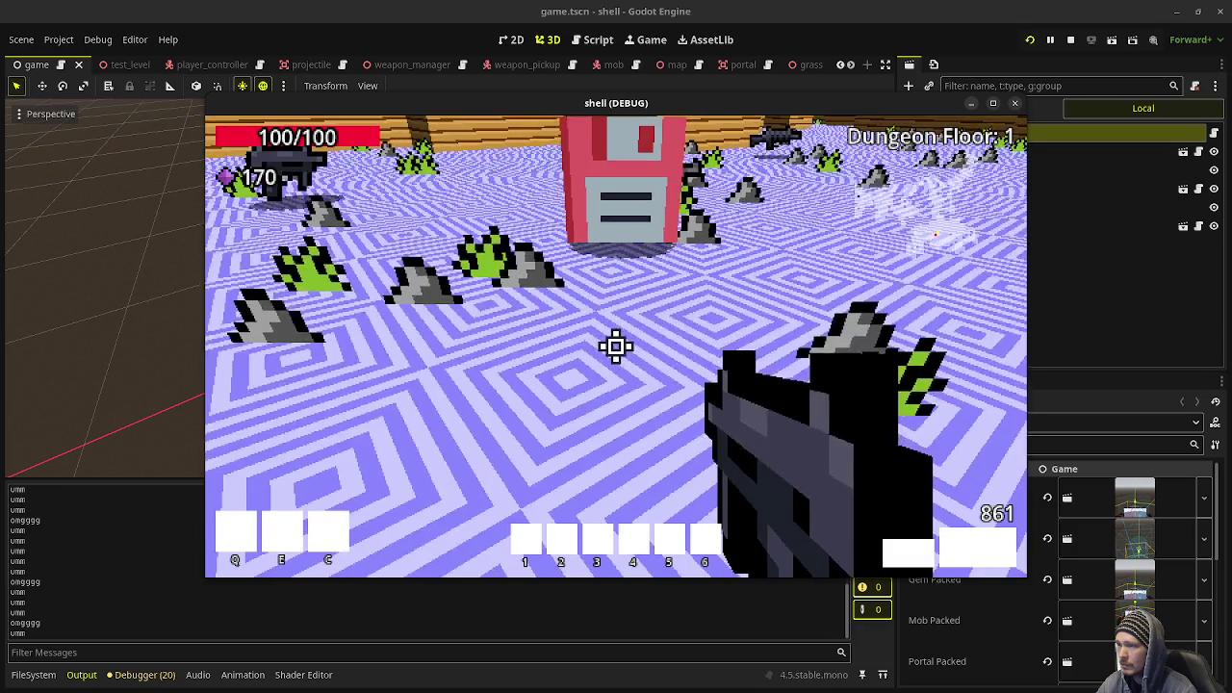
key(w)
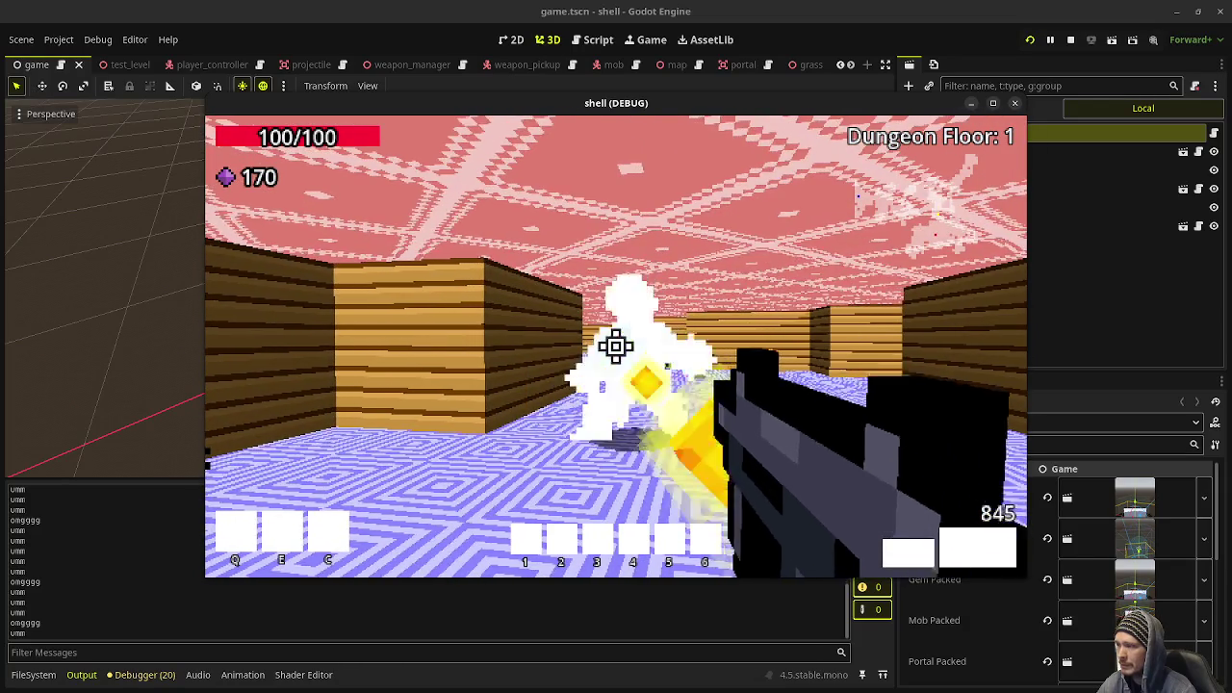
Shoot the white mob and the pair of zombies along the wooden corridors.
click(616, 347)
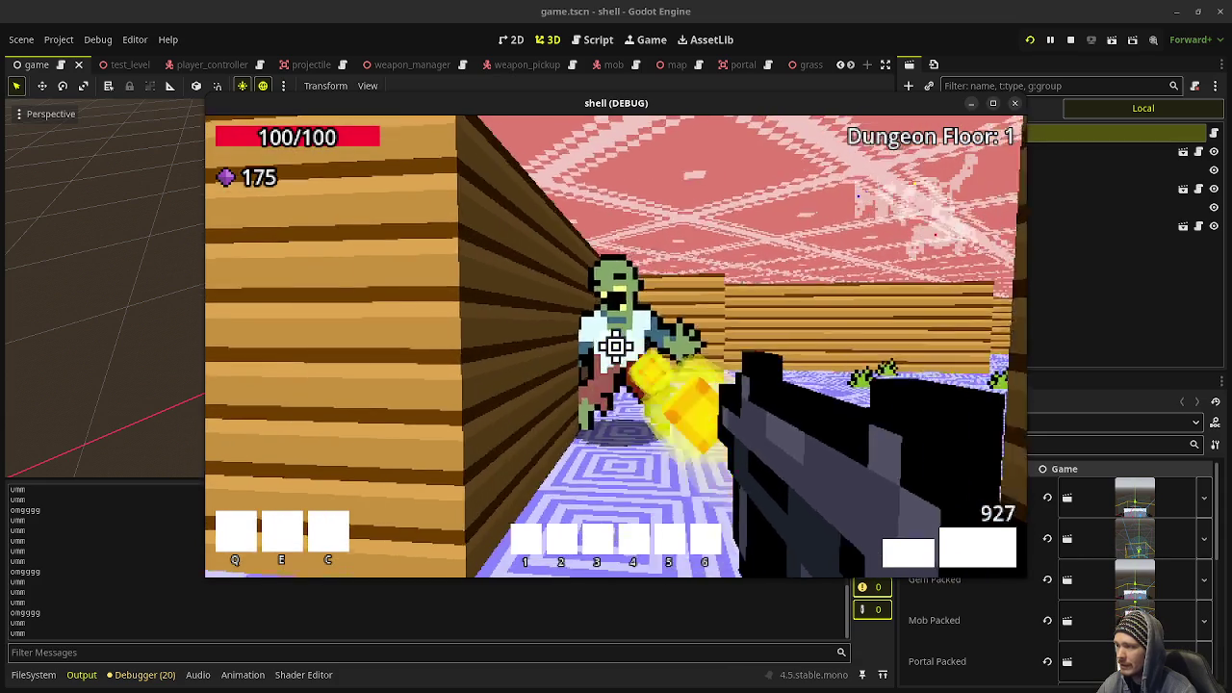
click(616, 347)
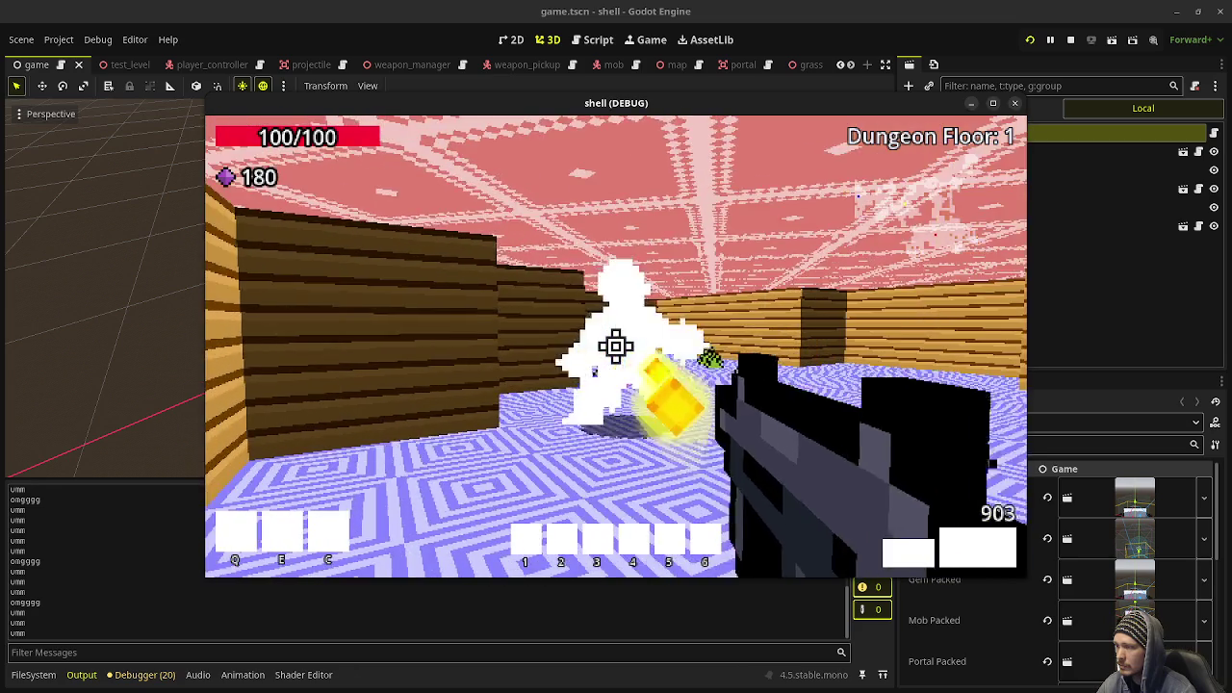
click(616, 347)
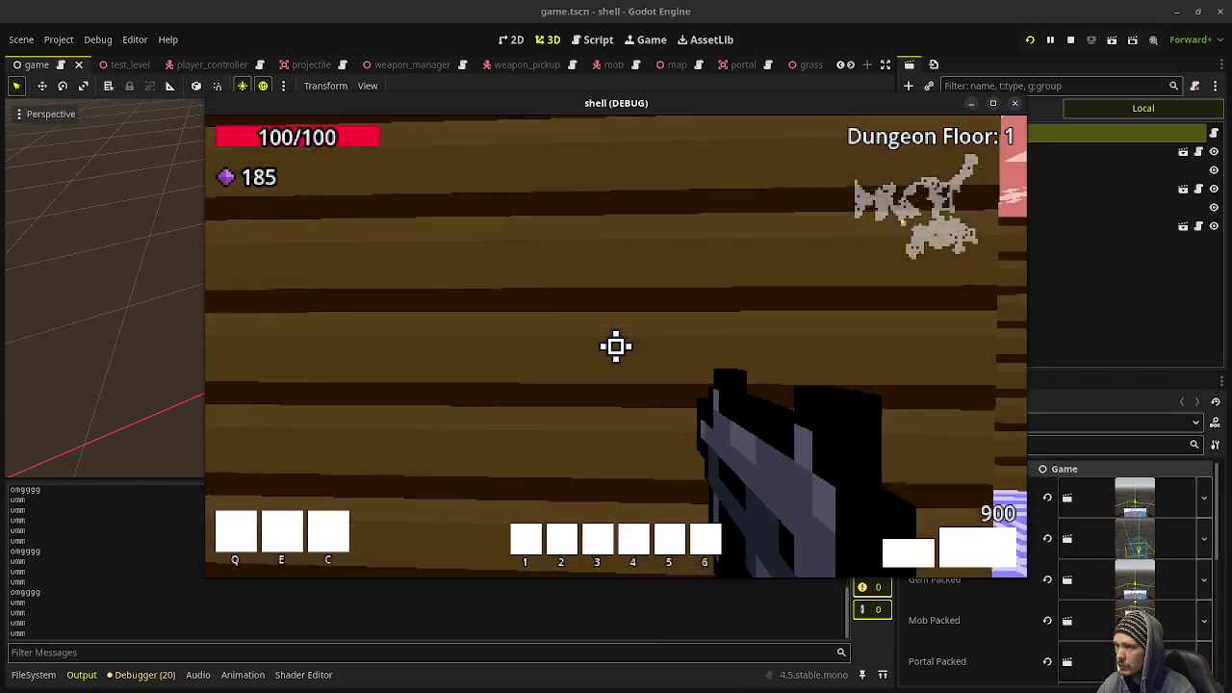
mouse_move(616, 347)
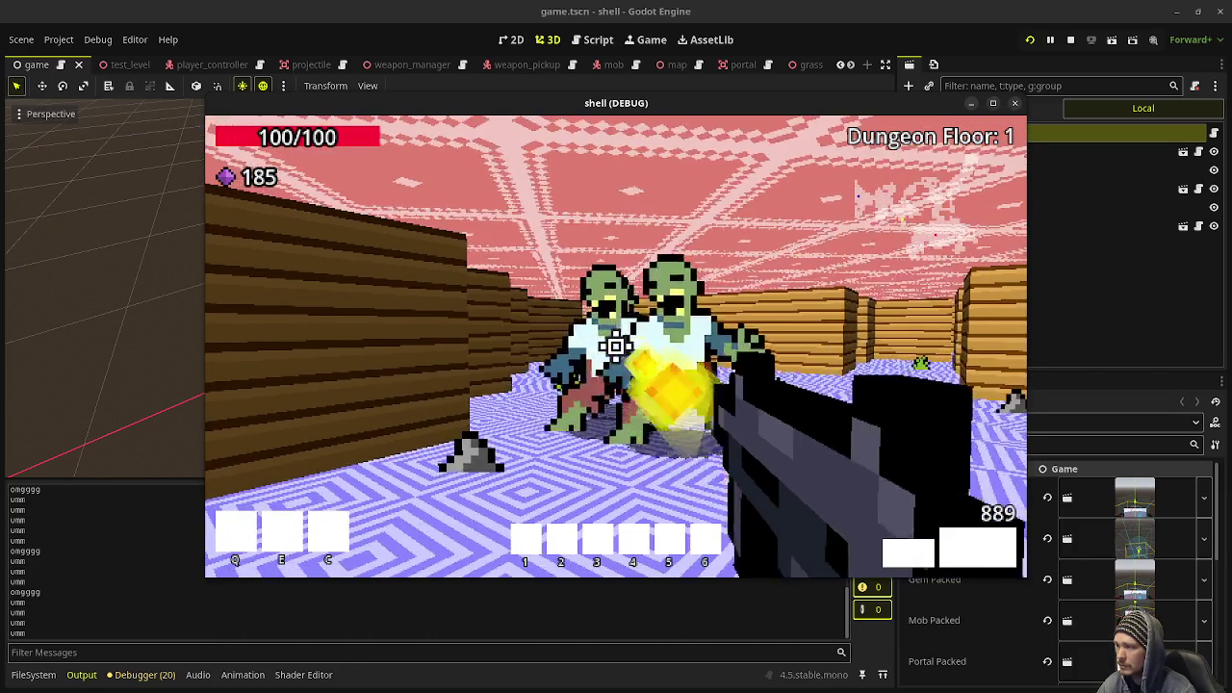
click(617, 345)
click(616, 344)
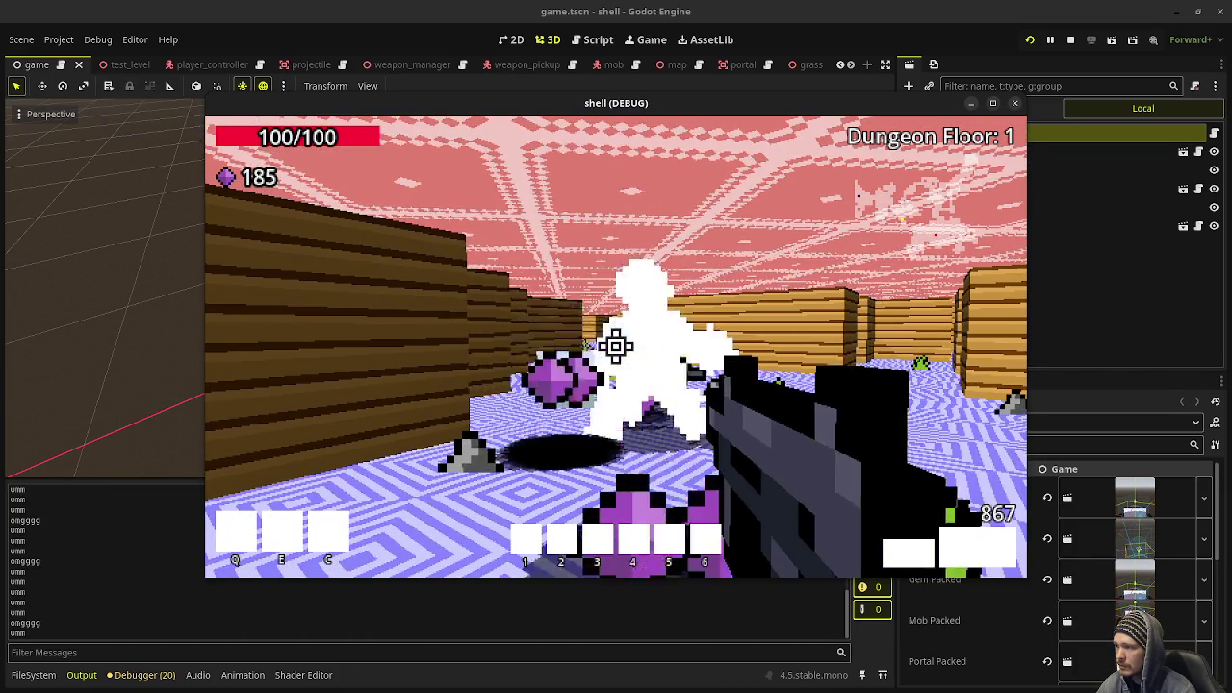
click(616, 346)
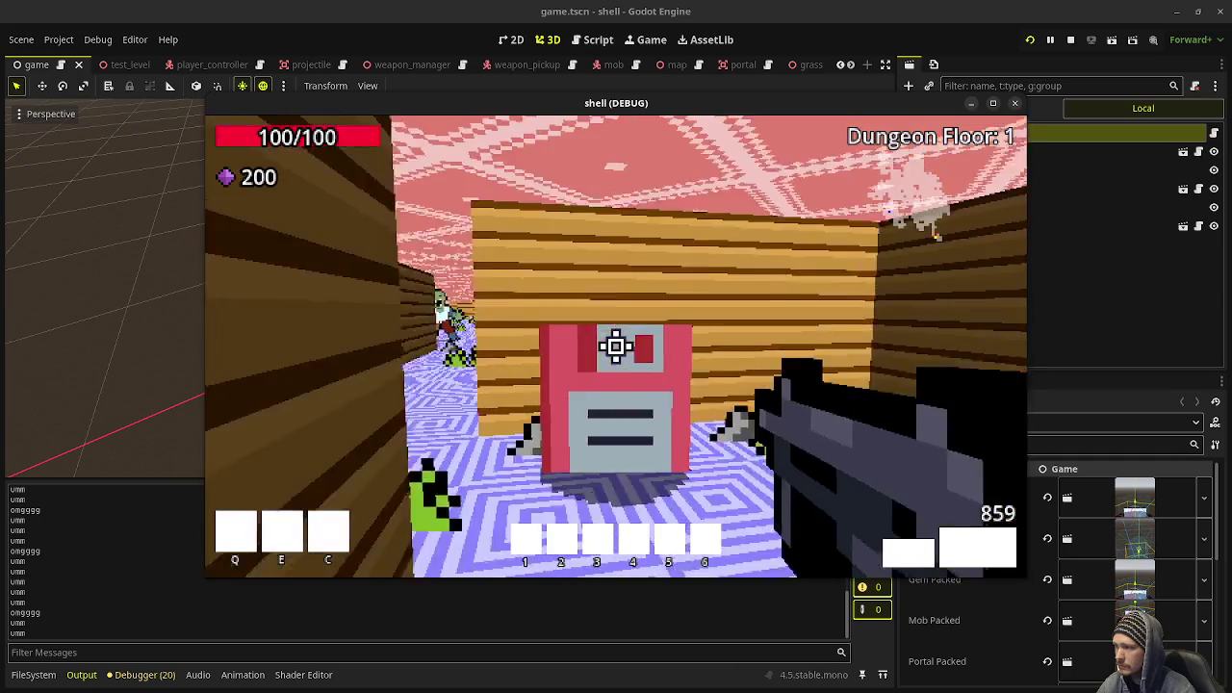
Continue down the long corridor, killing approaching zombies and collecting gems toward 237.
key(d)
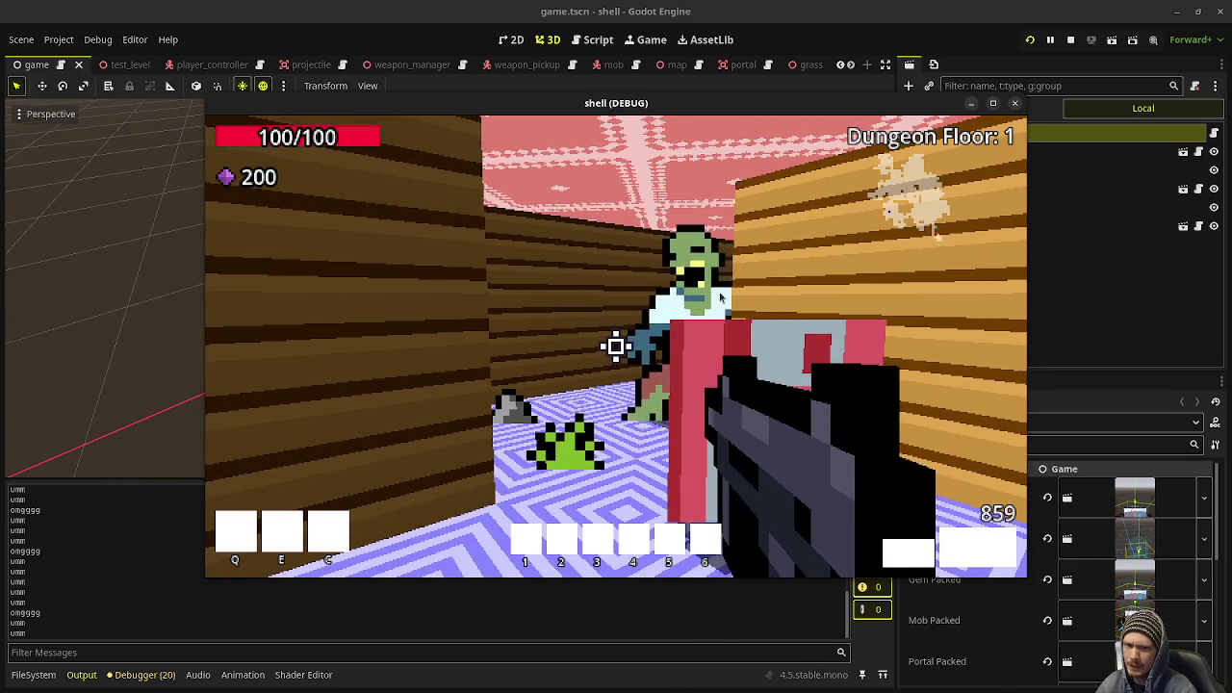
click(719, 297)
drag(616, 346, 616, 346)
key(w)
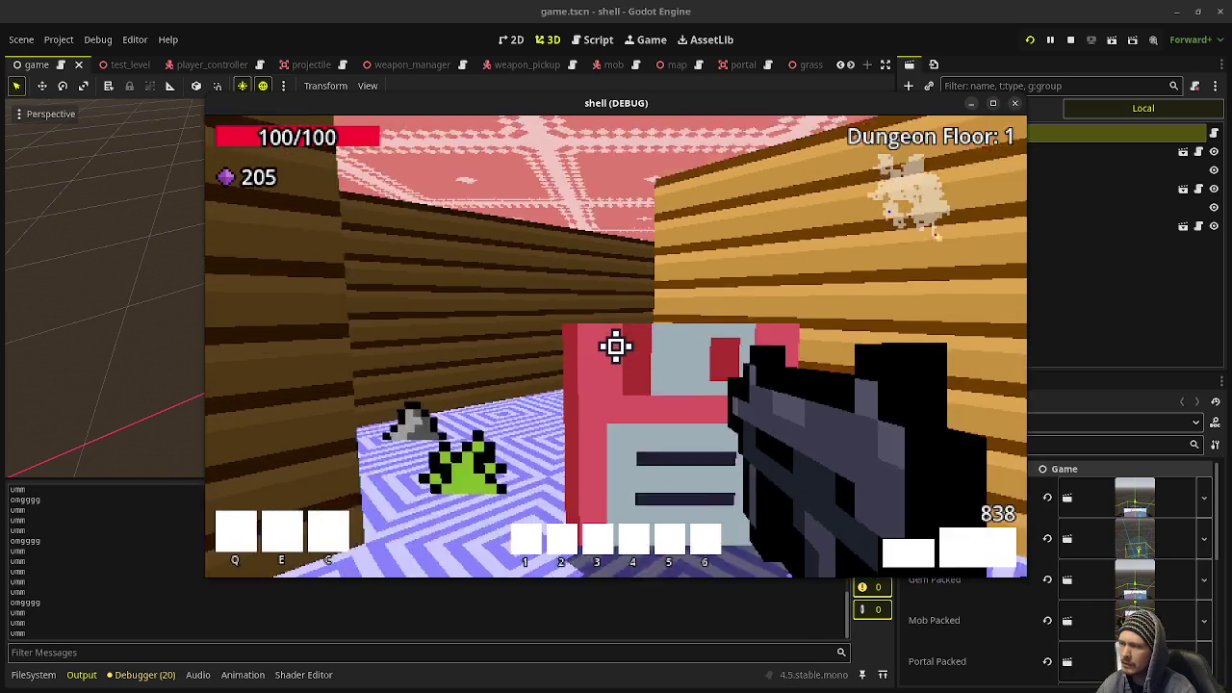
key(w)
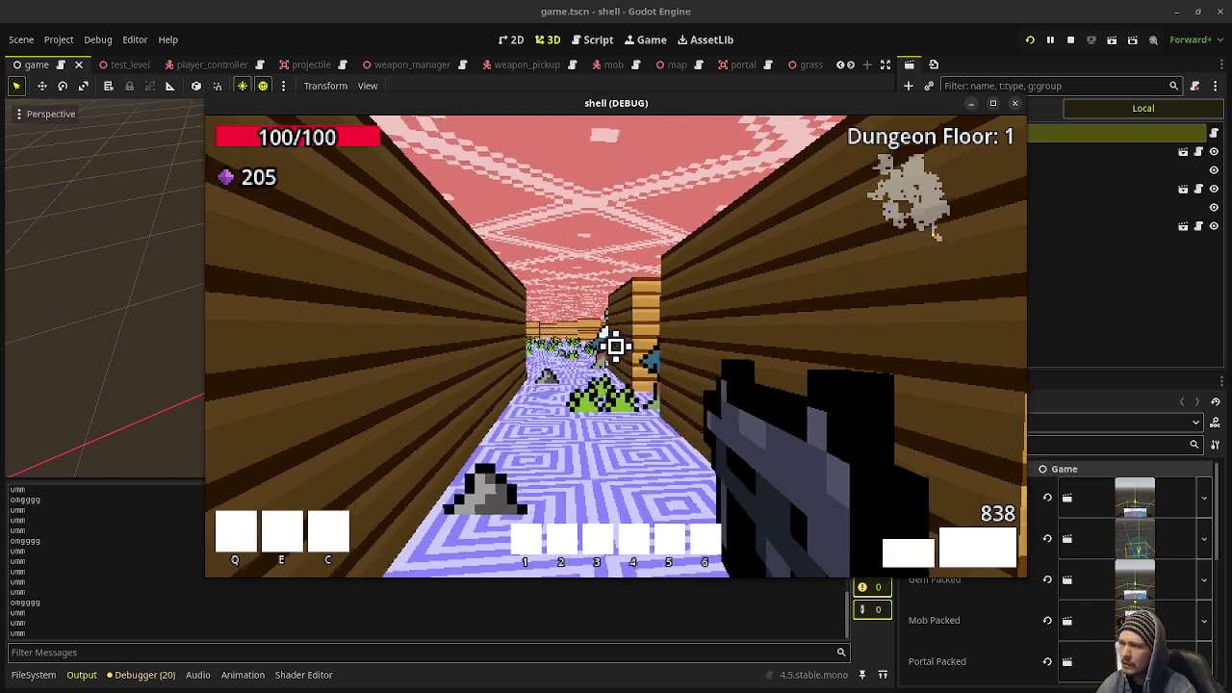
click(616, 346)
drag(616, 346, 616, 347)
key(w)
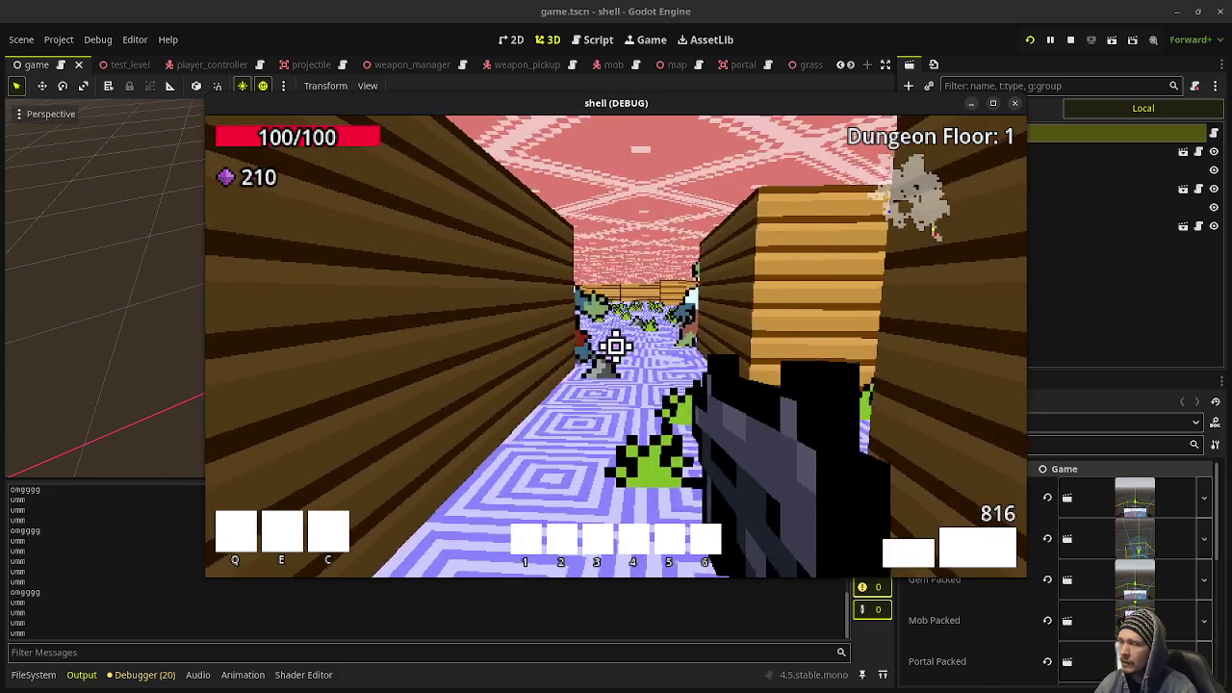
key(w)
drag(616, 346, 616, 347)
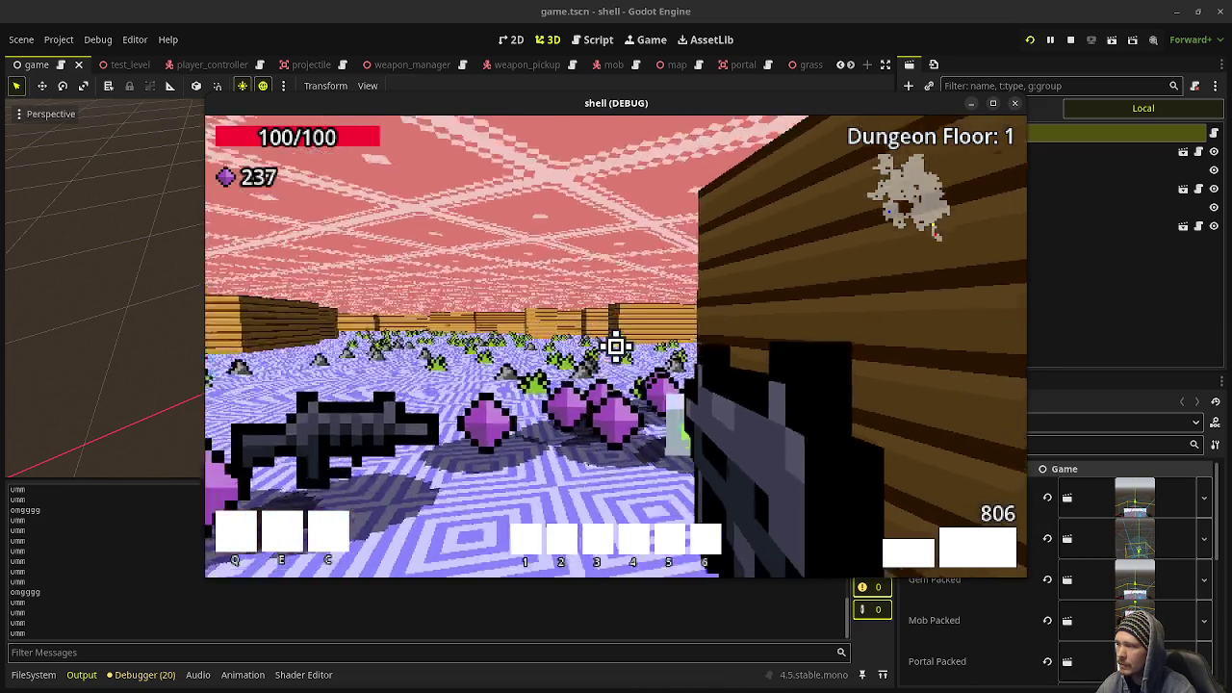
Head into the open grassy field, shoot a zombie and collect its gems.
key(w)
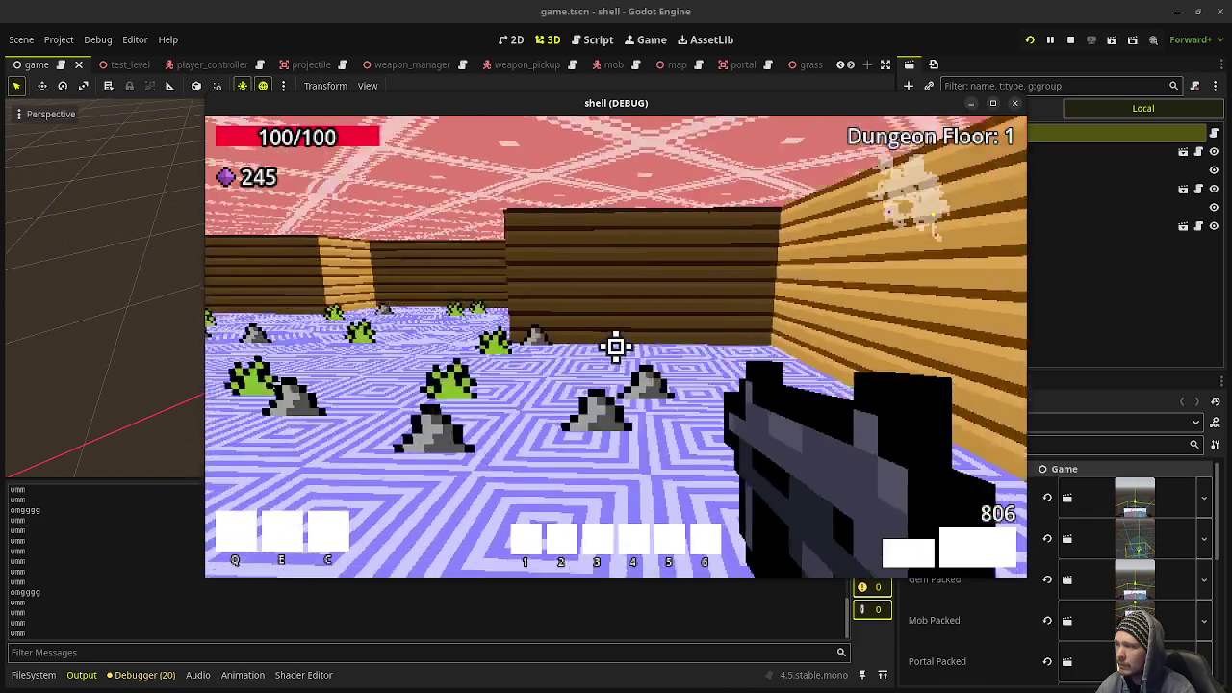
key(w)
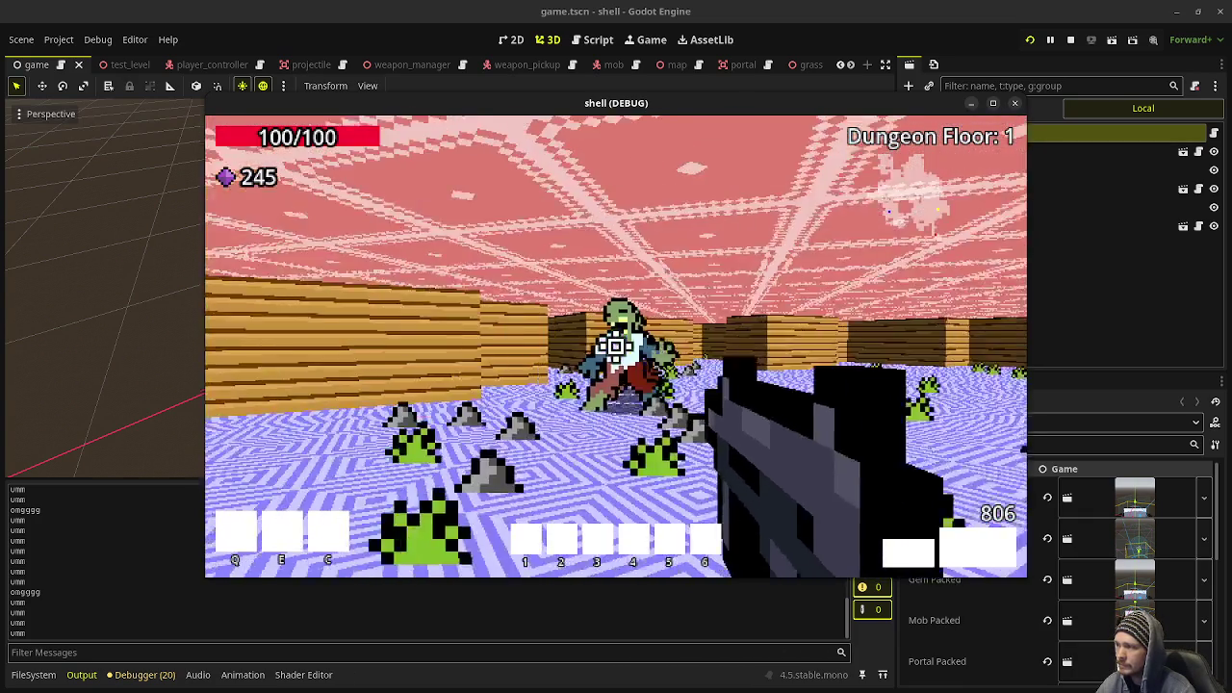
drag(616, 347, 616, 347)
key(w)
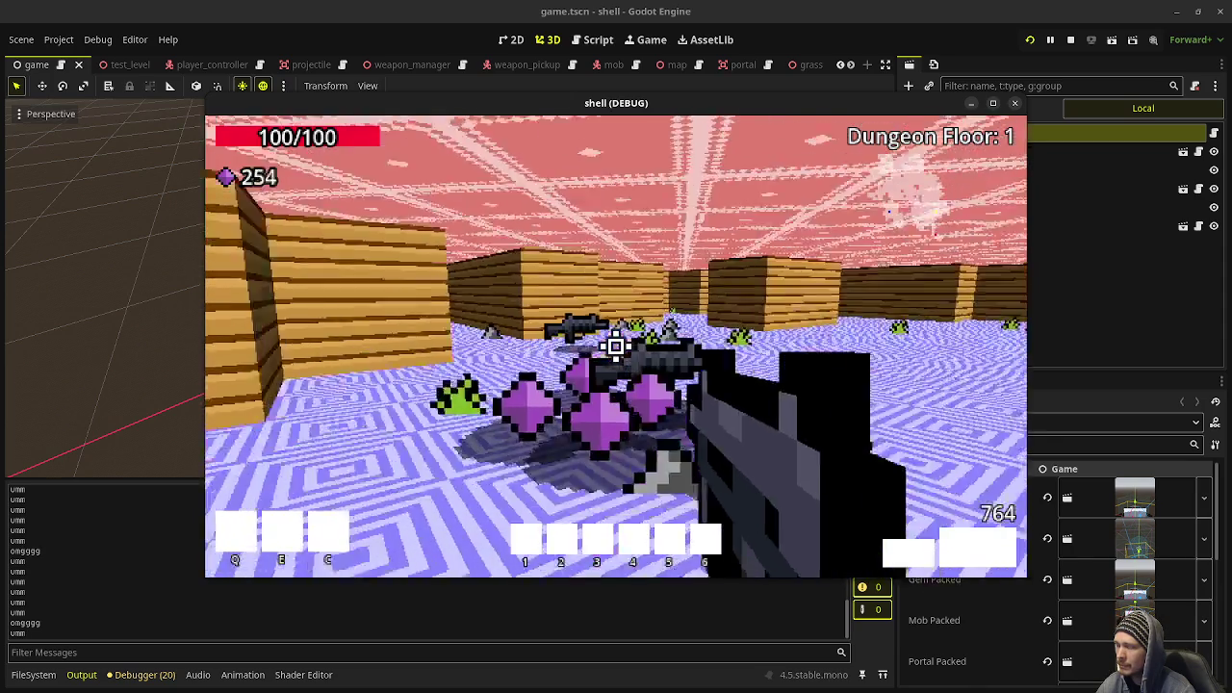
key(w)
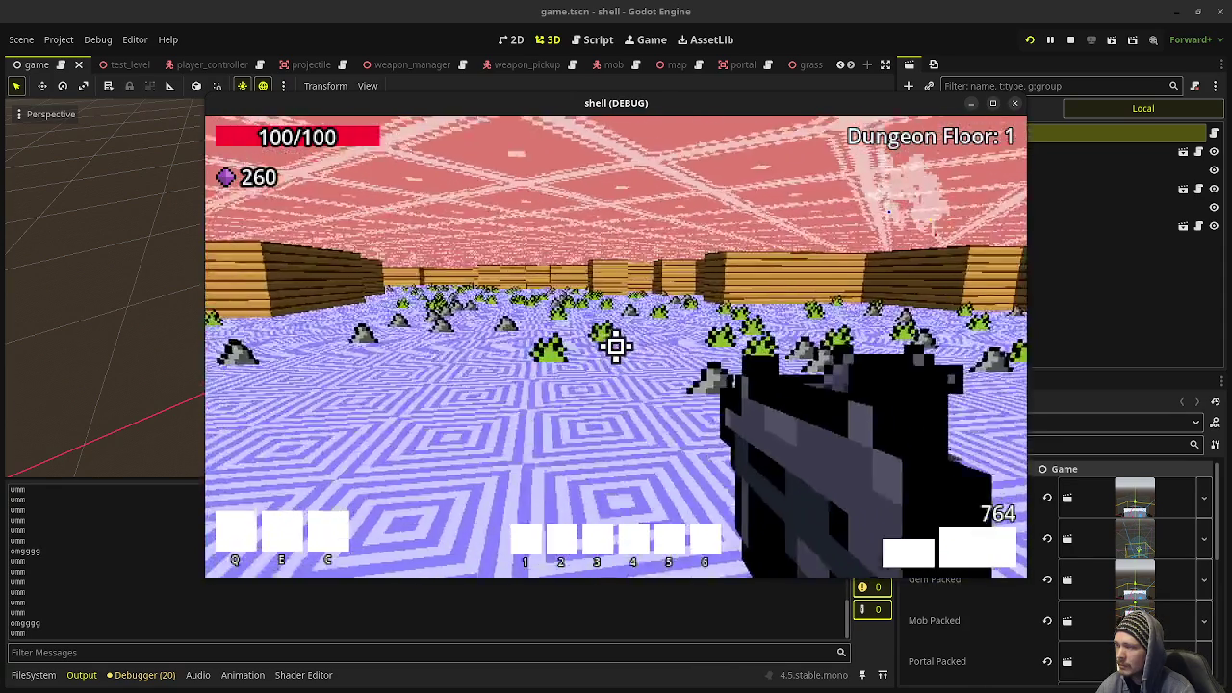
key(w)
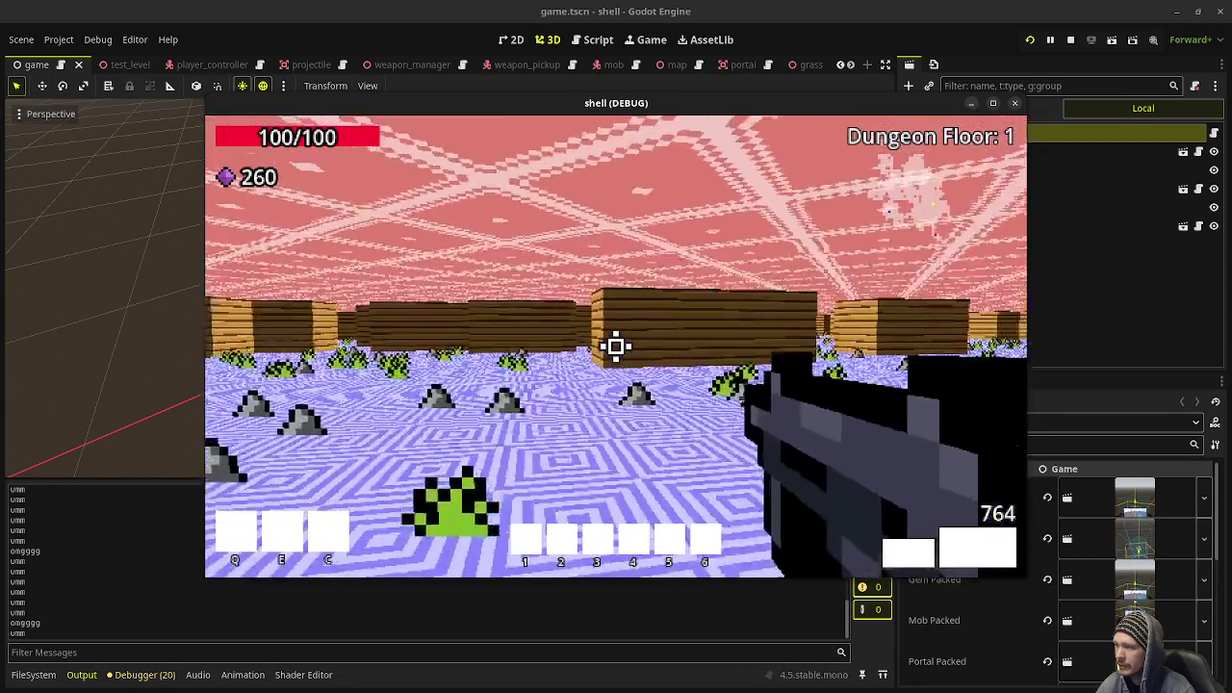
key(w)
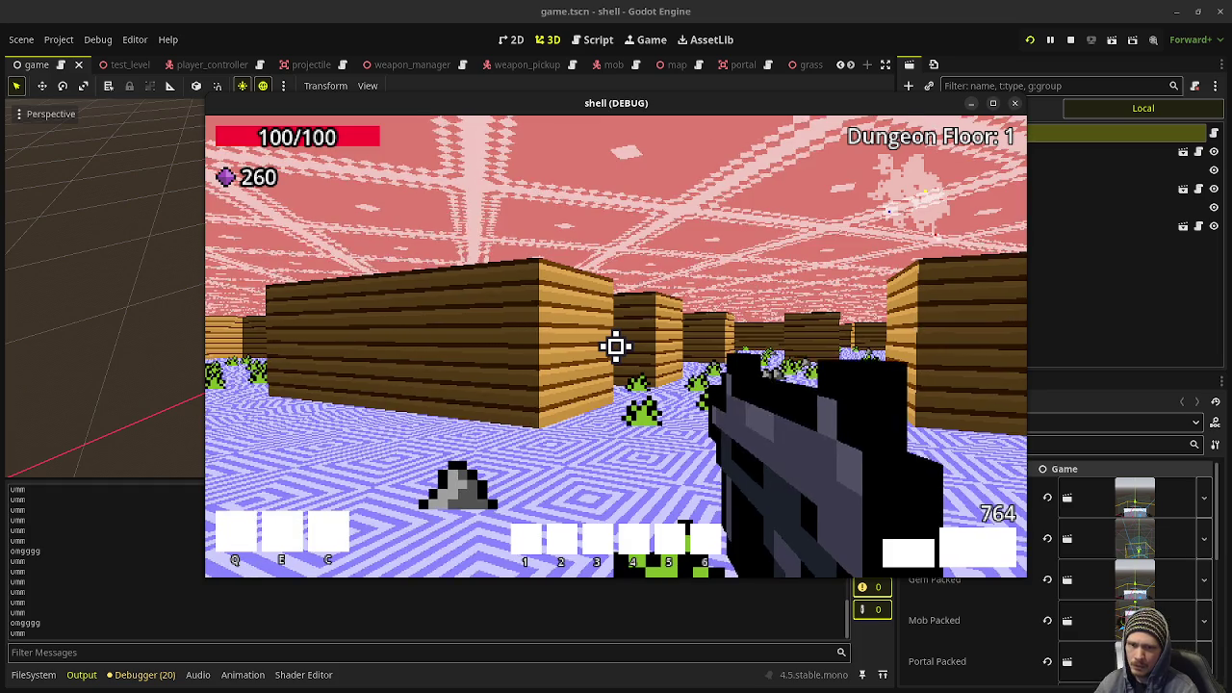
Walk toward the plants and walls at 265 gems, then stop the debug run.
mouse_move(616, 346)
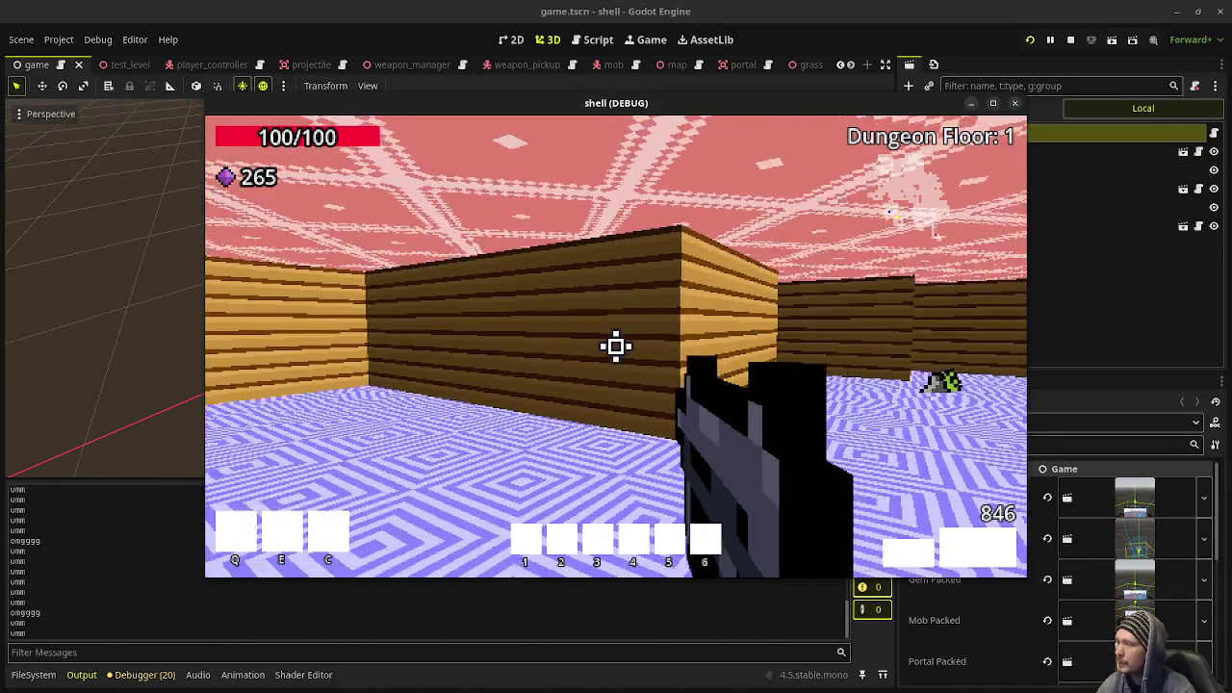
key(w)
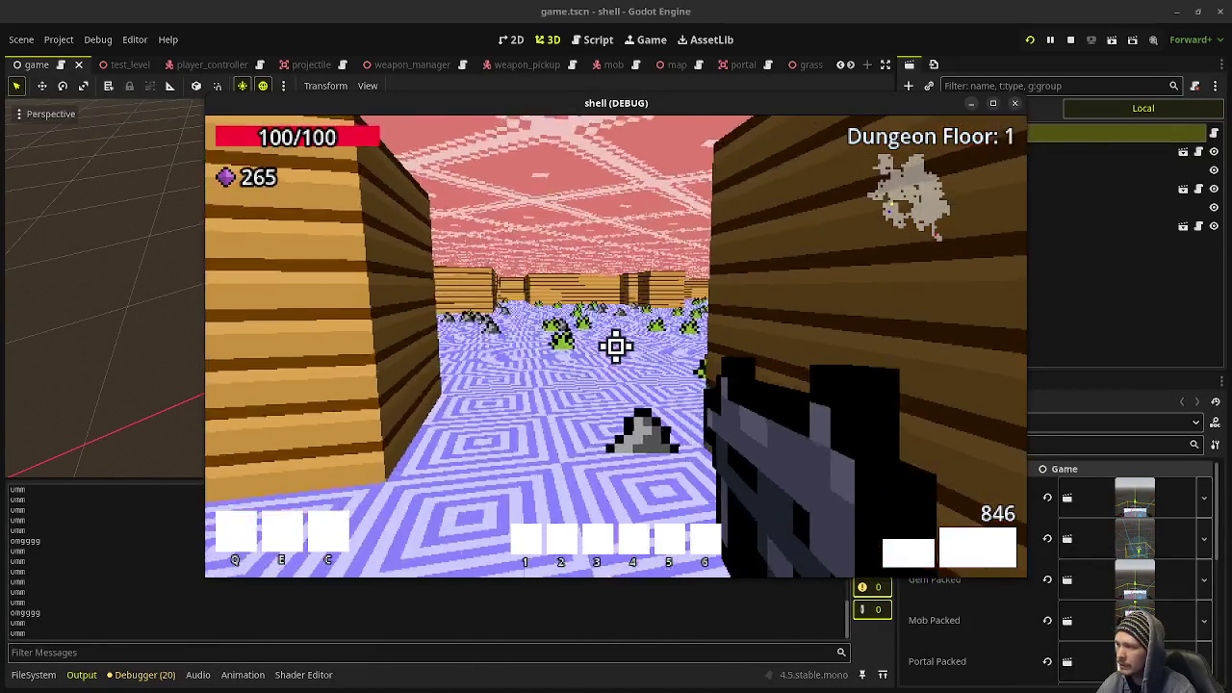
key(w)
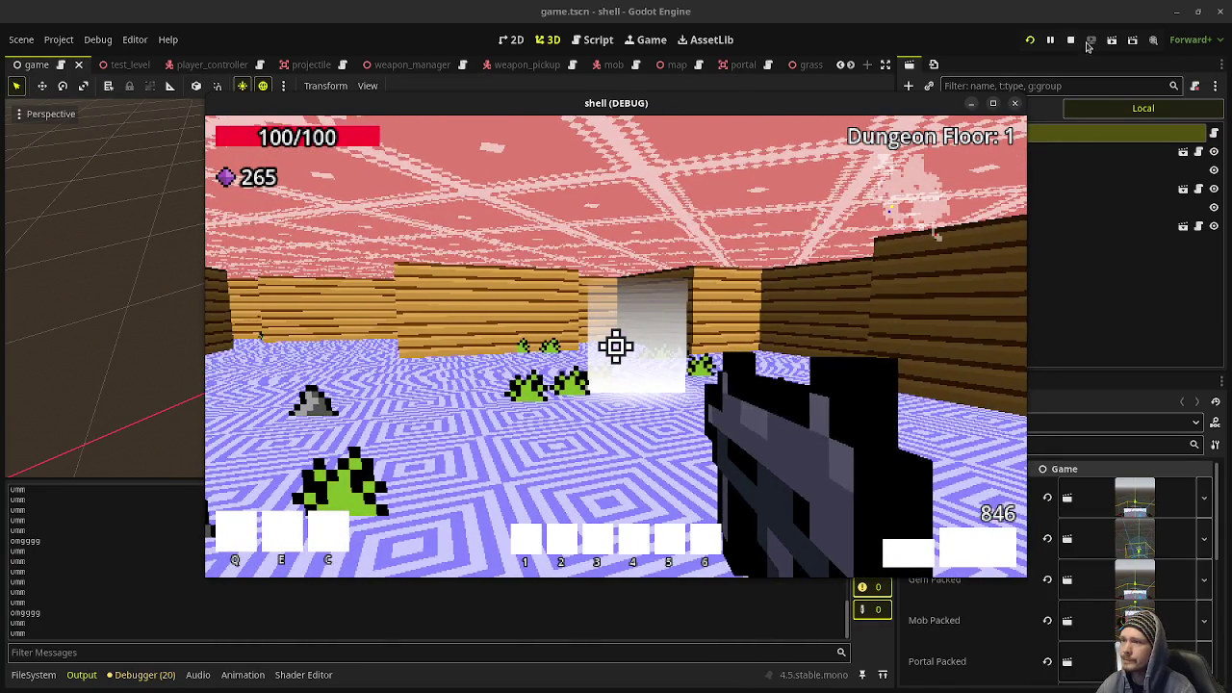
click(1070, 39)
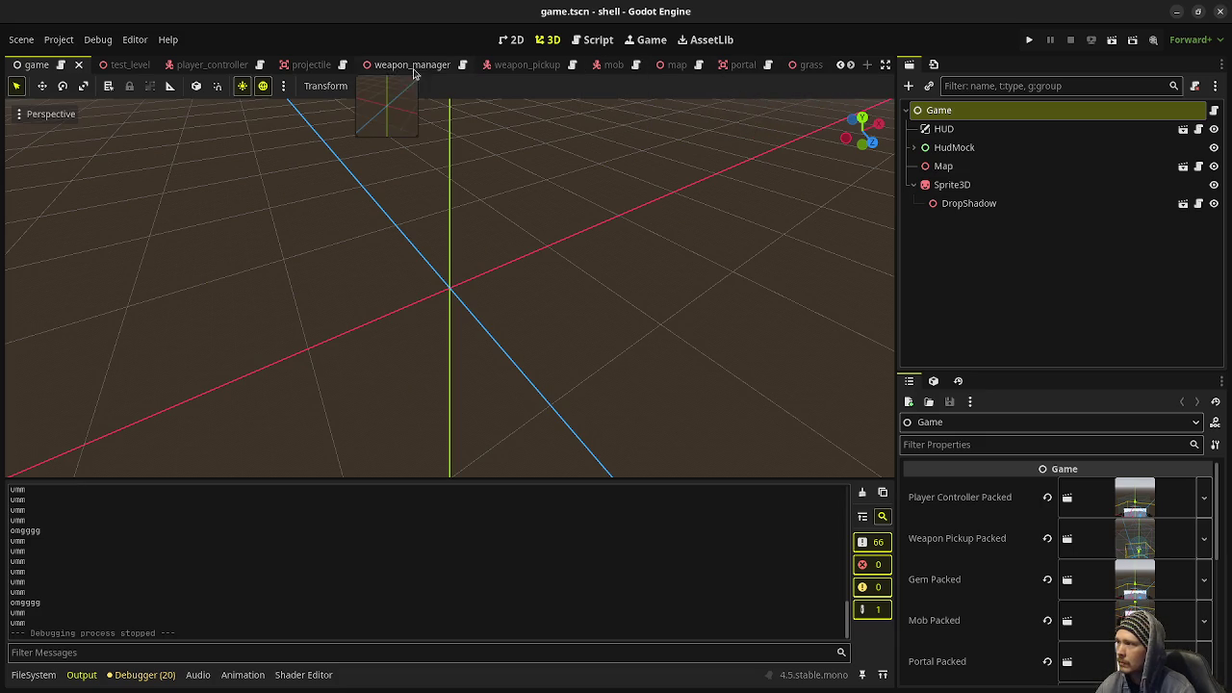
Set Wall Height to 2 in map.tscn, then save and relaunch the game.
click(677, 65)
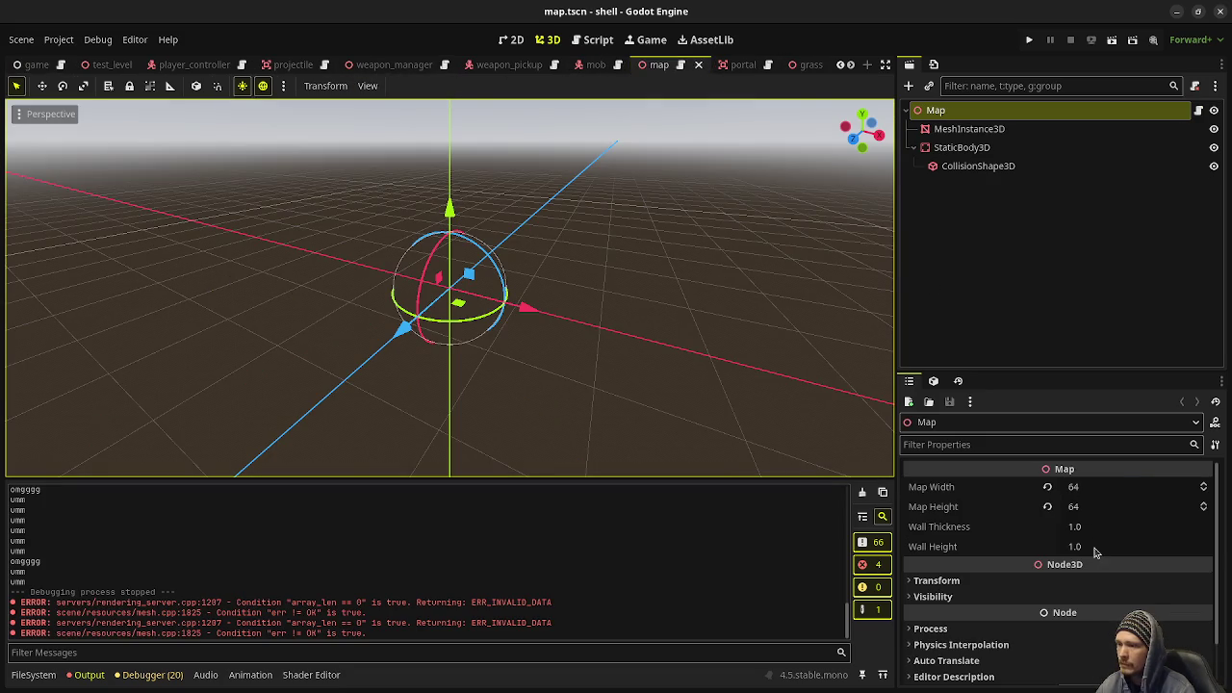
click(1094, 548)
text(2)
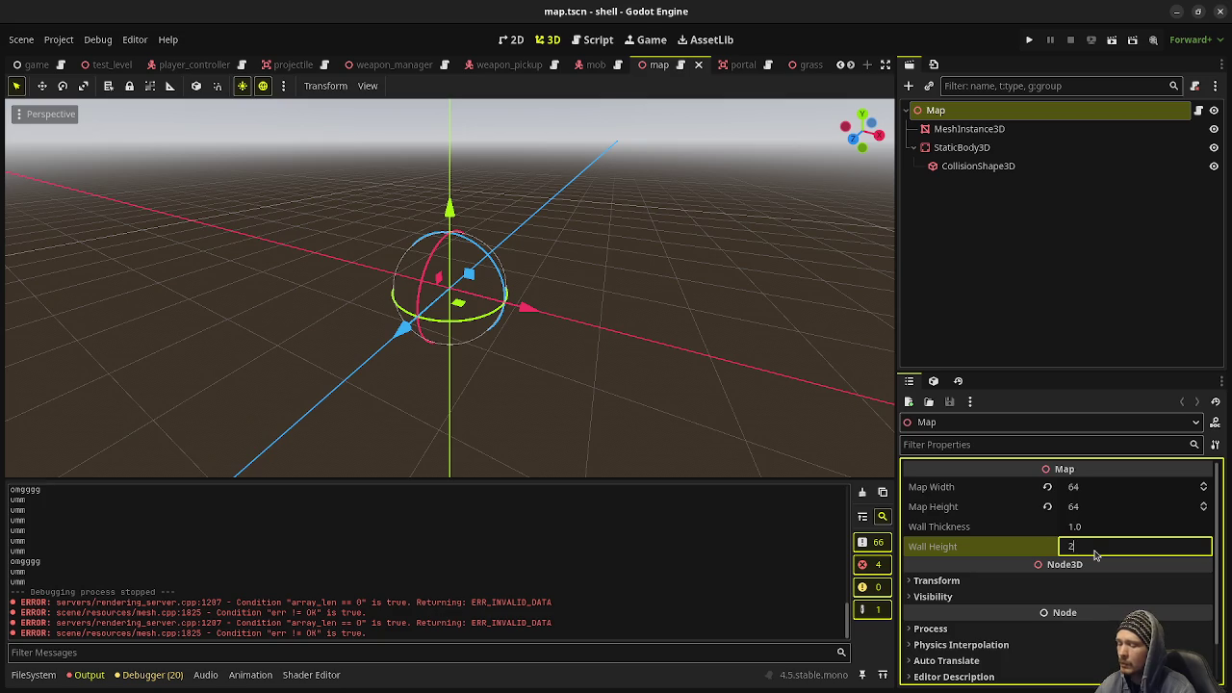
key(Return)
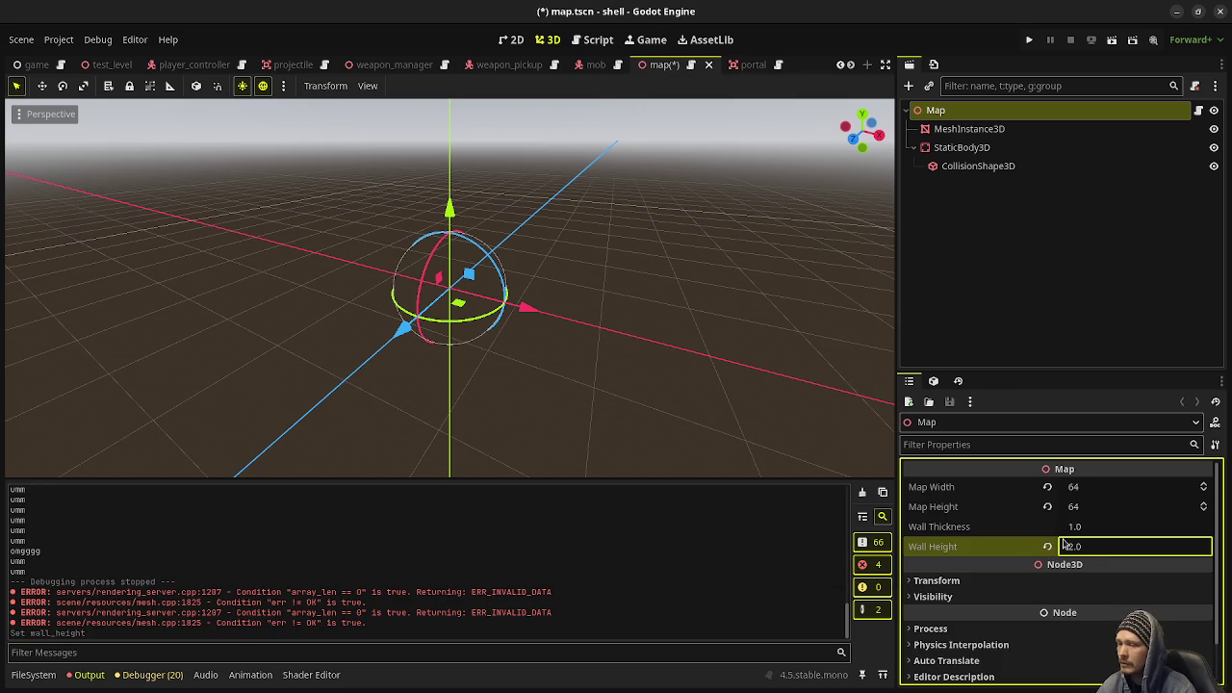
click(1026, 39)
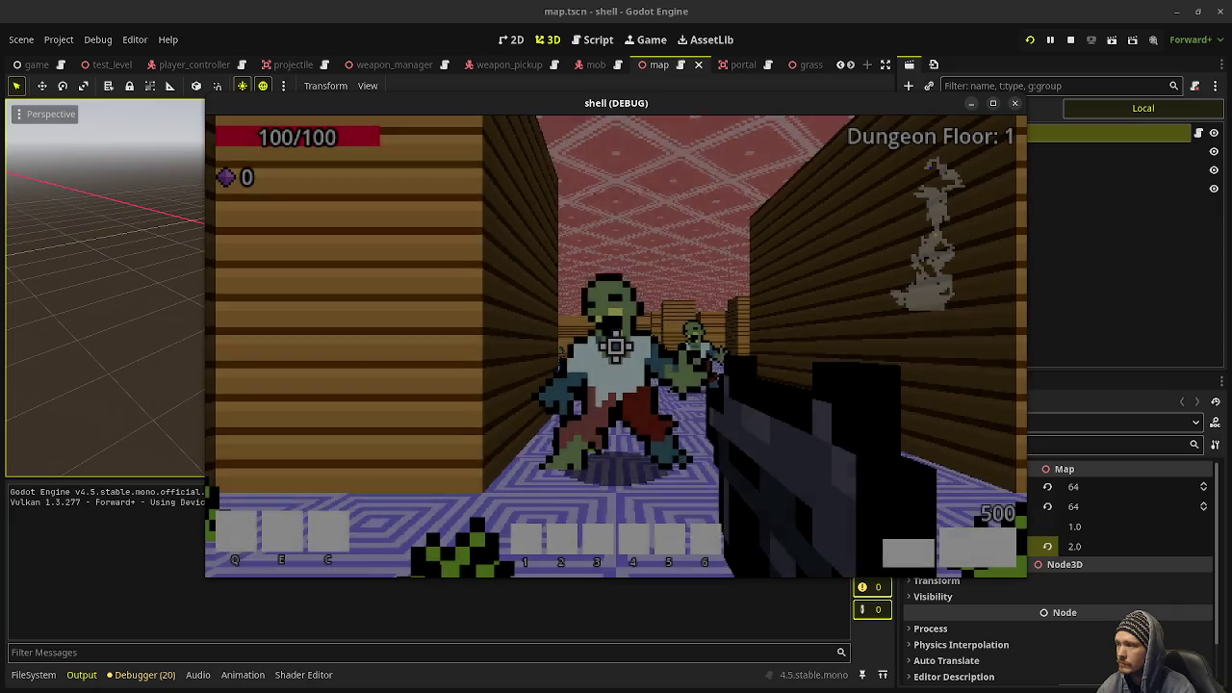
Shoot the nearby zombies among the taller walls, then stop the debug run.
click(616, 347)
drag(616, 347, 616, 346)
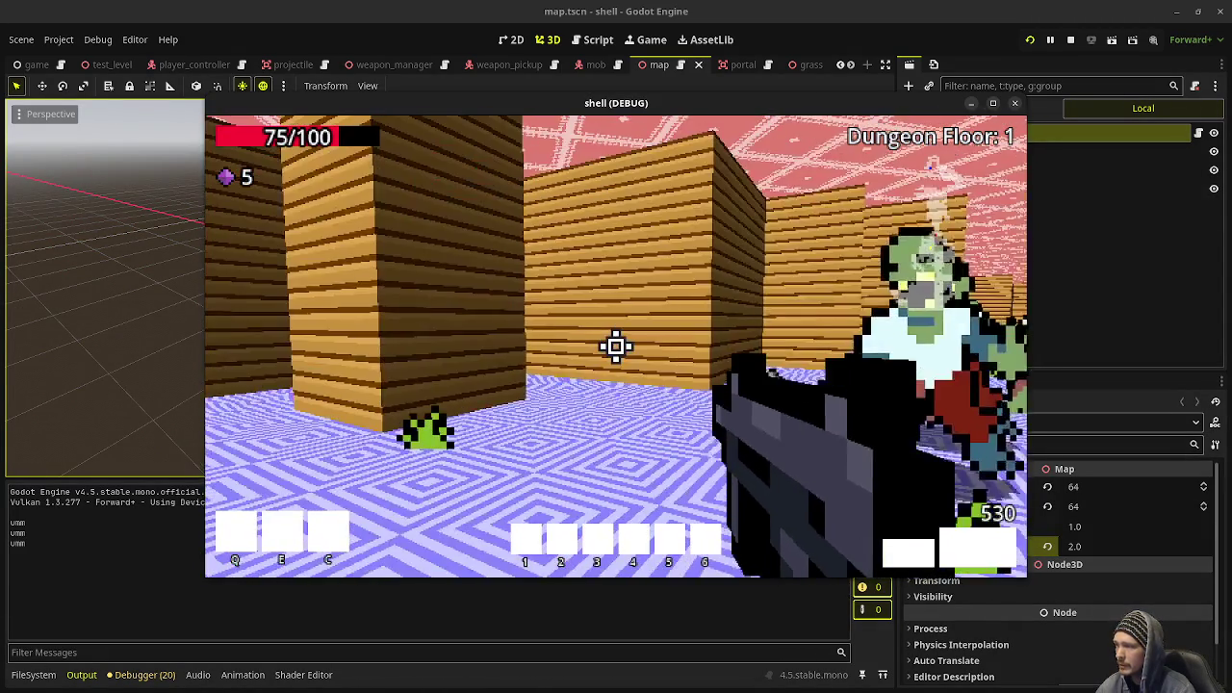
key(Escape)
click(1072, 40)
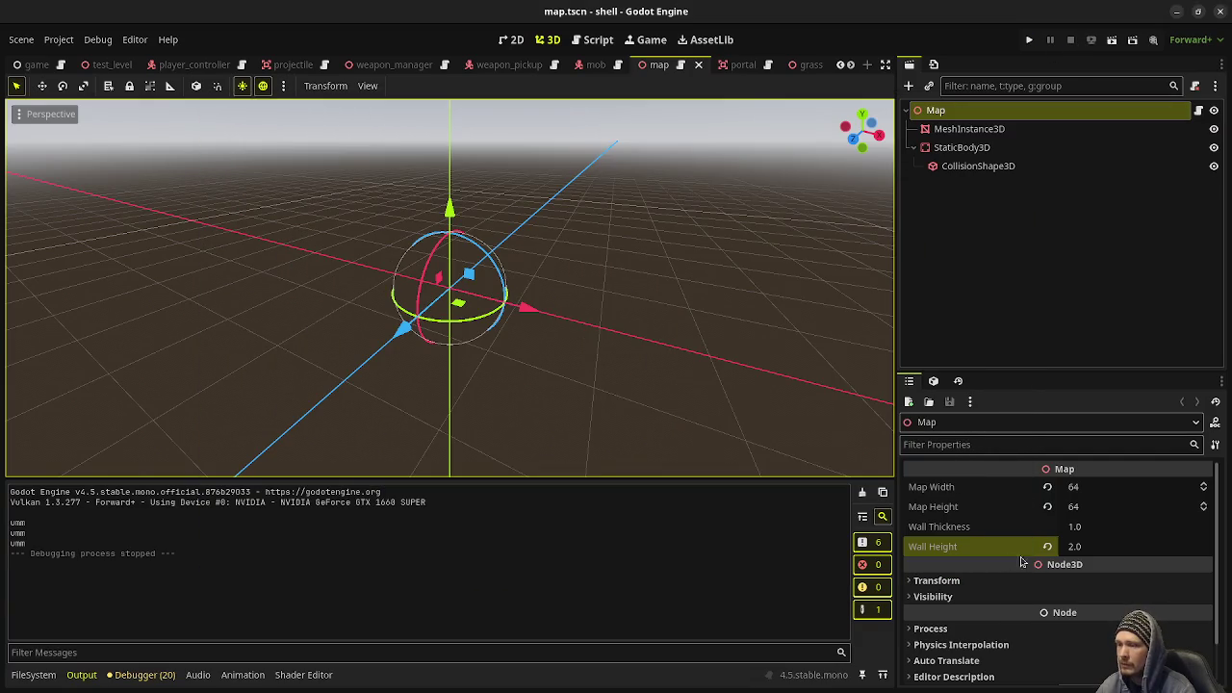
Set the map's Wall Thickness to 2.0 and Wall Height back to 1.0.
text(2)
key(Return)
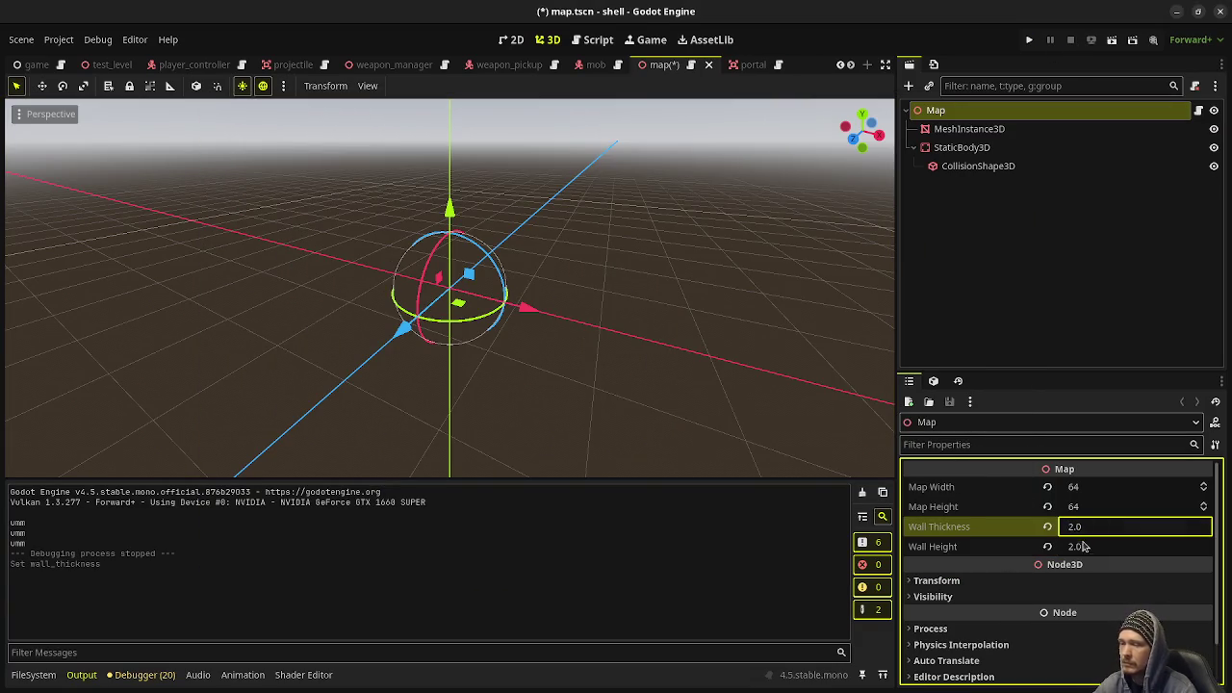
click(1085, 547)
text(1)
key(Return)
Run the game with F5, fire at the zombies, then stop the run.
key(F5)
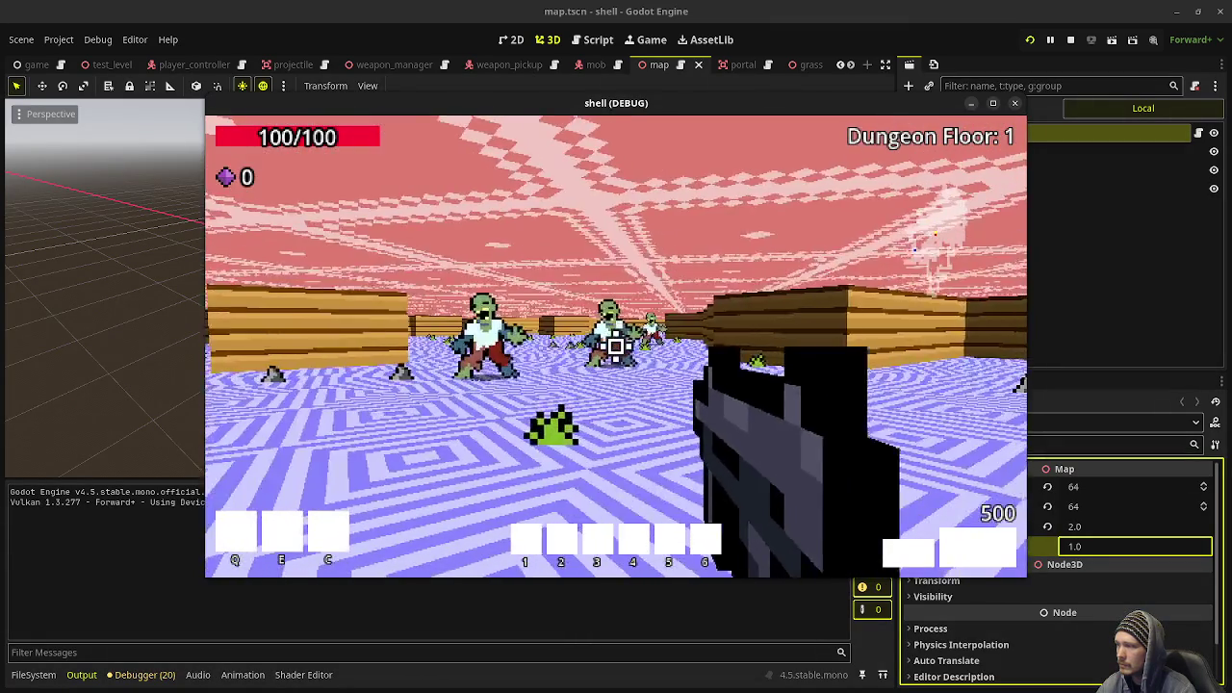
drag(617, 345, 616, 344)
key(Escape)
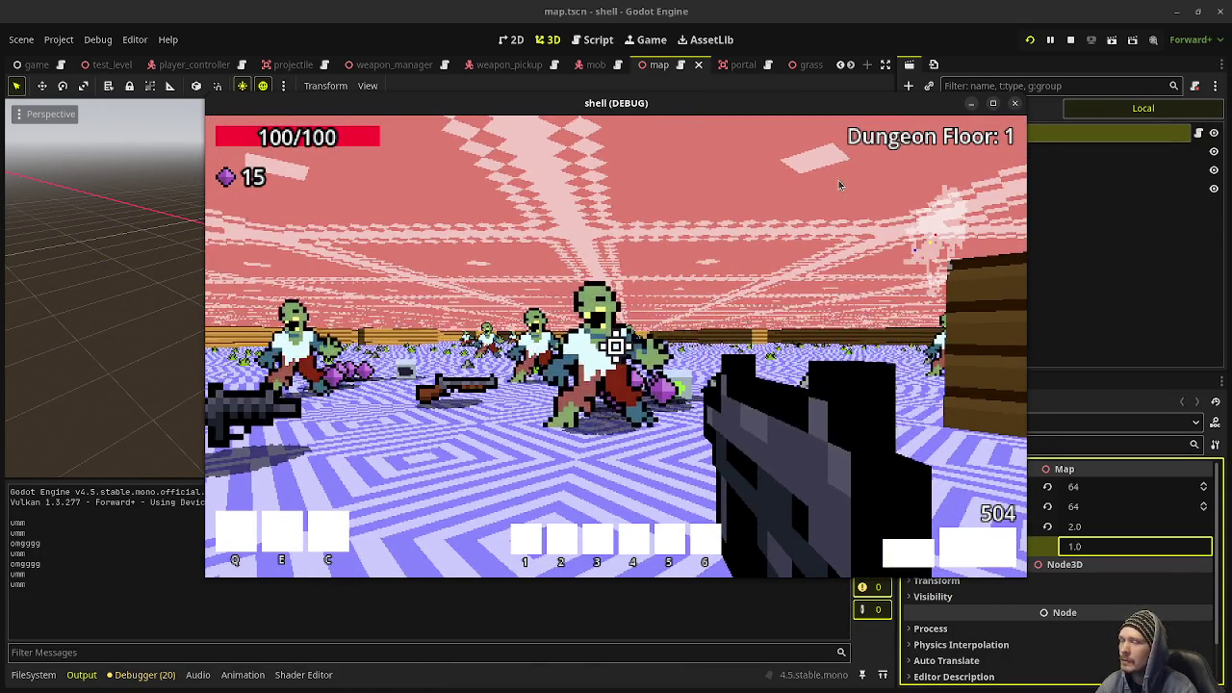
click(1015, 103)
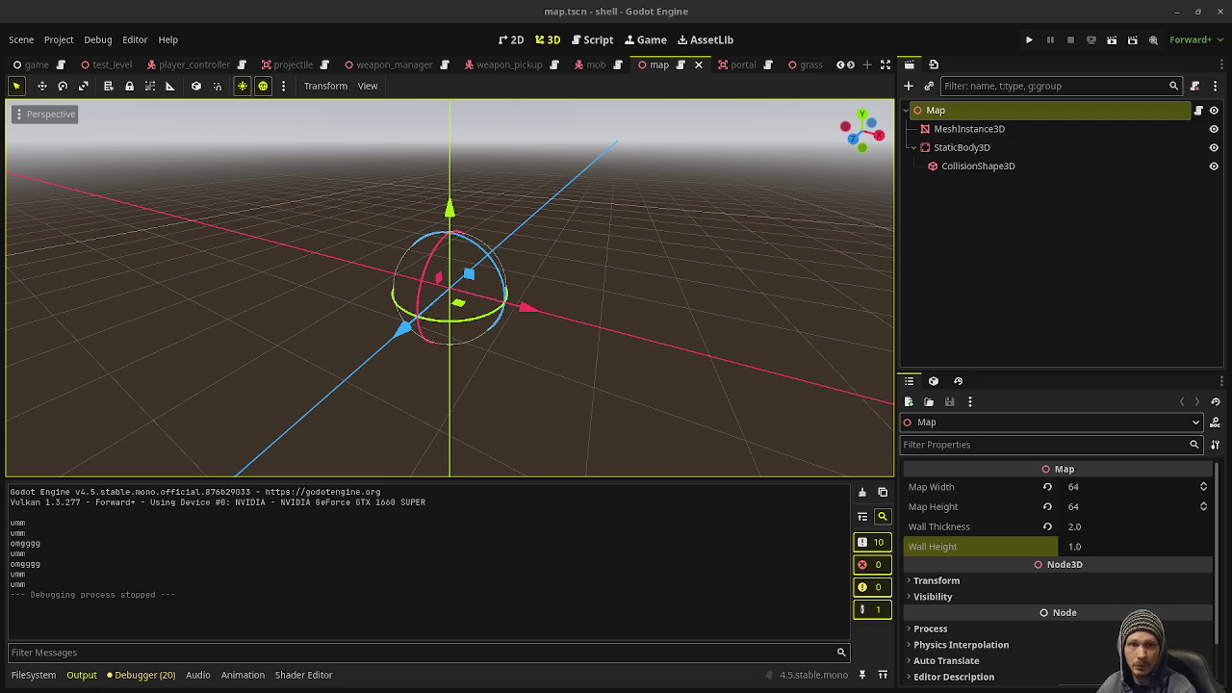
Switch to the scuzz project's editor window and run its game.
key(alt+Tab)
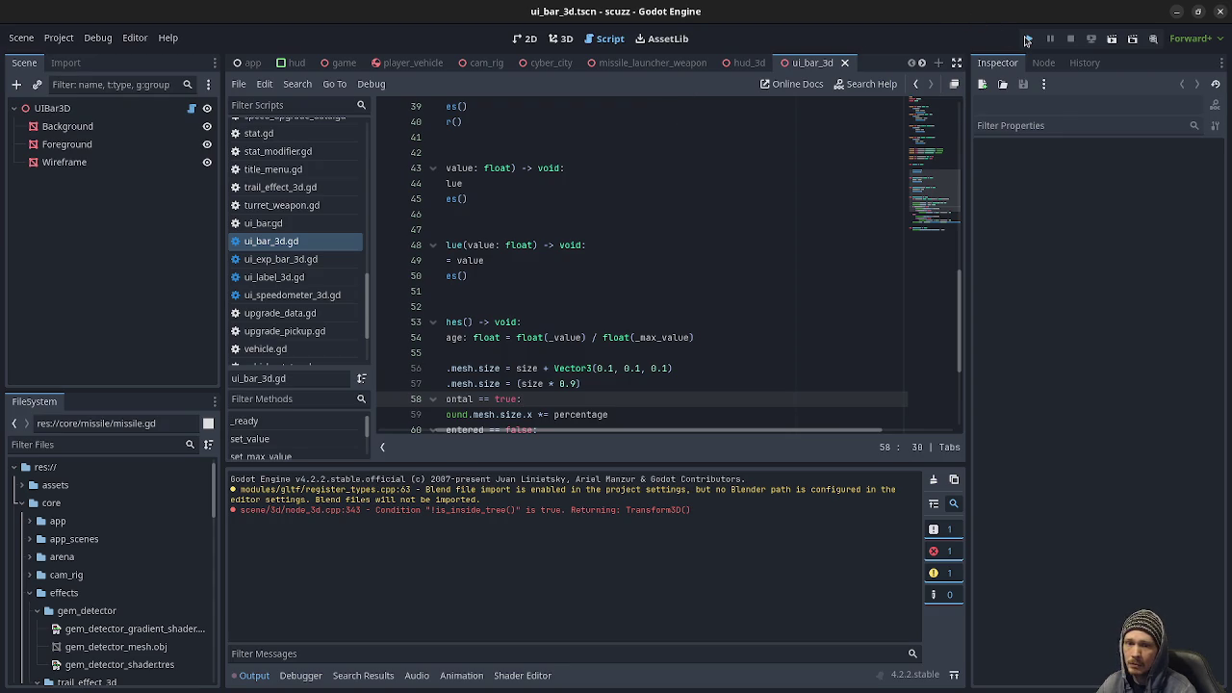
click(1027, 41)
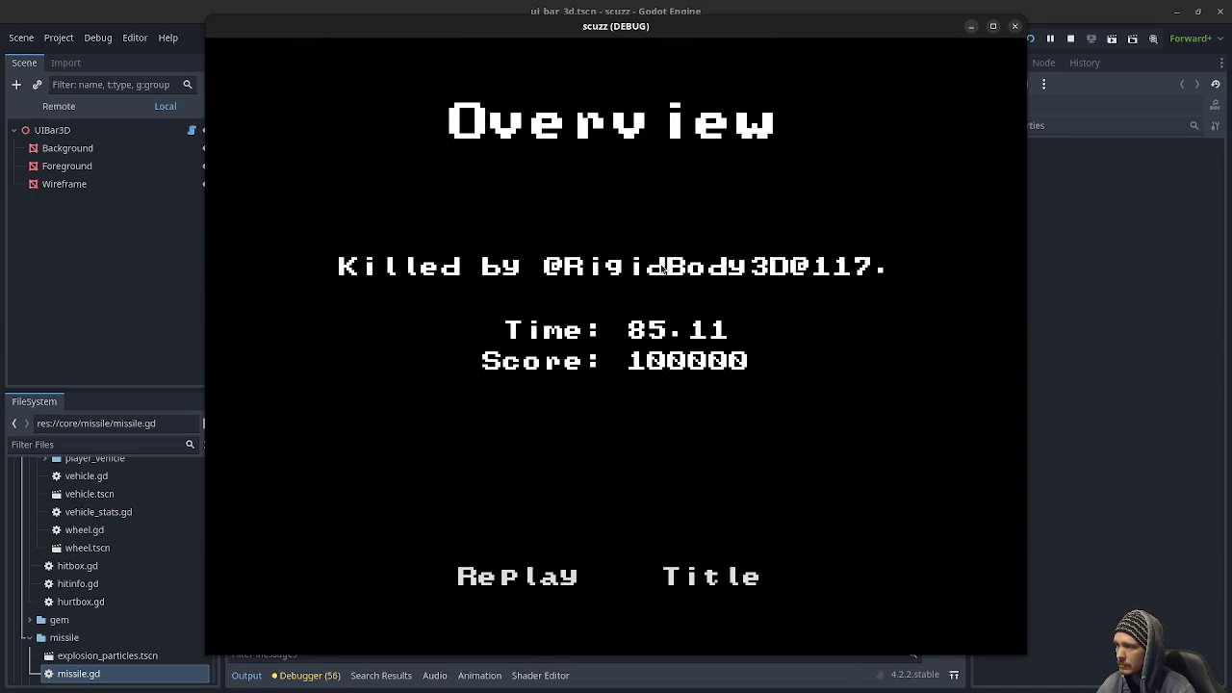
Stop the scuzz game from its title screen, close its window, and return to map.tscn.
click(720, 583)
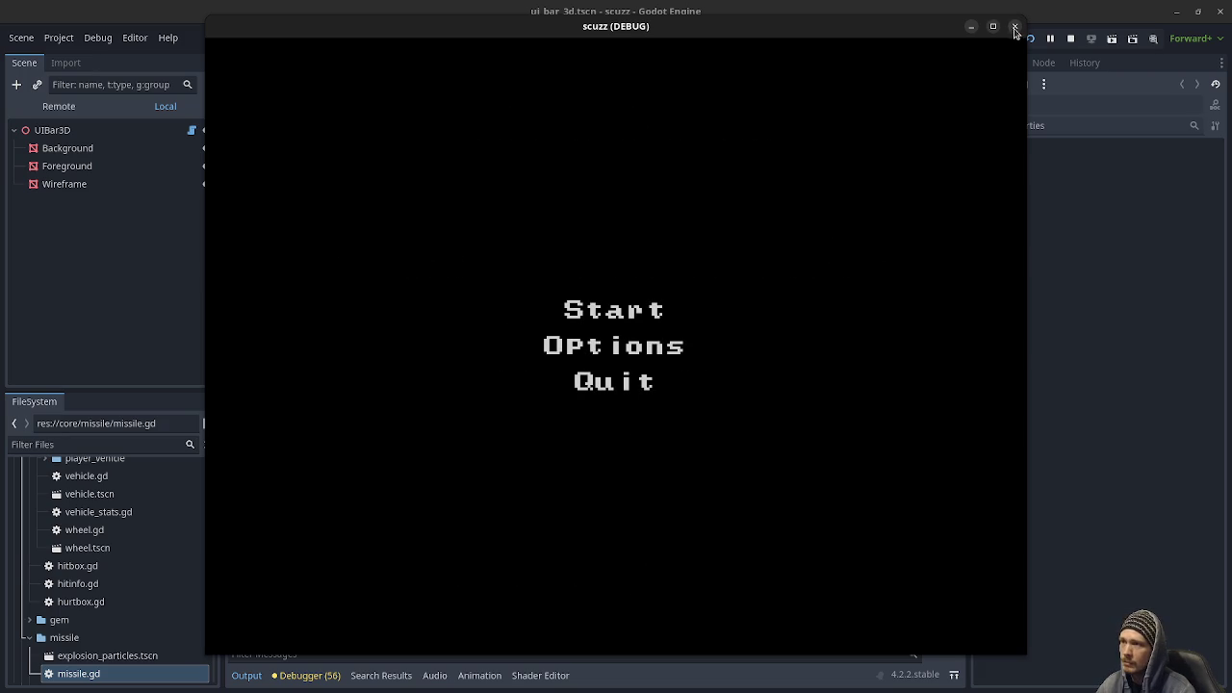
click(1015, 26)
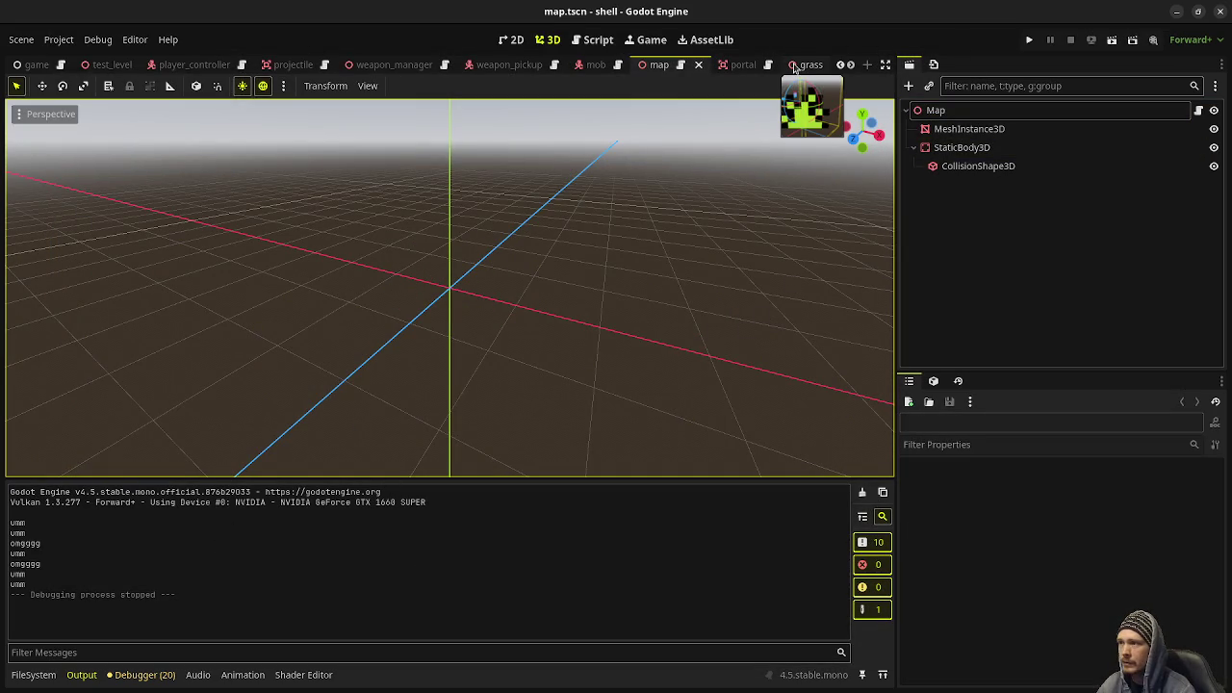
scroll(795, 66, down, 4)
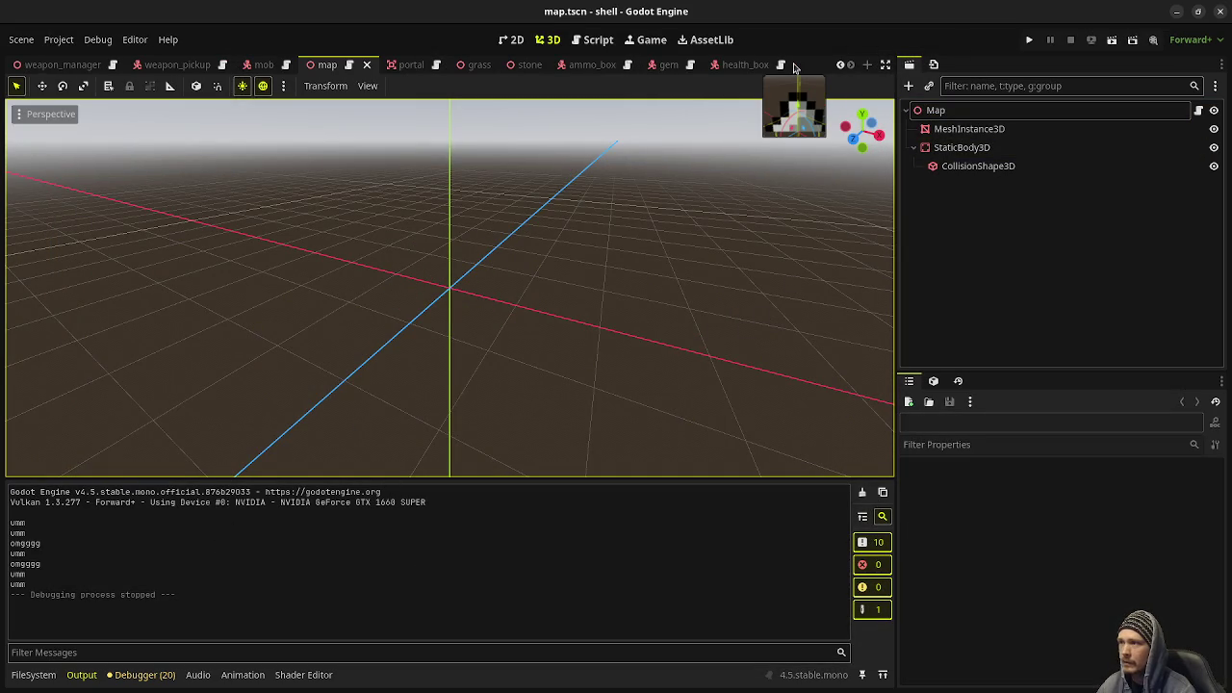
click(349, 65)
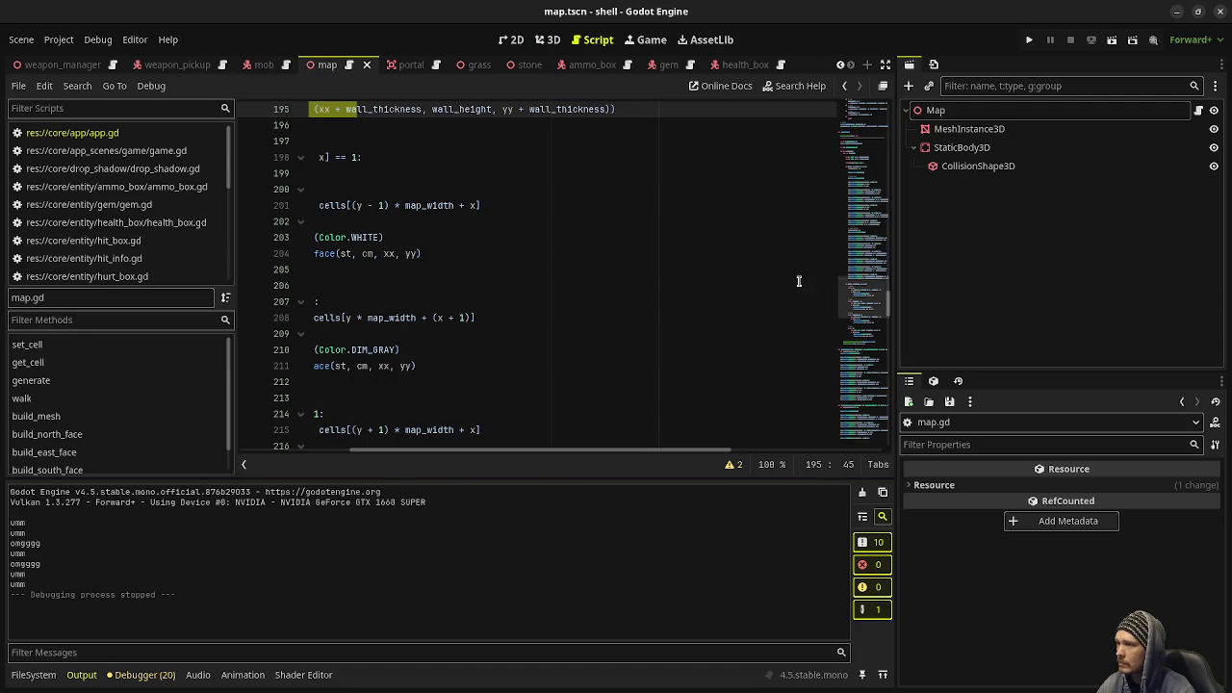
drag(847, 315, 857, 126)
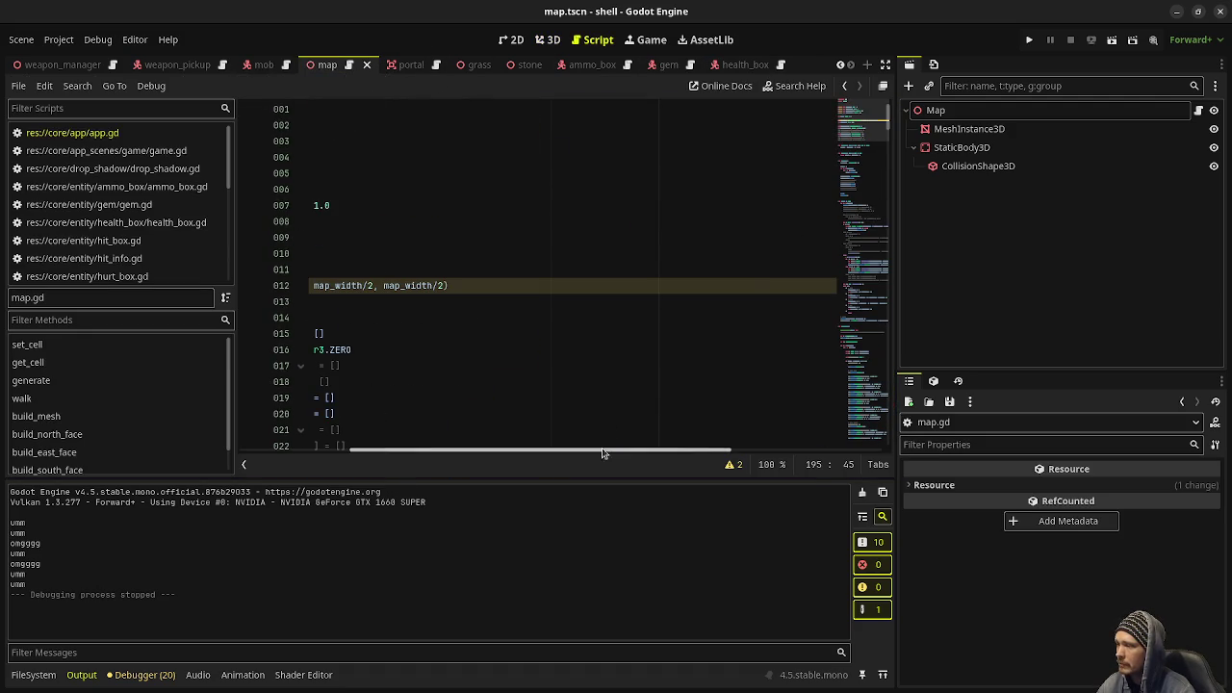
drag(603, 453, 491, 450)
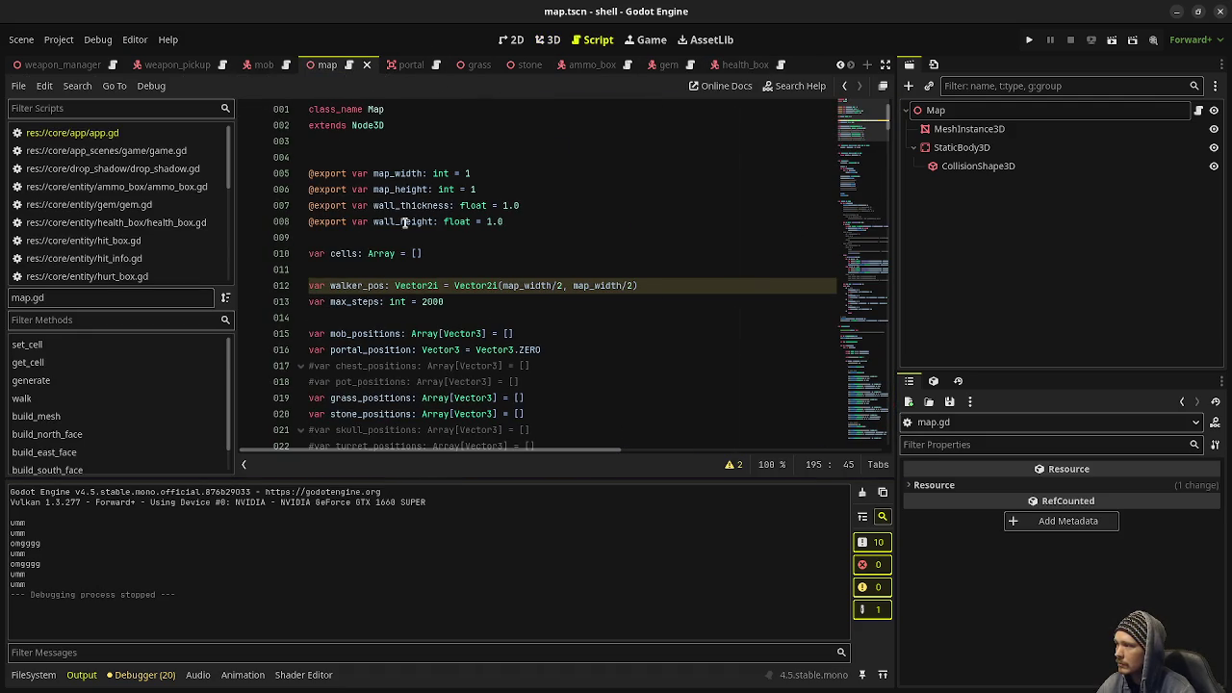
scroll(406, 266, down, 5)
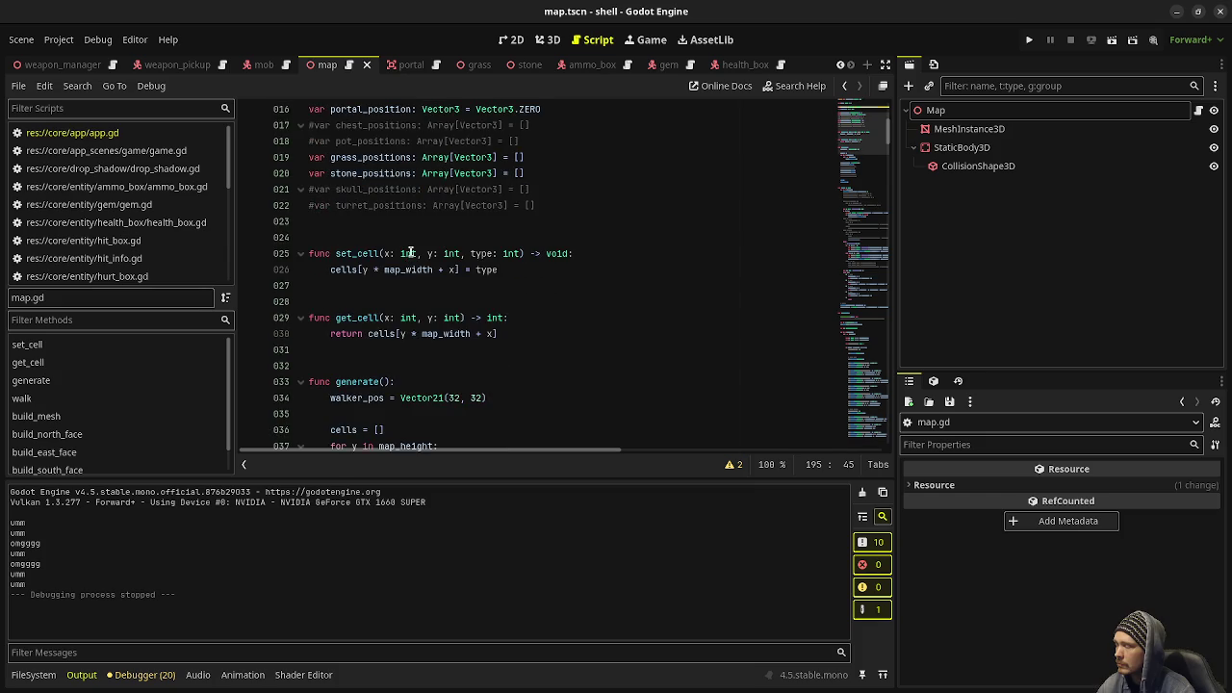
scroll(411, 254, down, 7)
scroll(412, 250, up, 5)
scroll(416, 244, down, 6)
scroll(419, 237, up, 2)
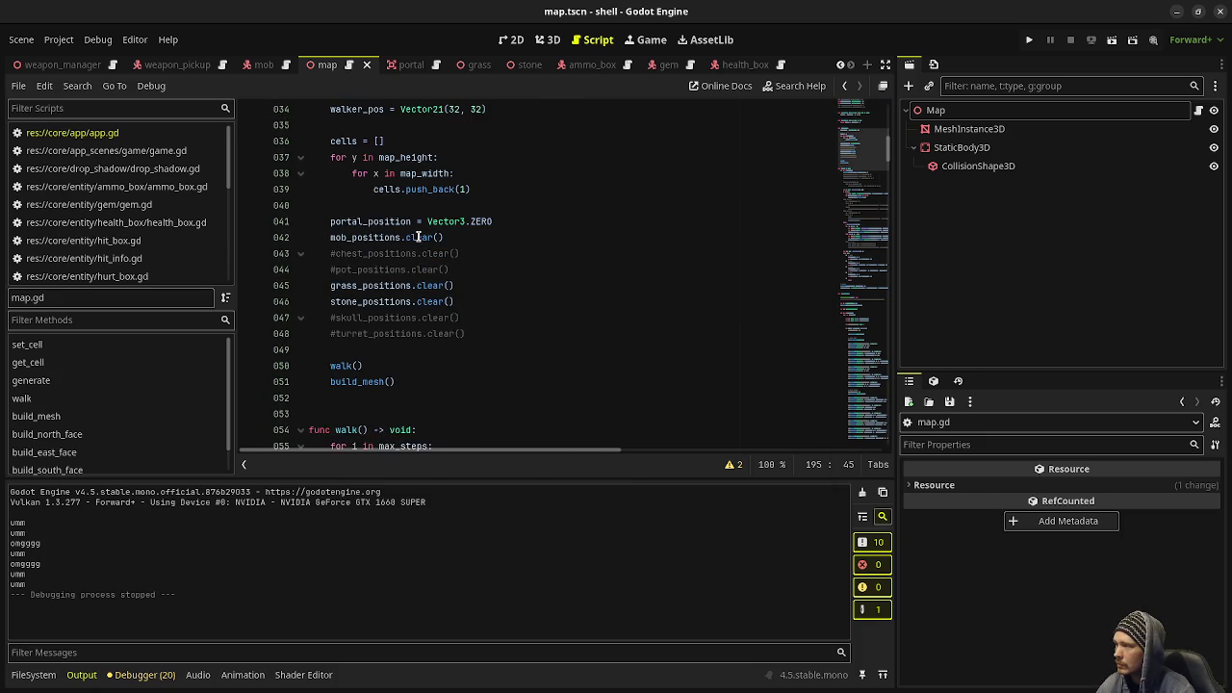
scroll(420, 237, down, 18)
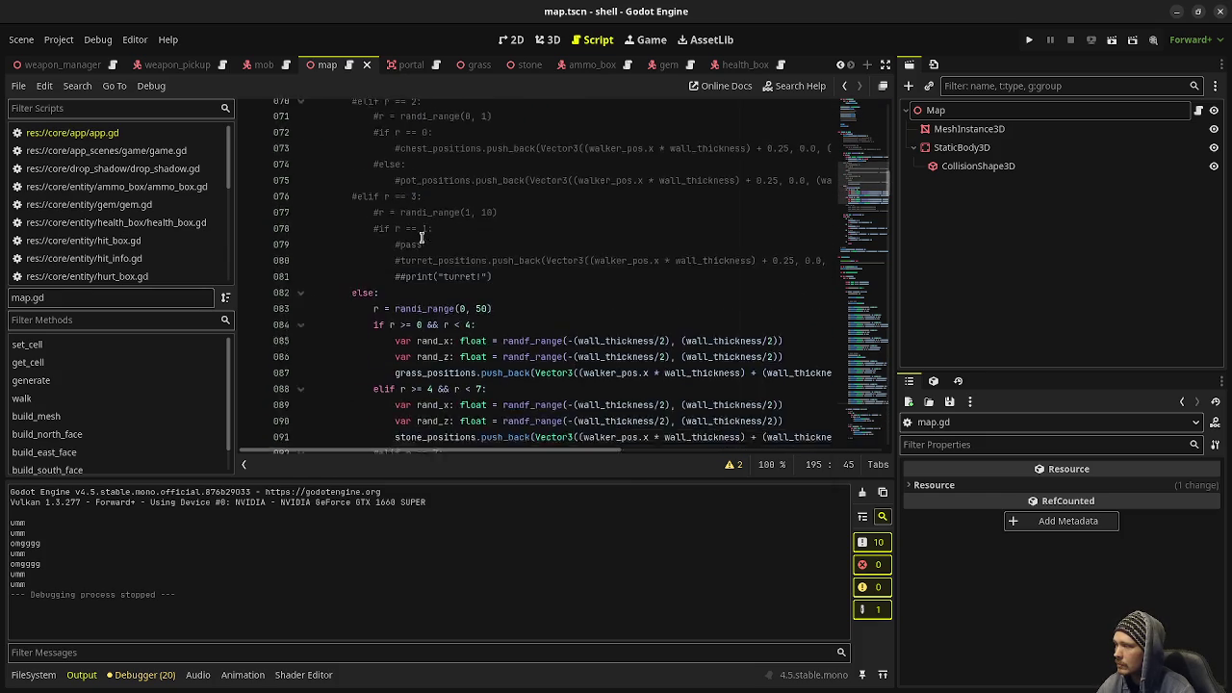
scroll(420, 237, down, 6)
scroll(414, 233, up, 16)
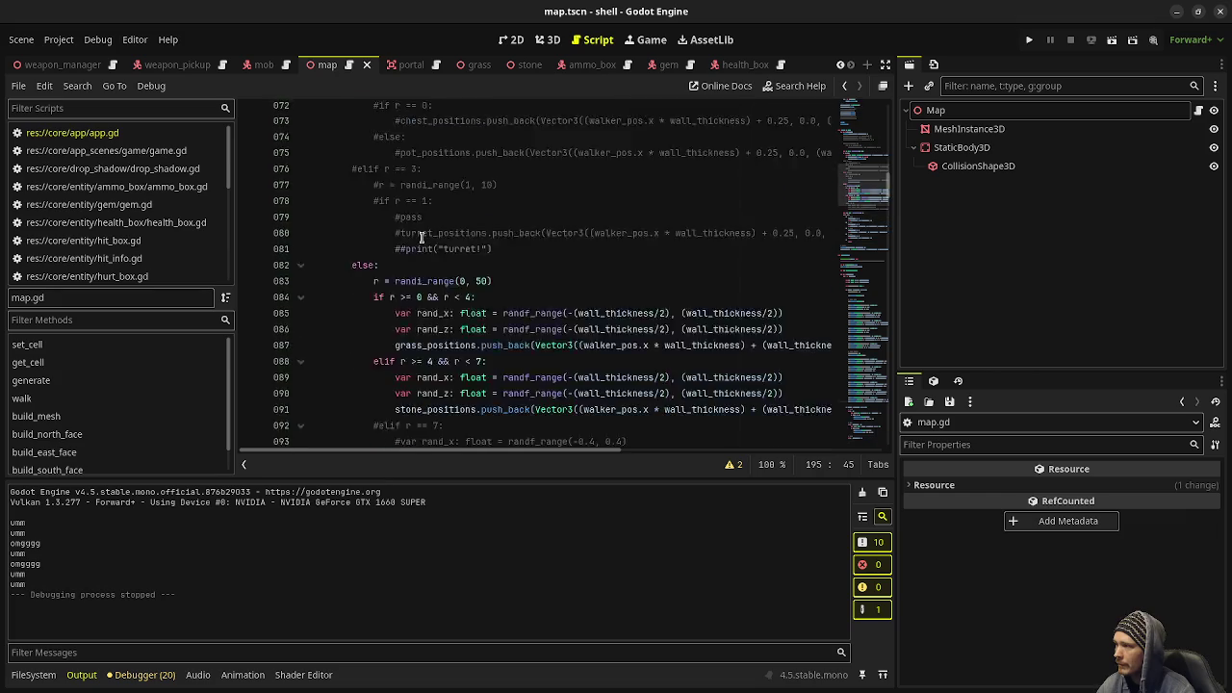
scroll(397, 226, up, 3)
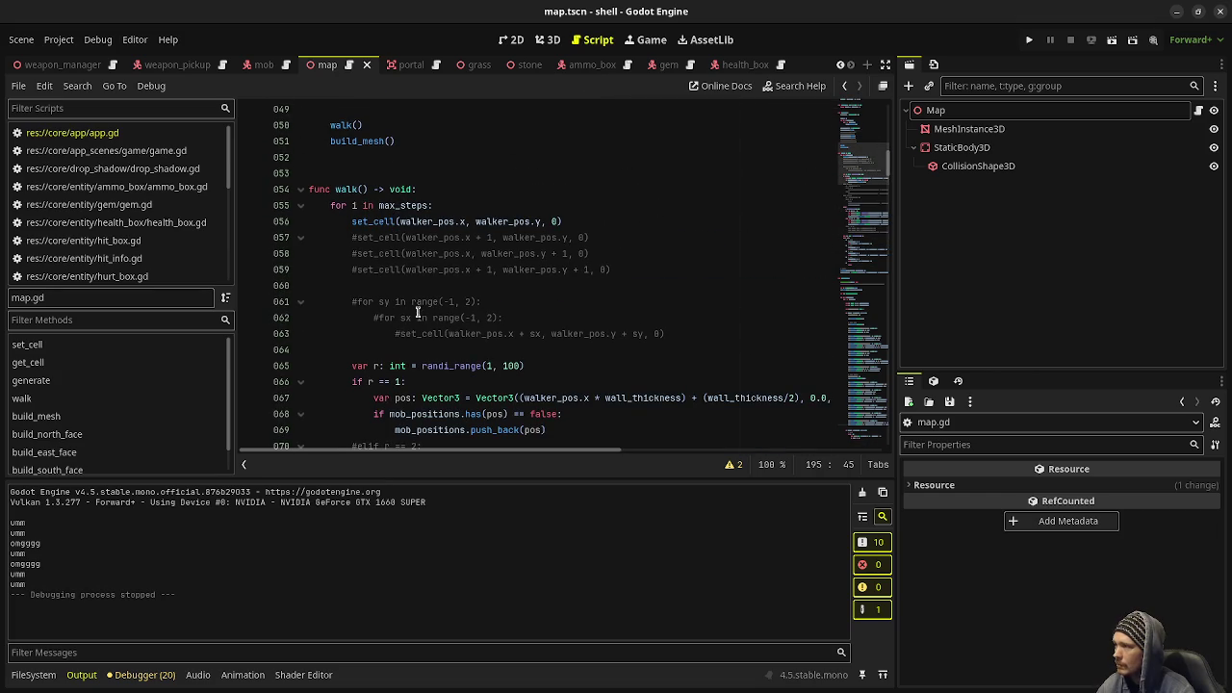
double_click(404, 206)
click(568, 221)
drag(570, 222, 351, 221)
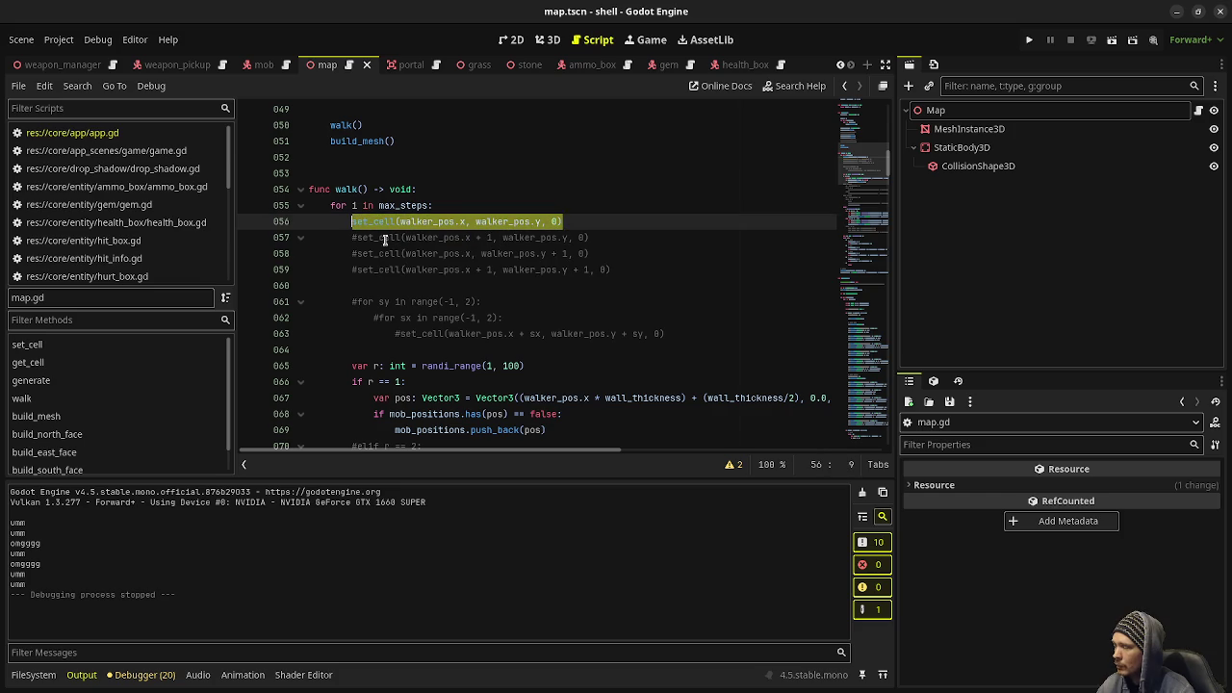
scroll(424, 251, down, 3)
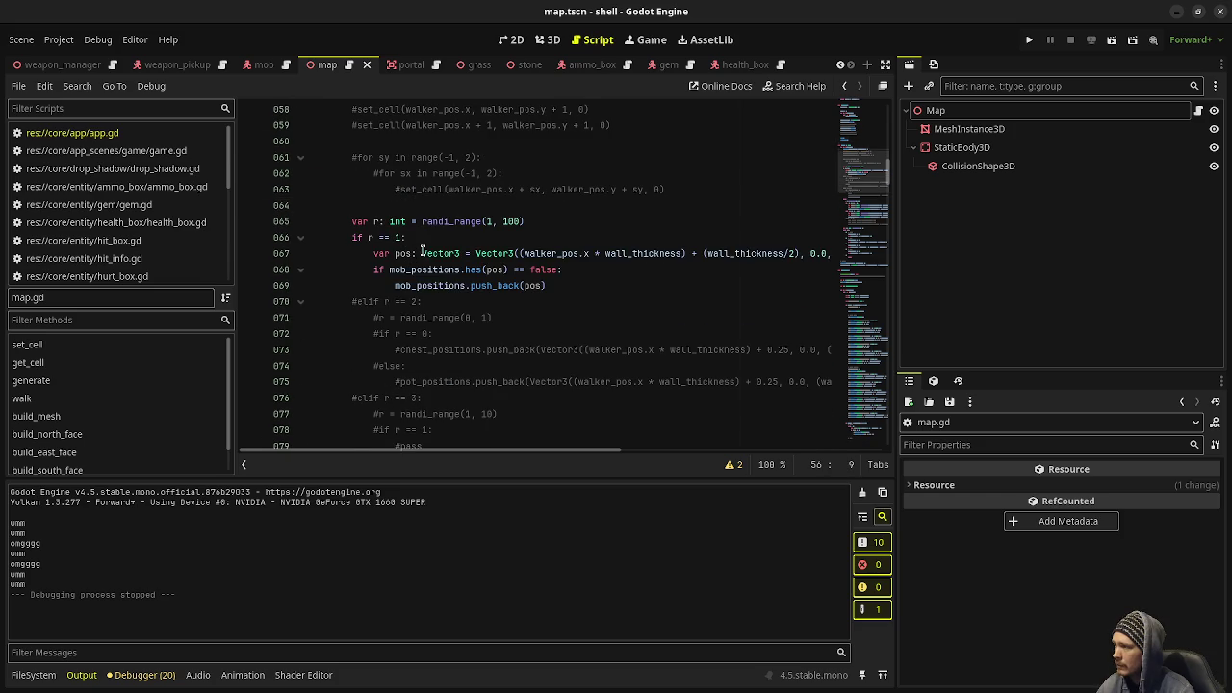
click(550, 221)
drag(572, 286, 352, 222)
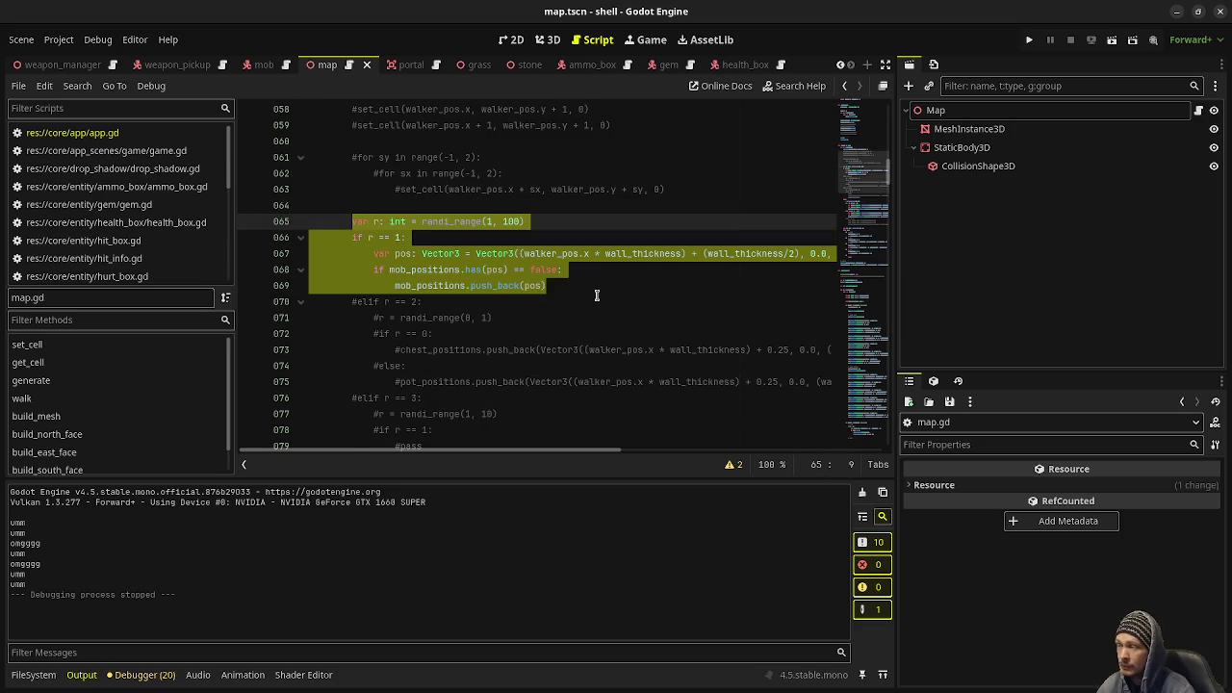
scroll(581, 288, down, 3)
scroll(581, 288, down, 4)
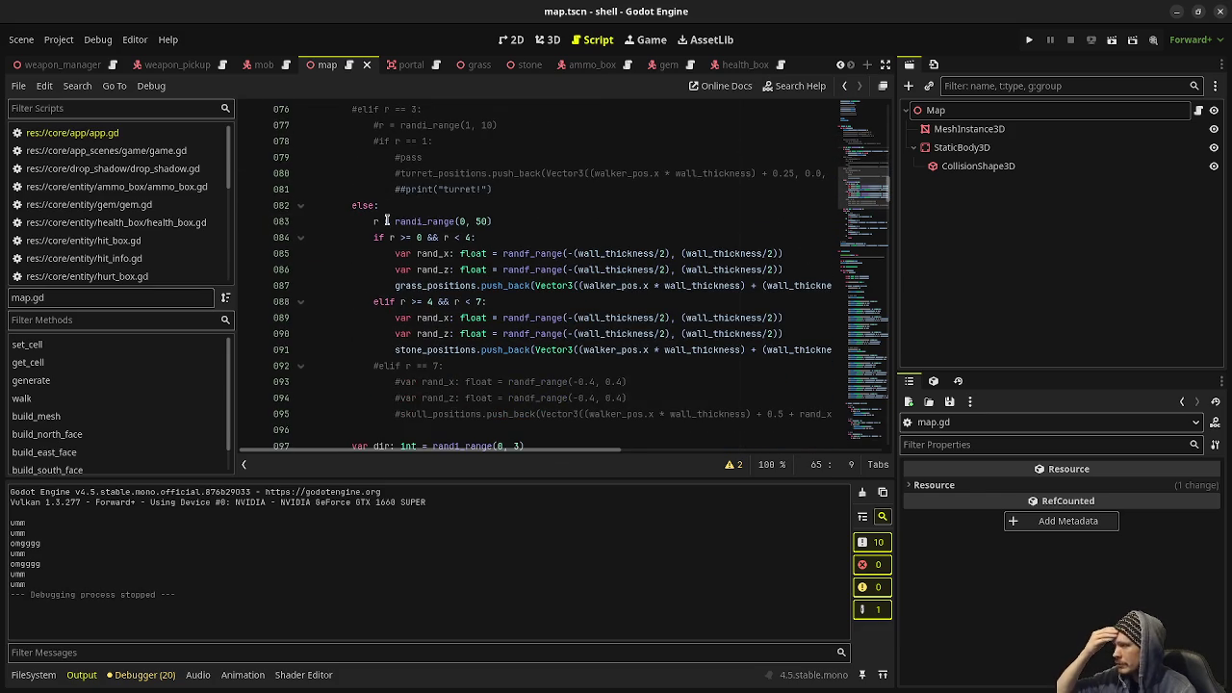
mouse_move(374, 220)
mouse_down()
mouse_move(405, 299)
mouse_move(510, 345)
mouse_up()
scroll(509, 344, down, 1)
scroll(509, 344, down, 6)
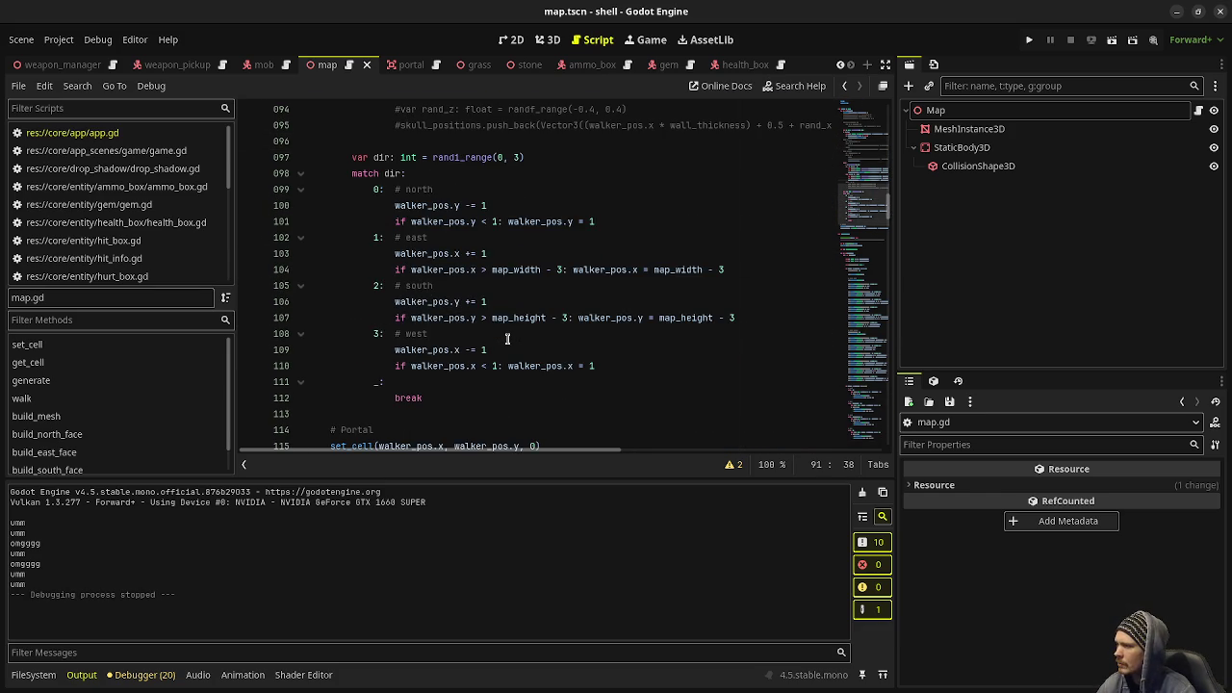
mouse_move(351, 157)
mouse_down()
mouse_move(424, 160)
mouse_move(463, 398)
mouse_up()
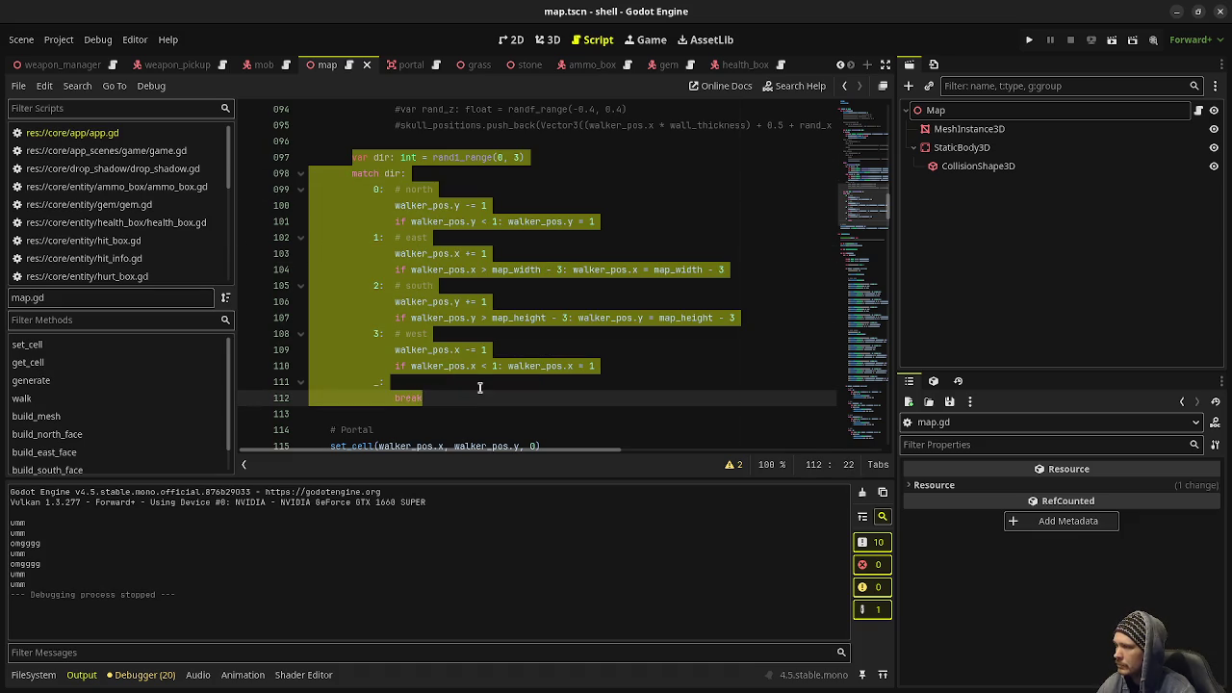
scroll(479, 387, down, 2)
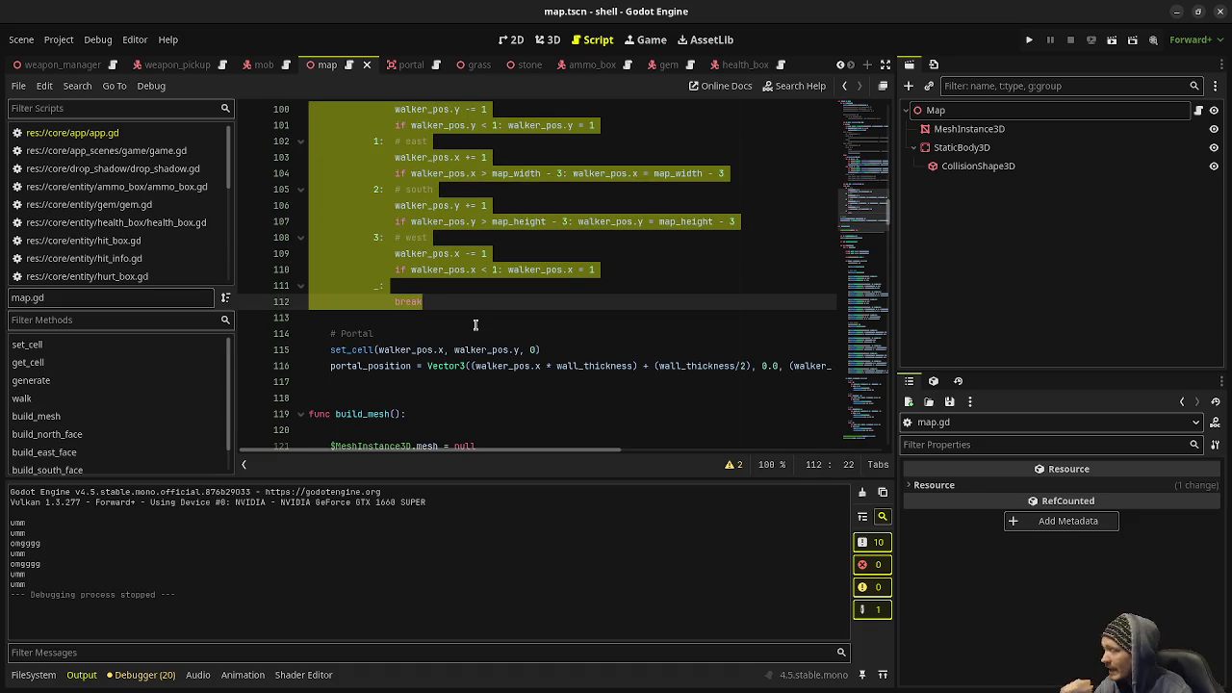
scroll(477, 324, up, 4)
scroll(475, 325, up, 10)
scroll(392, 222, down, 7)
scroll(392, 221, down, 10)
scroll(401, 285, up, 3)
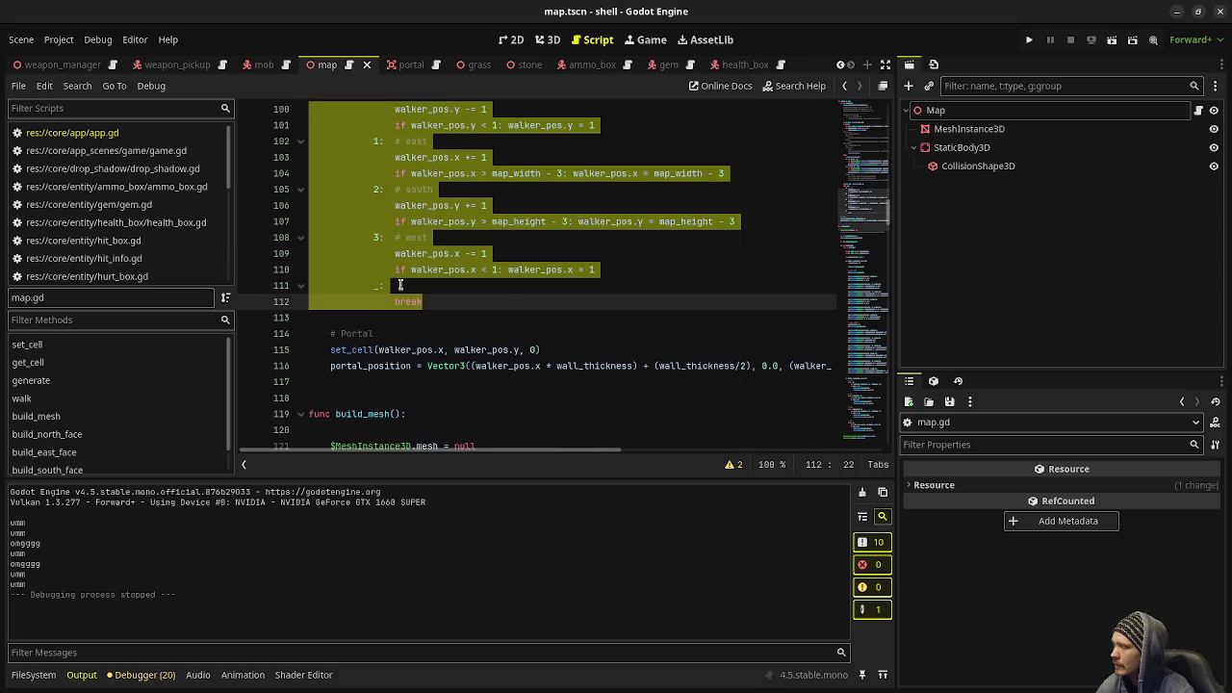
double_click(359, 349)
double_click(408, 366)
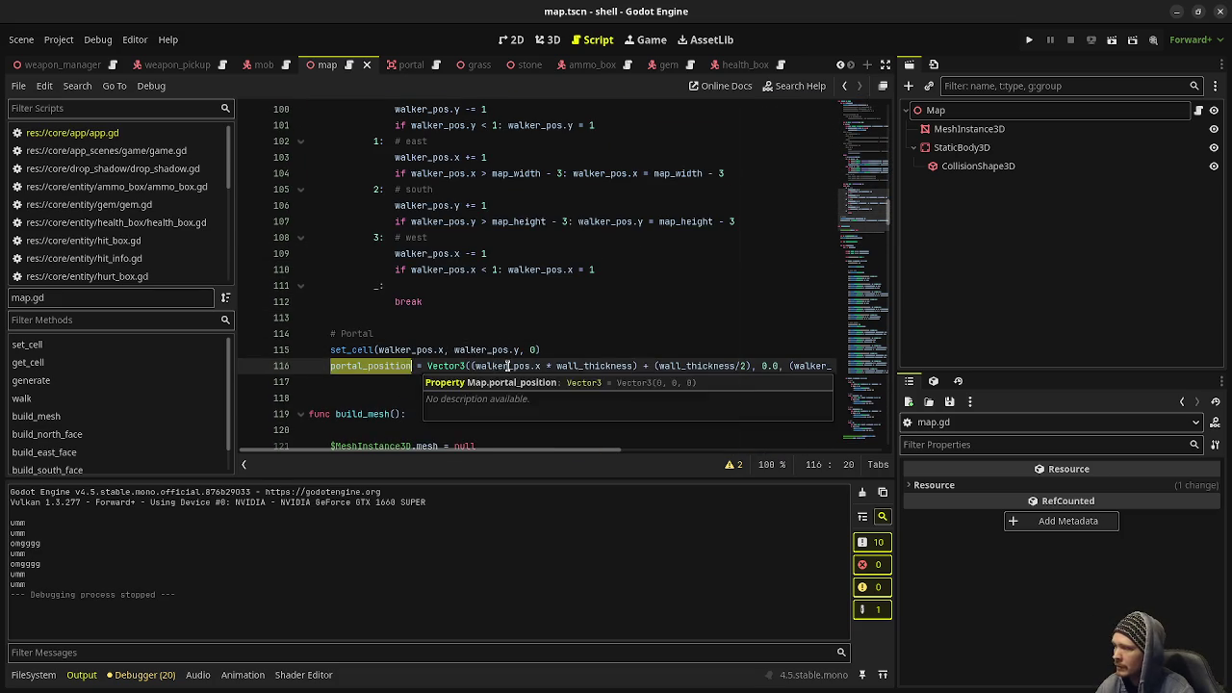
drag(810, 366, 664, 367)
double_click(386, 364)
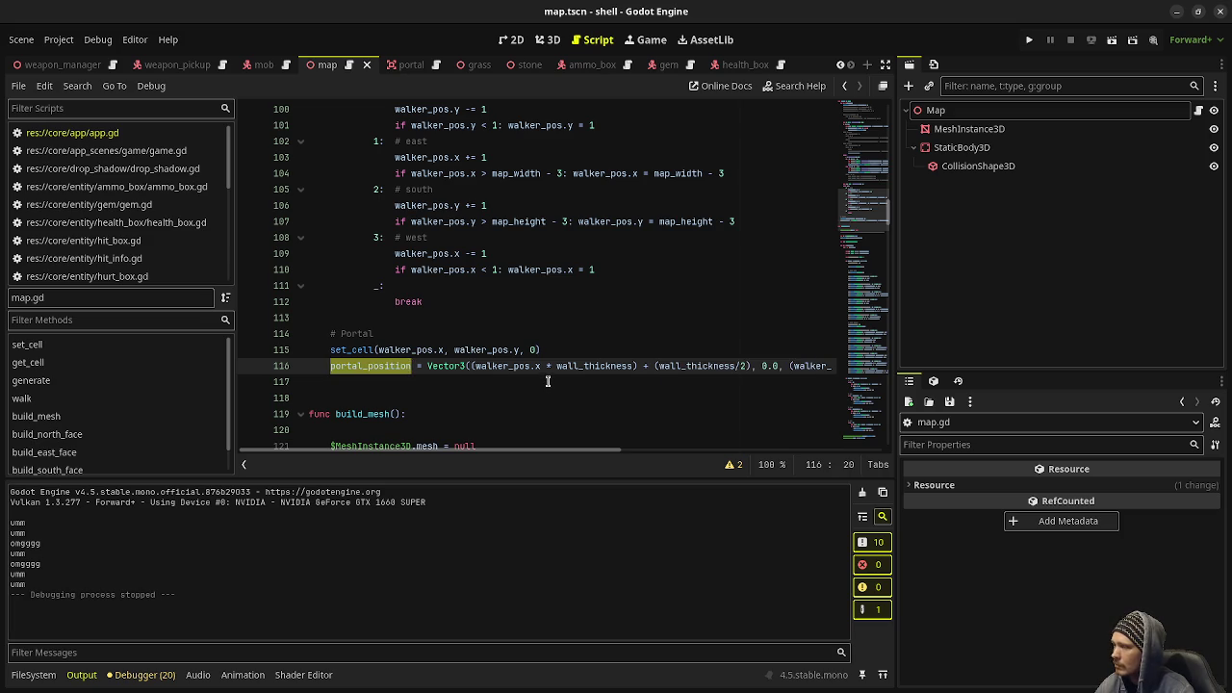
scroll(548, 381, up, 9)
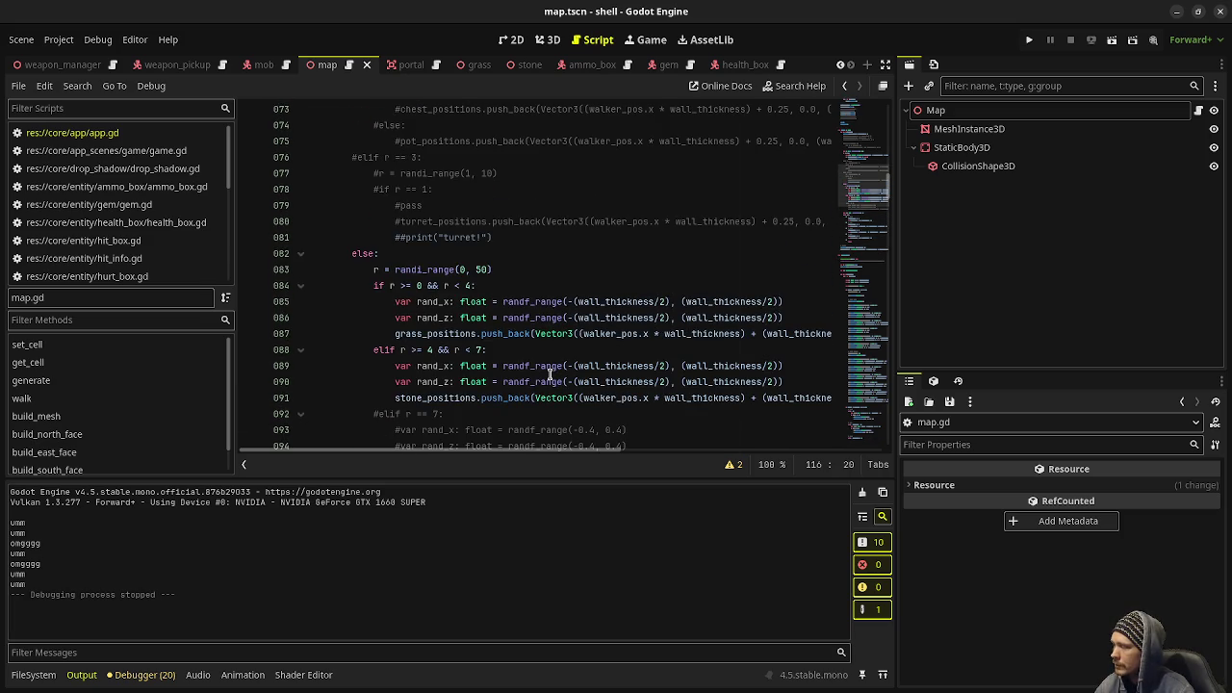
scroll(550, 375, up, 16)
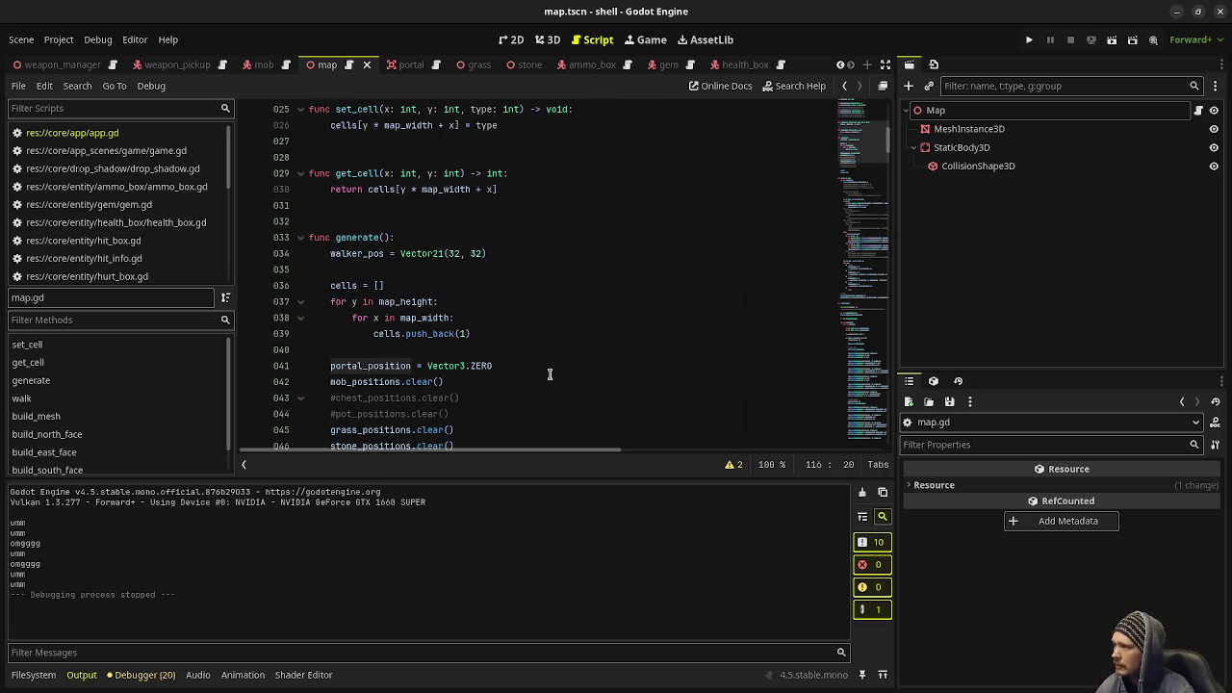
scroll(550, 375, down, 3)
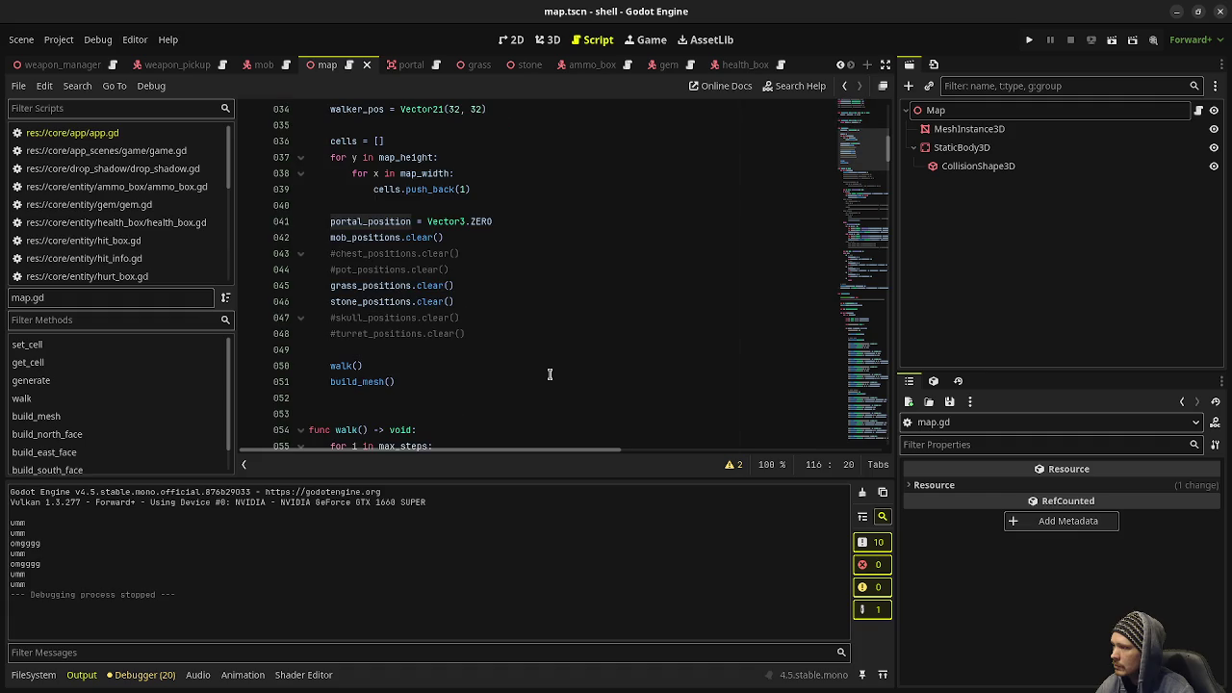
scroll(550, 375, up, 11)
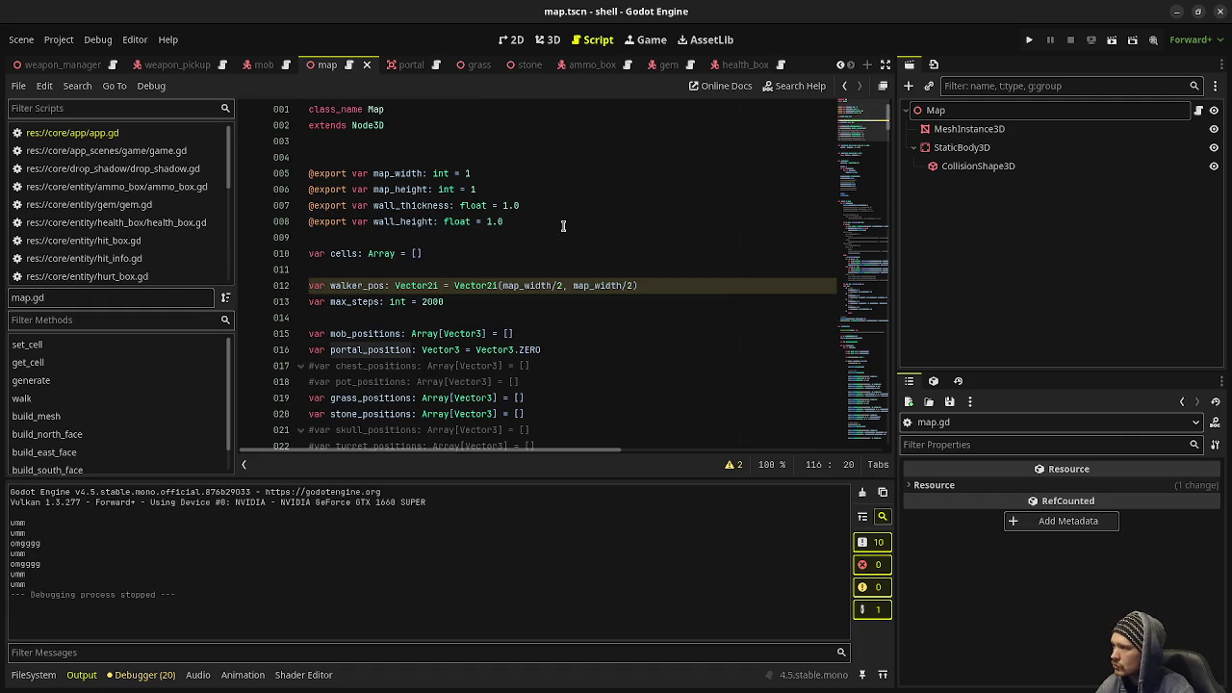
click(563, 226)
scroll(601, 317, down, 3)
Declare 'var floor: int = 1' after the position variables in map.gd.
click(571, 306)
key(Return)
key(Return)
text(var floor:)
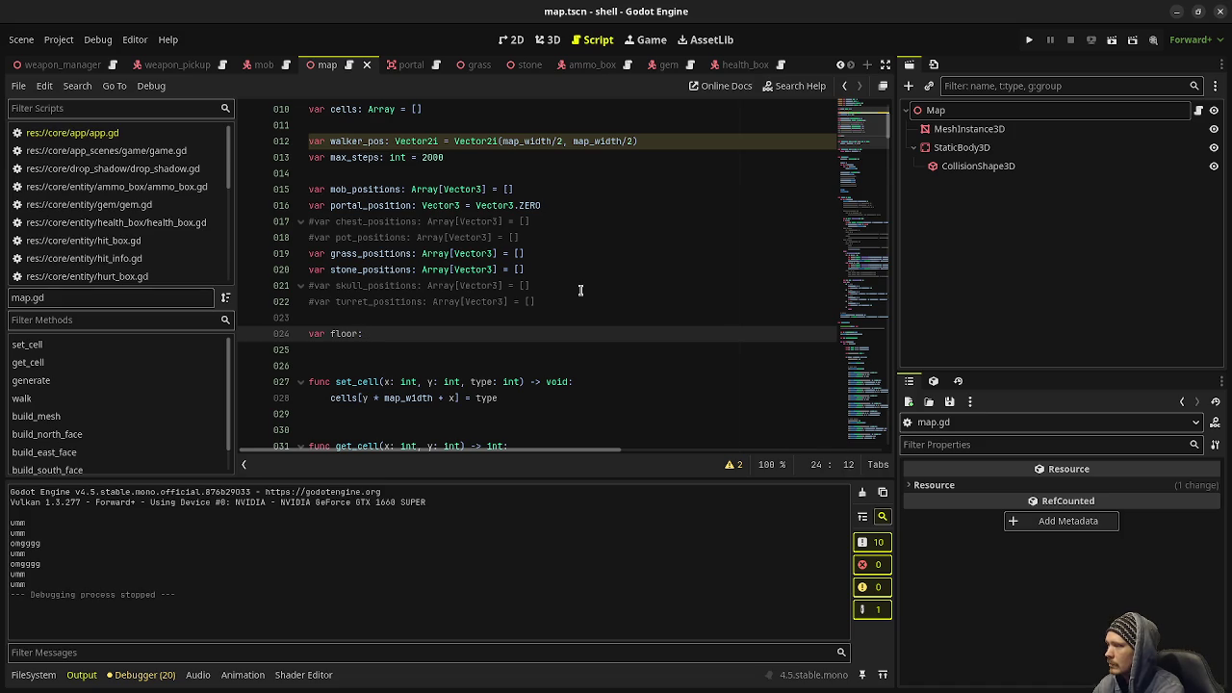
text( int = 1)
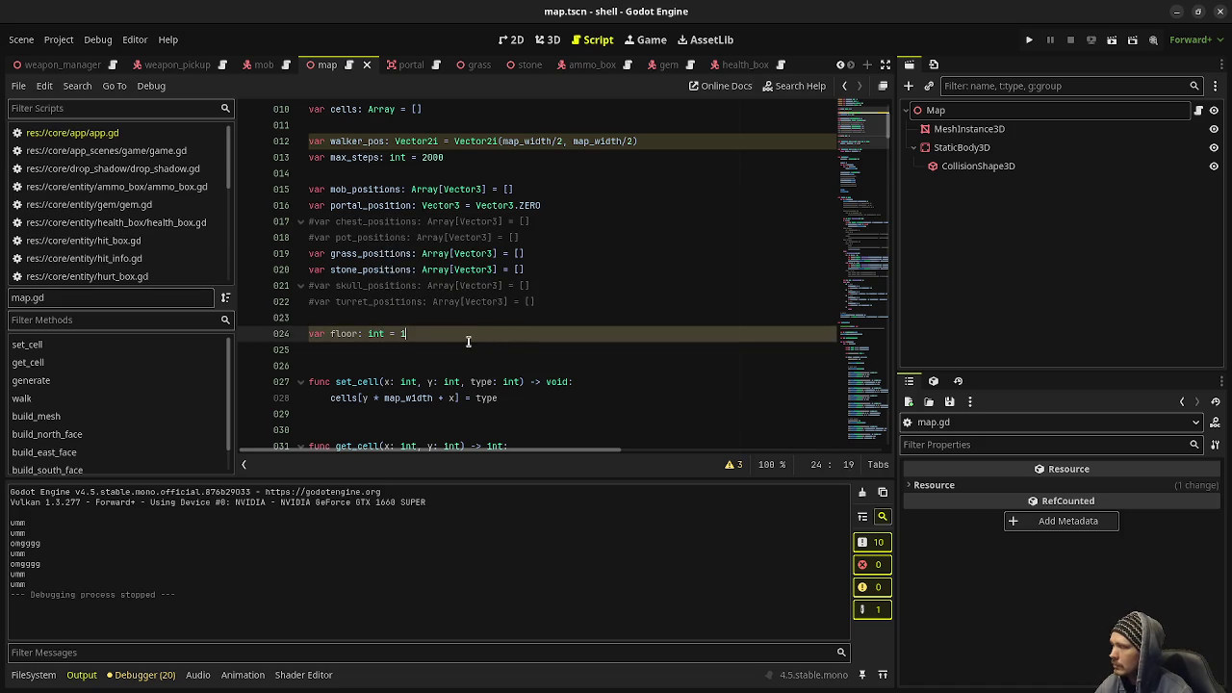
Wrap the portal set_cell and portal_position lines in 'if floor < 15:' and save map.gd.
scroll(462, 357, down, 3)
scroll(462, 350, down, 3)
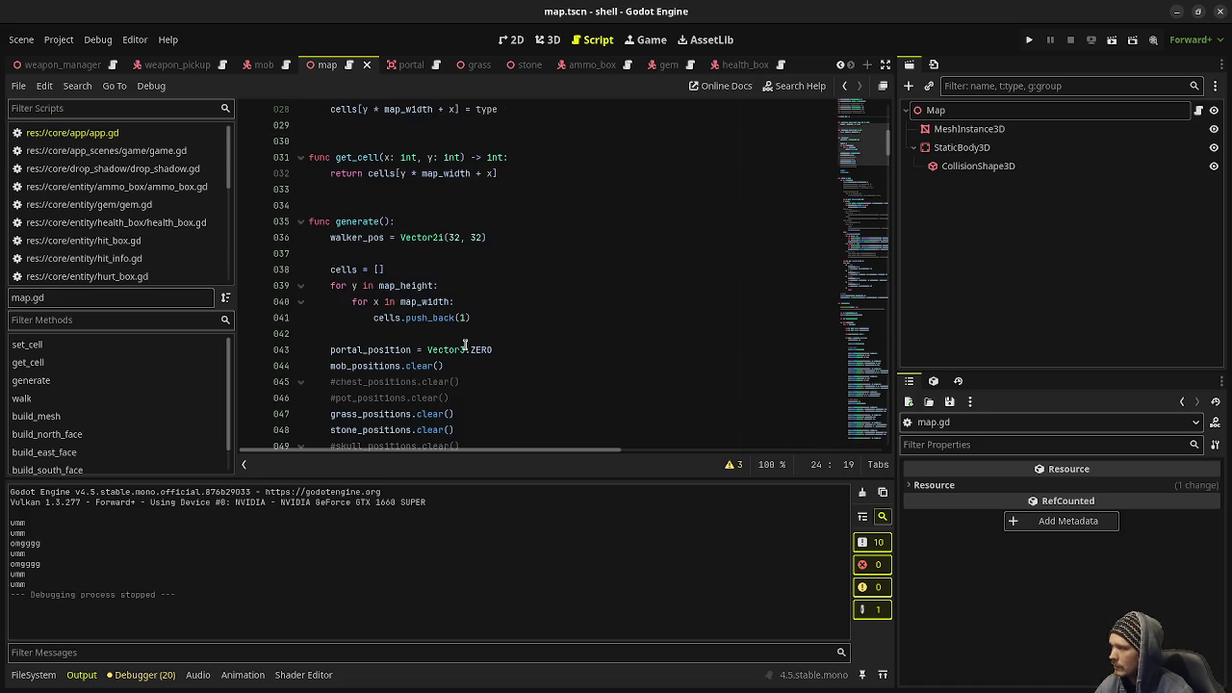
scroll(465, 344, down, 4)
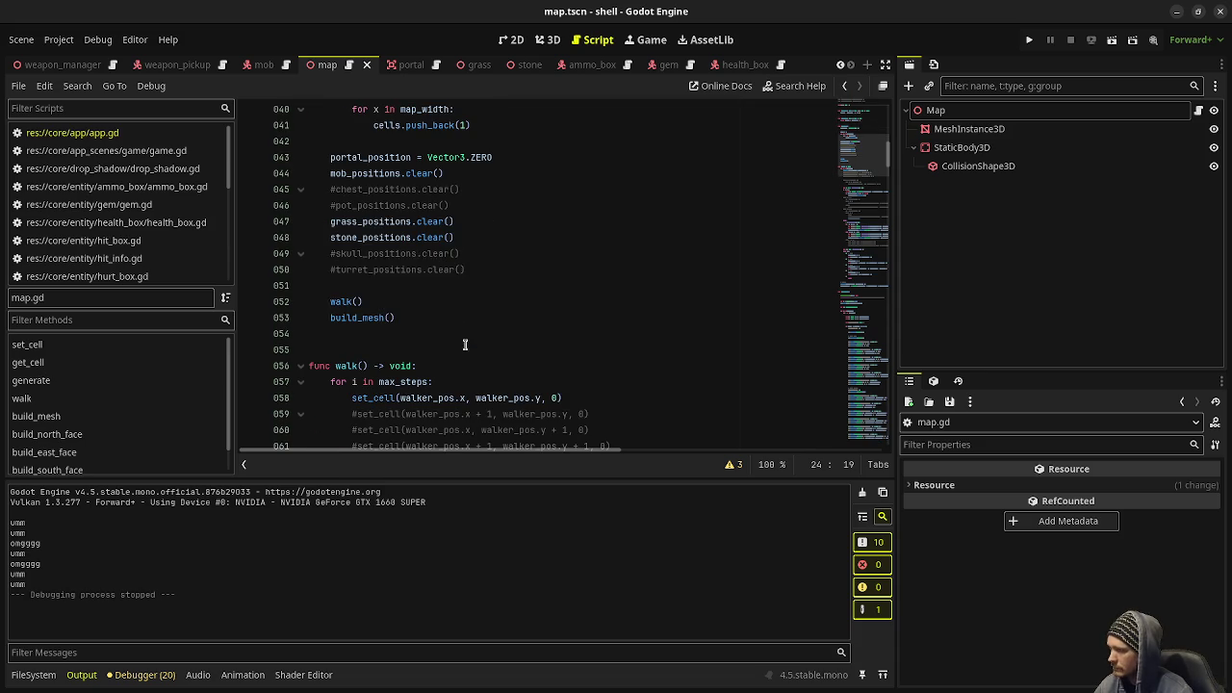
scroll(465, 345, down, 14)
scroll(491, 330, down, 7)
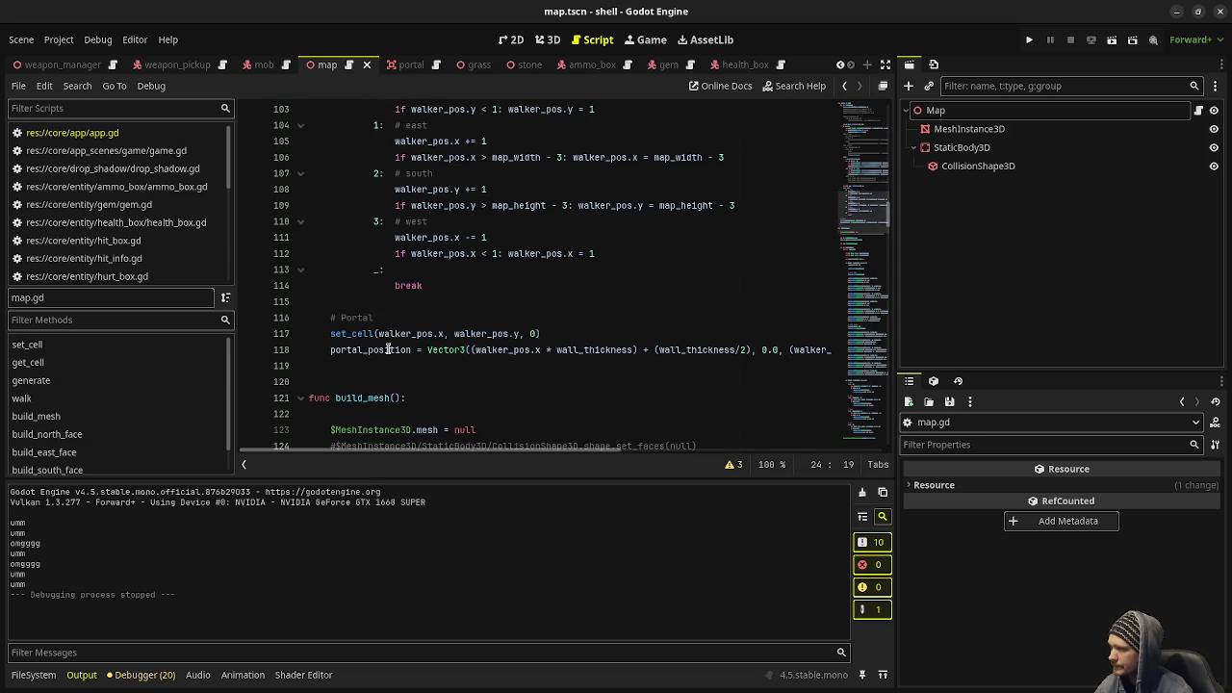
click(410, 314)
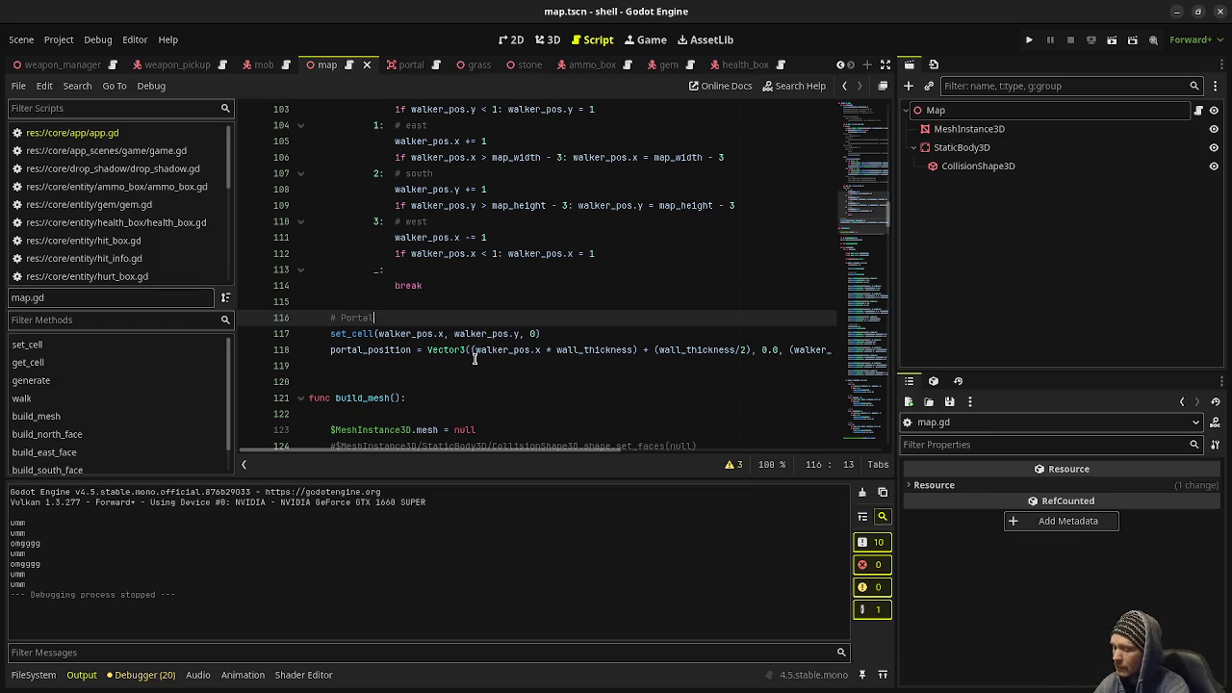
key(Return)
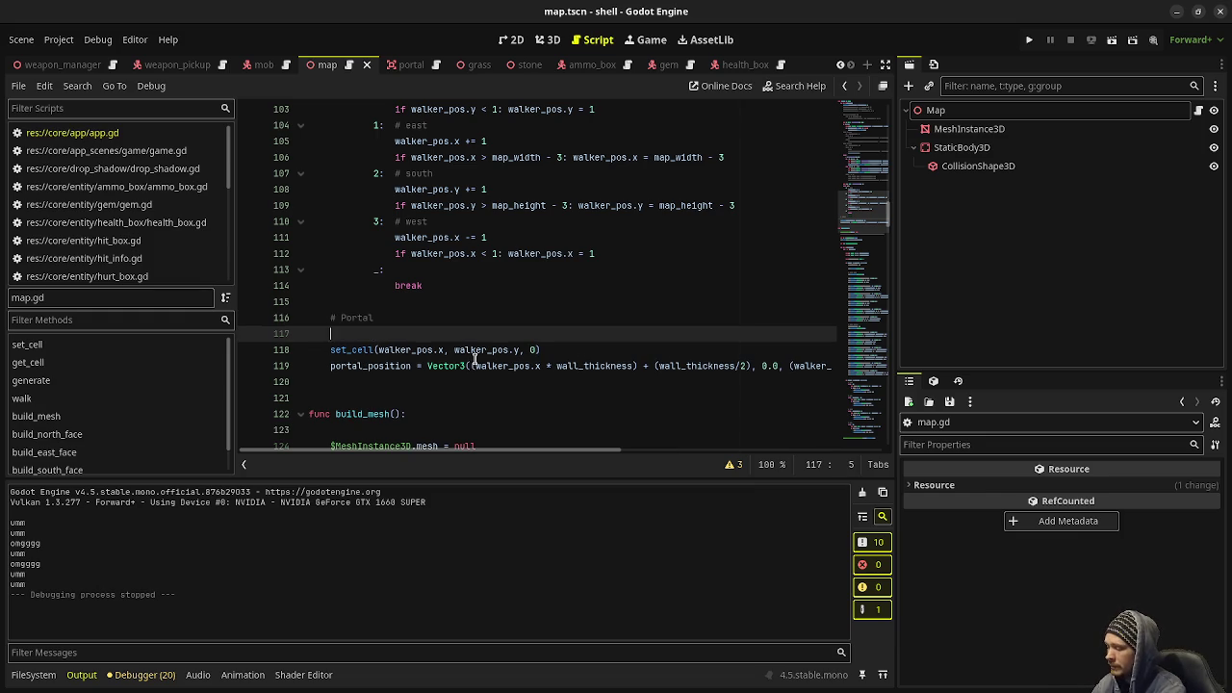
text(if floor < 15)
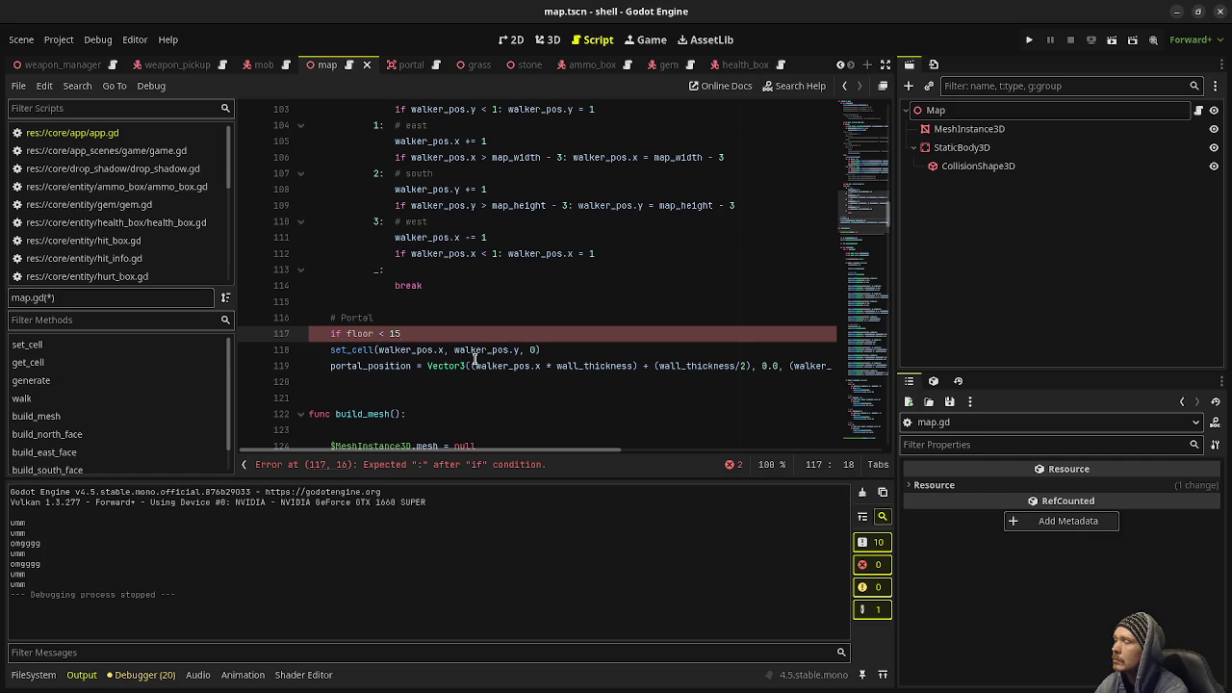
text(:)
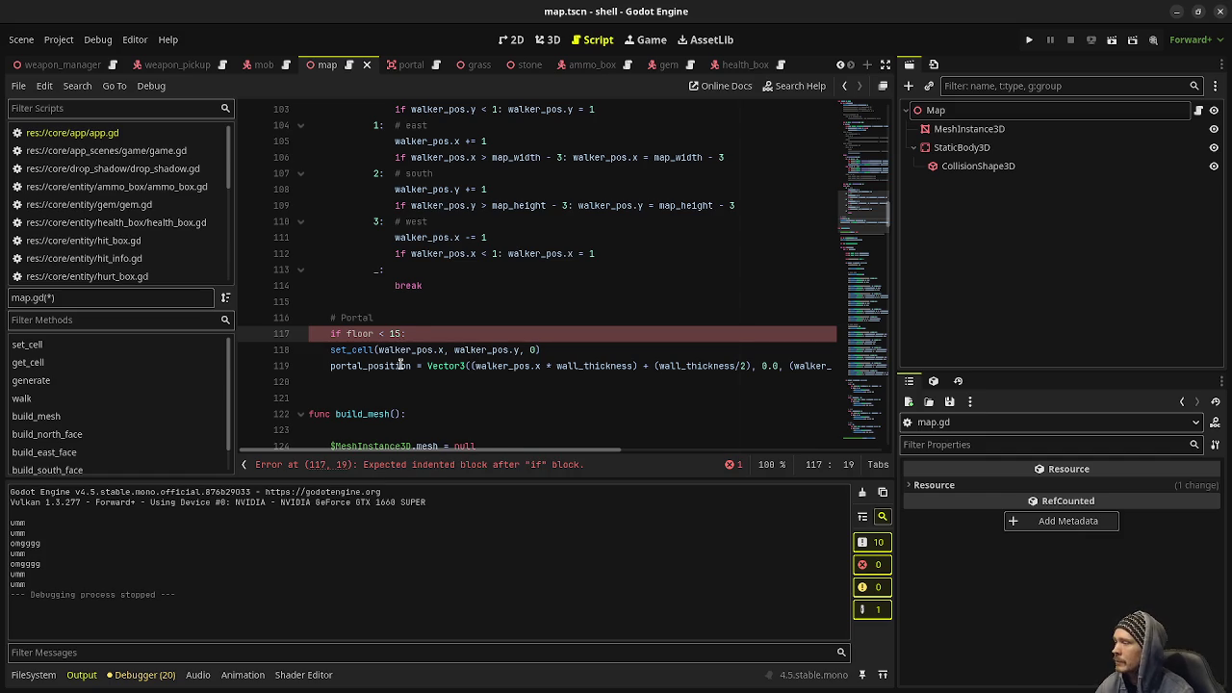
drag(332, 349, 352, 366)
key(Tab)
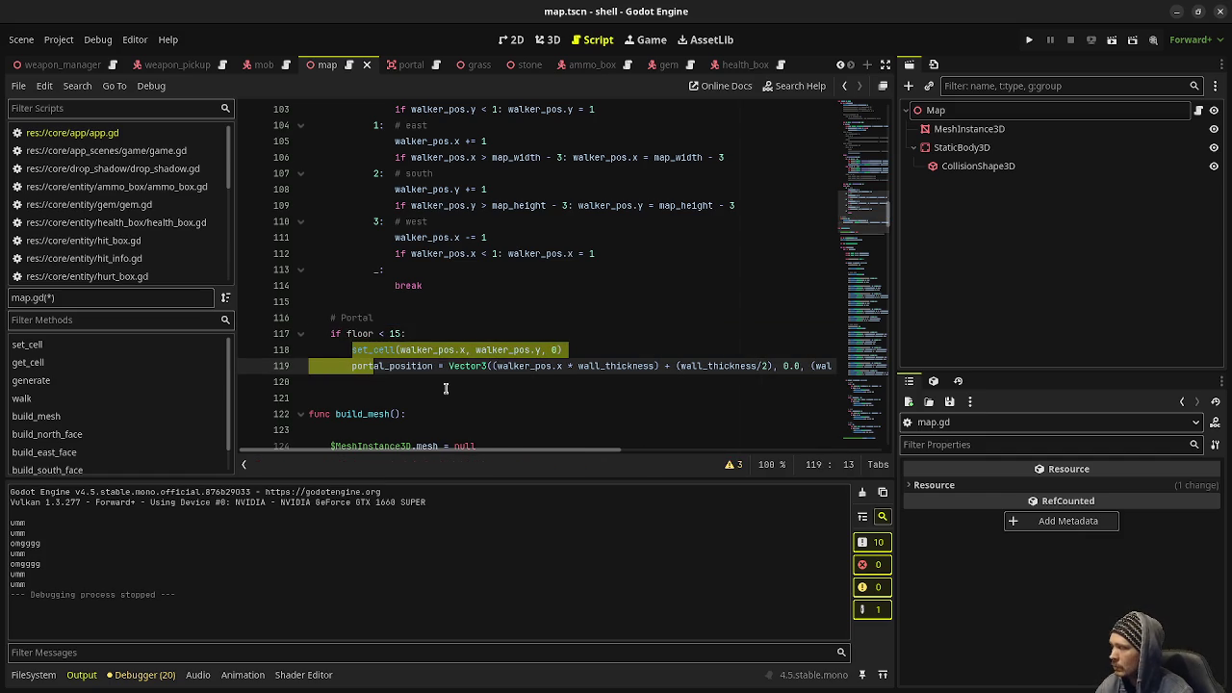
key(ctrl+s)
scroll(421, 385, up, 1)
Open the game.gd script in the script editor.
scroll(422, 385, up, 15)
scroll(131, 137, down, 5)
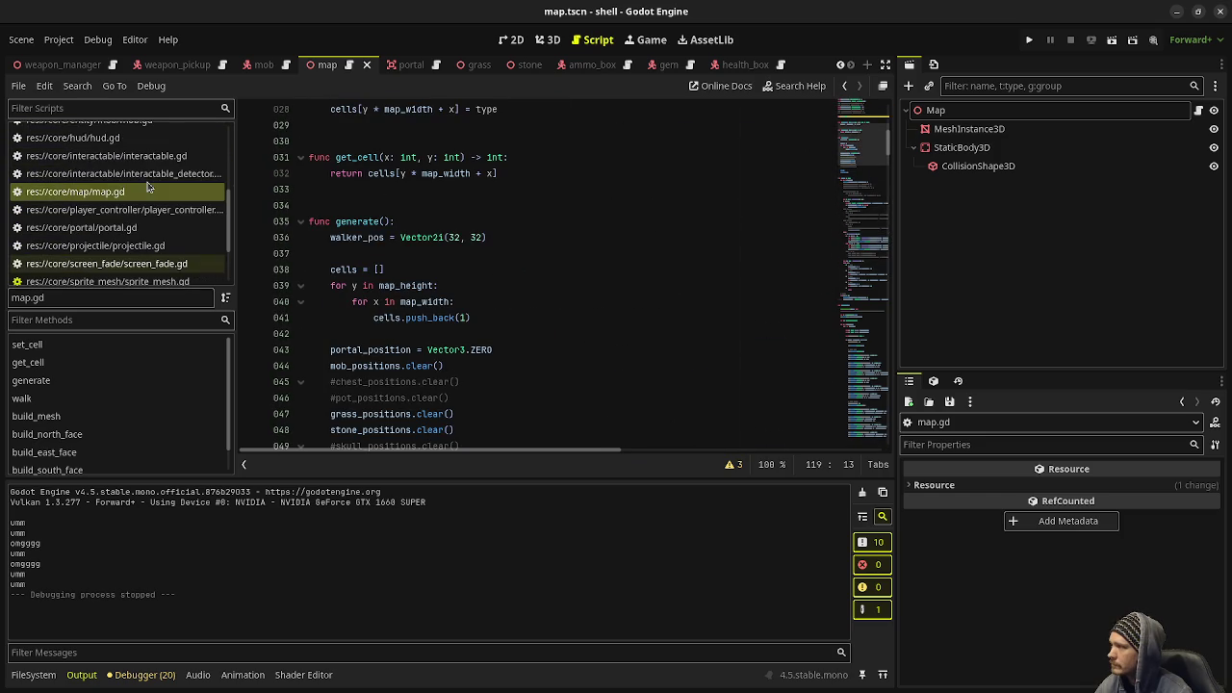
scroll(140, 197, down, 2)
scroll(133, 214, up, 2)
scroll(135, 213, up, 5)
scroll(146, 218, down, 2)
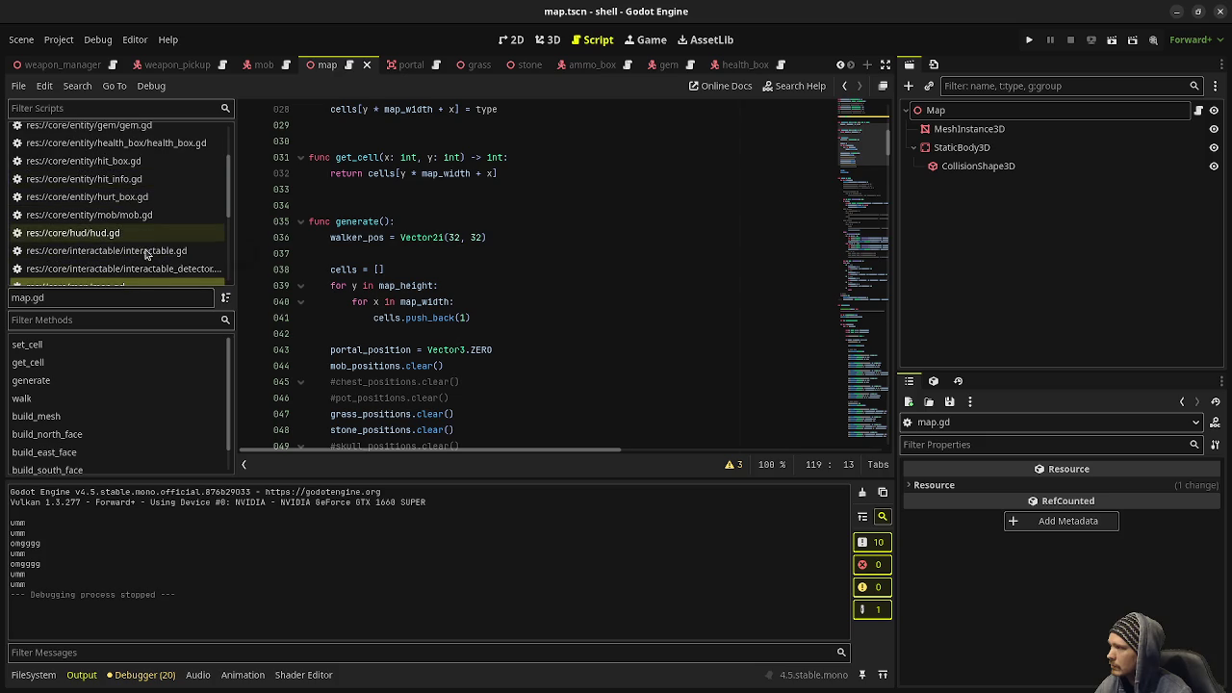
scroll(147, 254, down, 4)
scroll(147, 260, down, 1)
scroll(147, 260, up, 6)
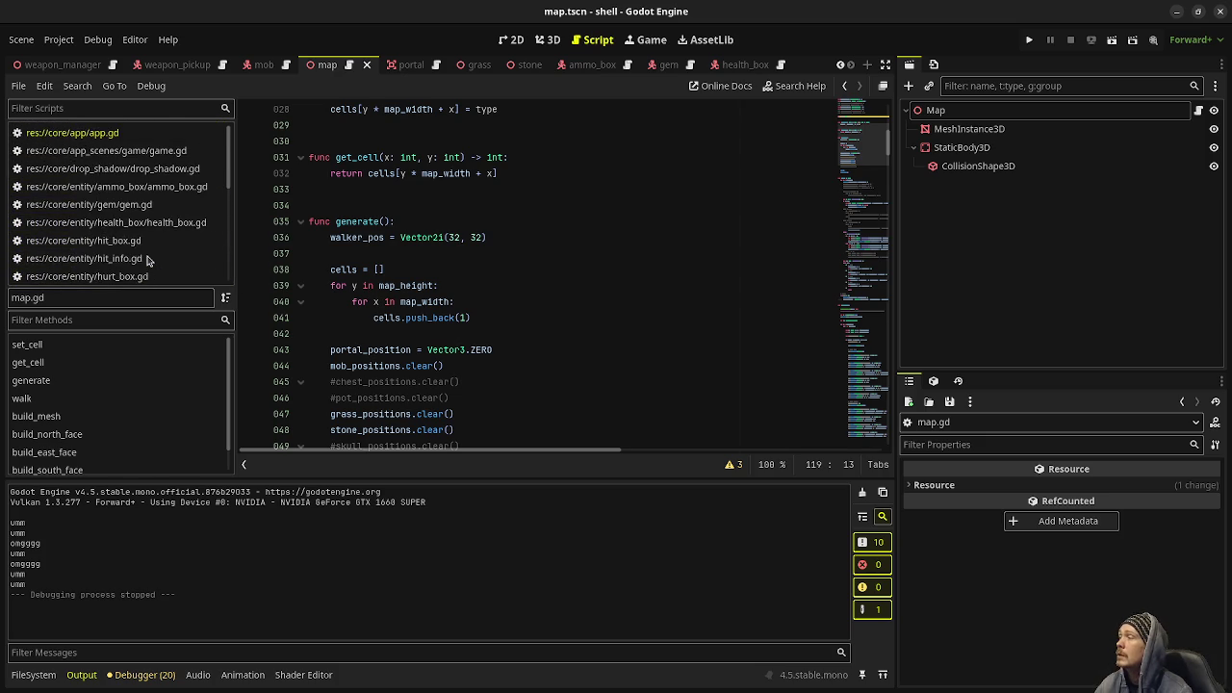
click(168, 168)
click(169, 151)
click(562, 251)
Declare 'var floor: int = 1' below the $Map line in game.gd.
scroll(560, 255, down, 5)
scroll(558, 260, up, 1)
scroll(539, 289, down, 2)
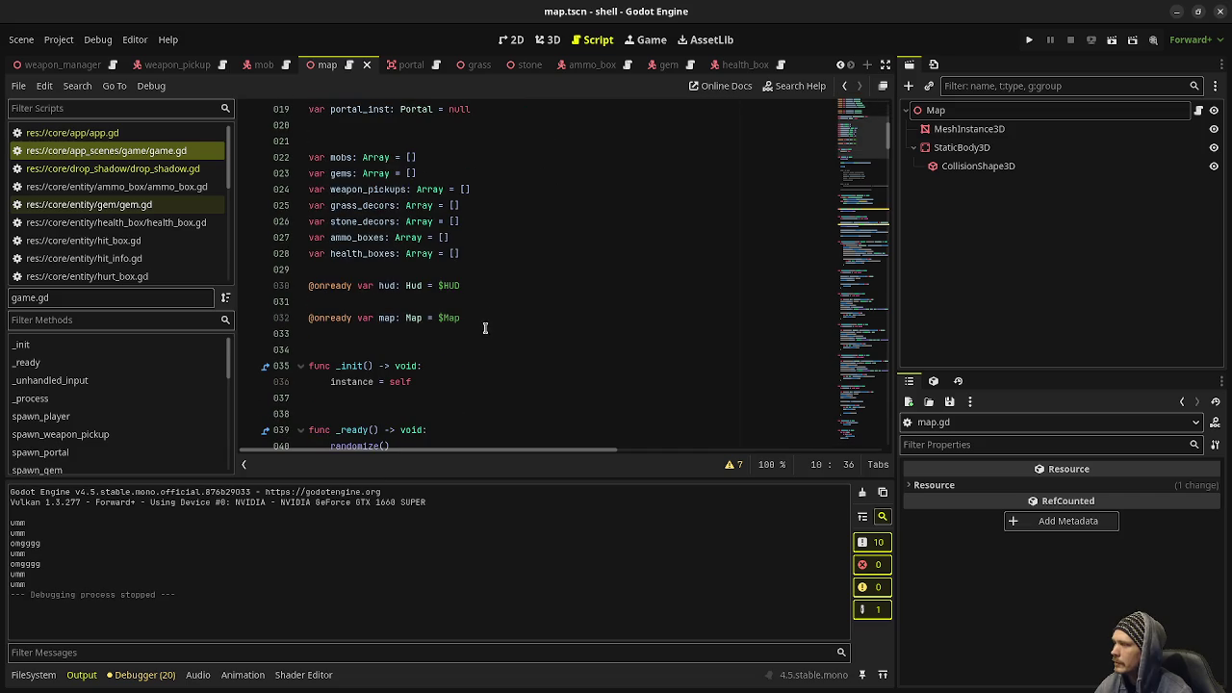
click(492, 318)
key(Return)
key(Return)
key(Return)
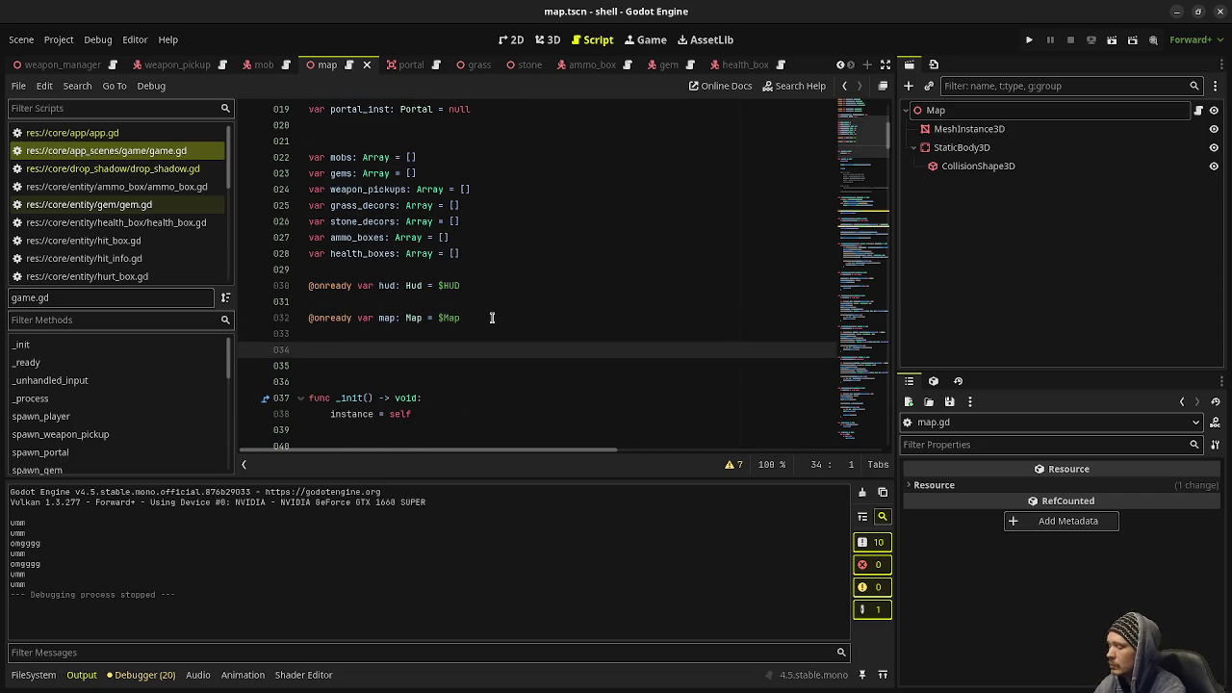
text(var floor: )
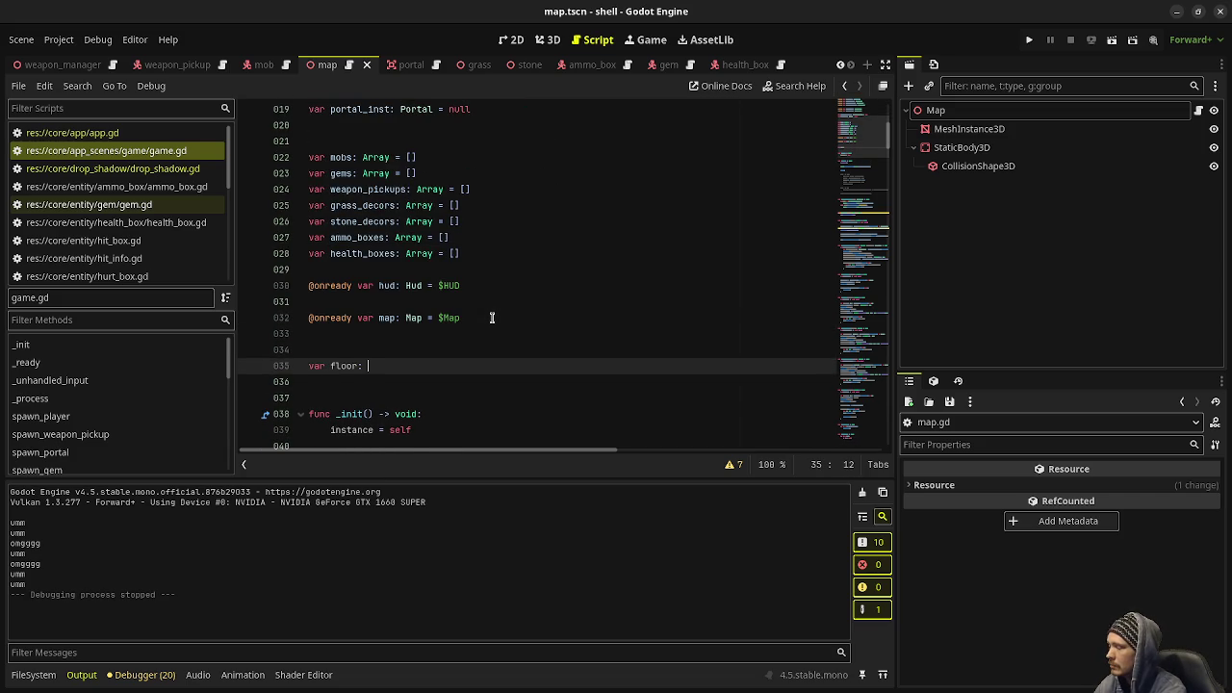
text(int = 1)
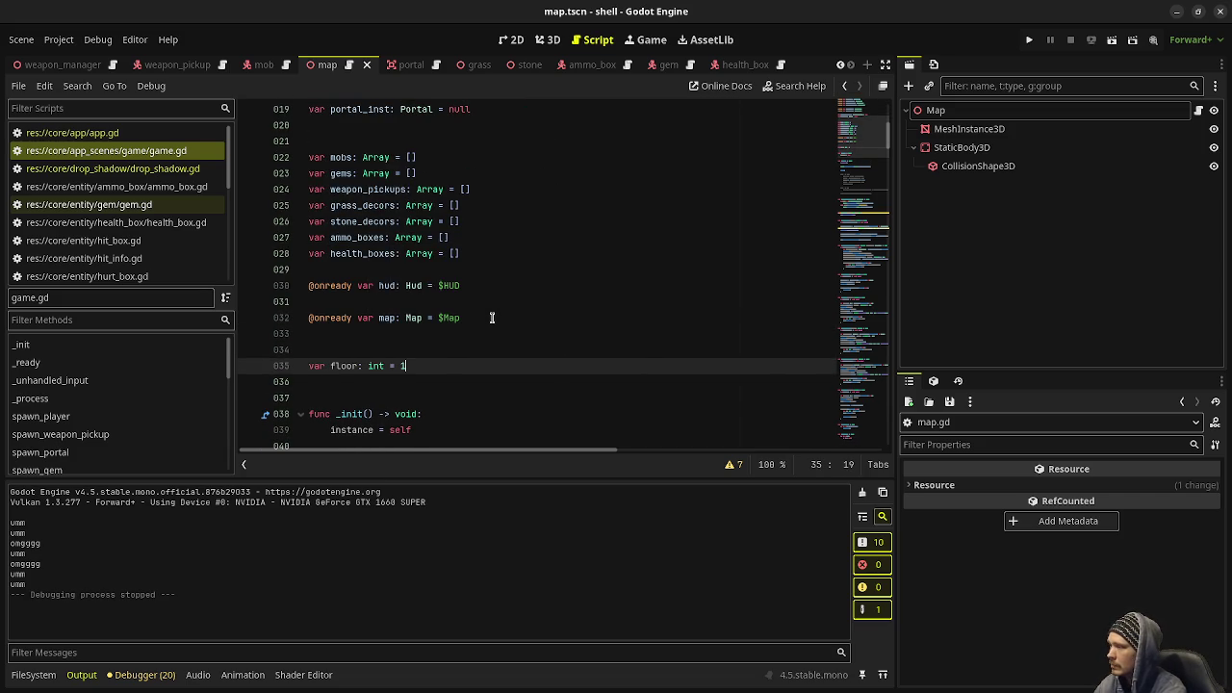
Add 'floor = 1' before map.generate() in reset() and save game.gd.
scroll(492, 318, down, 6)
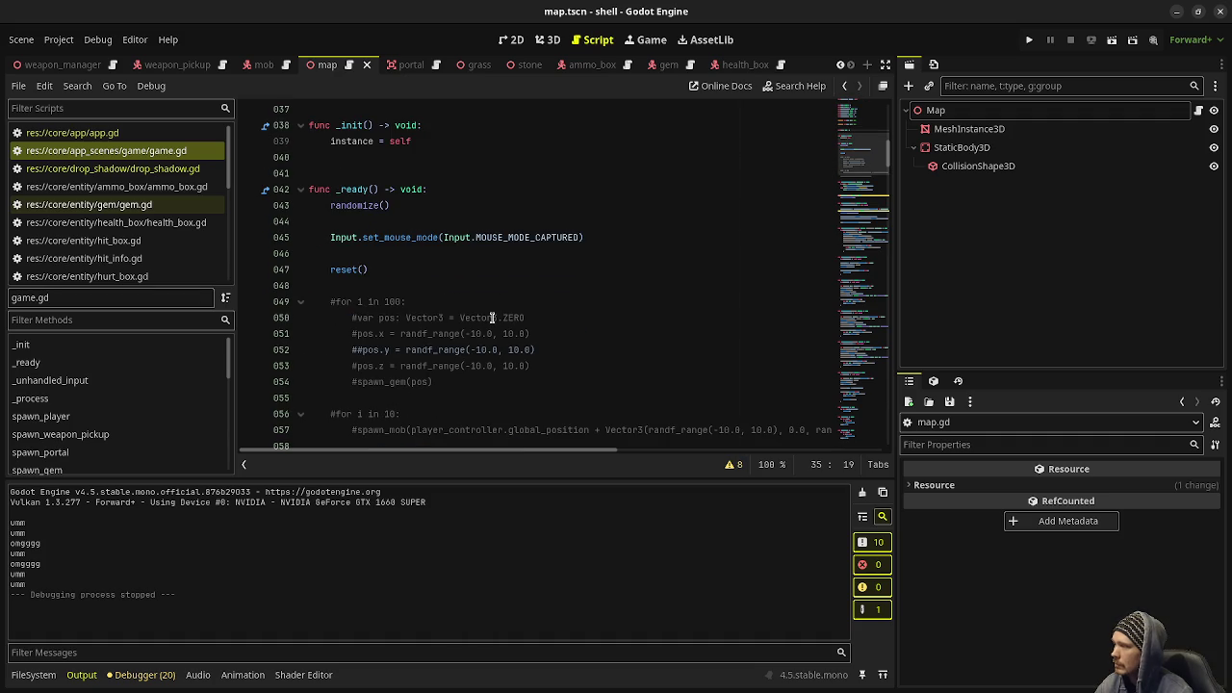
scroll(492, 317, down, 16)
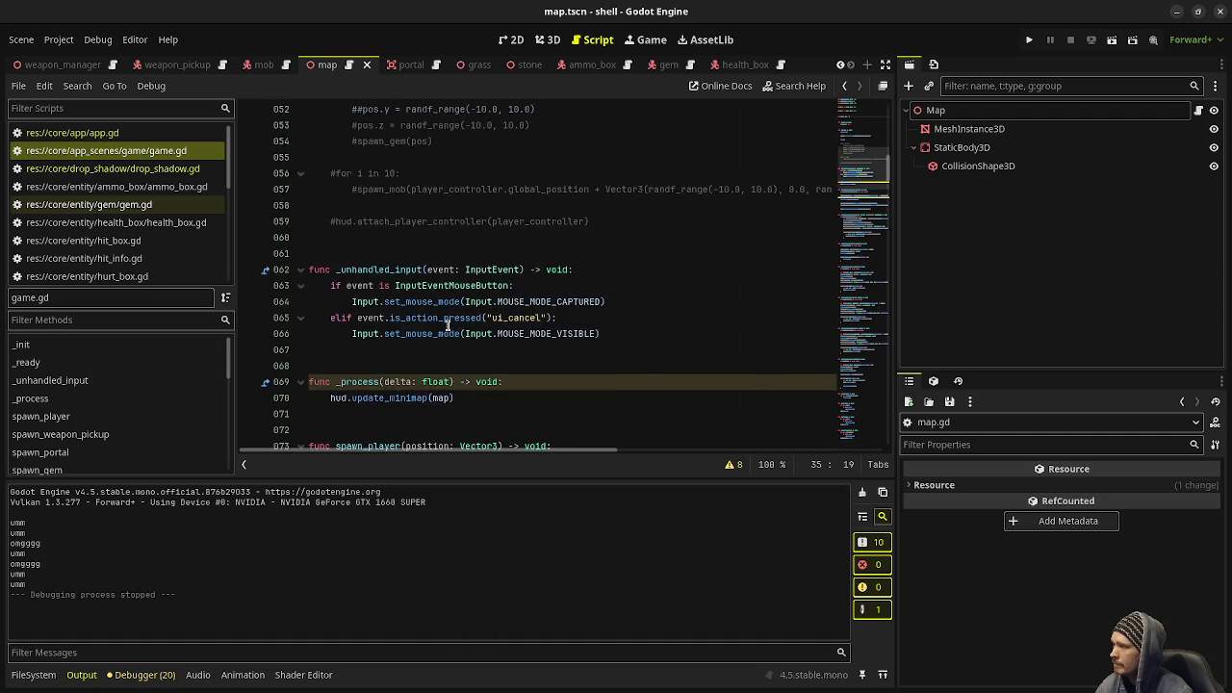
scroll(449, 328, down, 20)
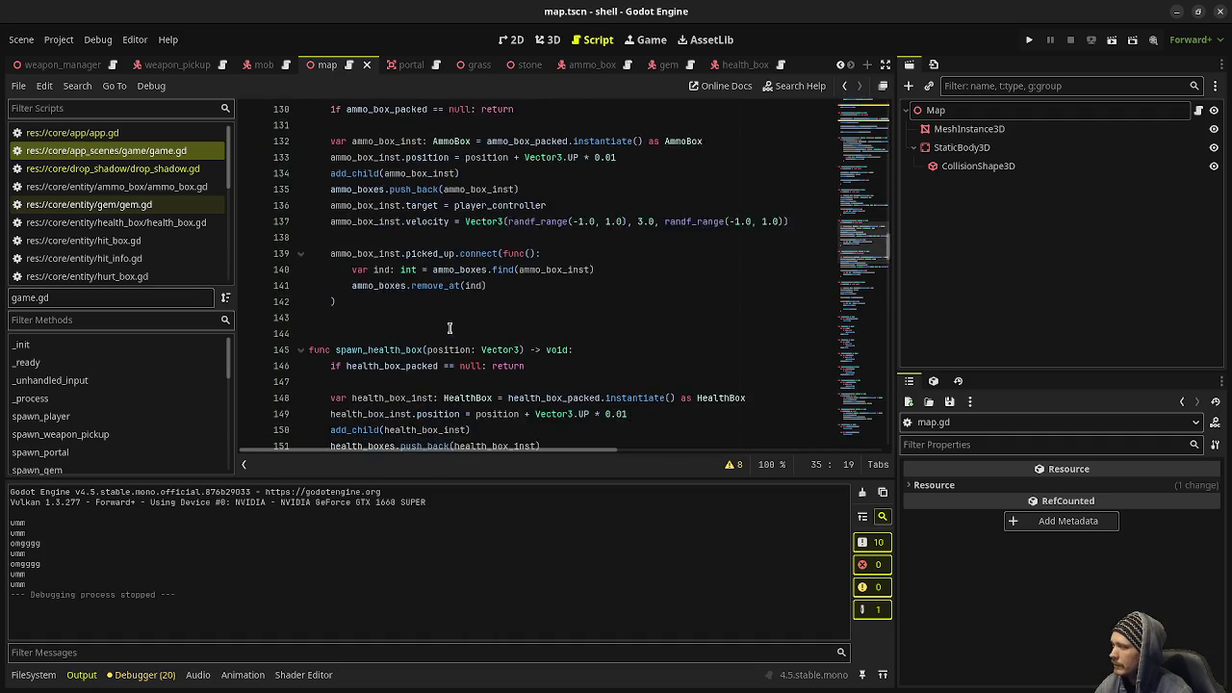
scroll(449, 328, down, 19)
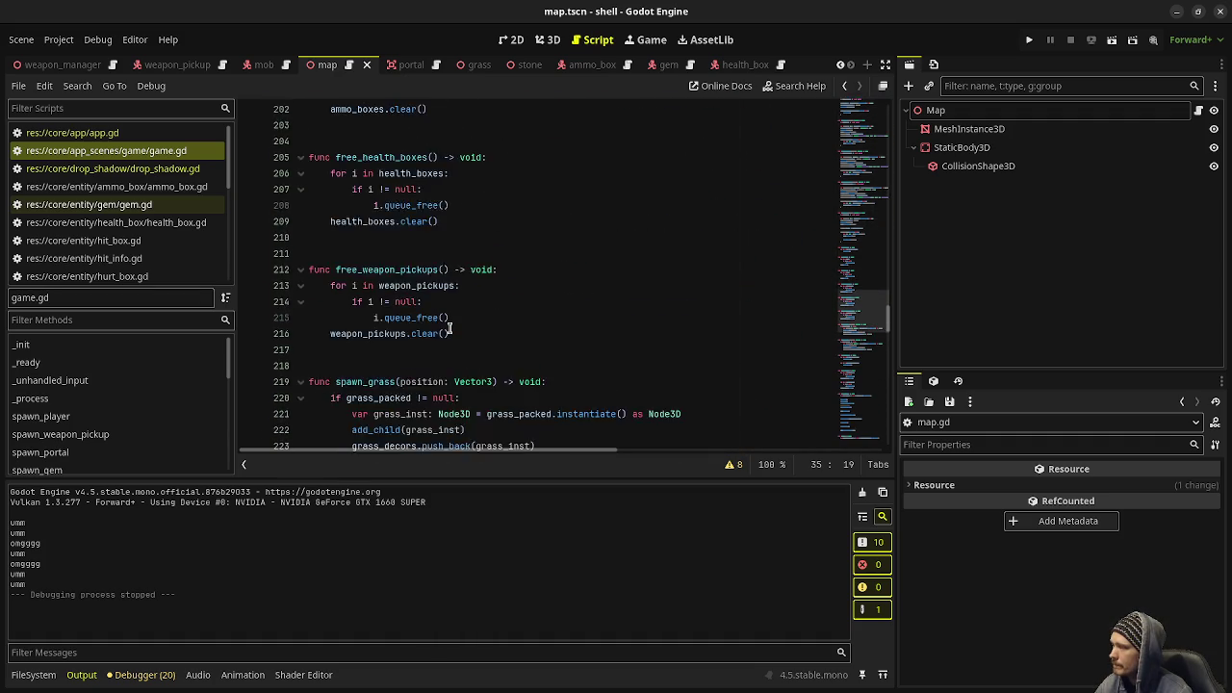
scroll(449, 328, down, 11)
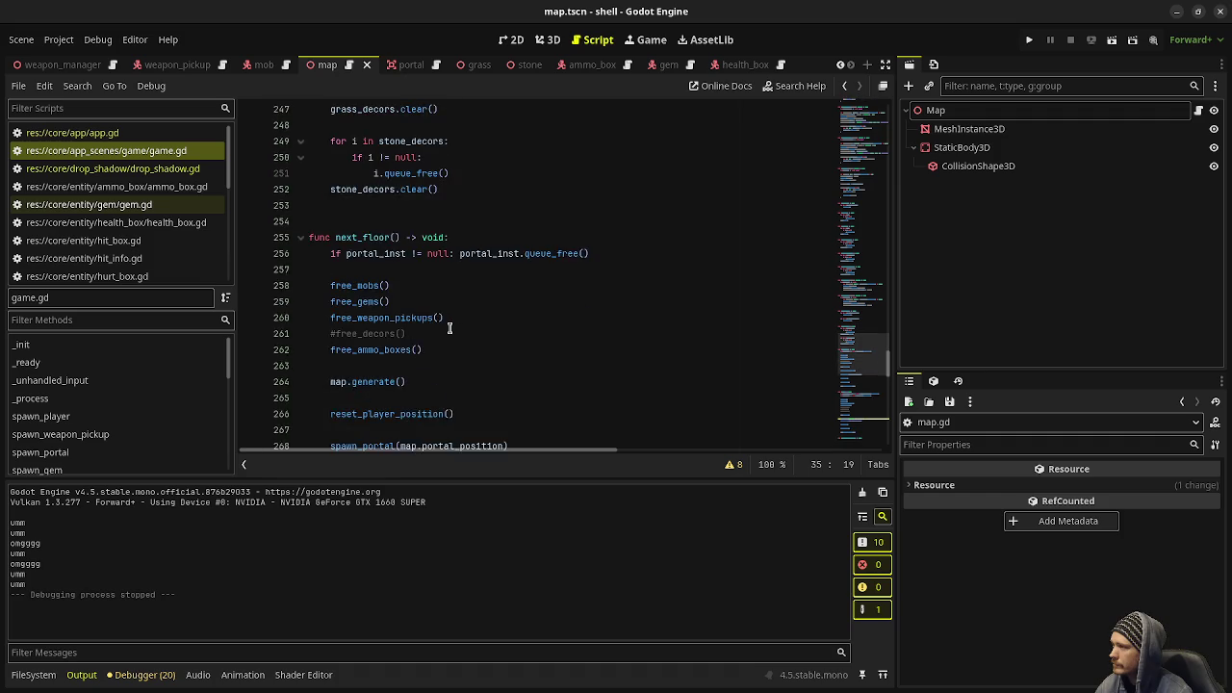
scroll(448, 328, down, 4)
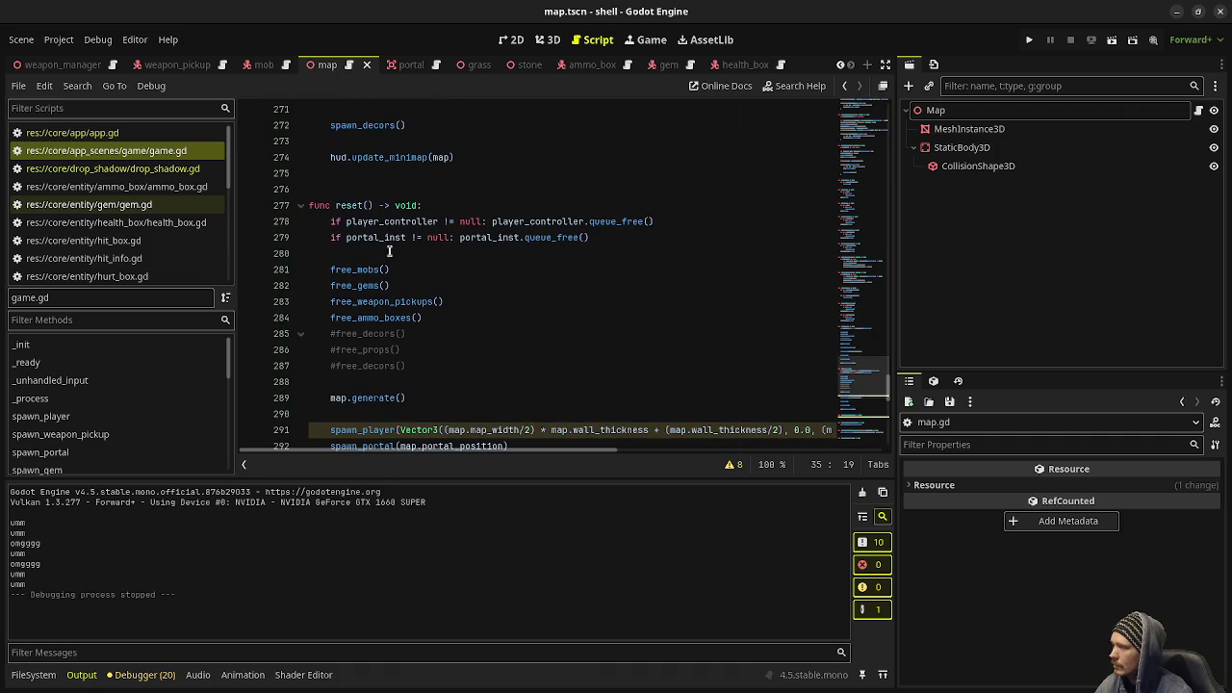
click(449, 379)
click(459, 363)
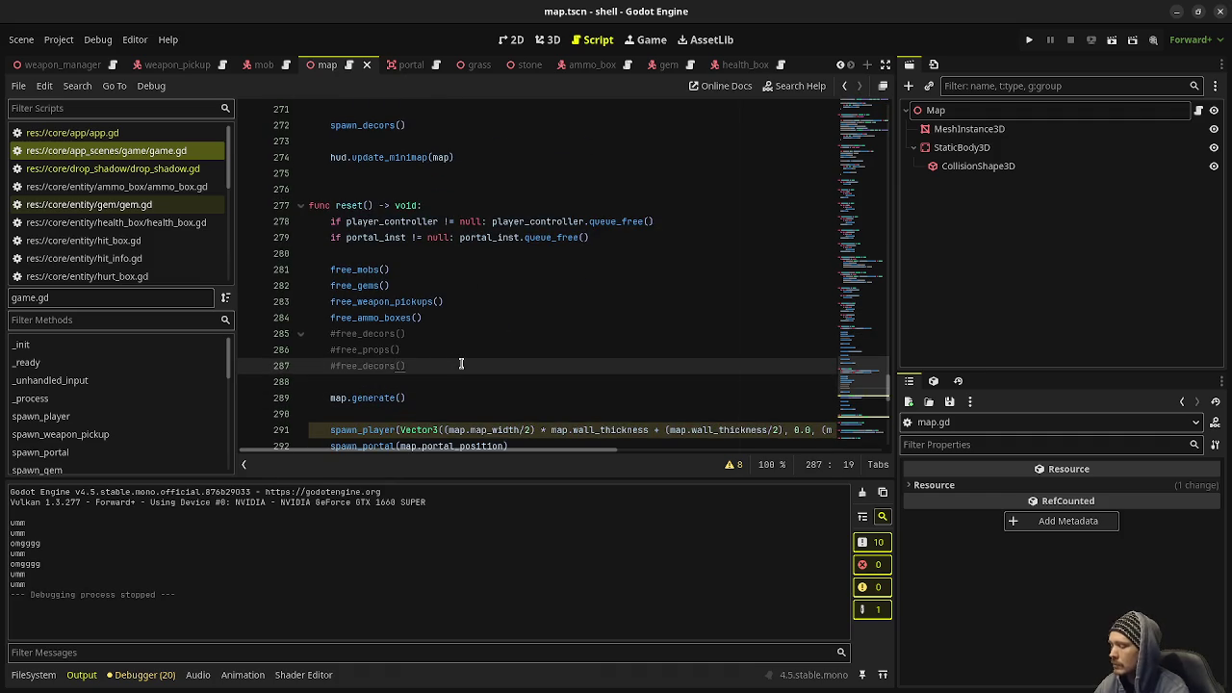
key(Return)
key(Return)
text(floor )
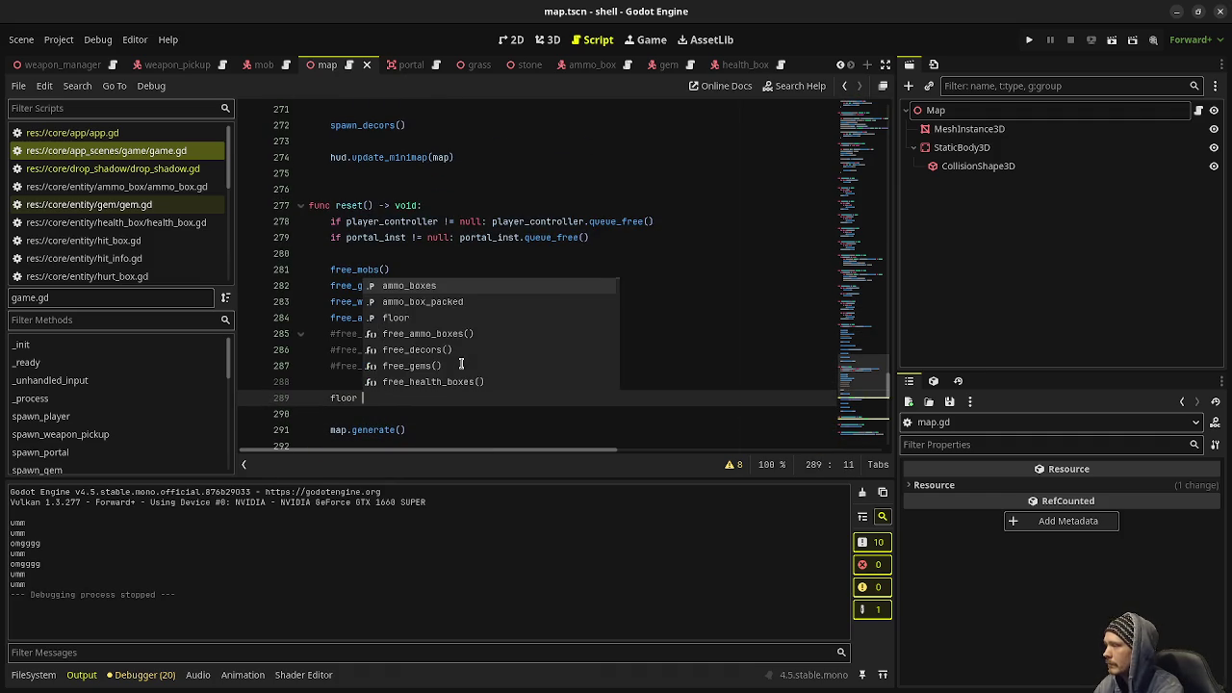
text(= 1)
key(ctrl+s)
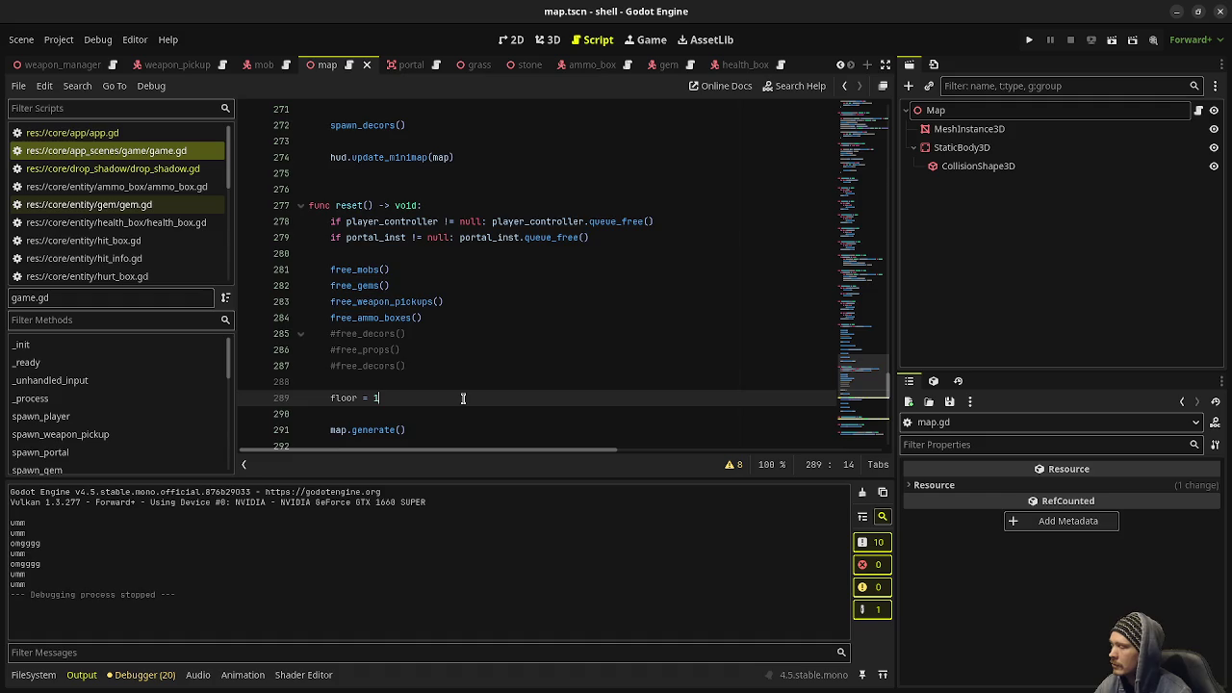
Add 'floor += 1' and 'floor_changed.emit(floor)' to next_floor(), then copy the emit call.
scroll(463, 398, up, 3)
scroll(463, 399, up, 4)
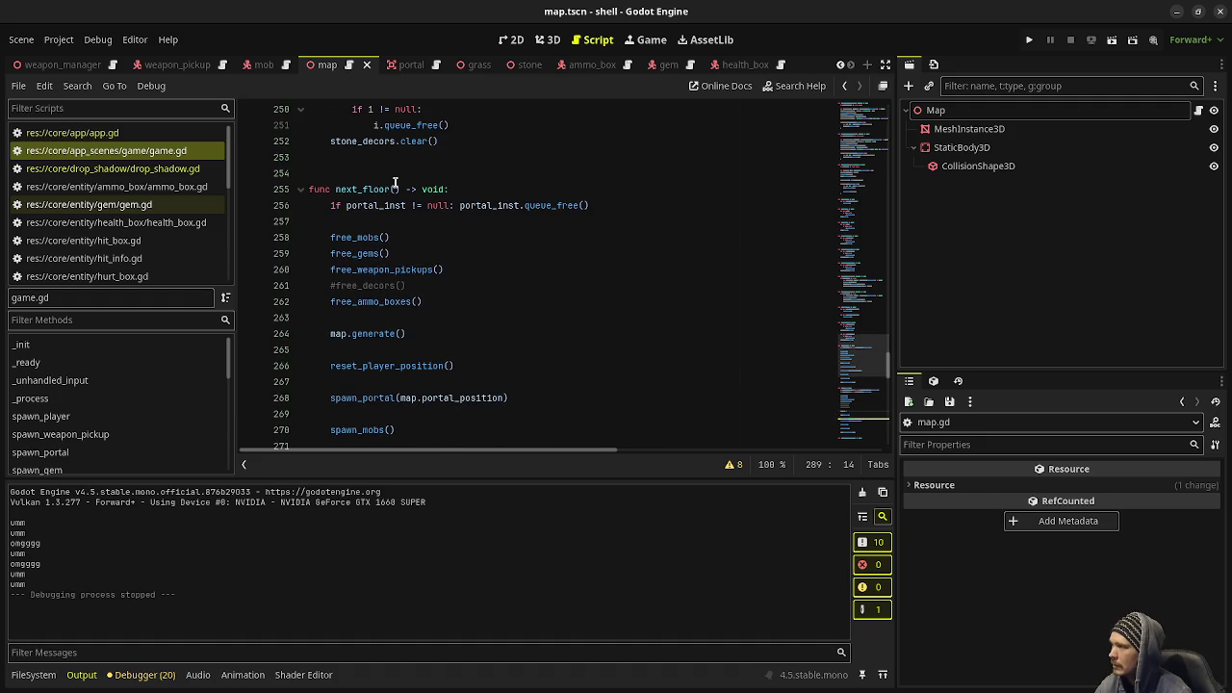
scroll(411, 306, down, 1)
click(454, 255)
key(Return)
key(Return)
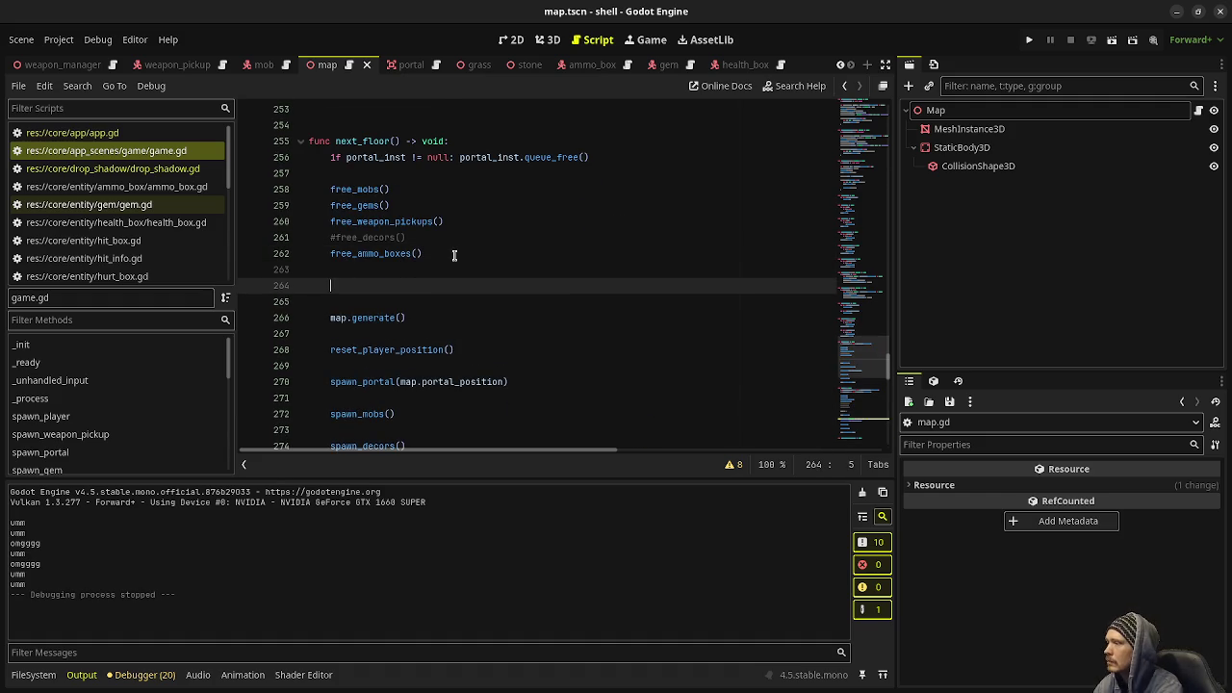
text(lf)
key(BackSpace)
key(BackSpace)
text(floor += 1)
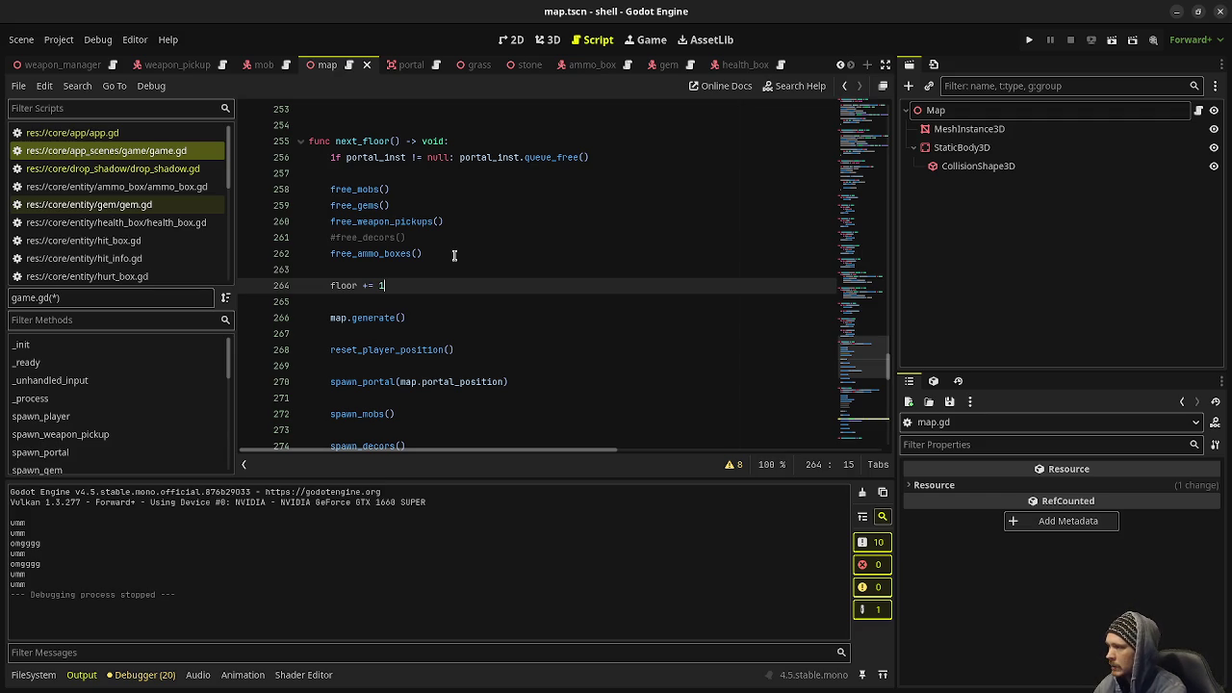
key(Return)
text(floor_c)
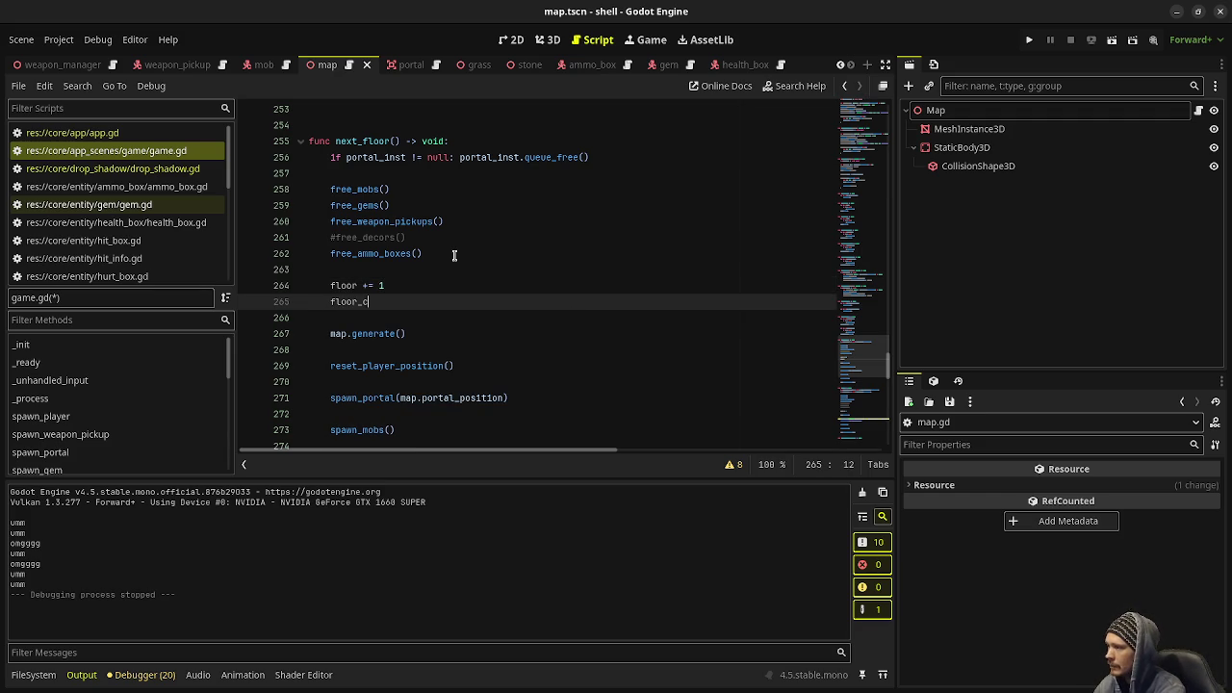
text(hanged()
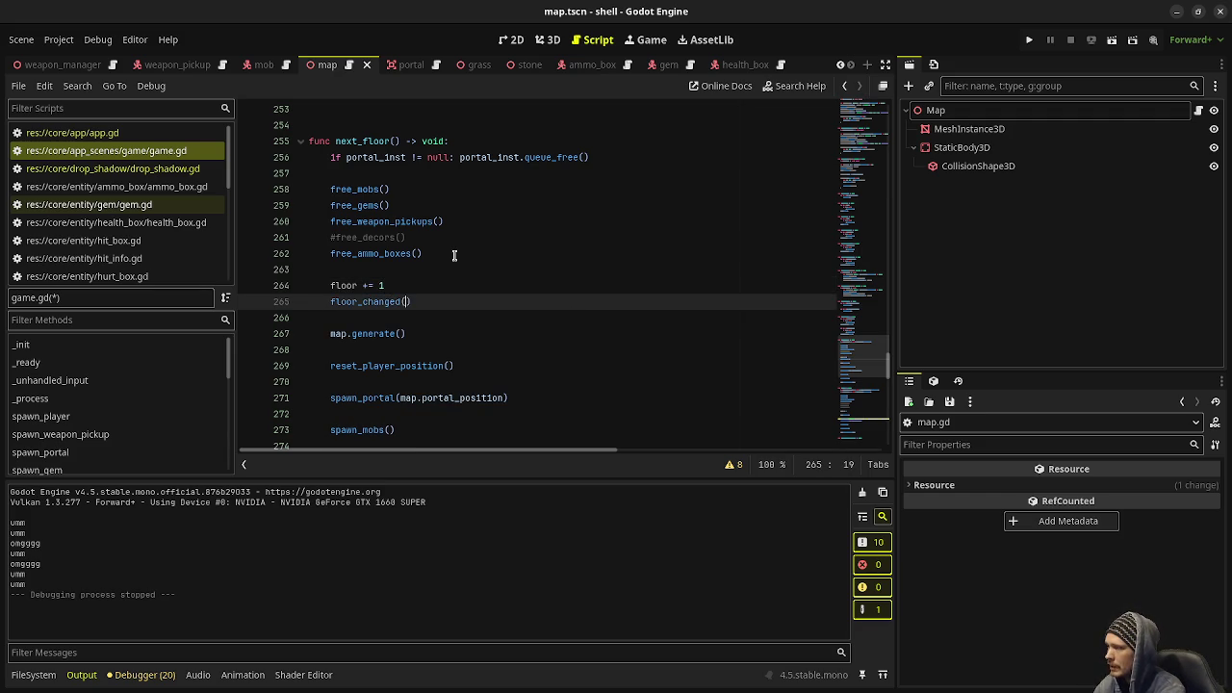
key(BackSpace)
text(.emit(floor))
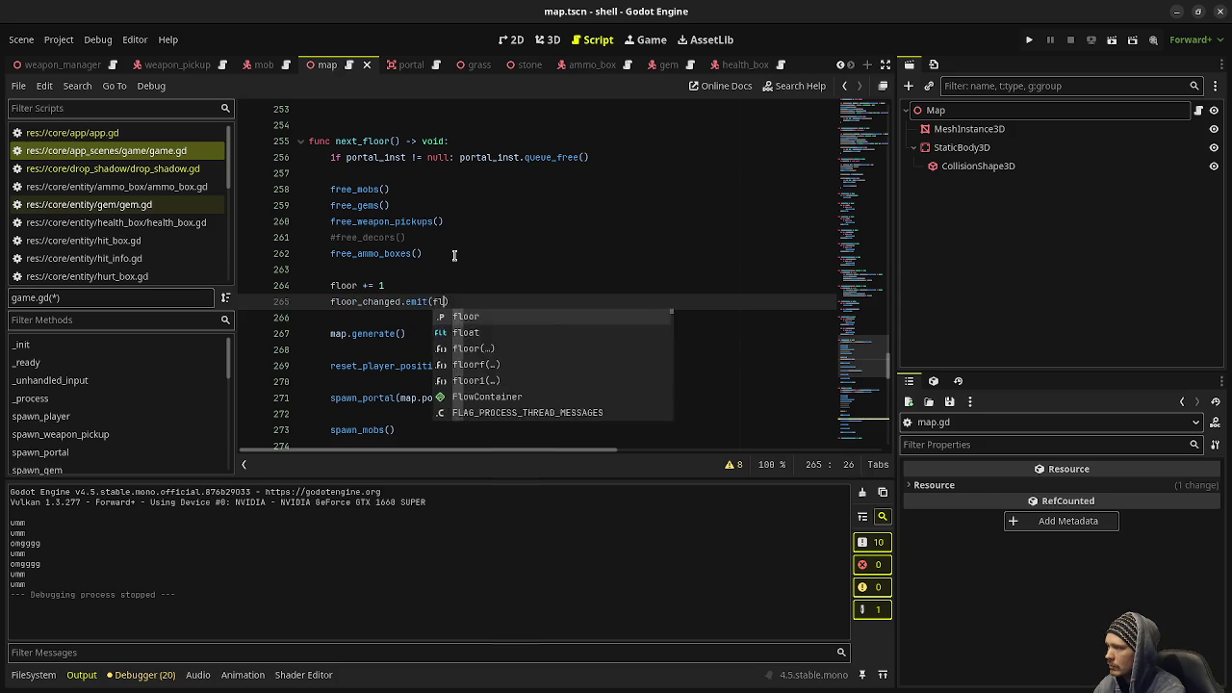
drag(487, 302, 332, 301)
scroll(412, 306, down, 10)
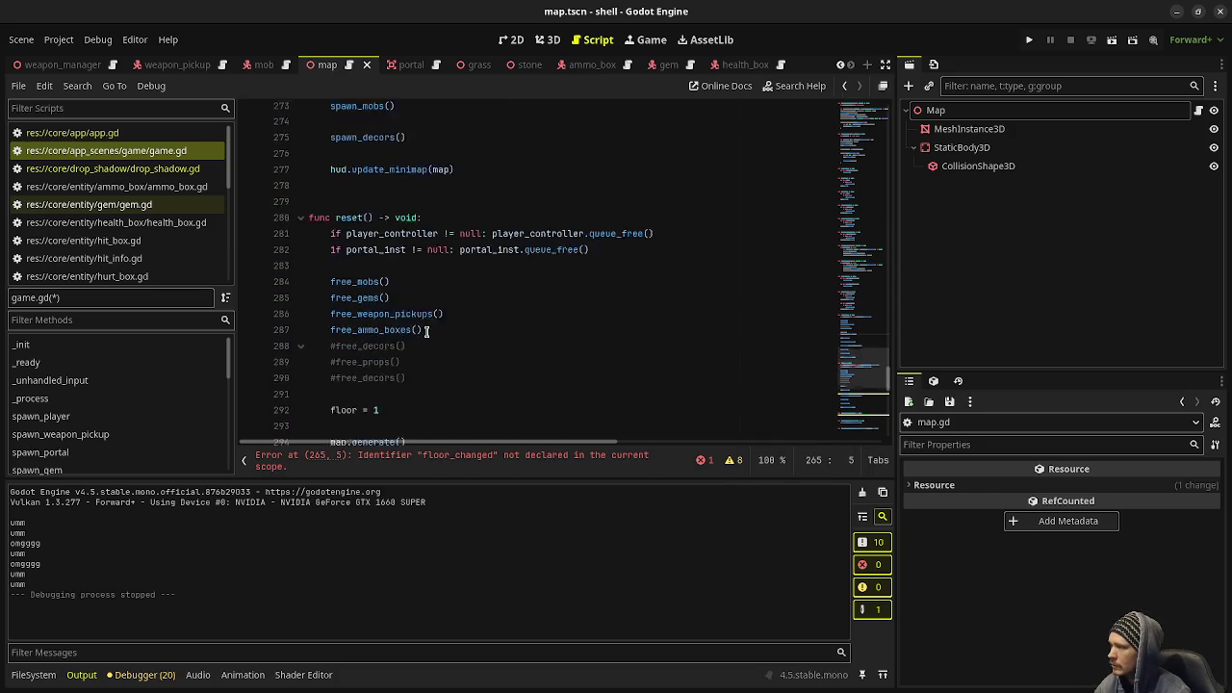
Paste 'floor_changed.emit(floor)' below 'floor = 1' in reset() and save game.gd.
click(420, 268)
text(floor_changed.emit(floor))
key(ctrl+s)
scroll(417, 251, up, 20)
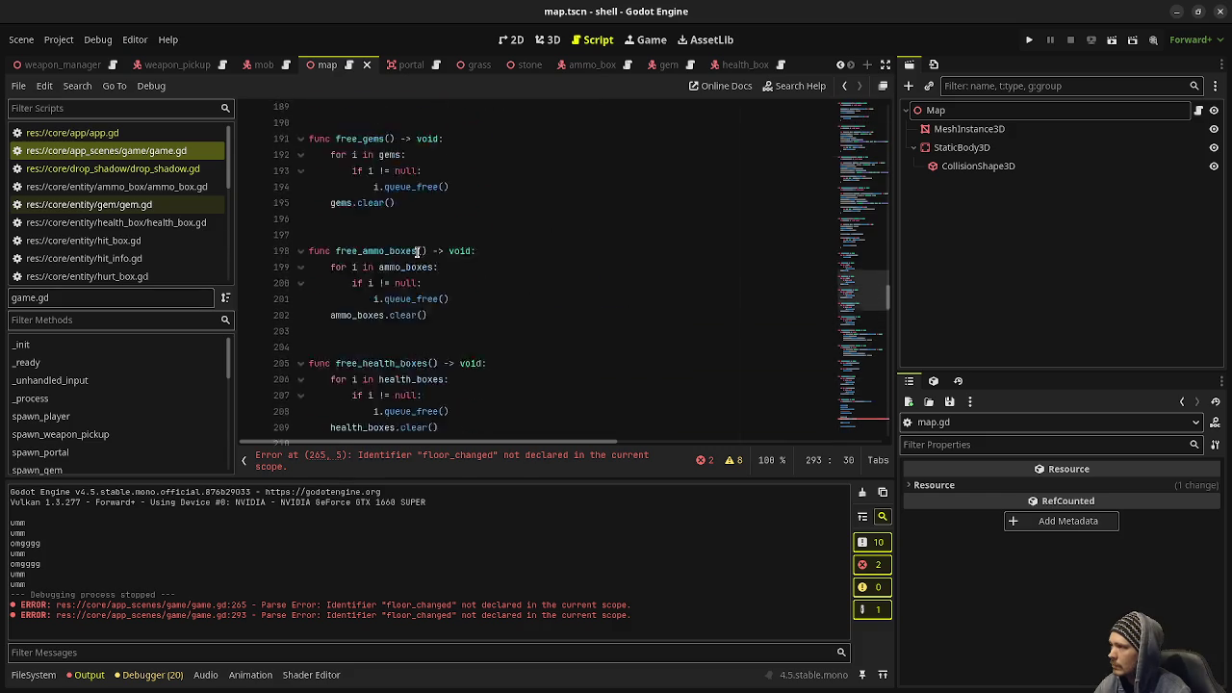
scroll(417, 252, up, 20)
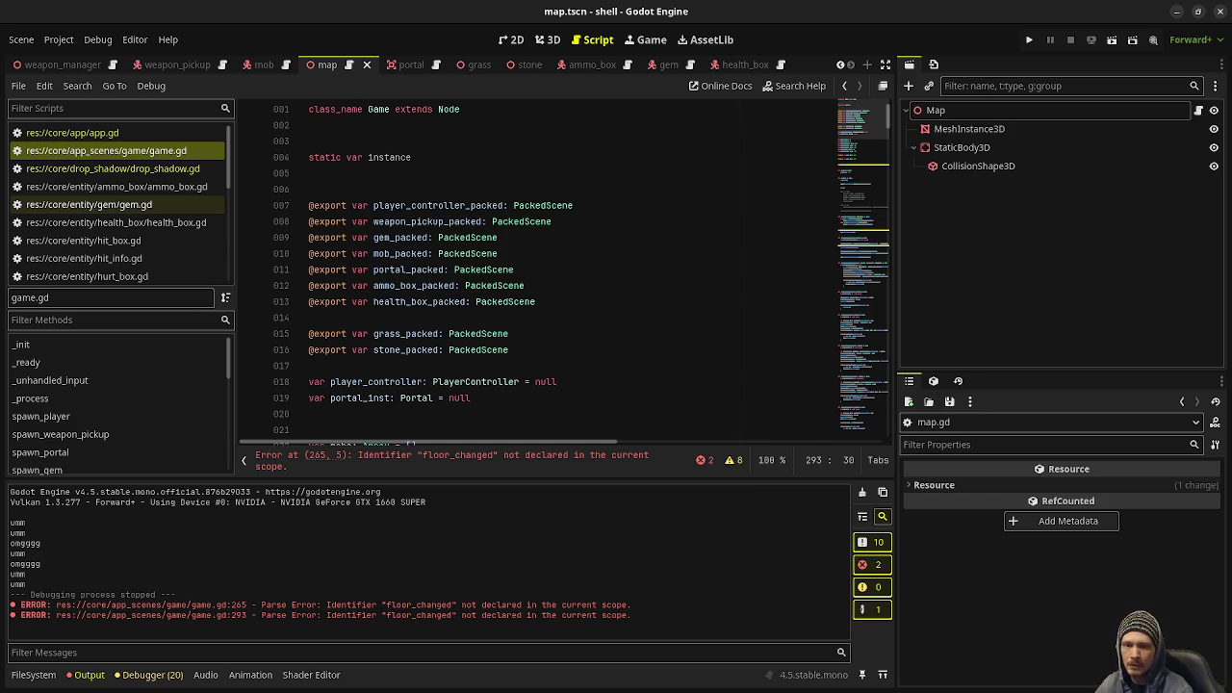
click(522, 409)
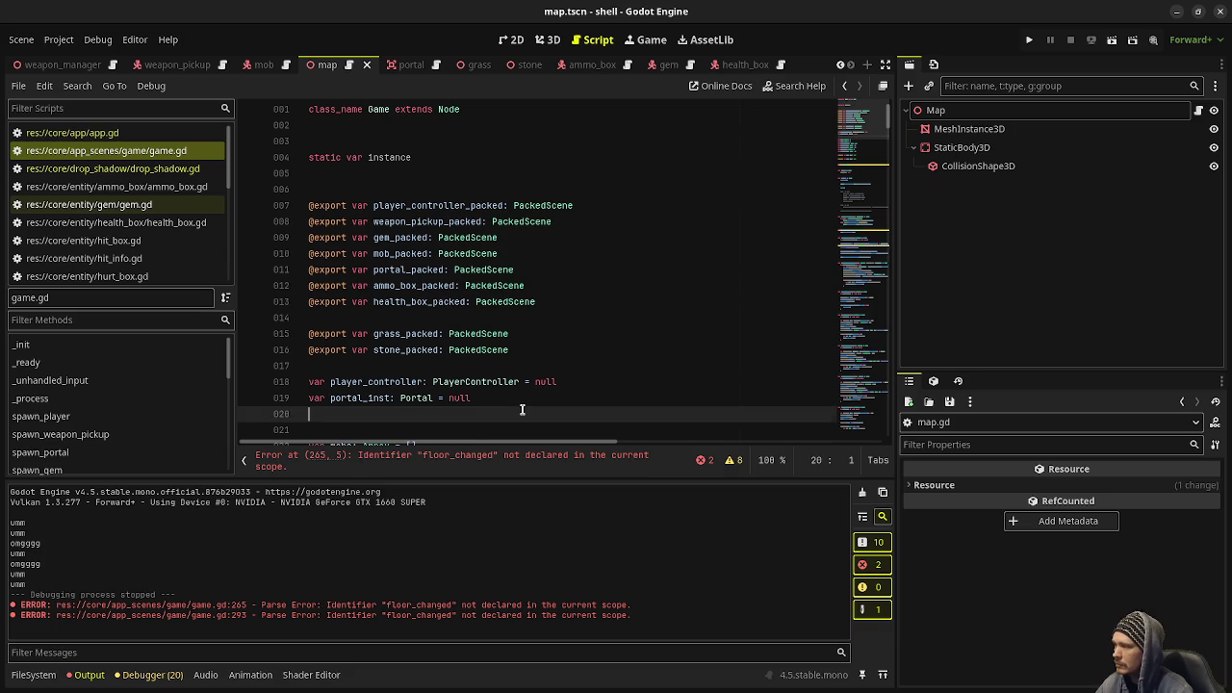
Add 'signal floor_changed(floor_num: int)' below 'static var instance' in game.gd.
scroll(521, 409, down, 1)
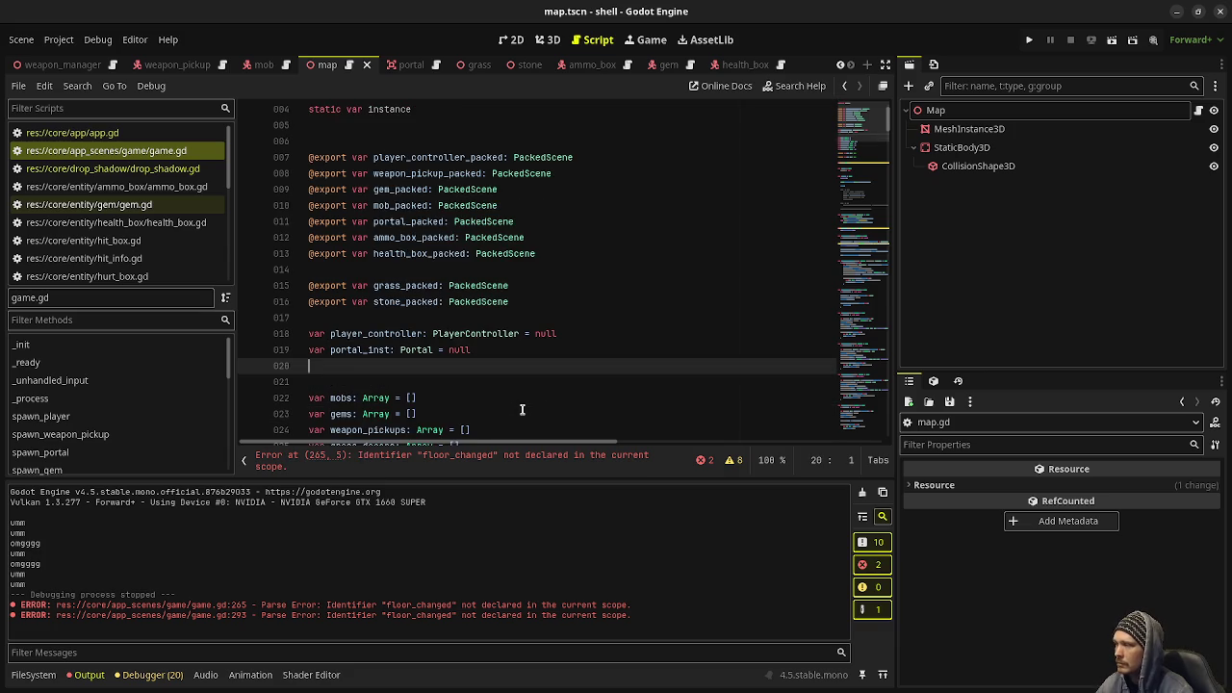
scroll(518, 402, down, 4)
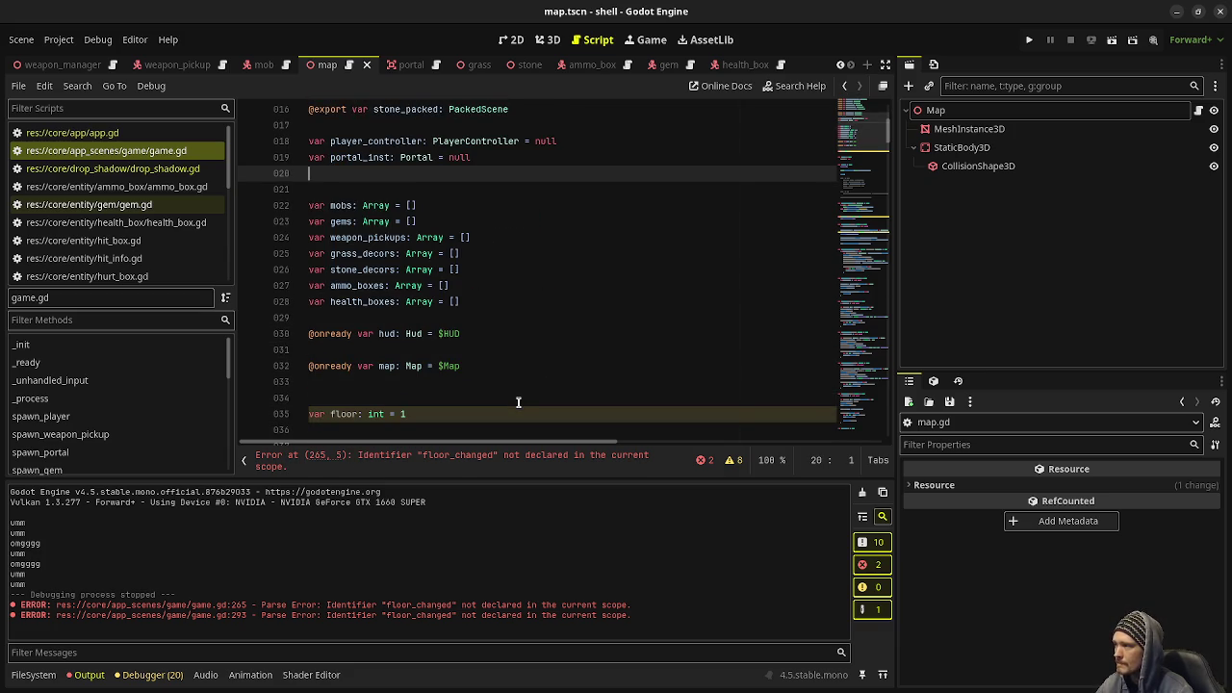
scroll(518, 402, up, 5)
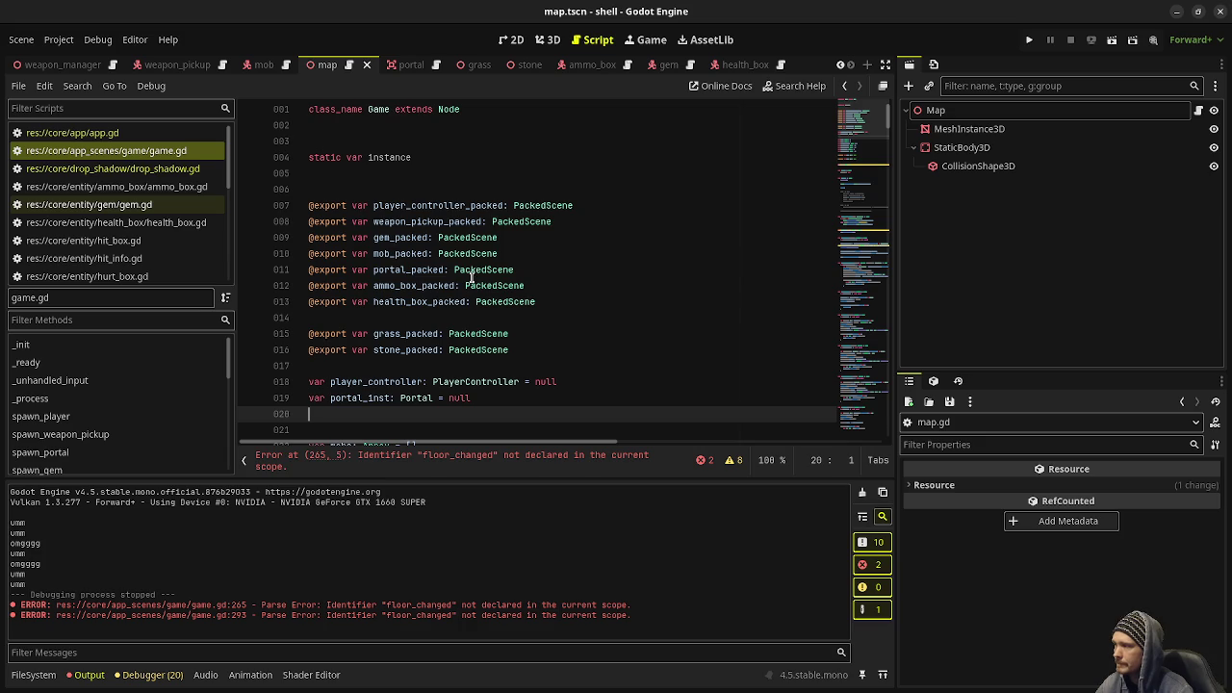
click(438, 157)
key(Return)
key(Return)
key(Return)
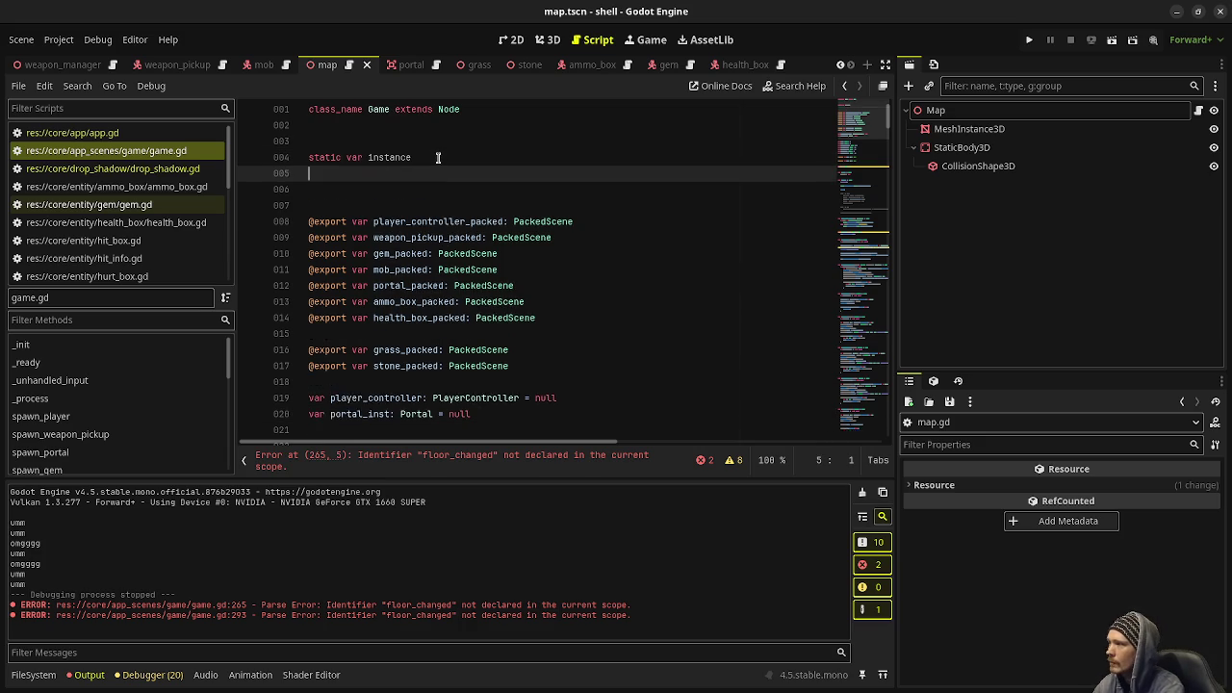
text(signal )
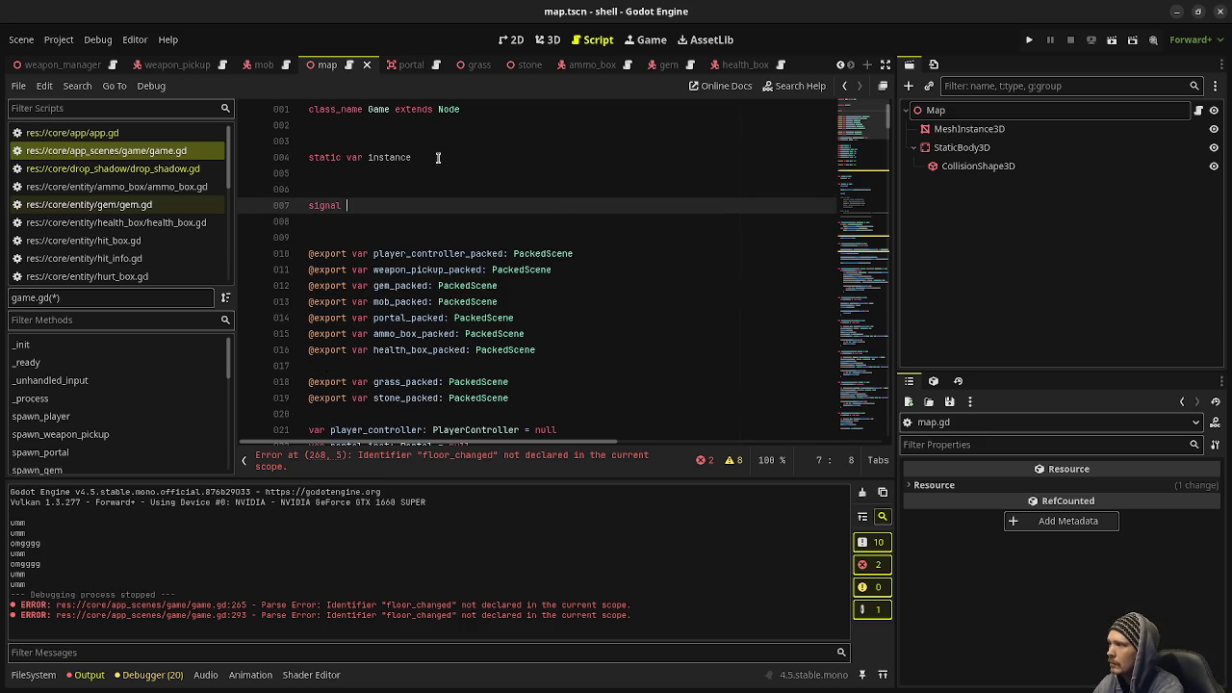
text(floor_change)
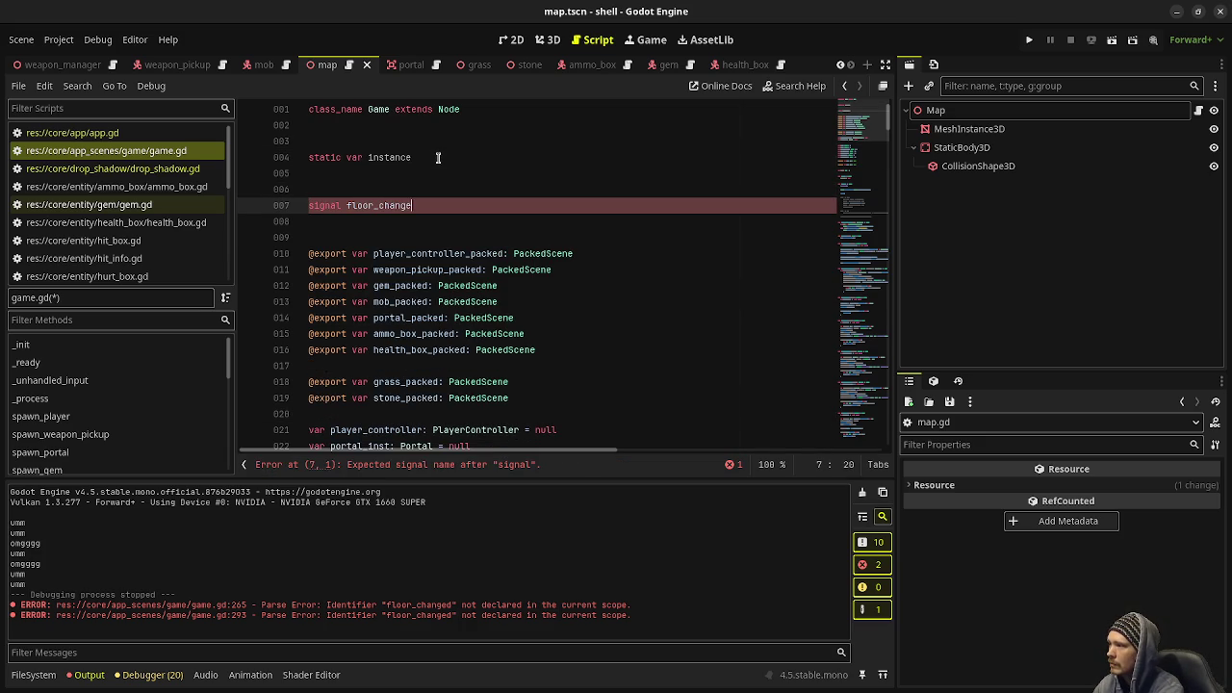
text(d()
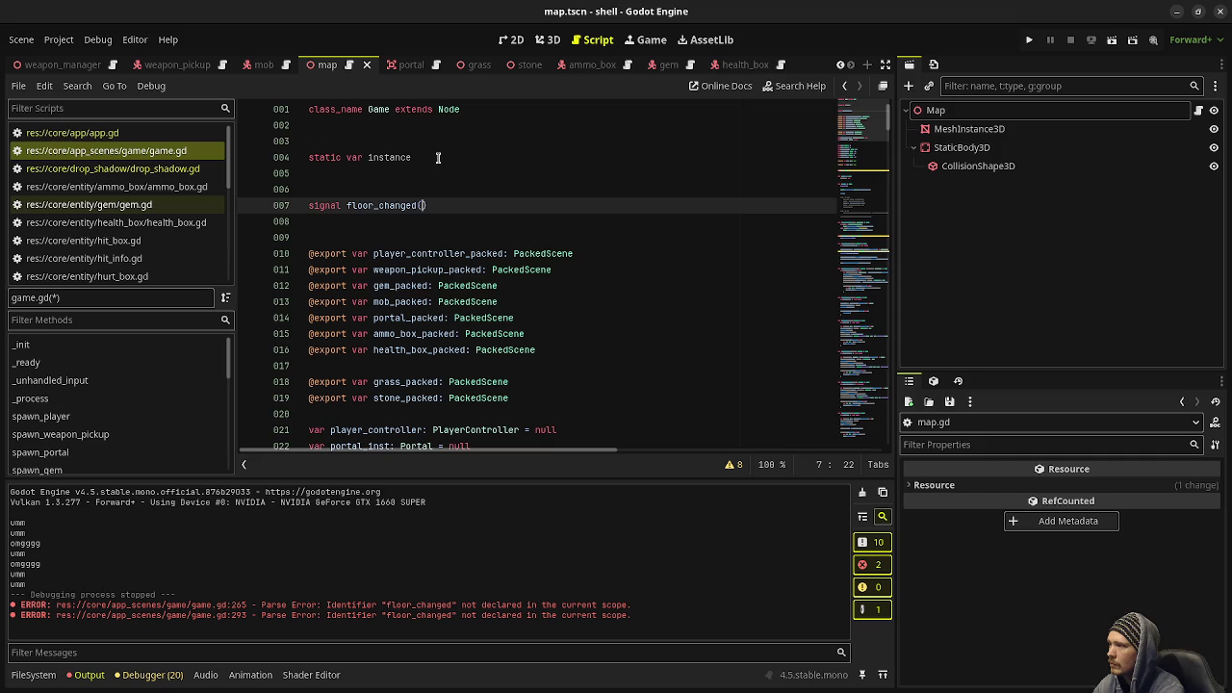
text(fl)
text(oor_num: )
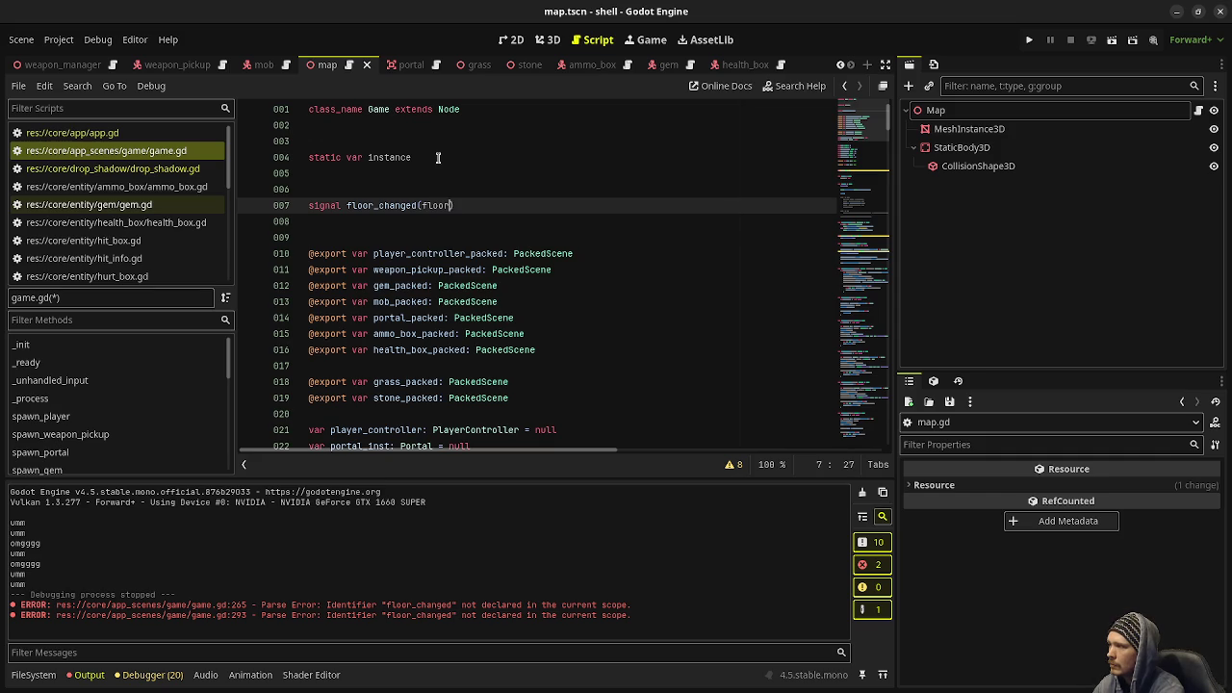
text(int))
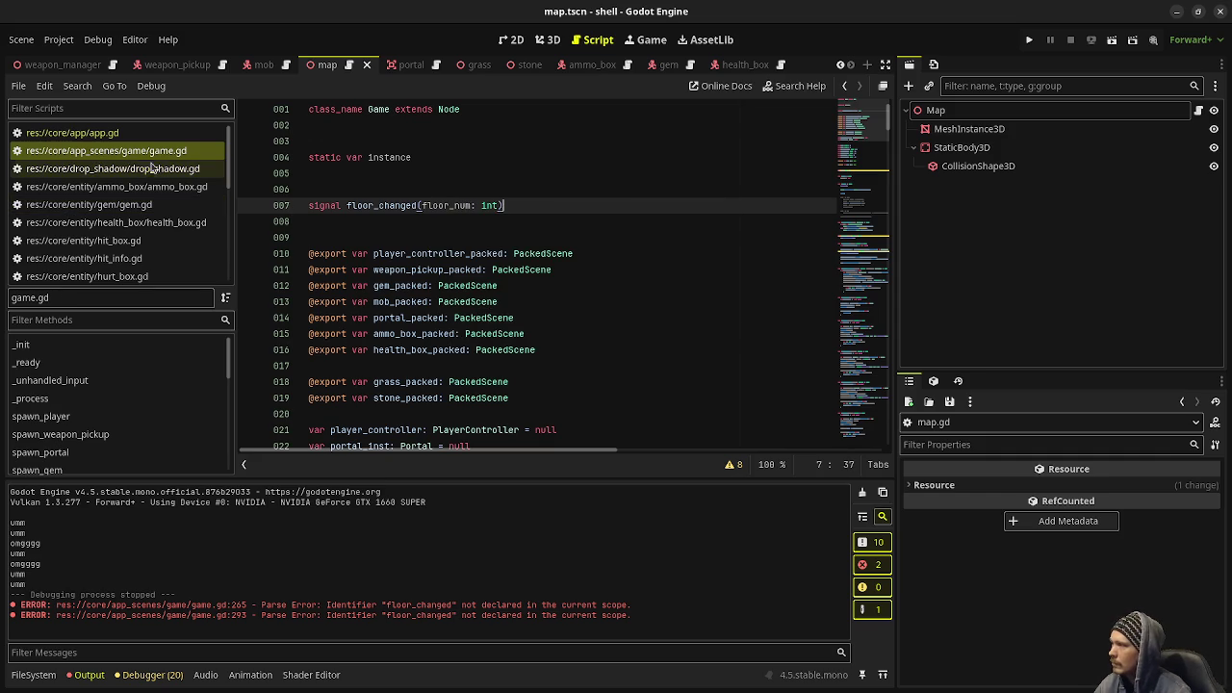
scroll(132, 229, down, 3)
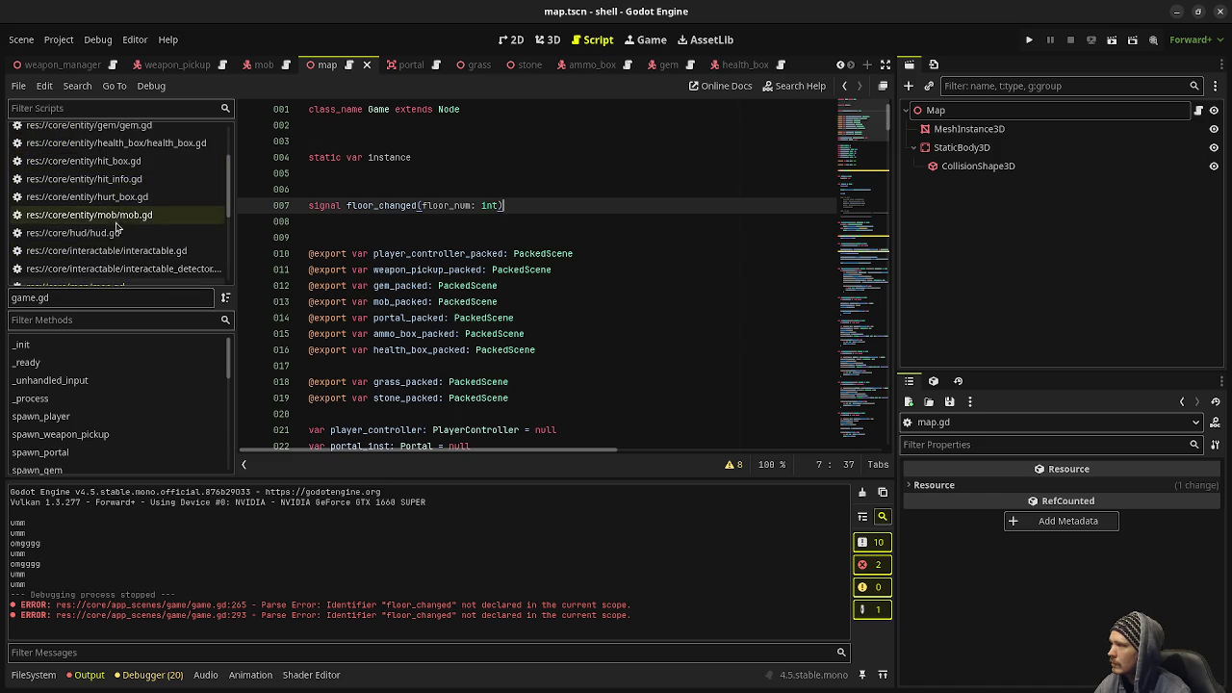
In hud.gd, add 'Game.instance.floor_changed.connect(on_floor_changed)' after line 23.
click(96, 232)
scroll(406, 255, up, 2)
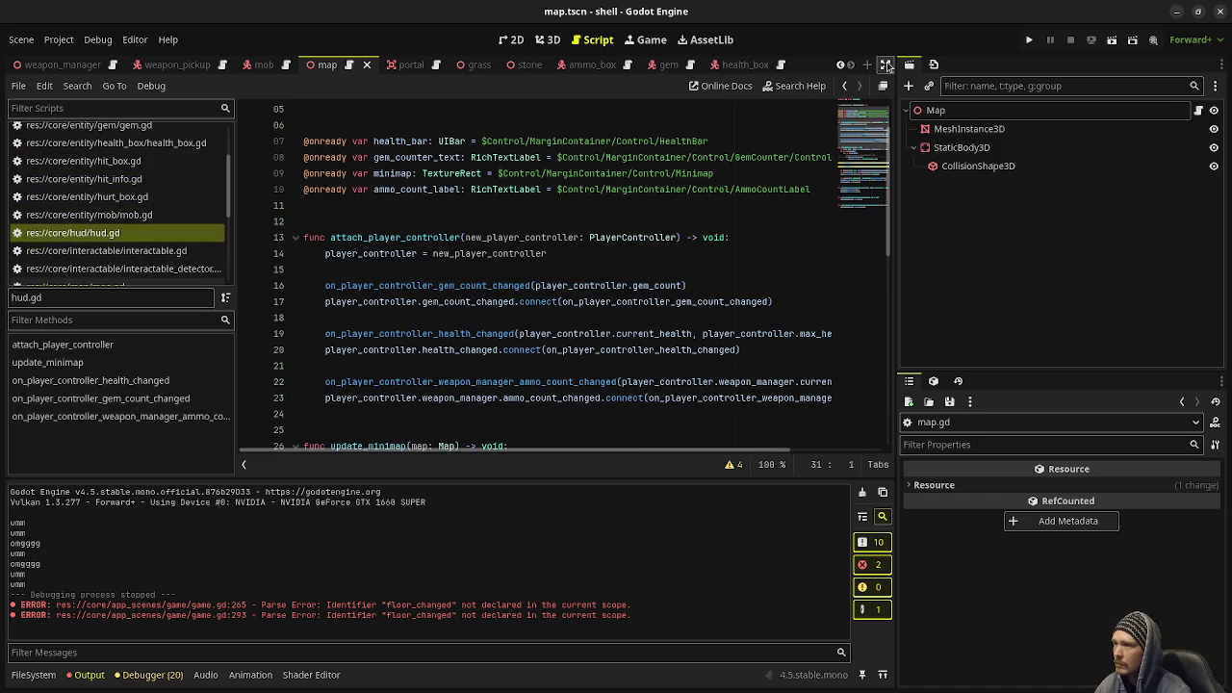
click(884, 64)
click(971, 404)
key(Return)
key(Return)
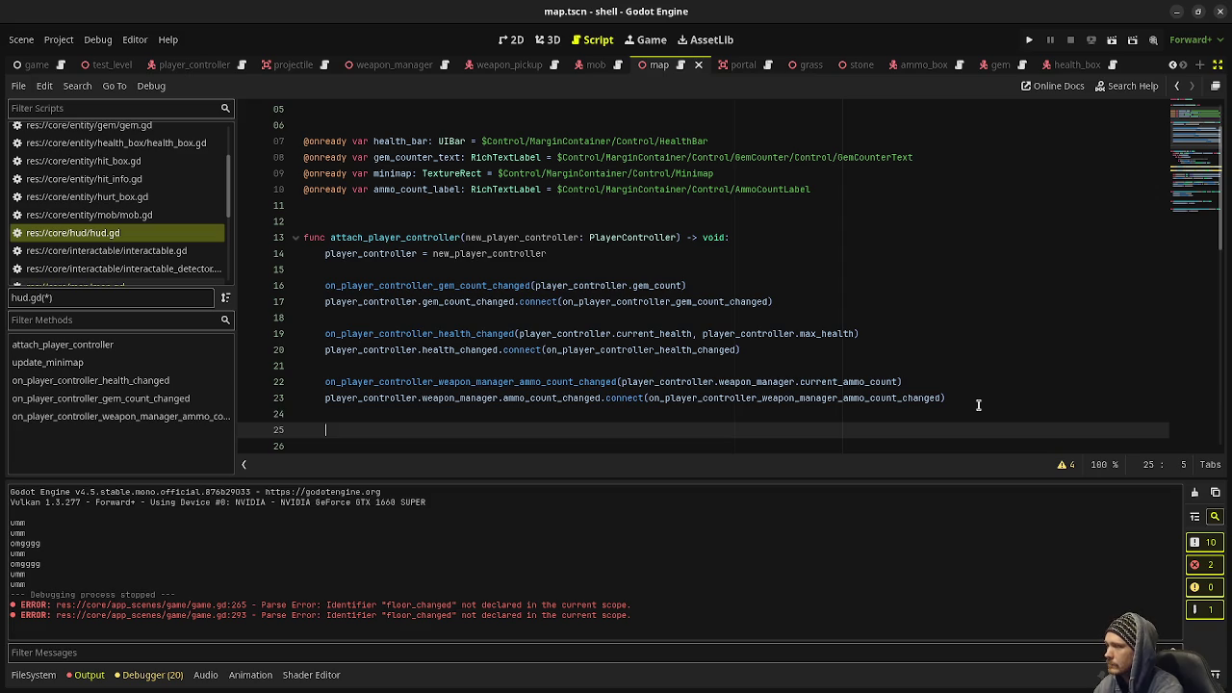
text(Game)
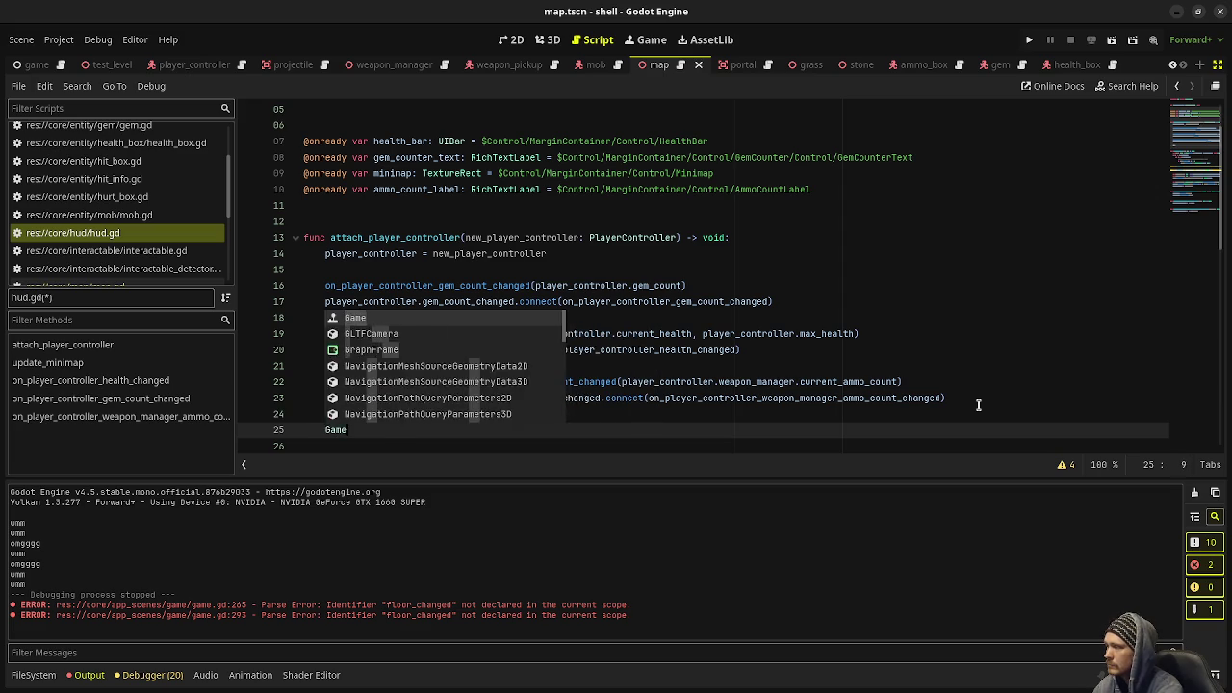
text(.instance.floor_changed(.)
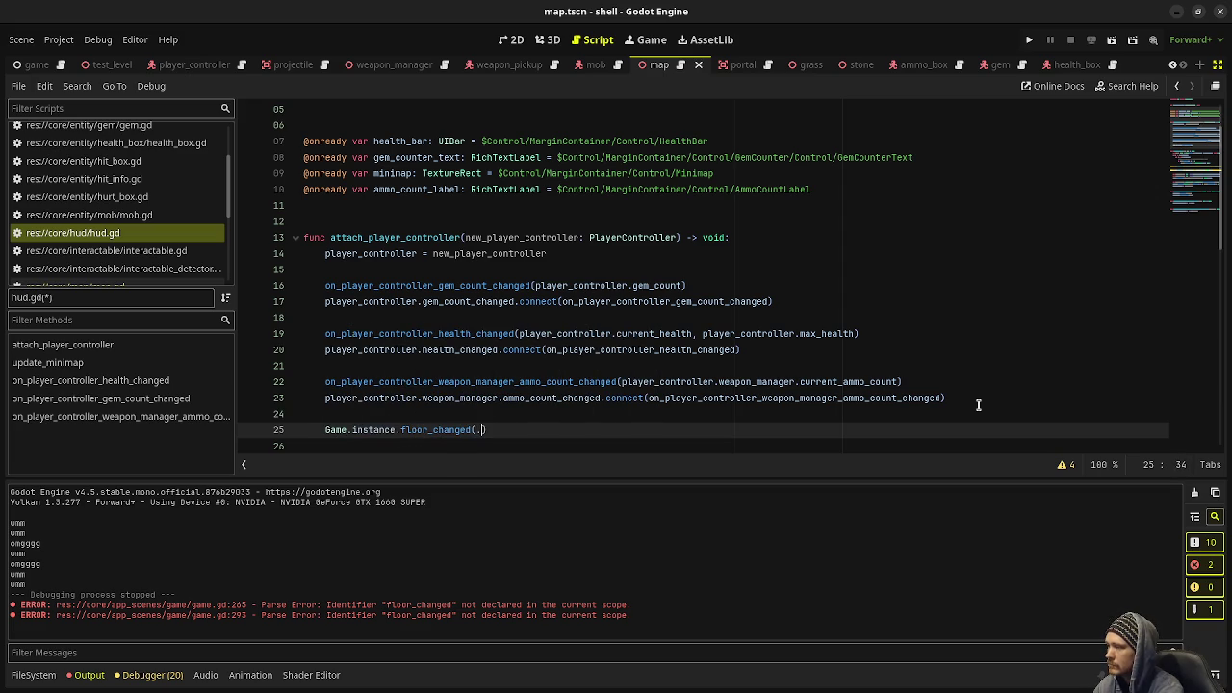
key(BackSpace)
text(.con)
text(nect(on_fl)
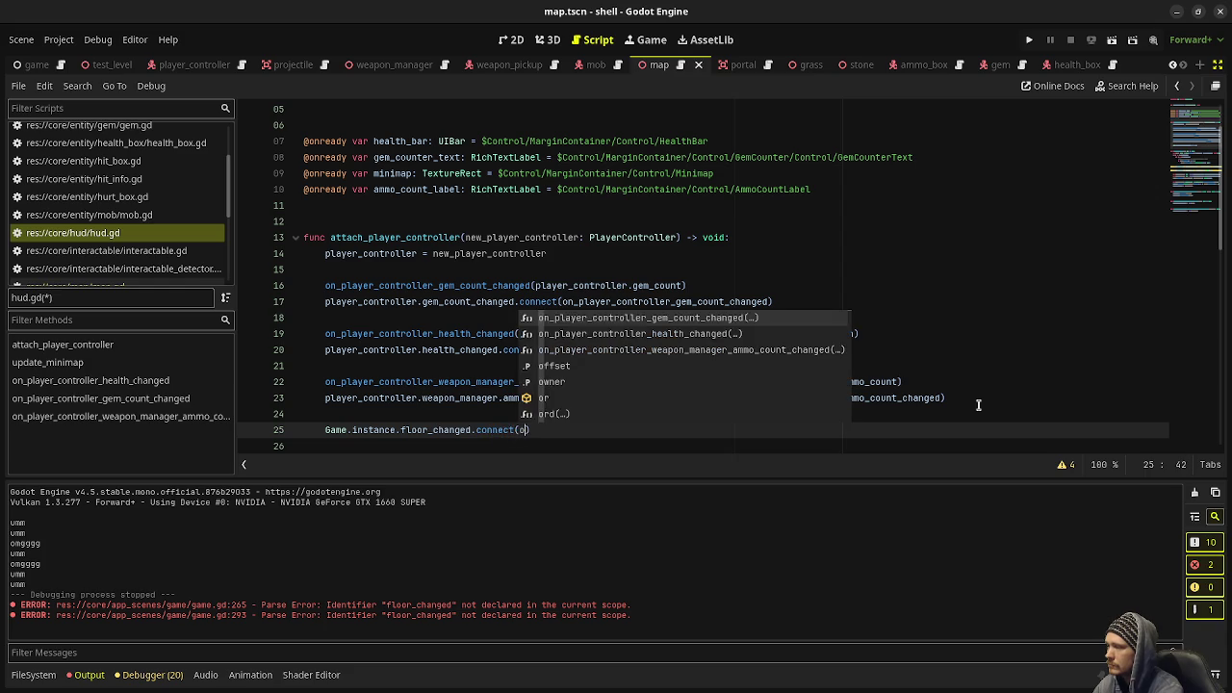
text(oor_changed))
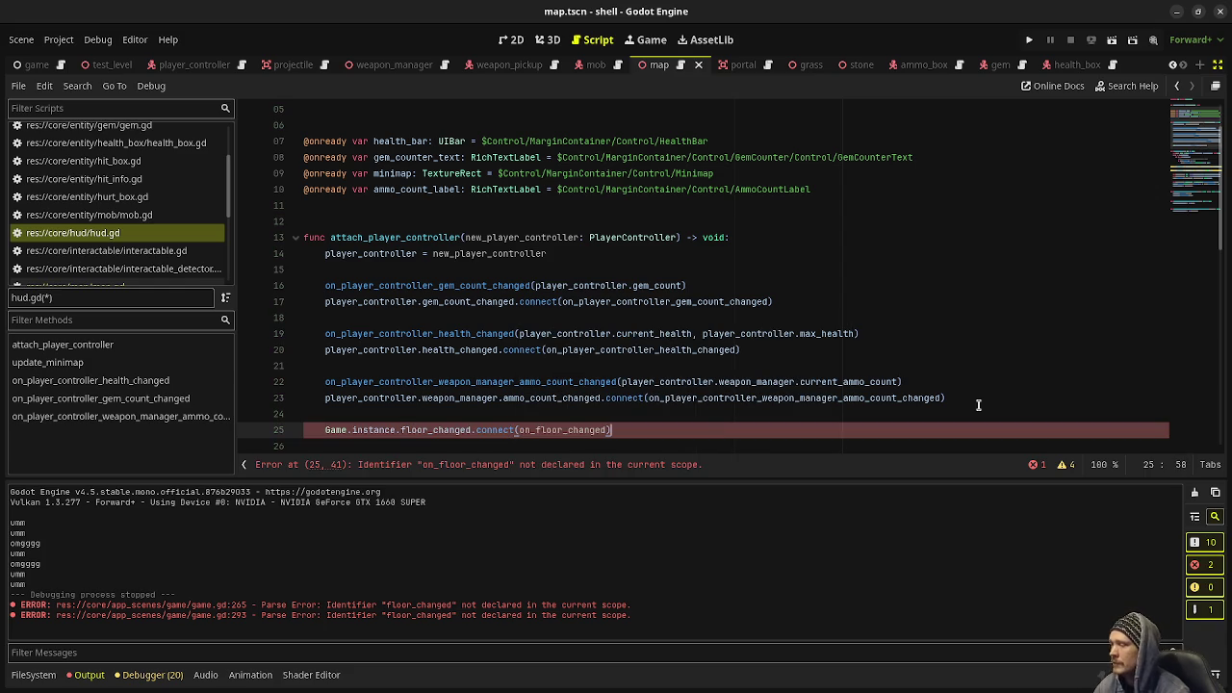
Define 'func on_floor_changed(floor_num: int) -> void:' with a 'pass' body at the script's end.
double_click(557, 431)
key(ctrl+c)
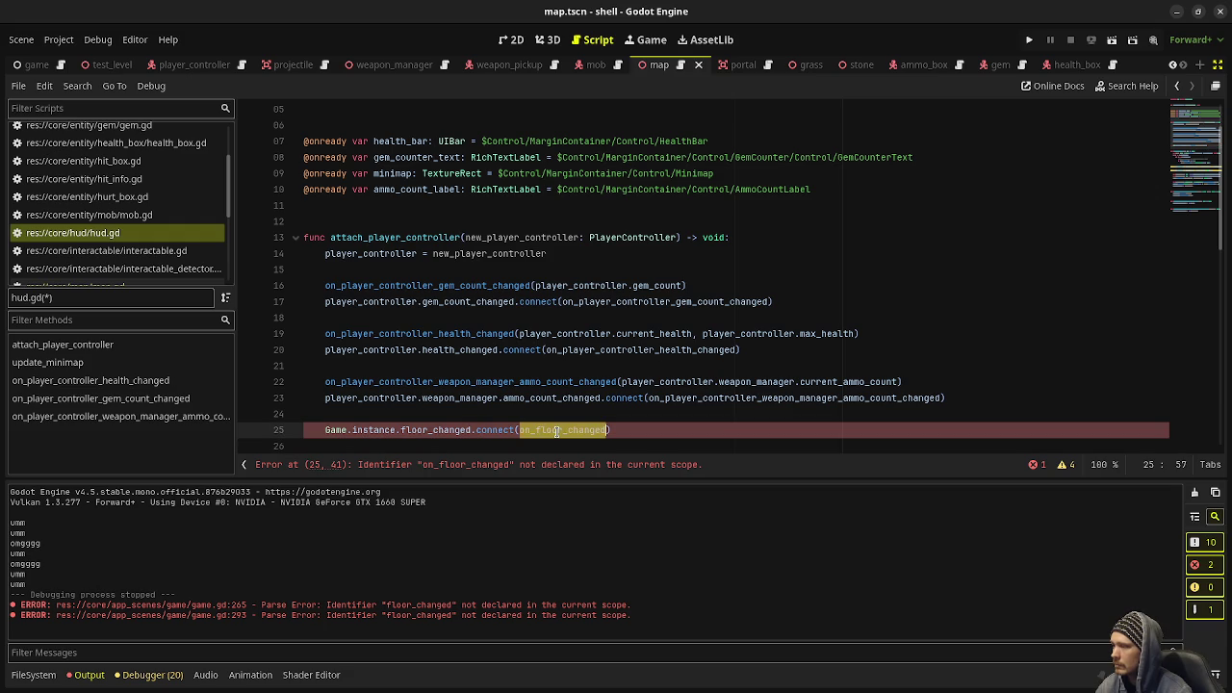
scroll(557, 432, down, 10)
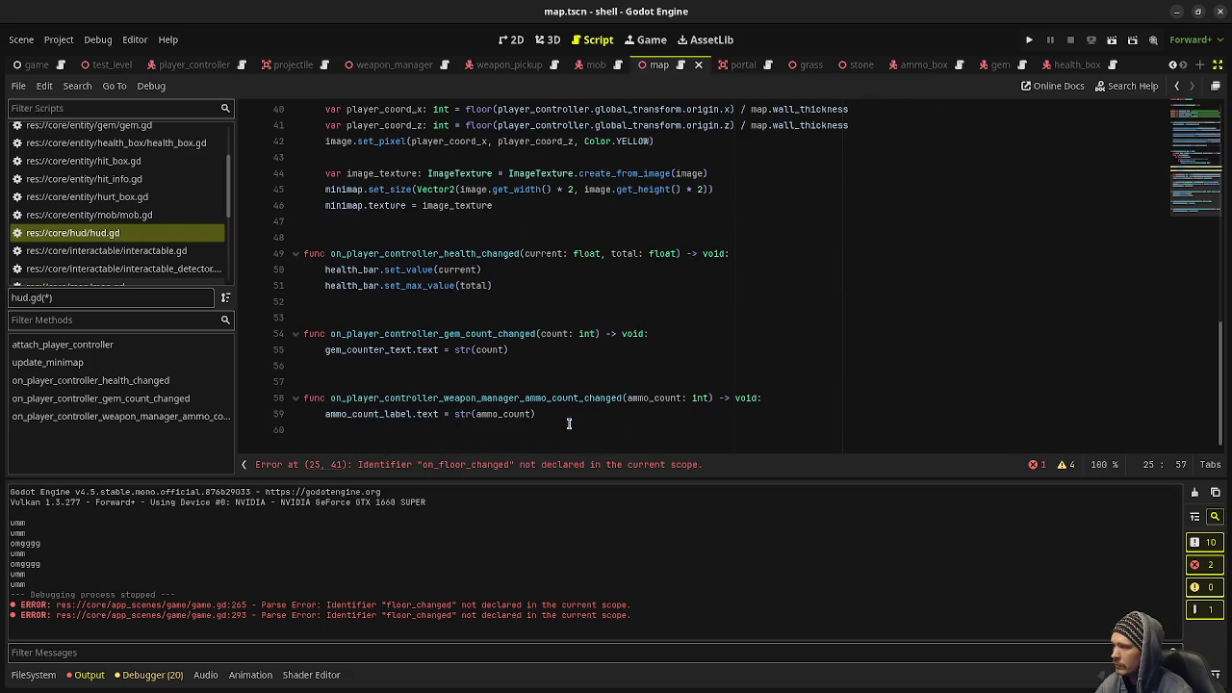
click(445, 441)
key(Return)
key(Return)
text(func)
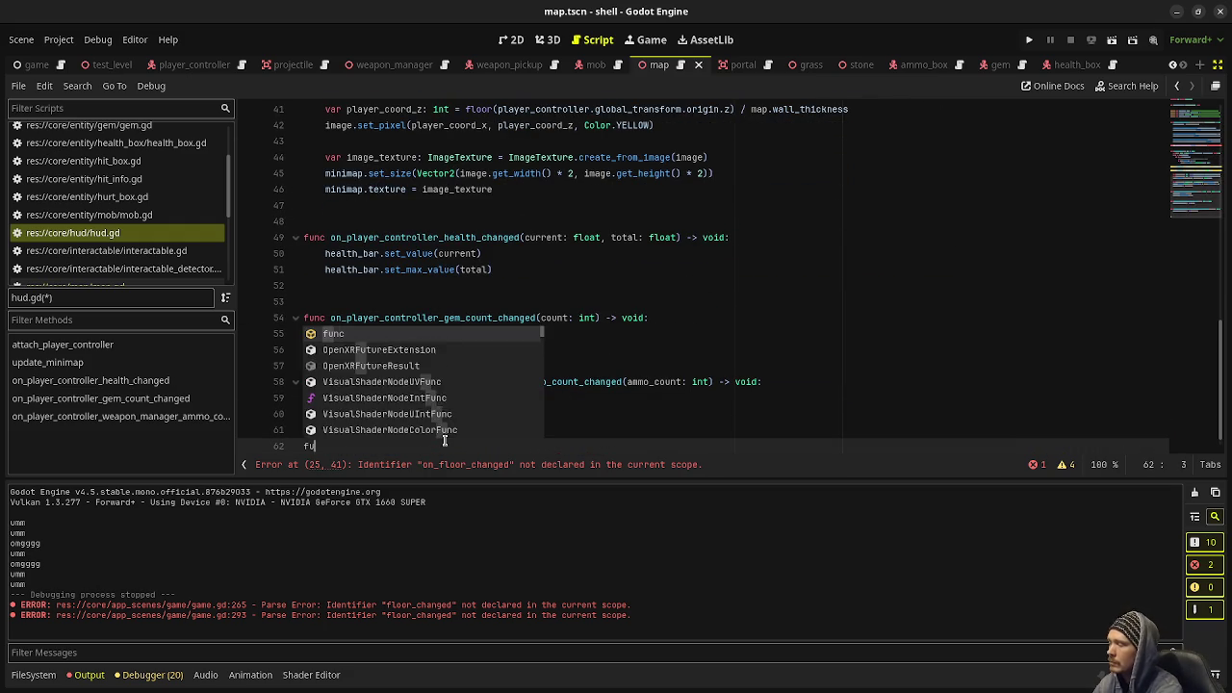
key(ctrl+v)
text(()
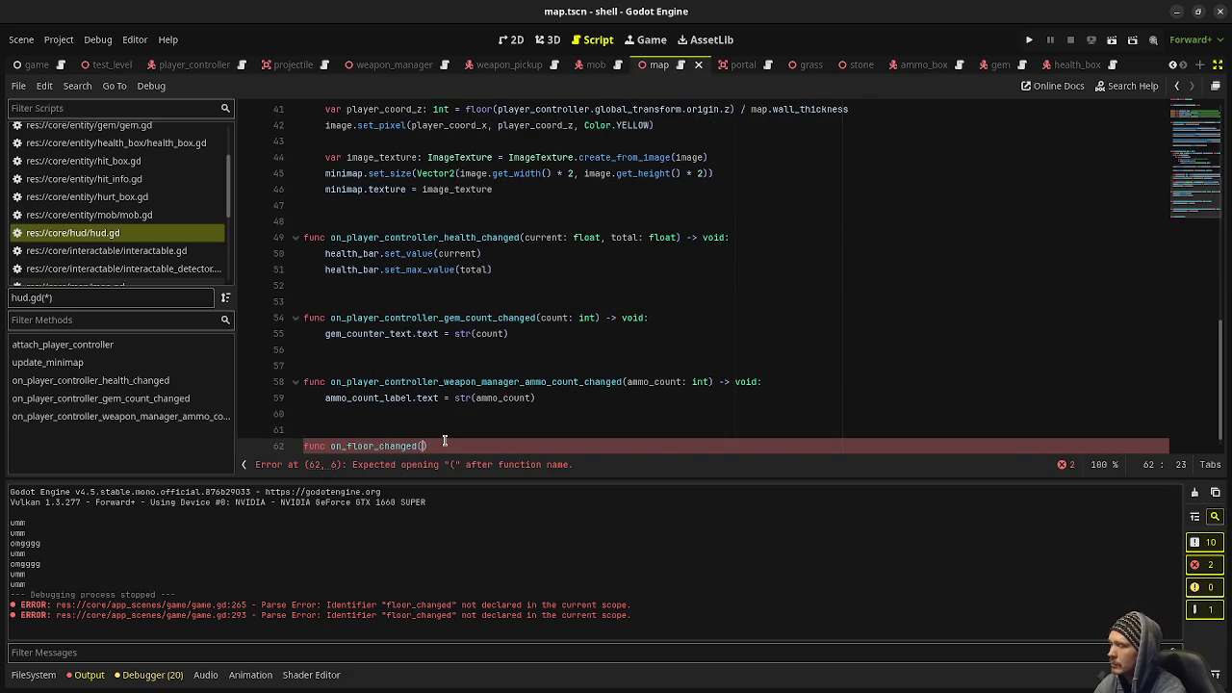
text(floor_num: )
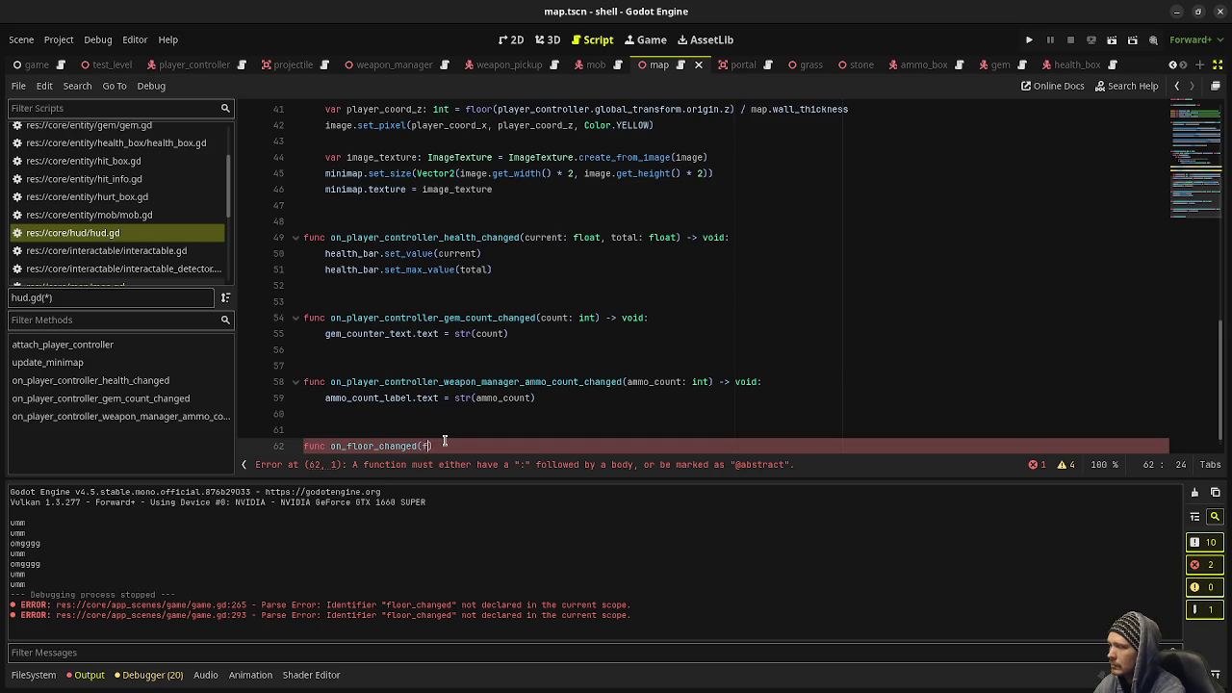
text(int) -> void:)
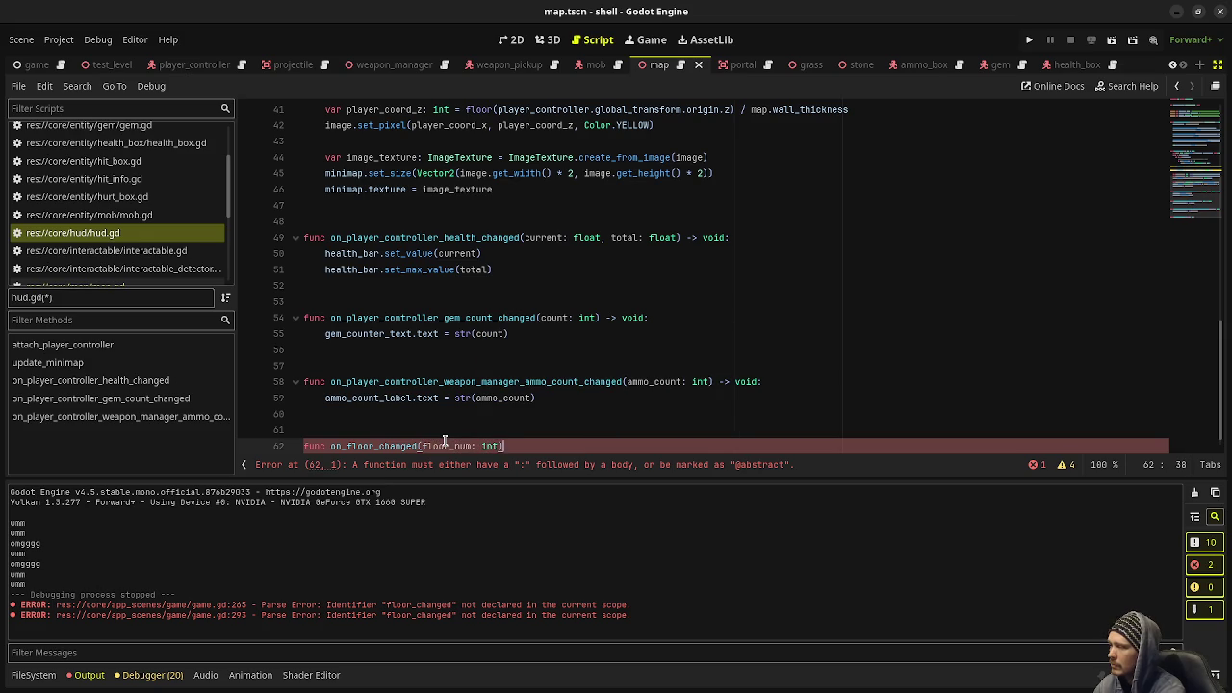
key(Return)
text(pass)
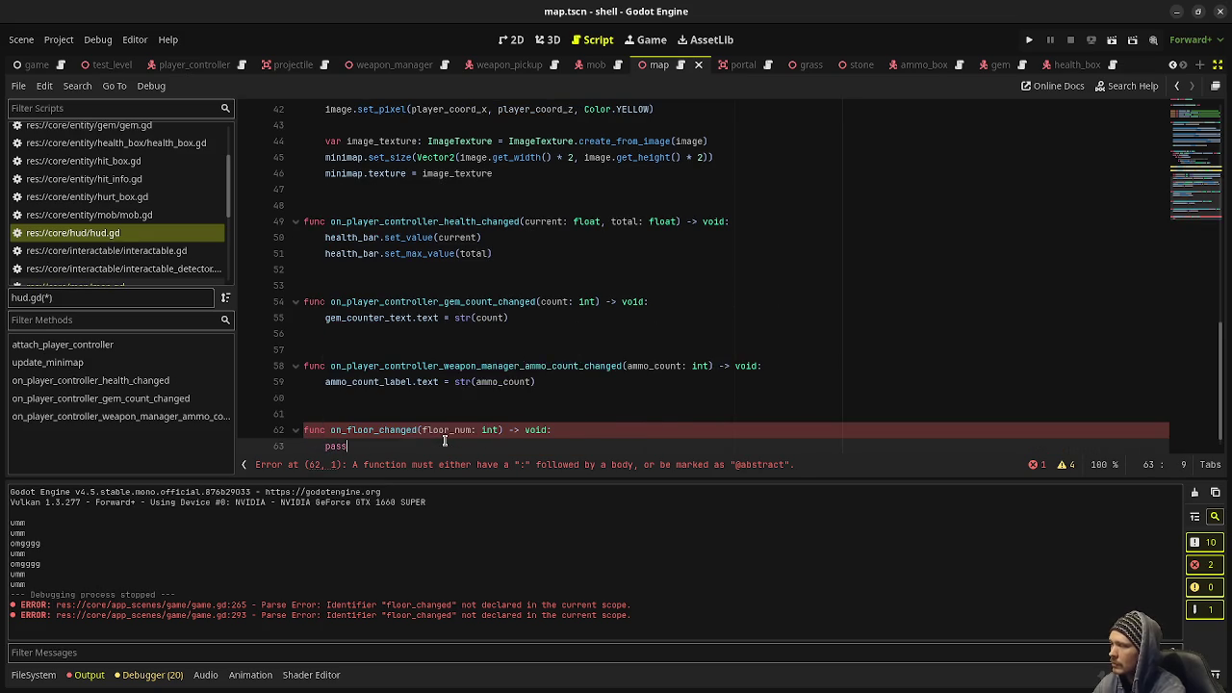
scroll(64, 64, up, 1)
click(32, 63)
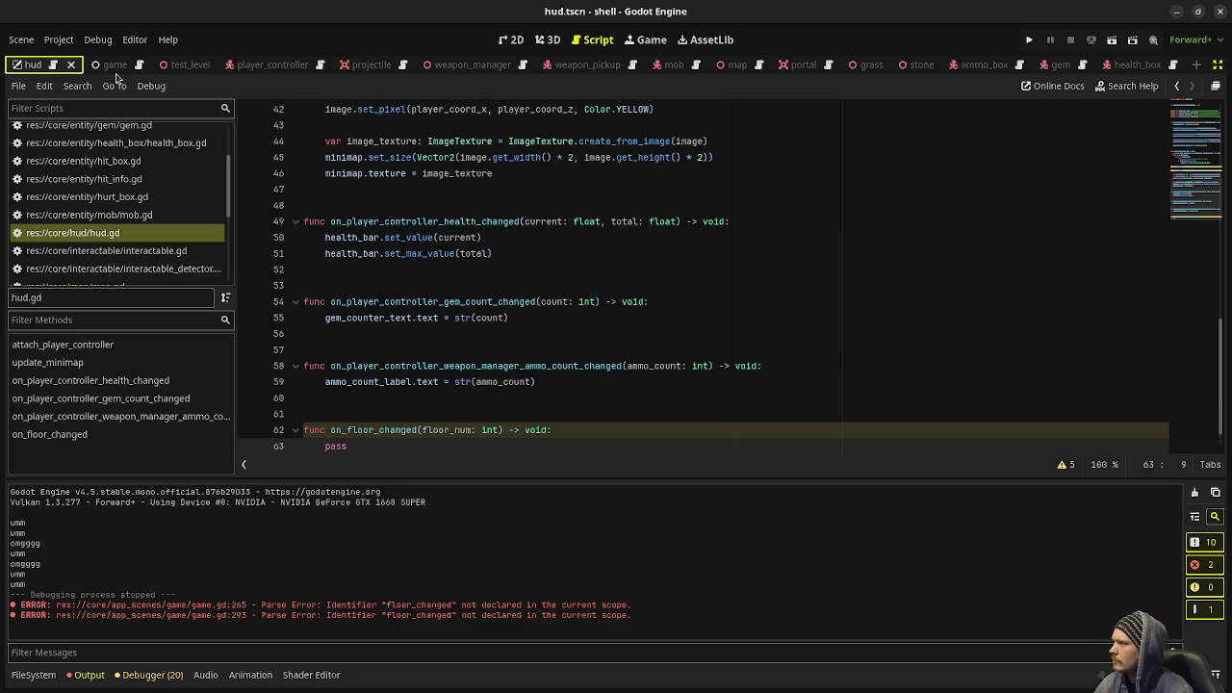
Copy the 'Dungeon Floor: 1' RichTextLabel3 from HudMock in game.tscn.
click(547, 39)
click(517, 42)
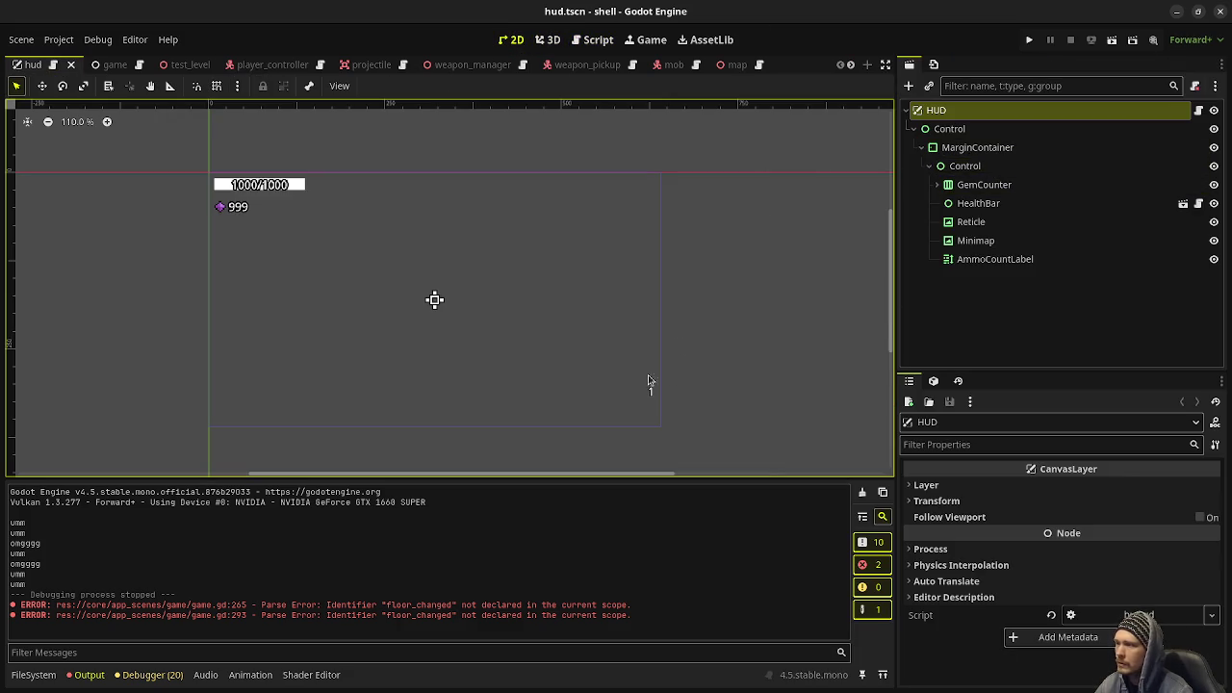
click(119, 65)
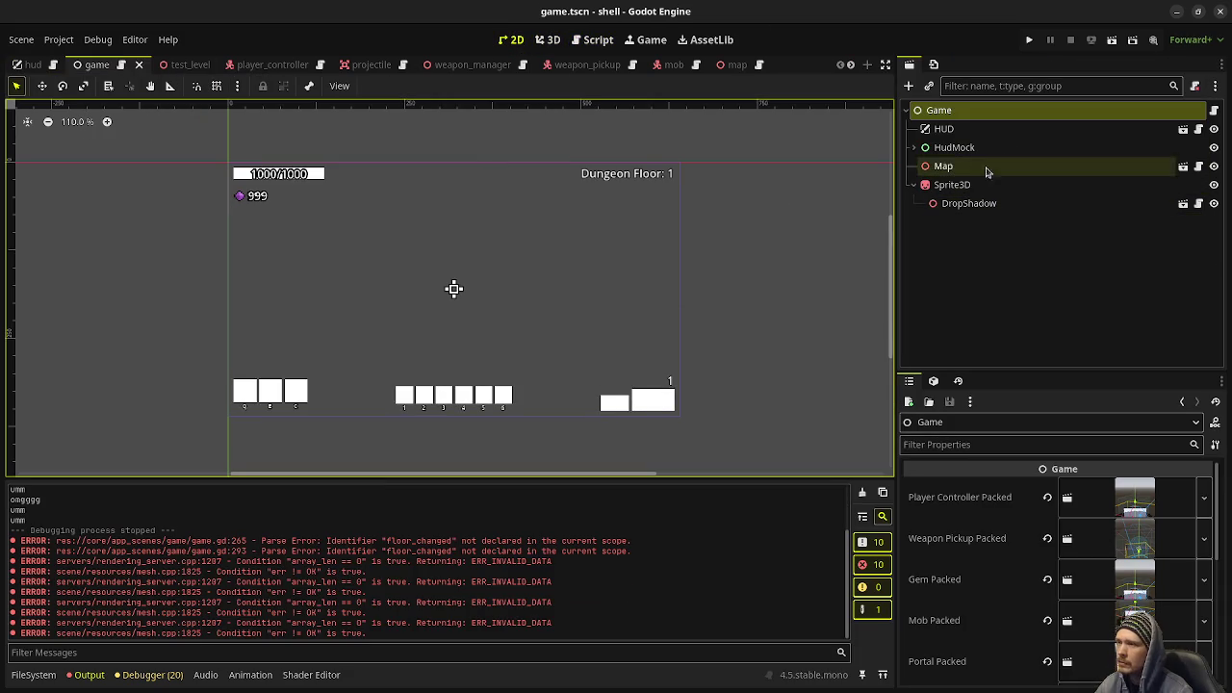
click(914, 147)
scroll(978, 250, down, 2)
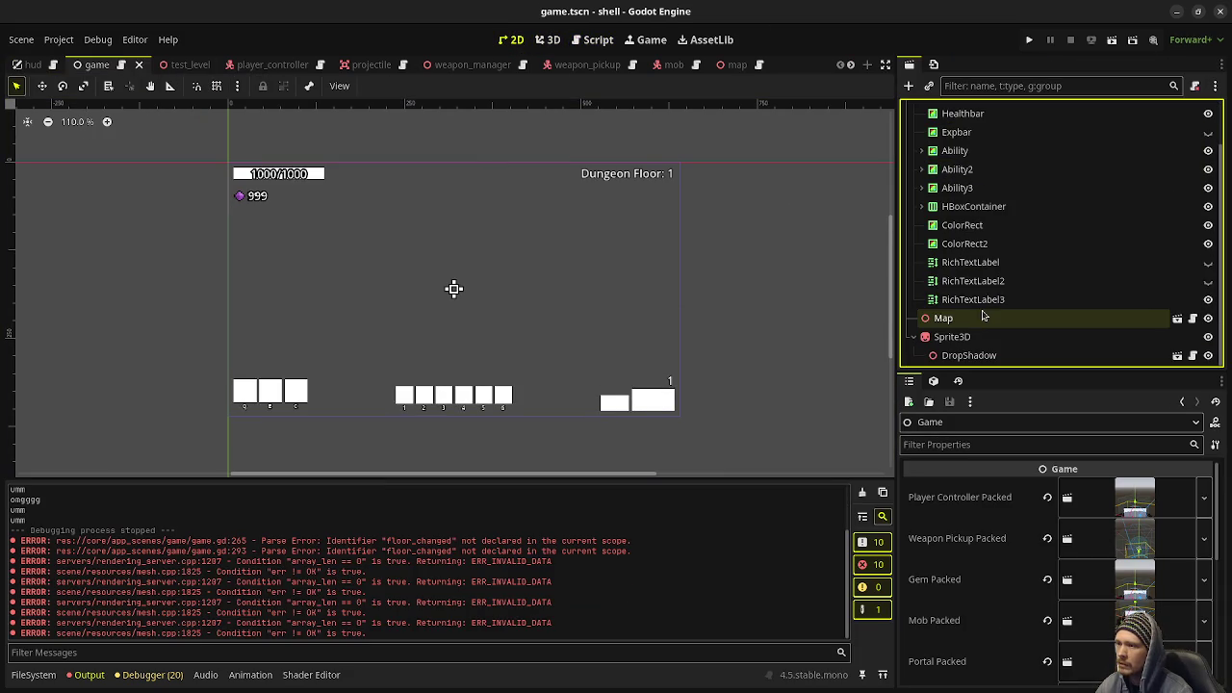
click(982, 299)
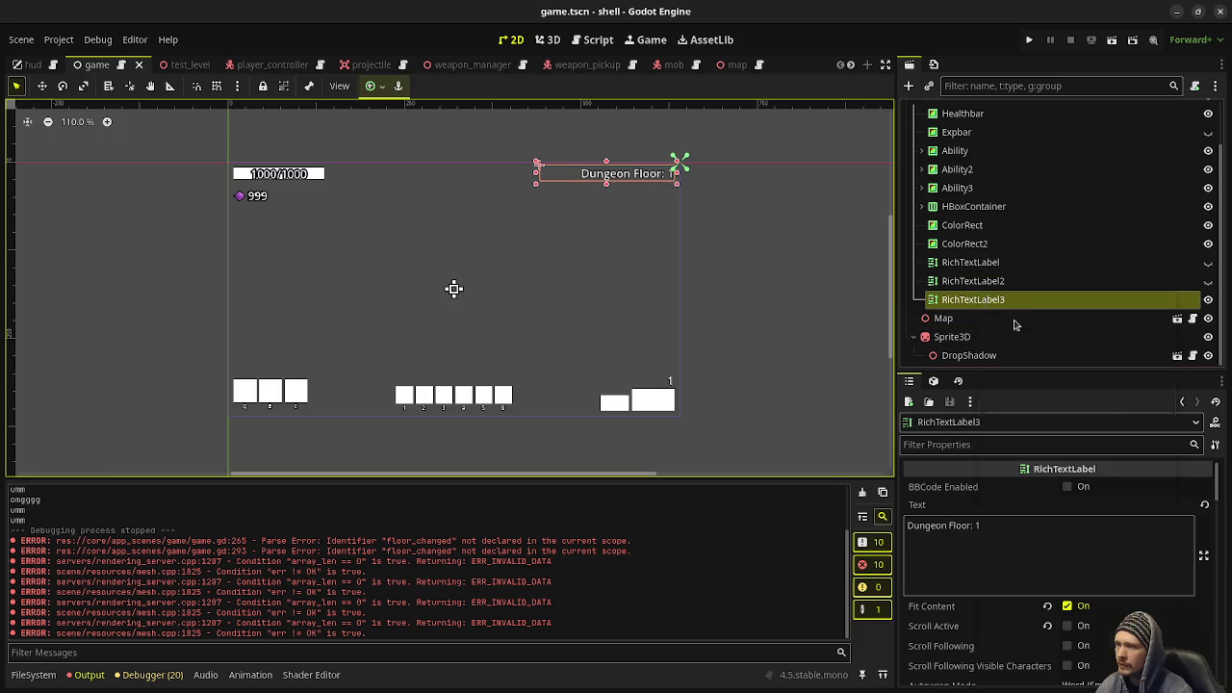
right_click(983, 296)
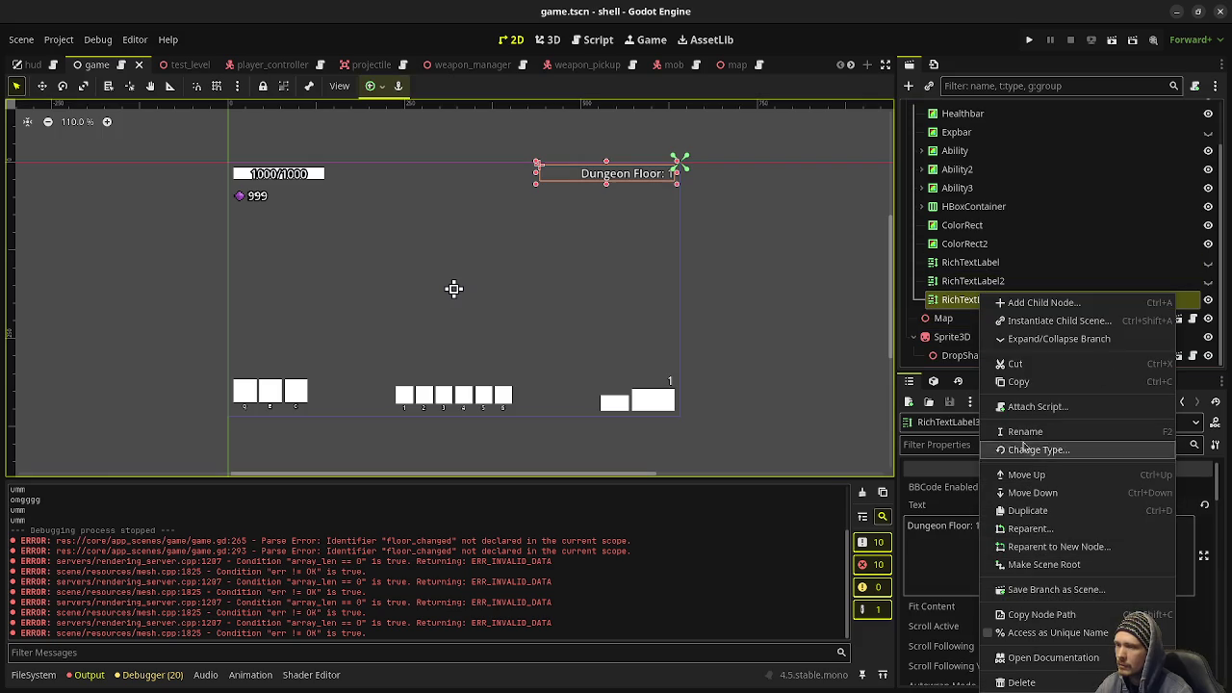
click(867, 349)
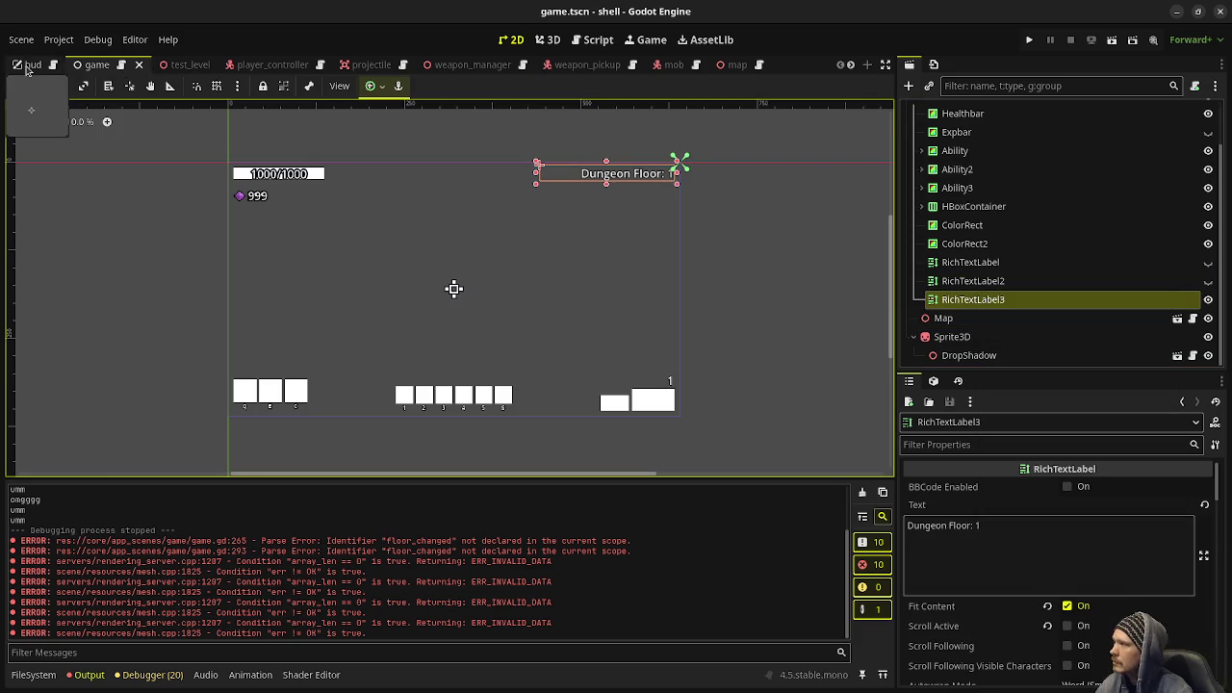
Paste the copied label under the Control node in hud.tscn.
click(32, 65)
click(965, 166)
right_click(997, 170)
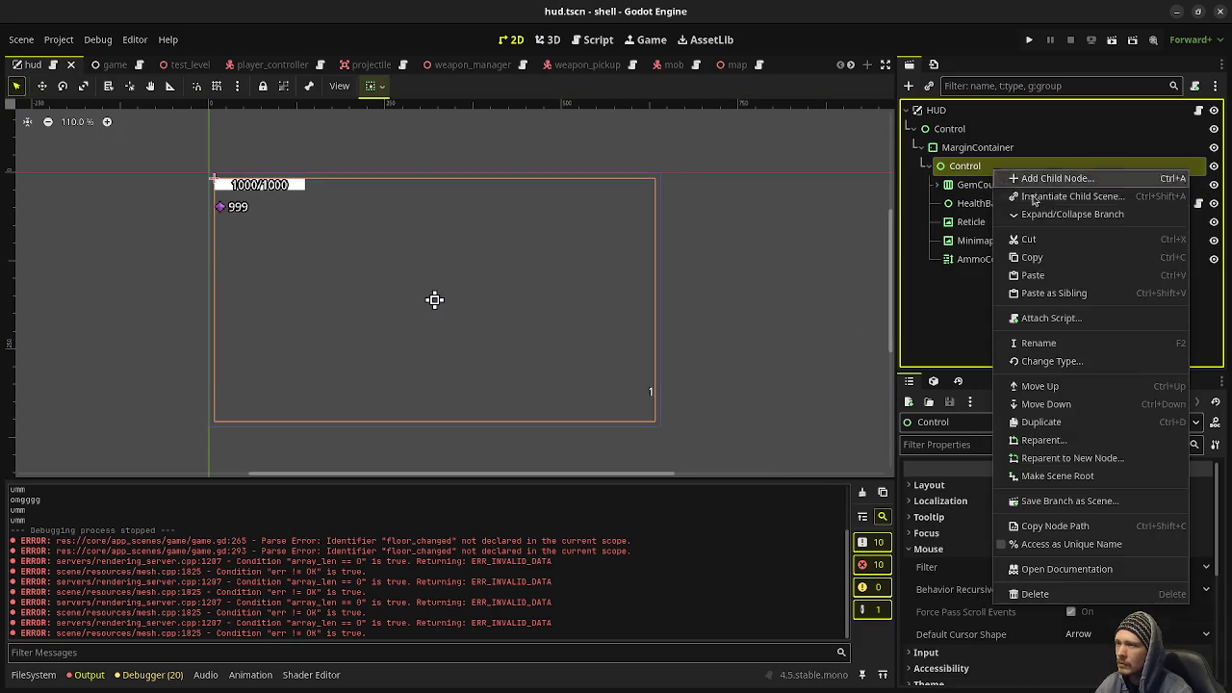
click(1035, 276)
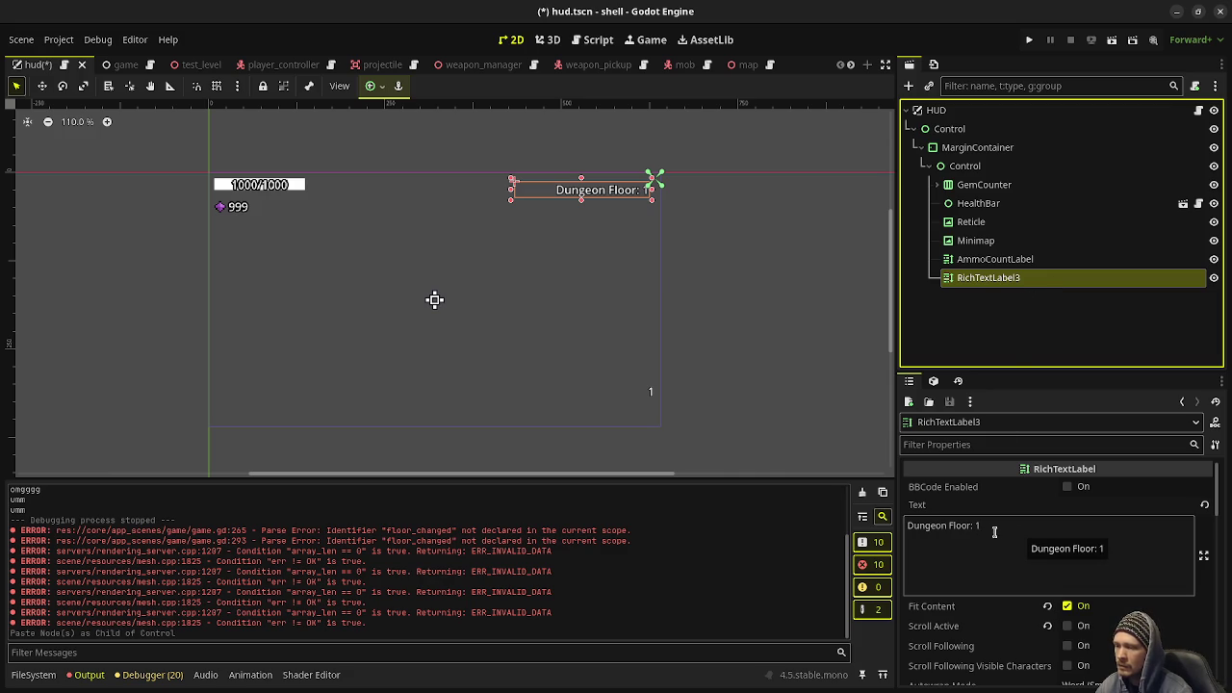
Change the pasted label's Text to 'Floor: 1' in the Inspector.
triple_click(996, 537)
text(Floor: 1)
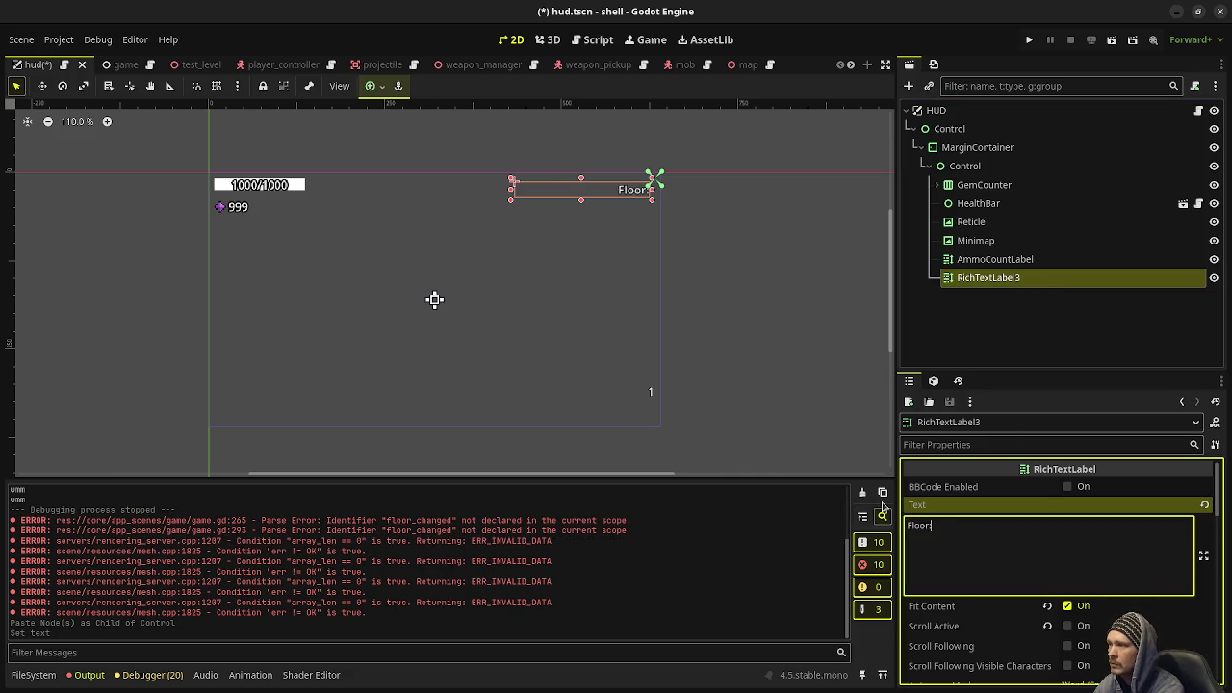
key(ctrl+s)
click(800, 557)
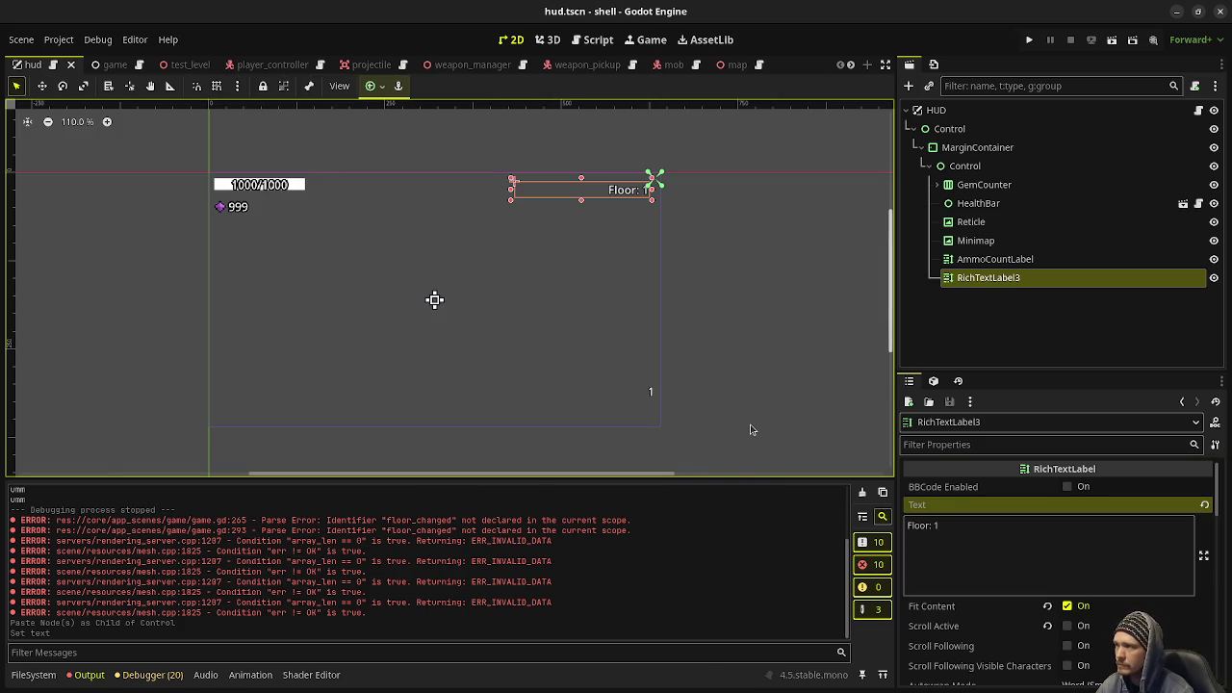
Rename the label node to FloorLabel and save the HUD scene.
click(985, 284)
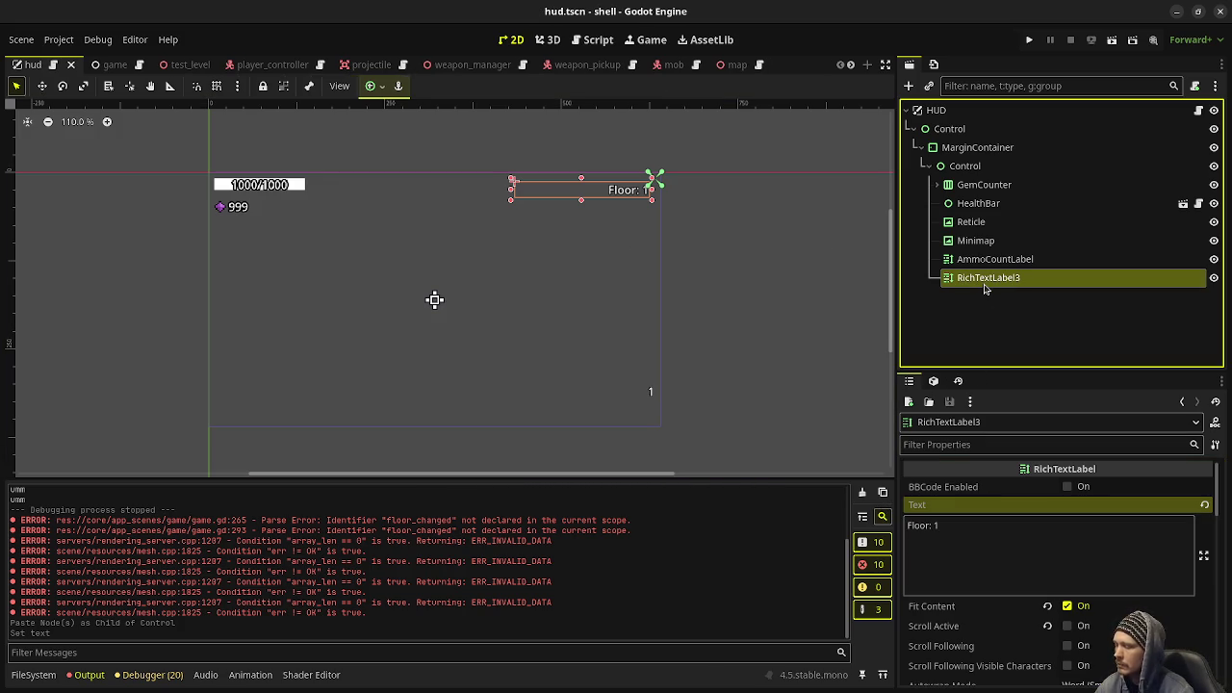
key(F2)
key(BackSpace)
text(FloorLabel)
key(Return)
key(ctrl+s)
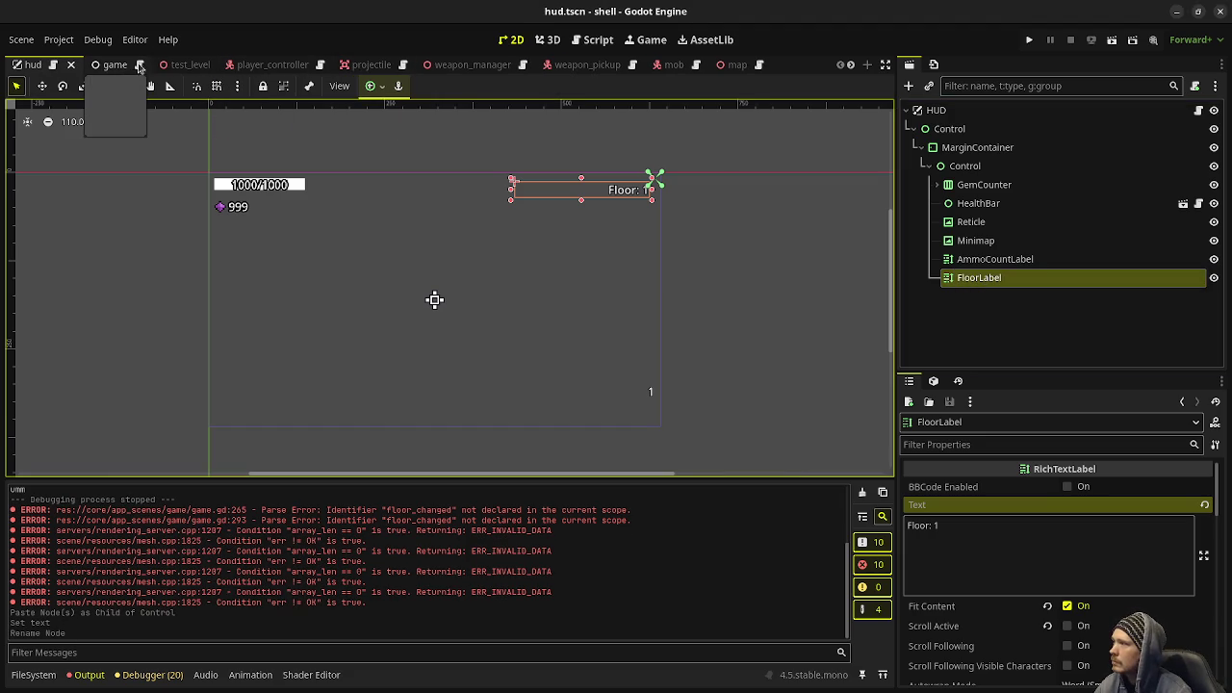
click(53, 64)
scroll(700, 267, up, 9)
click(1216, 64)
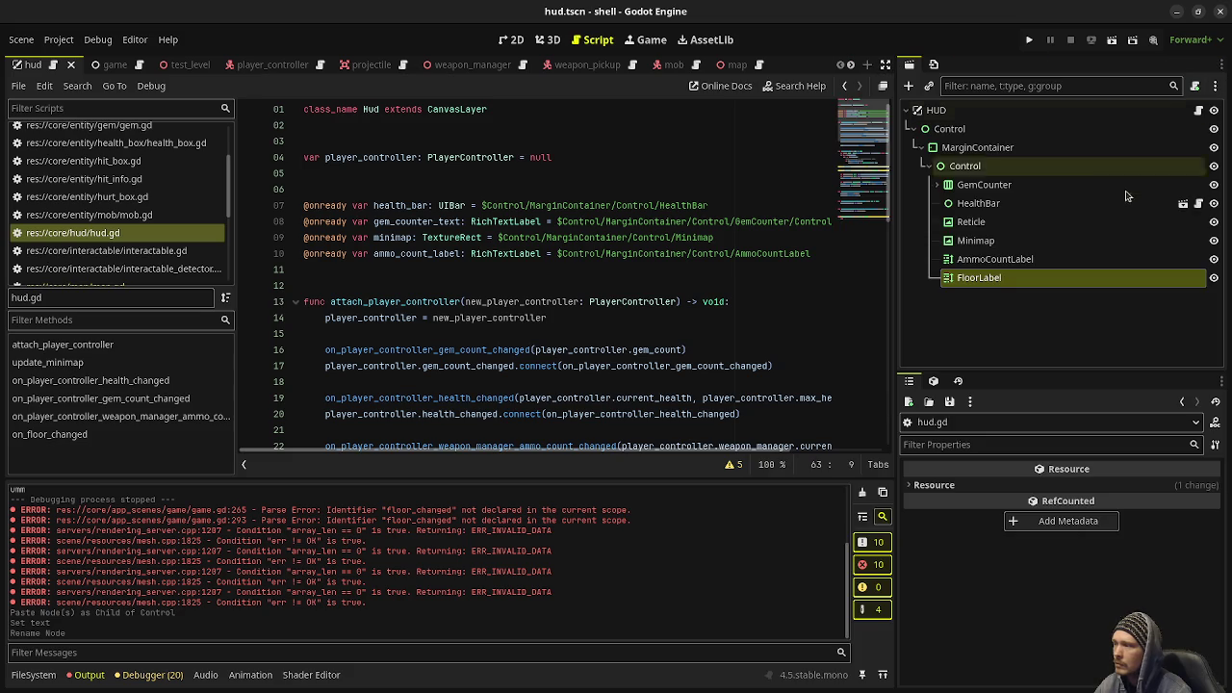
mouse_move(1059, 278)
mouse_down()
mouse_move(443, 274)
mouse_move(597, 269)
mouse_up()
key(ctrl+s)
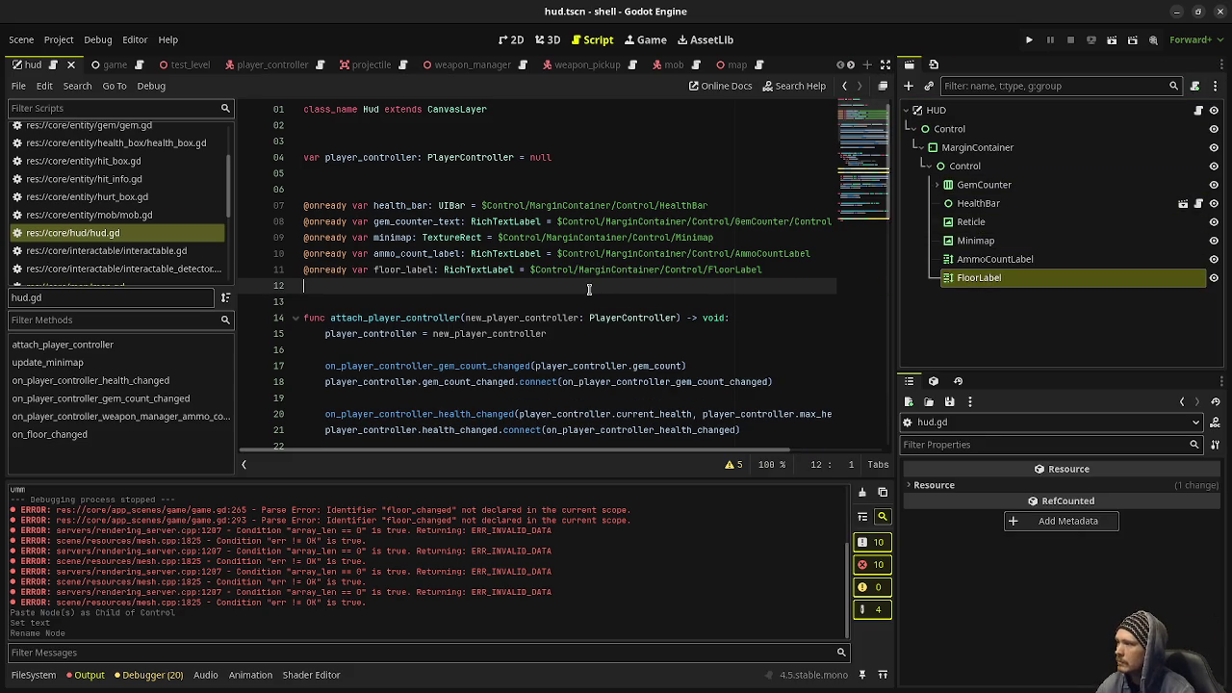
click(416, 270)
double_click(416, 270)
key(ctrl+c)
Replace 'pass' with 'floor_label.text = "Floor: " + str(floor_num)' and save hud.gd.
scroll(438, 288, down, 5)
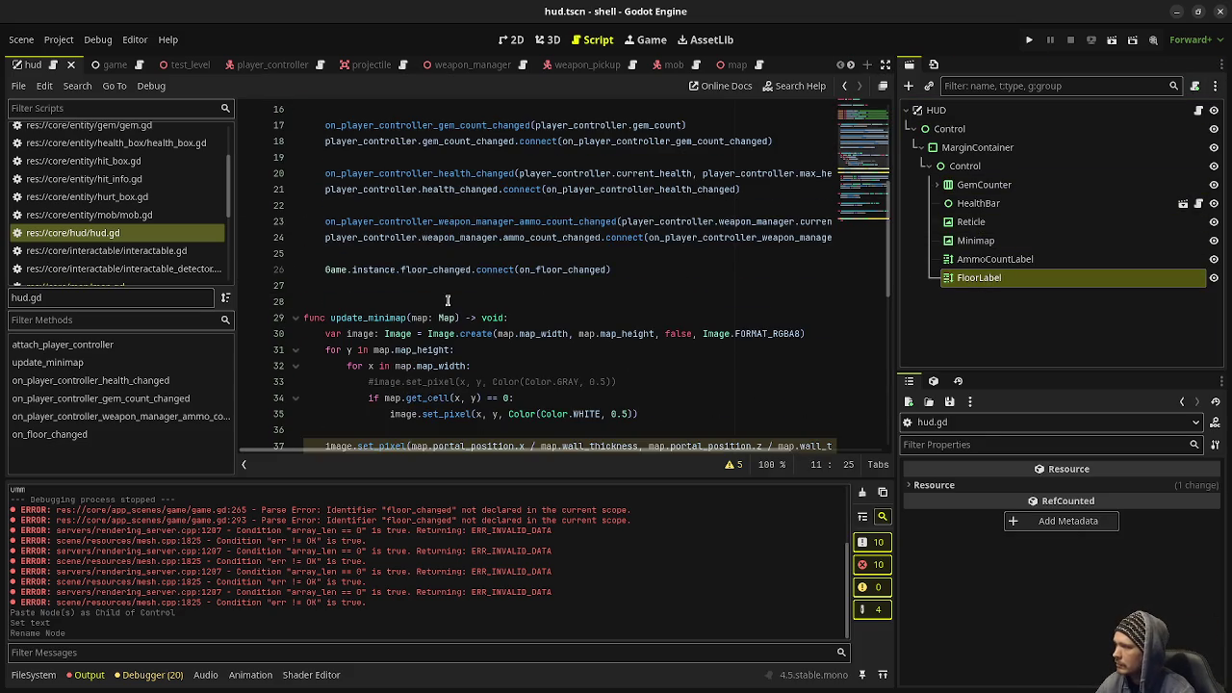
scroll(488, 292, down, 6)
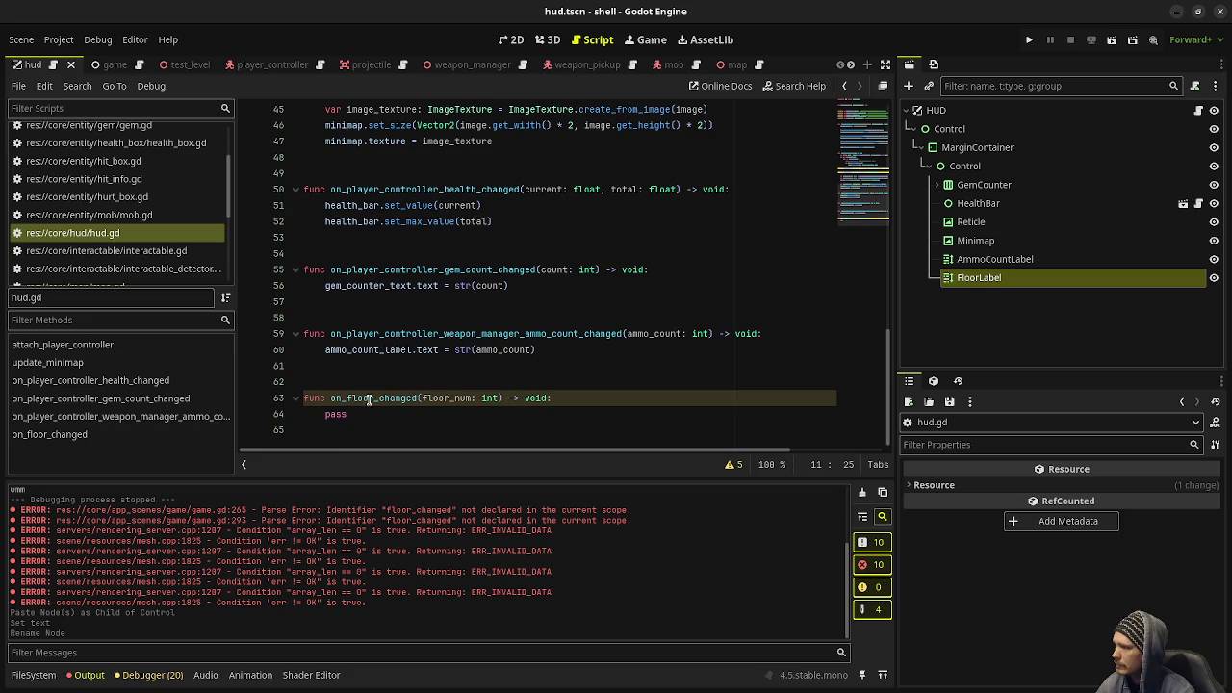
double_click(337, 414)
key(ctrl+v)
text(text = "Floor: {)
key(BackSpace)
key(Right)
text(+ str()
text(floor_num)
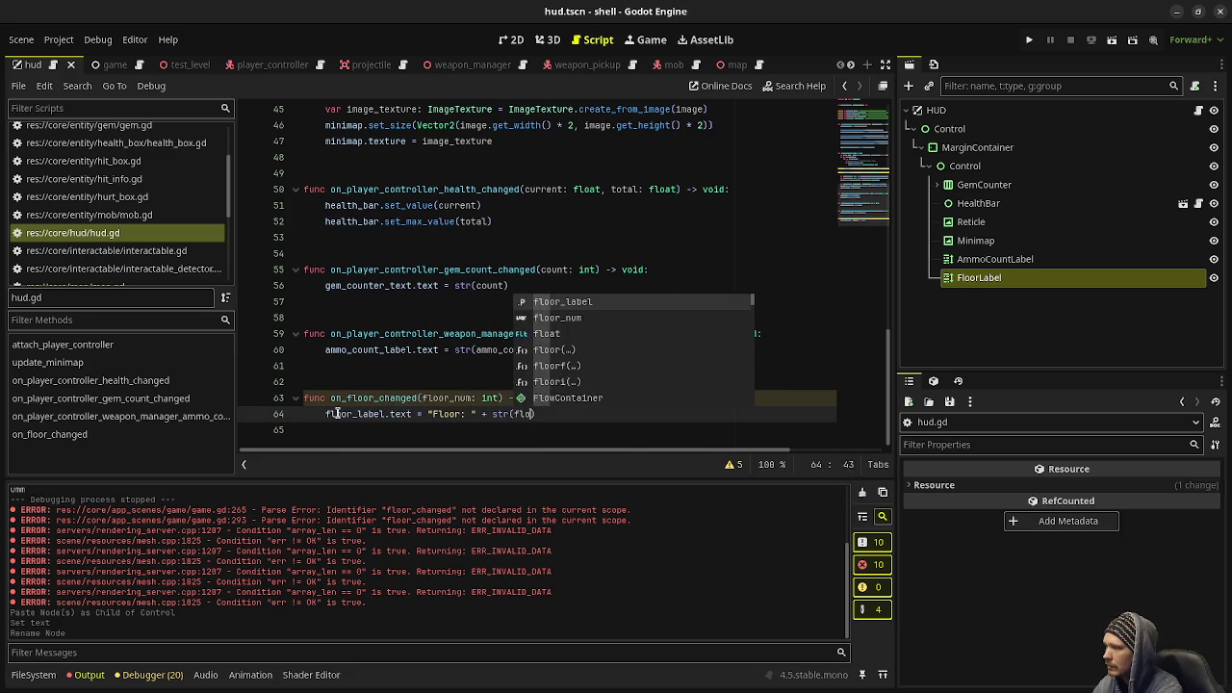
key(ctrl+s)
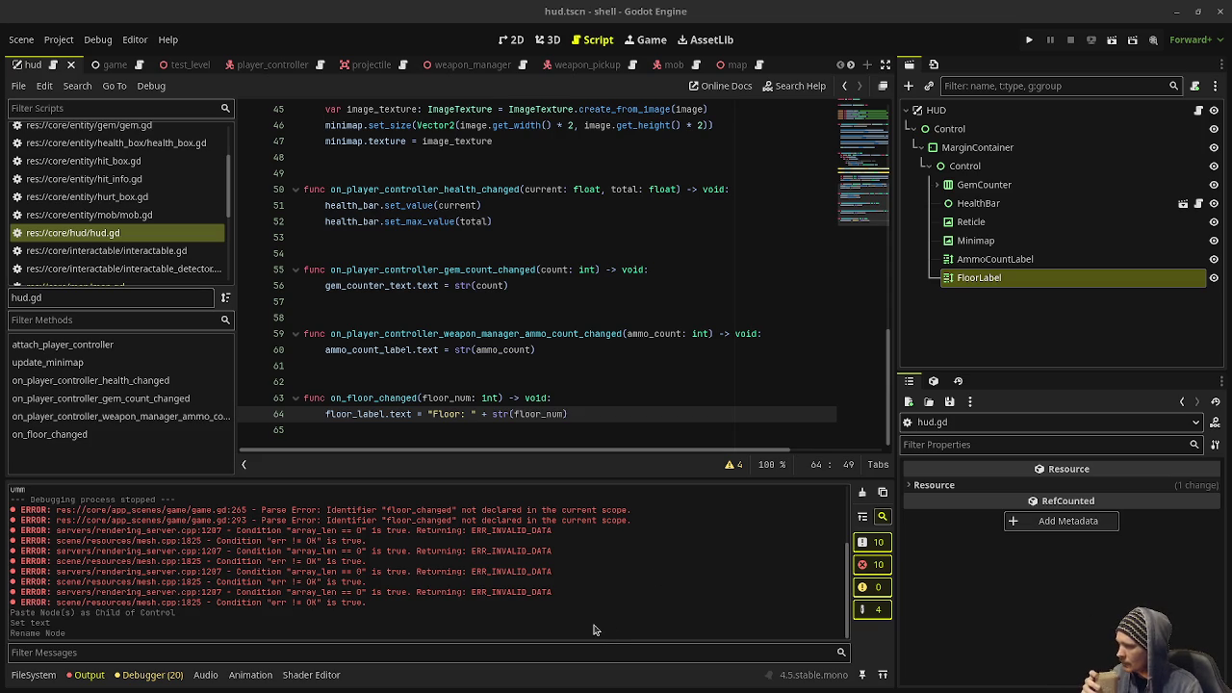
Clear the Output log, then run and stop the project to check the 'Floor: 1' HUD label.
click(862, 494)
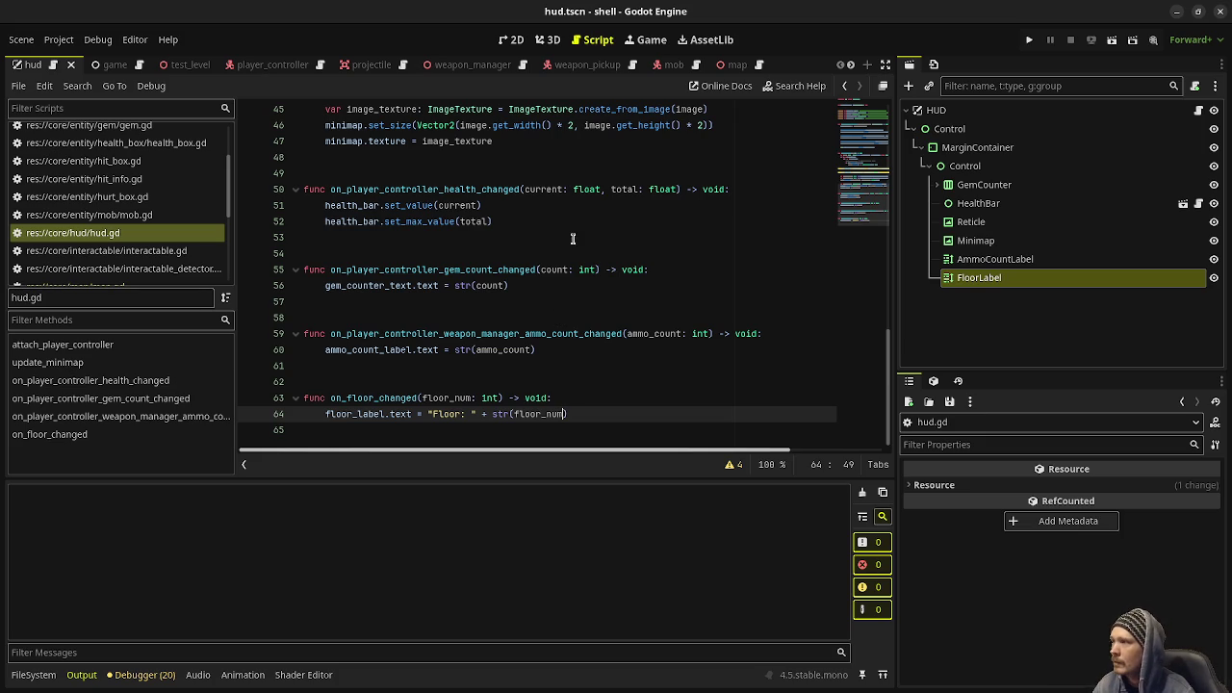
click(1030, 41)
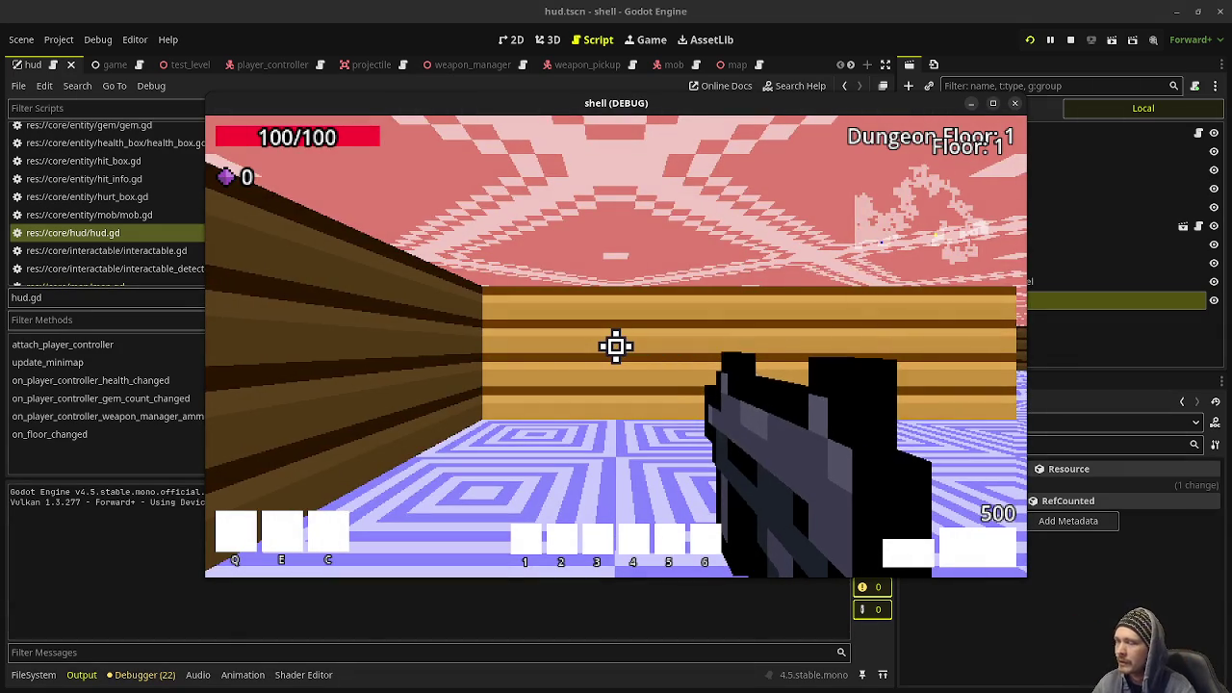
click(1068, 40)
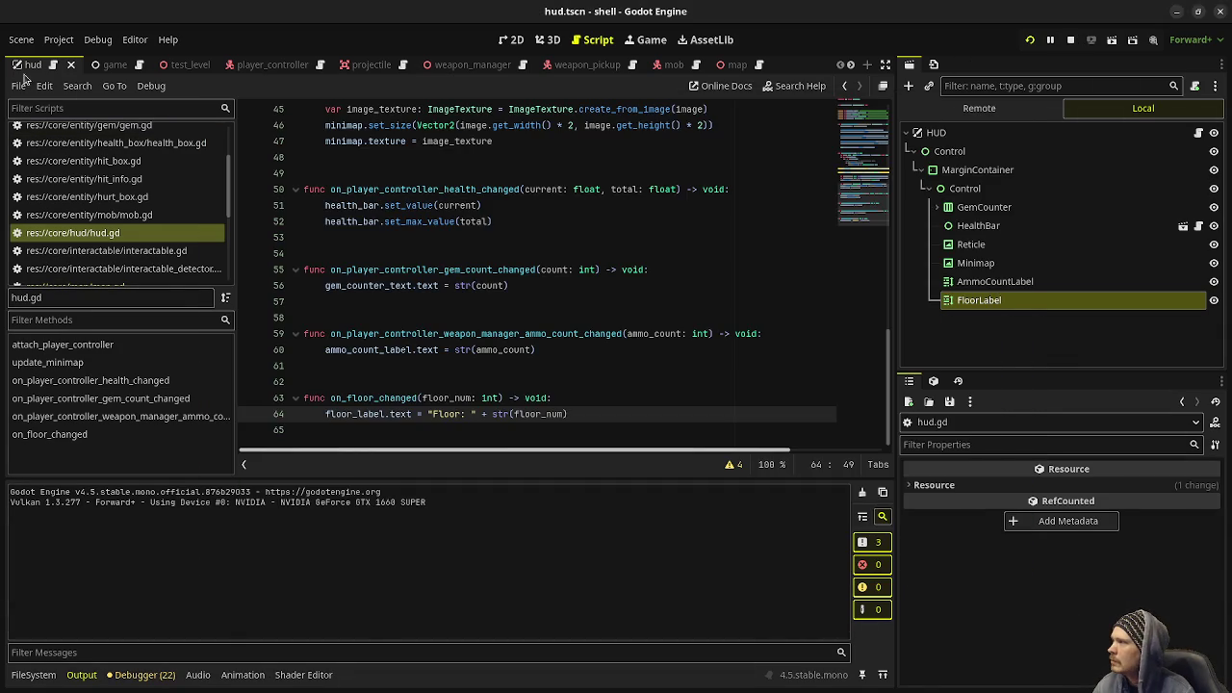
click(96, 64)
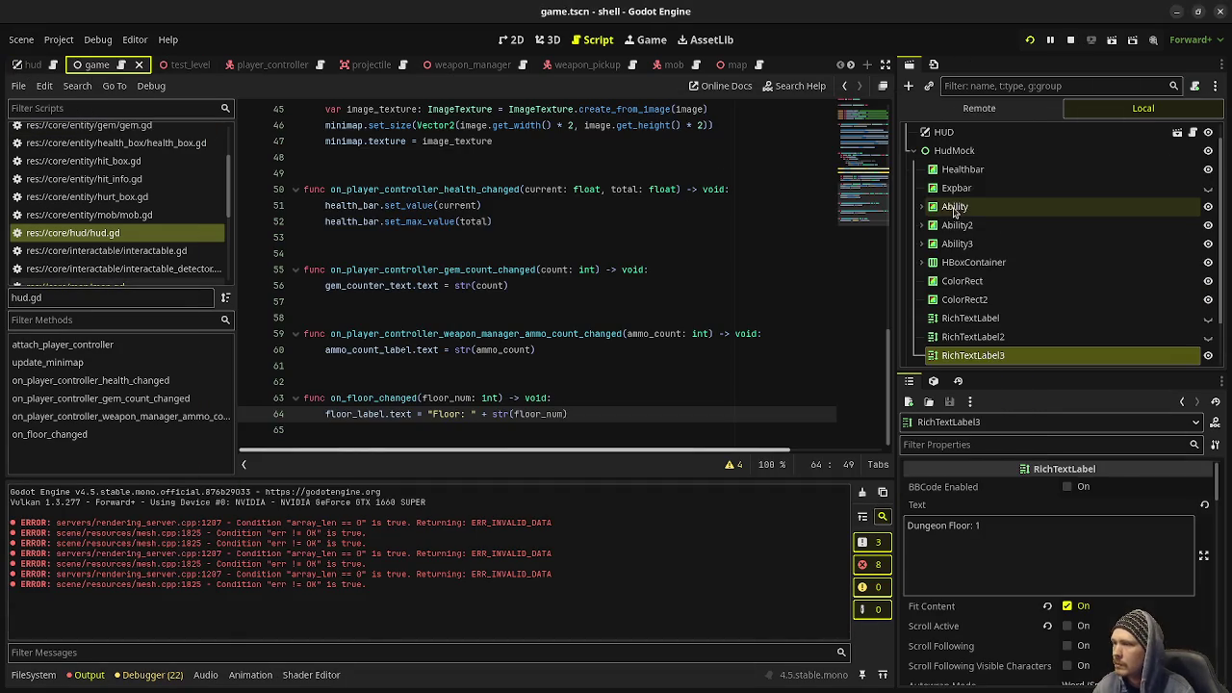
Hide RichTextLabel3, save, give FloorLabel the Top Right anchor preset, and rerun the game.
click(1131, 356)
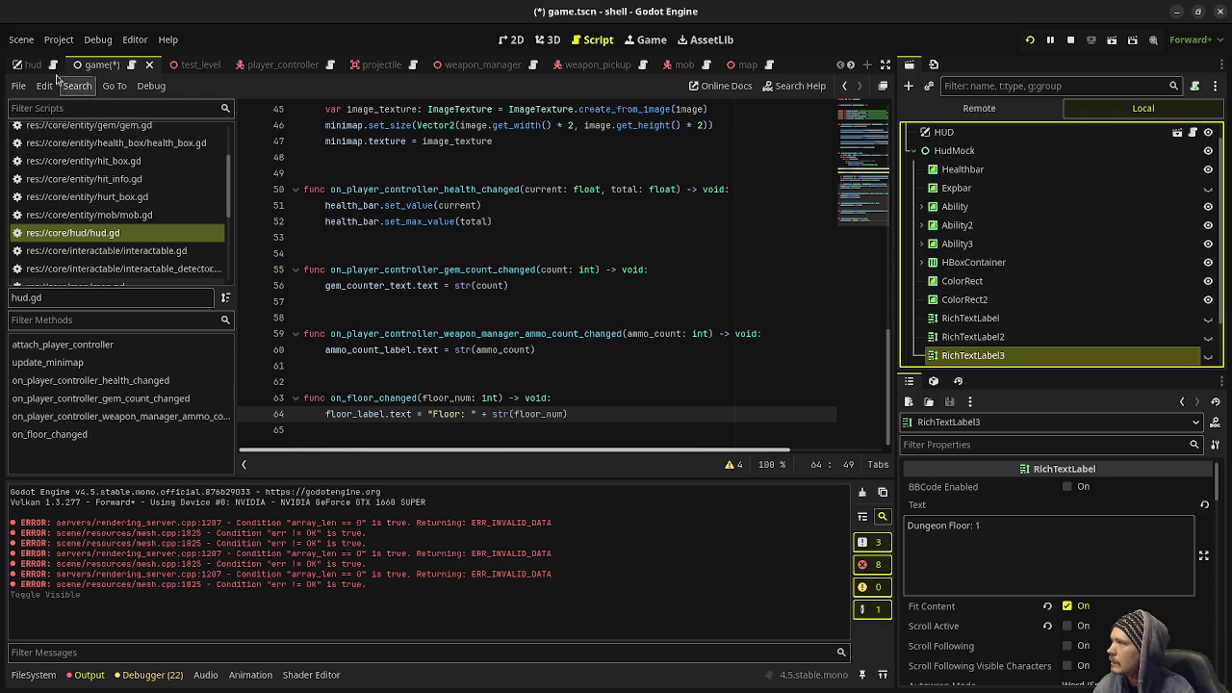
key(ctrl+s)
click(29, 65)
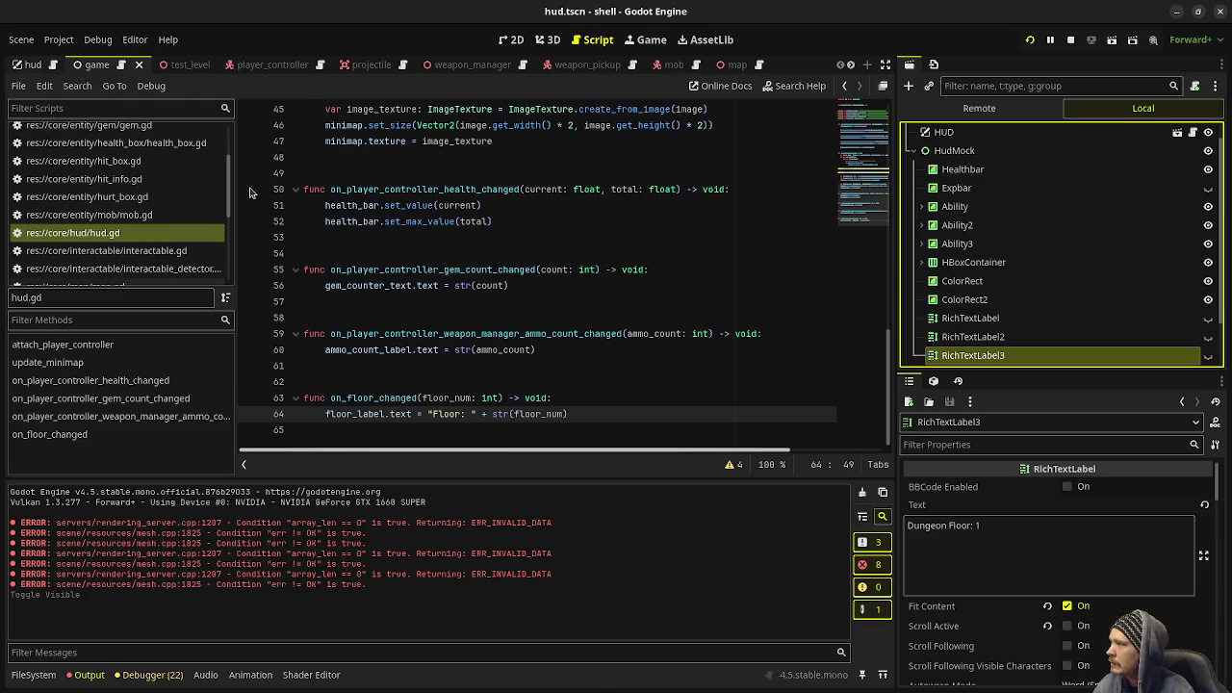
click(993, 300)
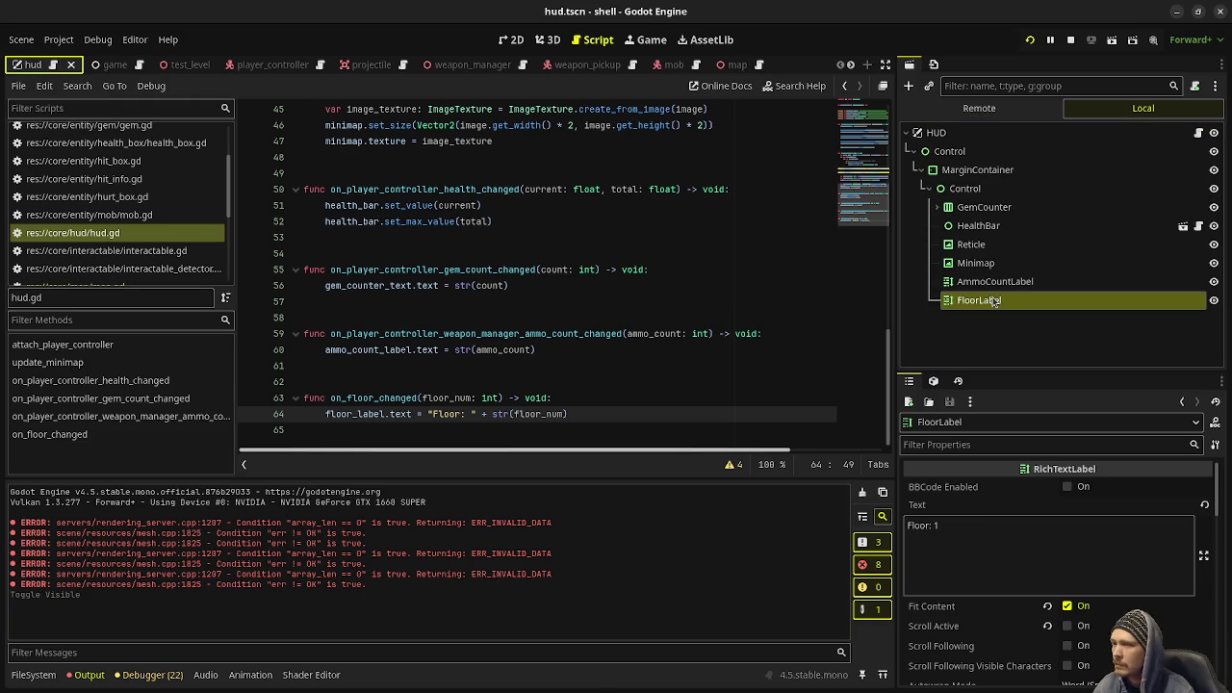
click(511, 39)
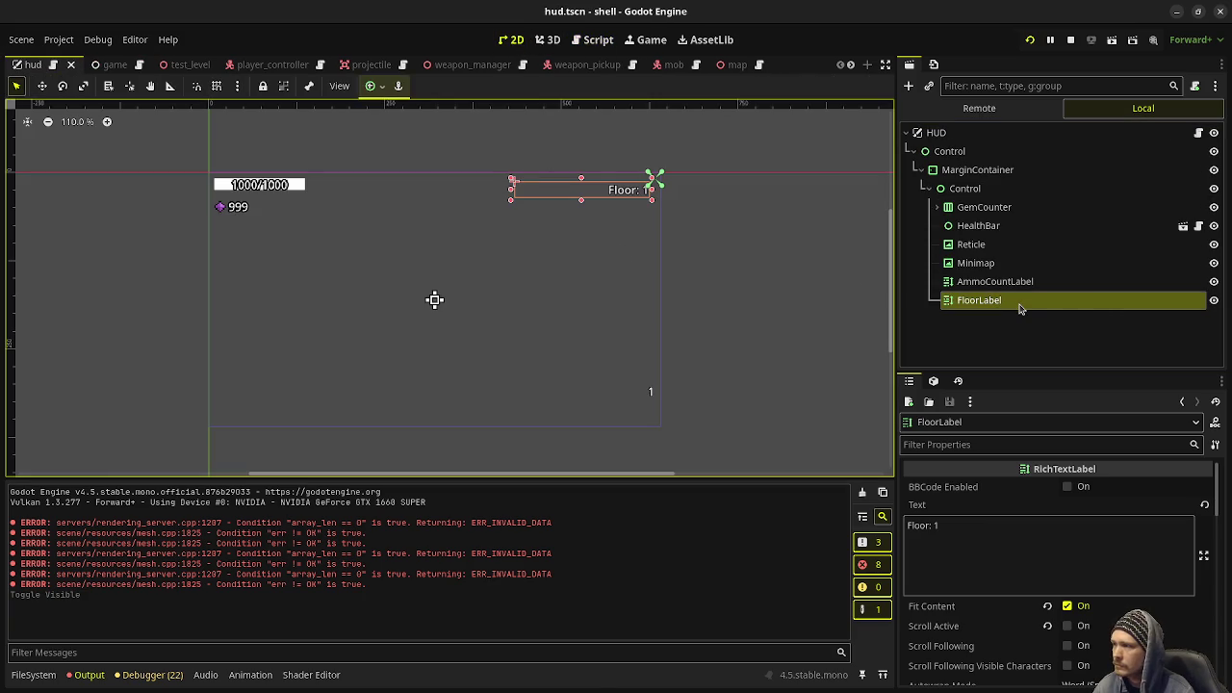
click(369, 86)
click(425, 135)
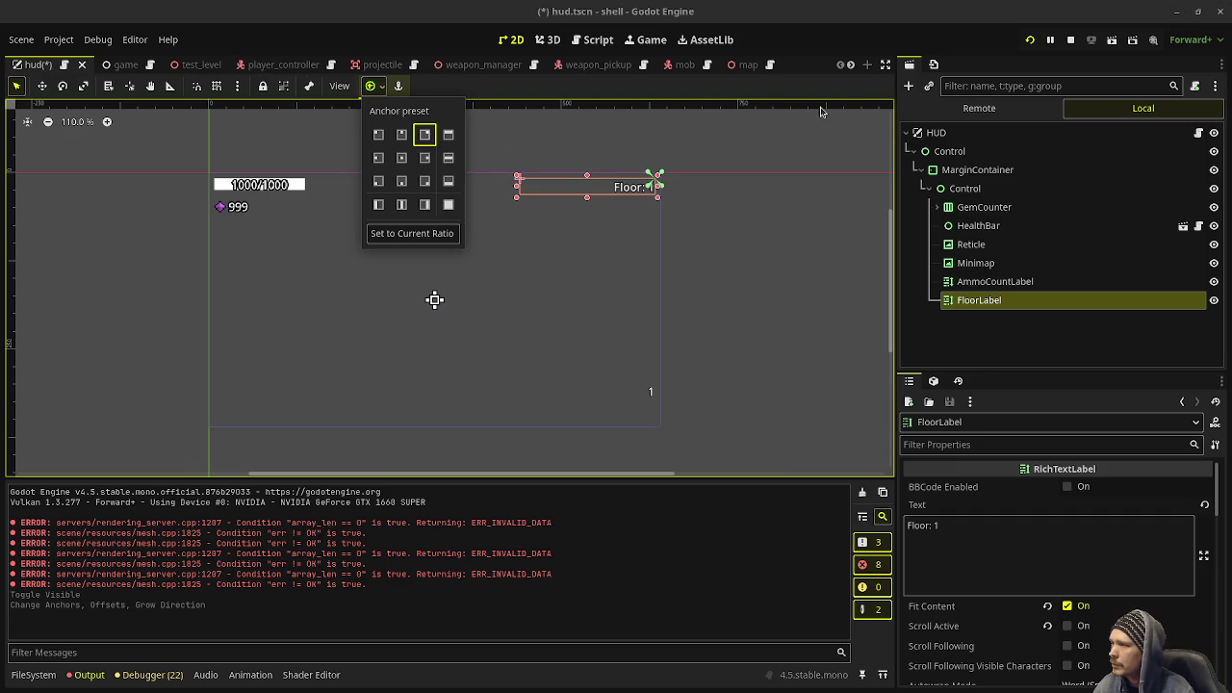
click(1031, 40)
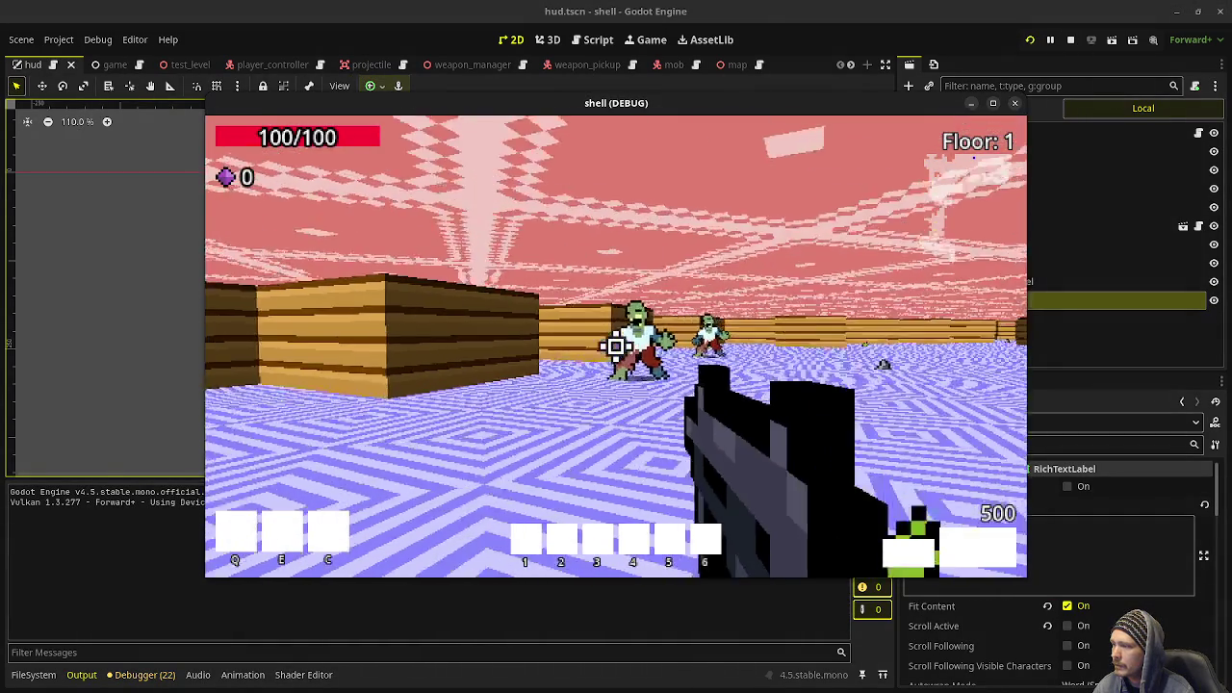
Shoot the zombies ahead and collect their dropped gems.
click(616, 346)
drag(616, 347, 616, 347)
key(w)
key(w)
key(w)
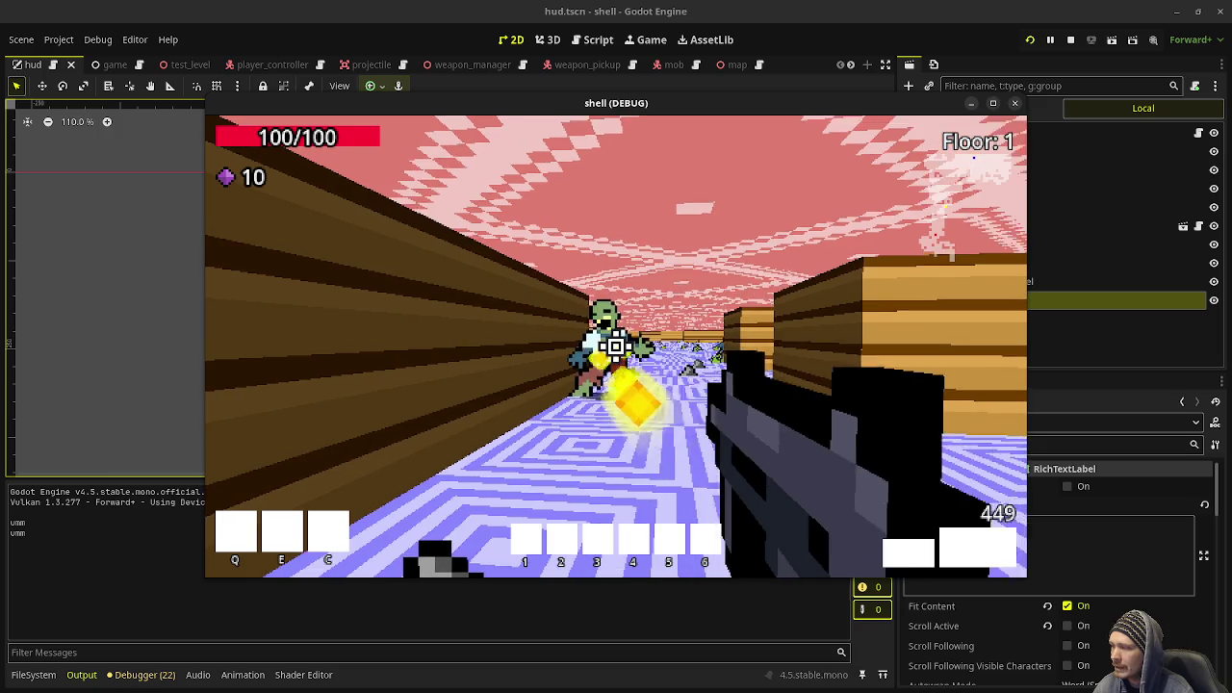
click(616, 346)
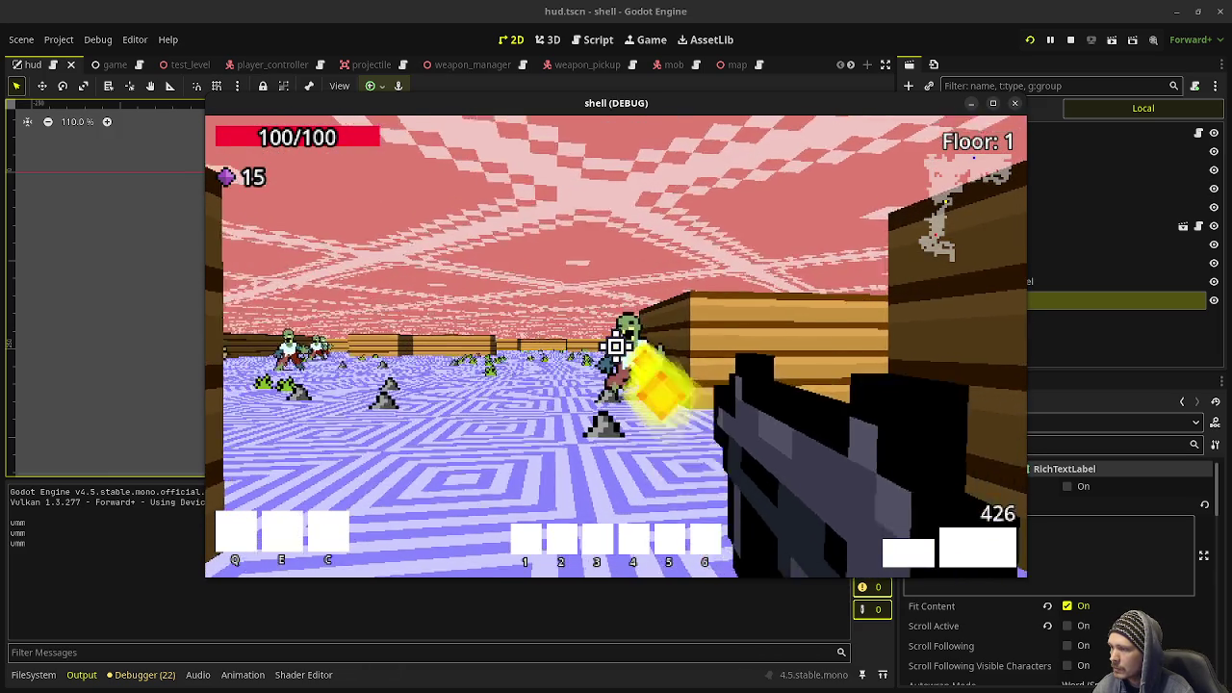
click(617, 346)
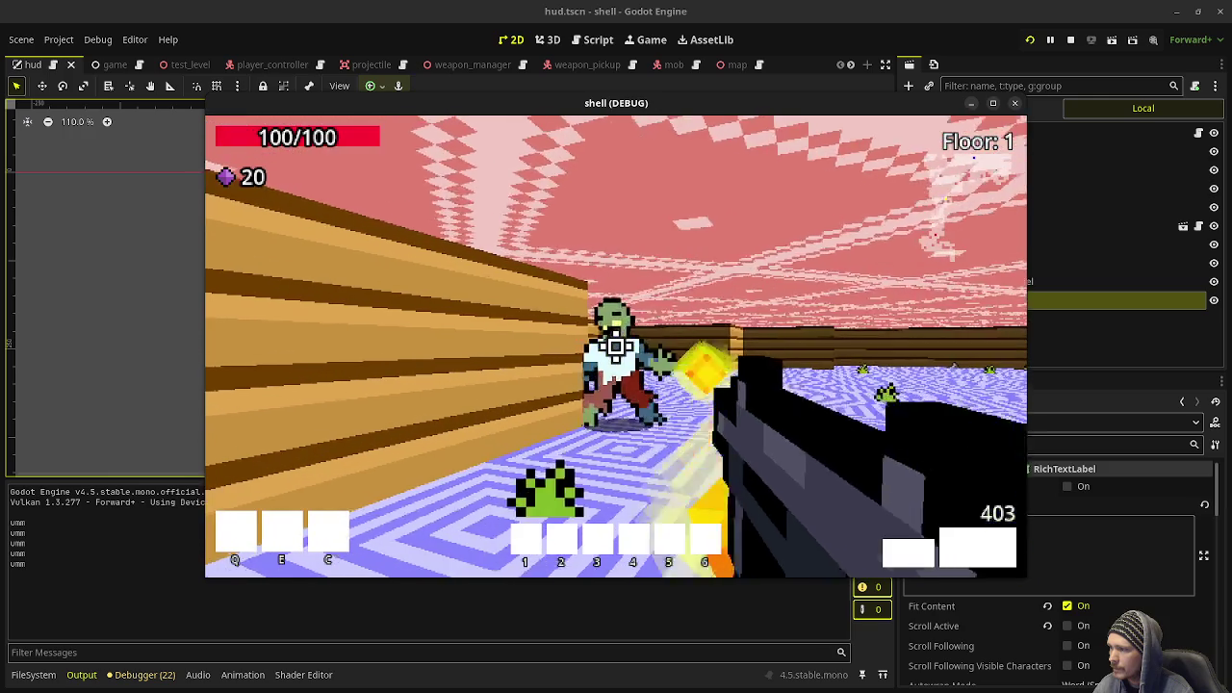
click(616, 346)
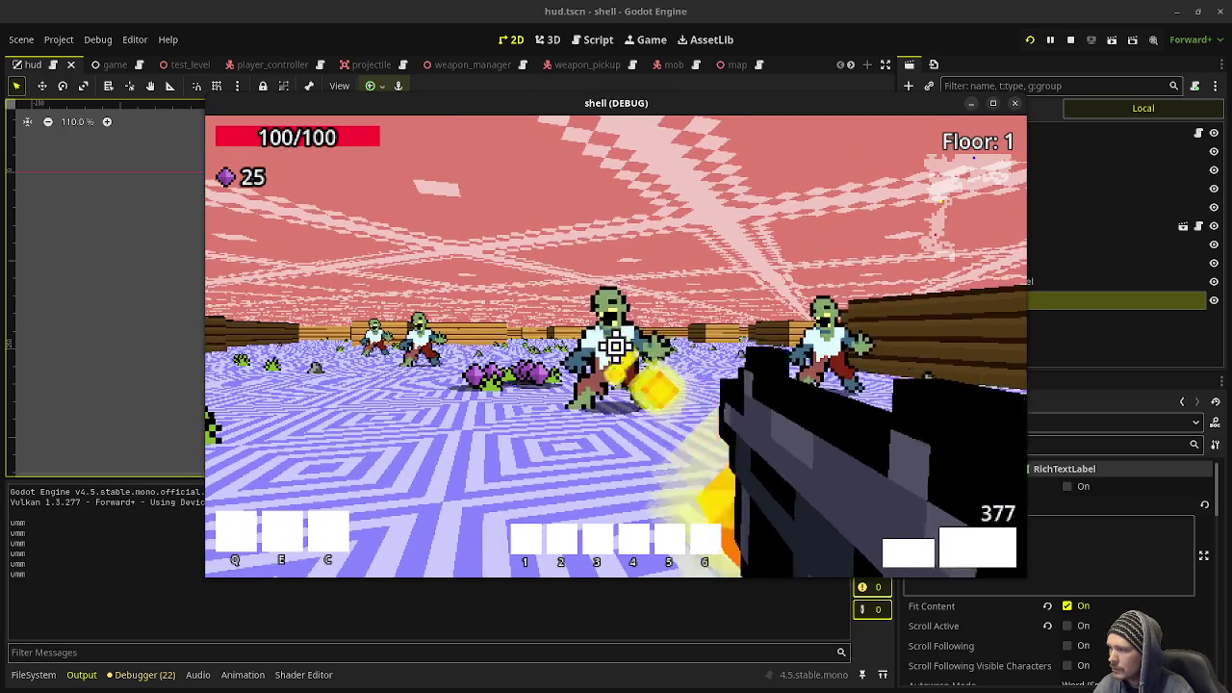
click(616, 346)
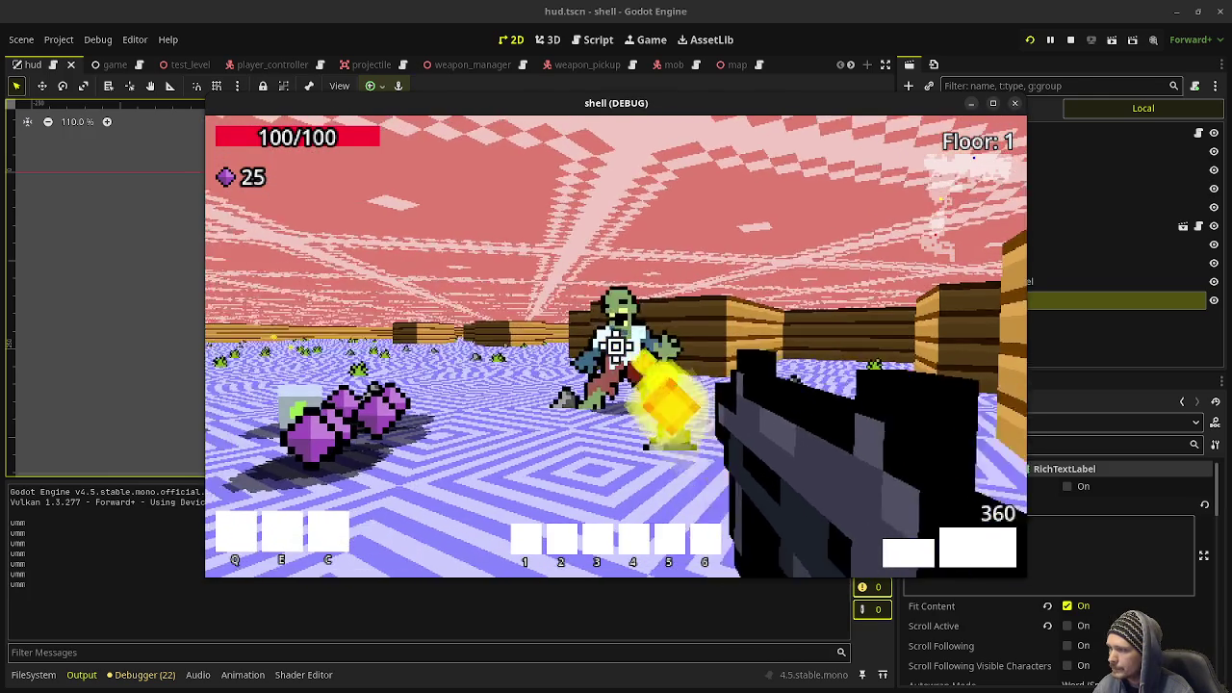
click(617, 346)
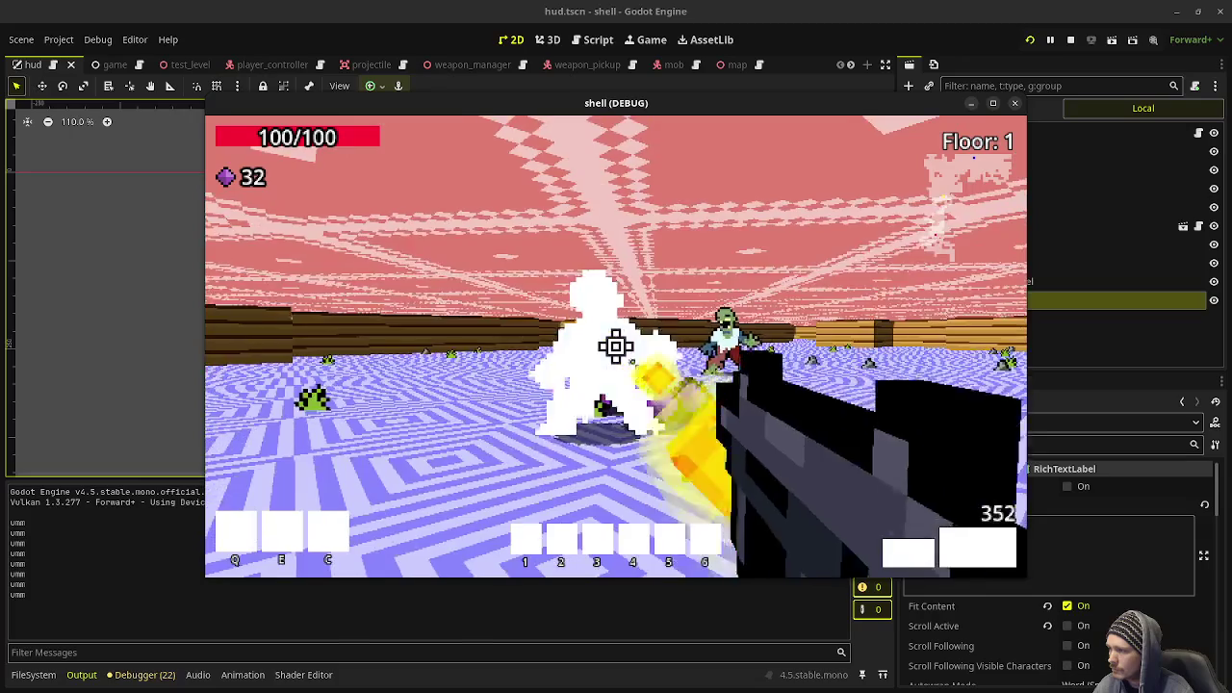
click(616, 346)
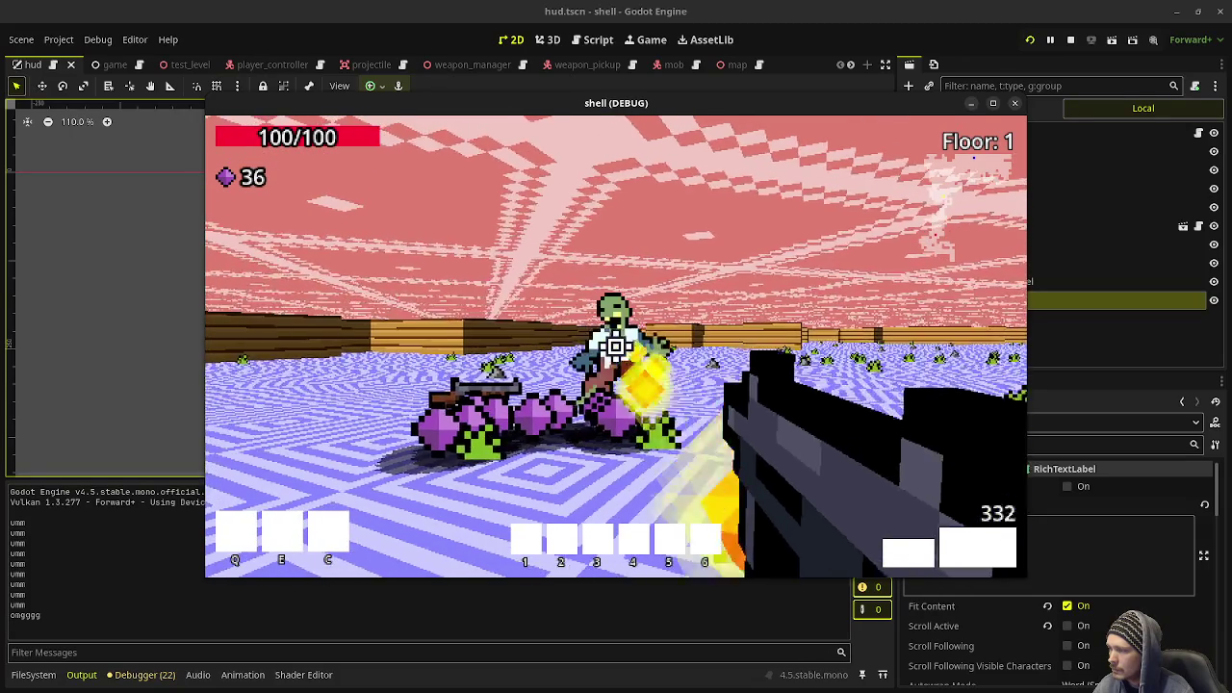
click(616, 345)
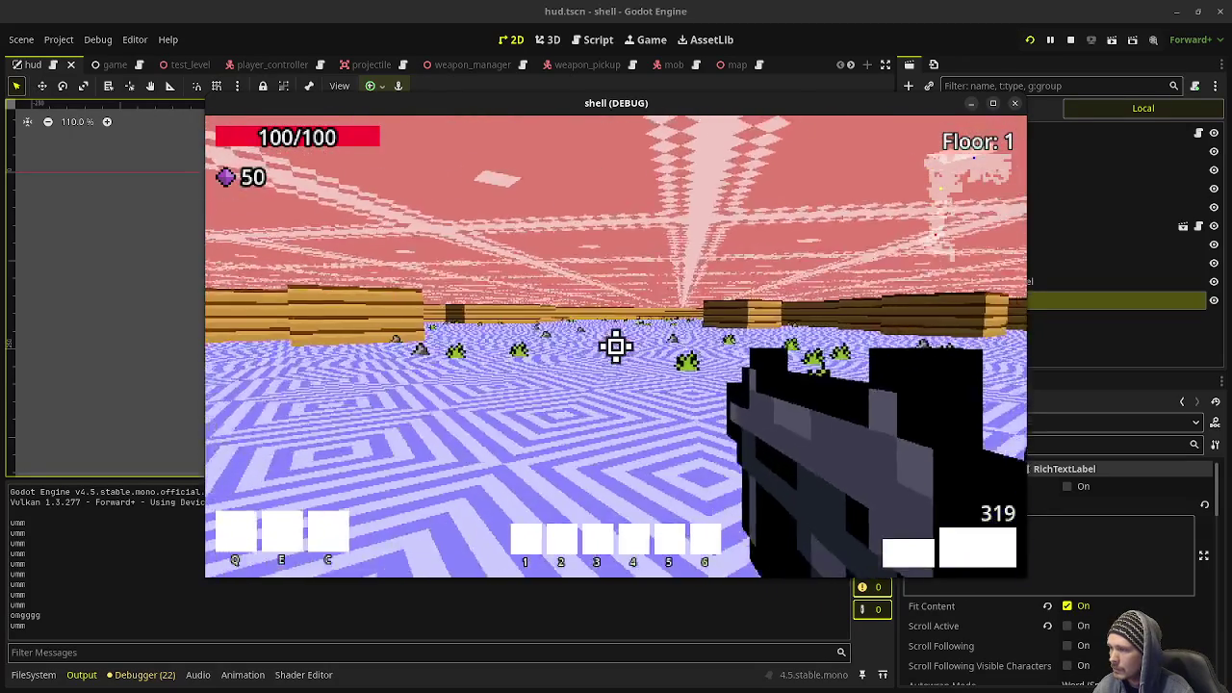
Walk further through the level until the HUD reads Floor: 2, then stop the game.
key(w)
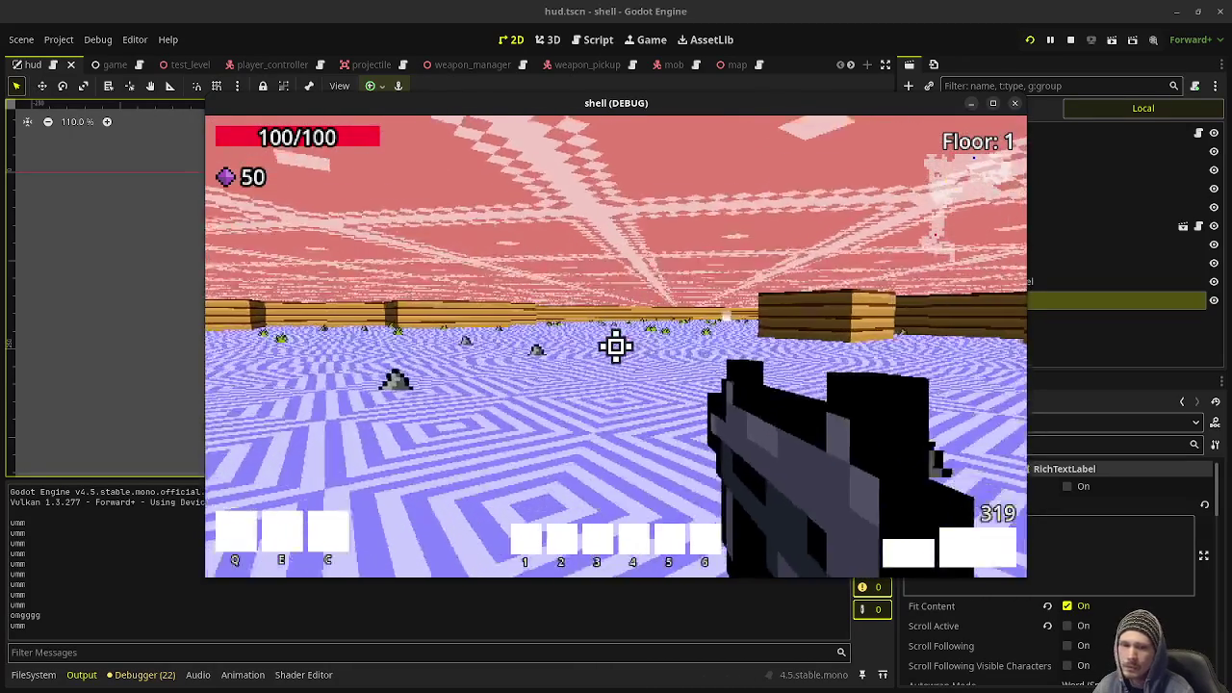
key(w)
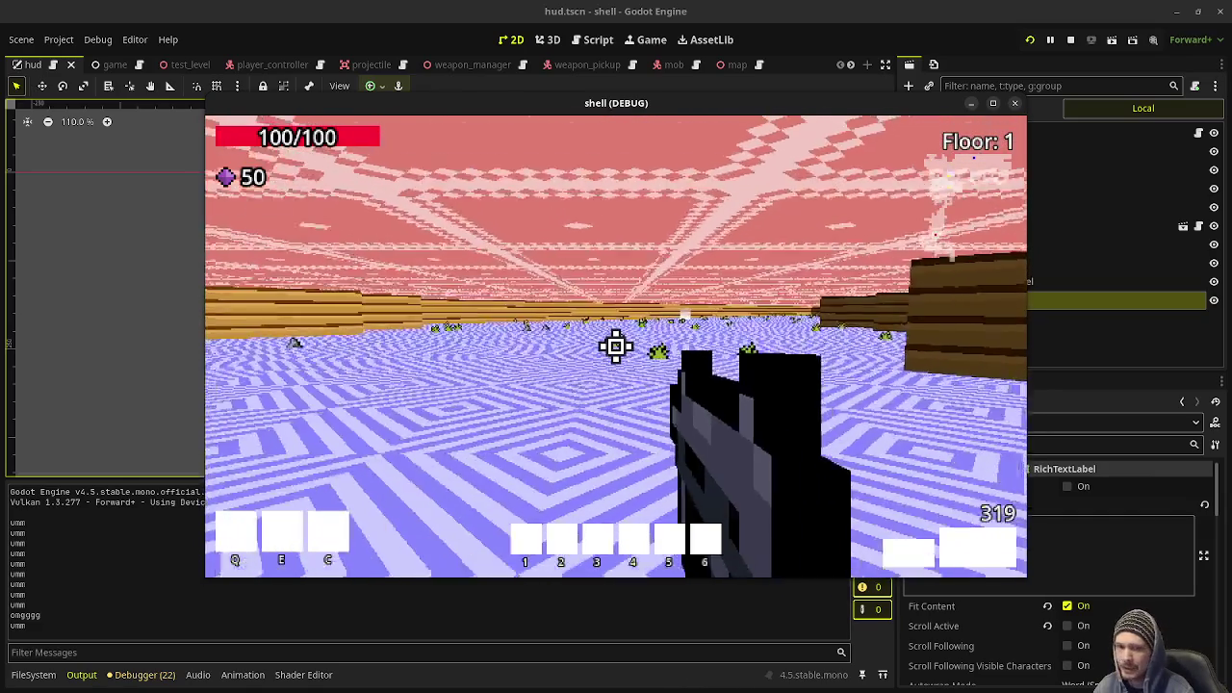
key(w)
key(w)
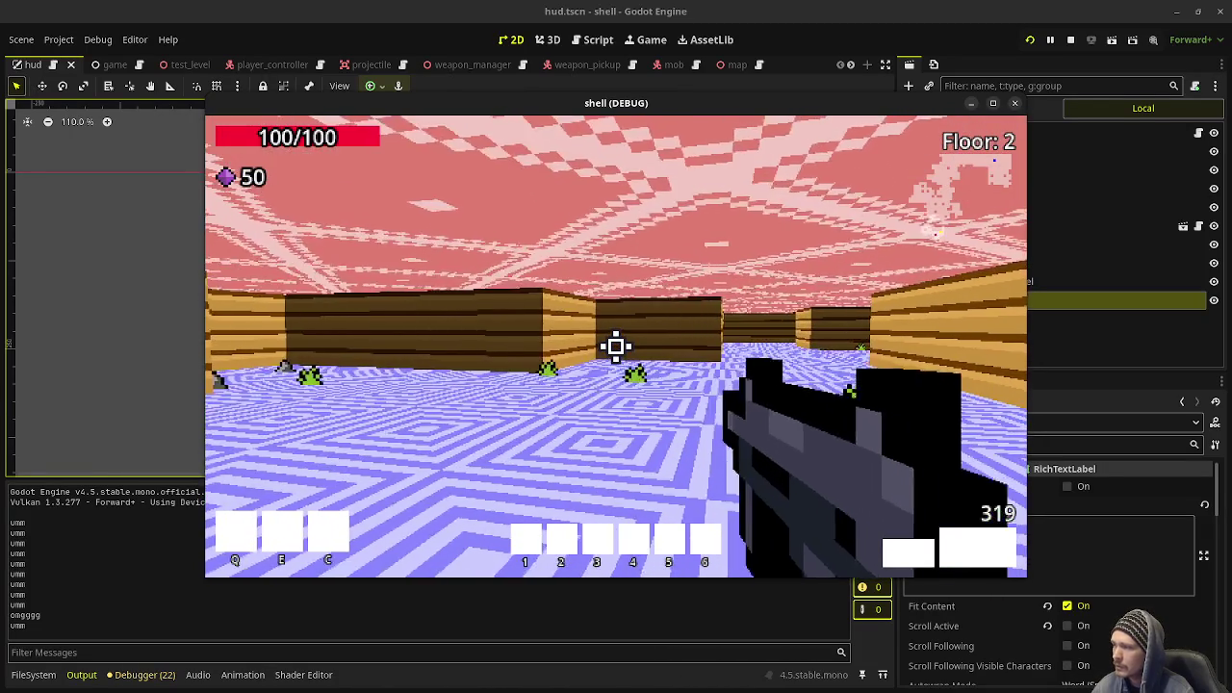
click(1070, 39)
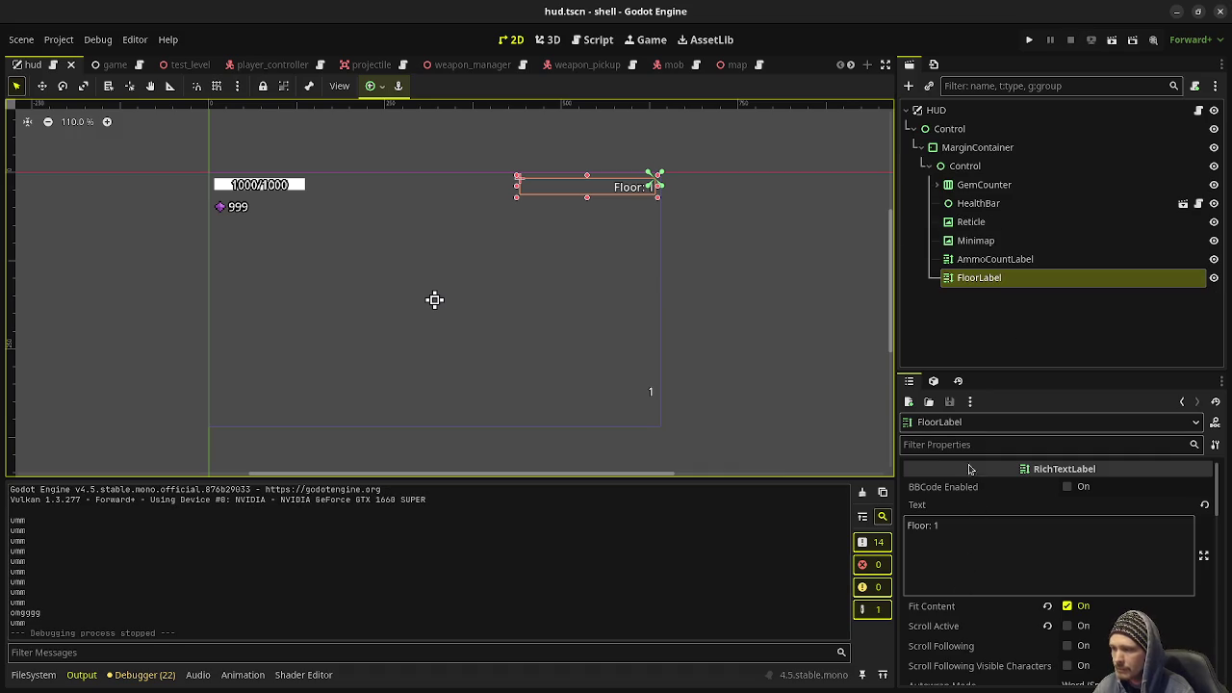
Inspect the Map node's wall properties in map.tscn and briefly test-run the game.
click(730, 66)
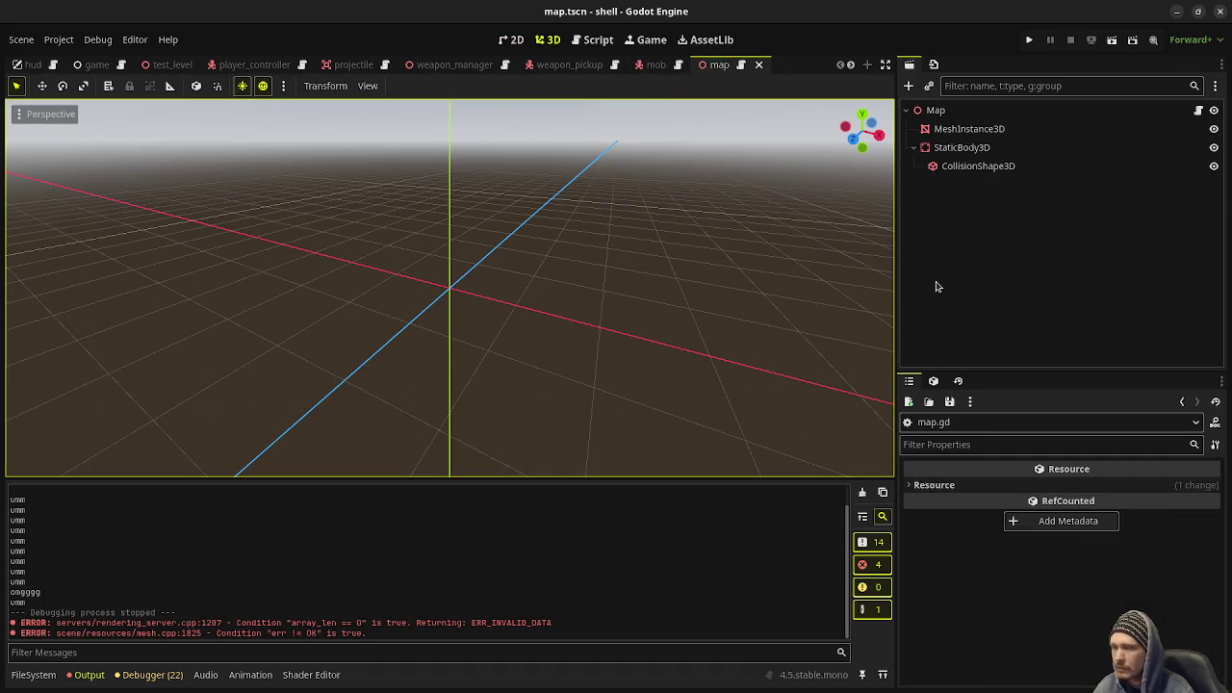
click(953, 112)
click(1083, 527)
click(1029, 39)
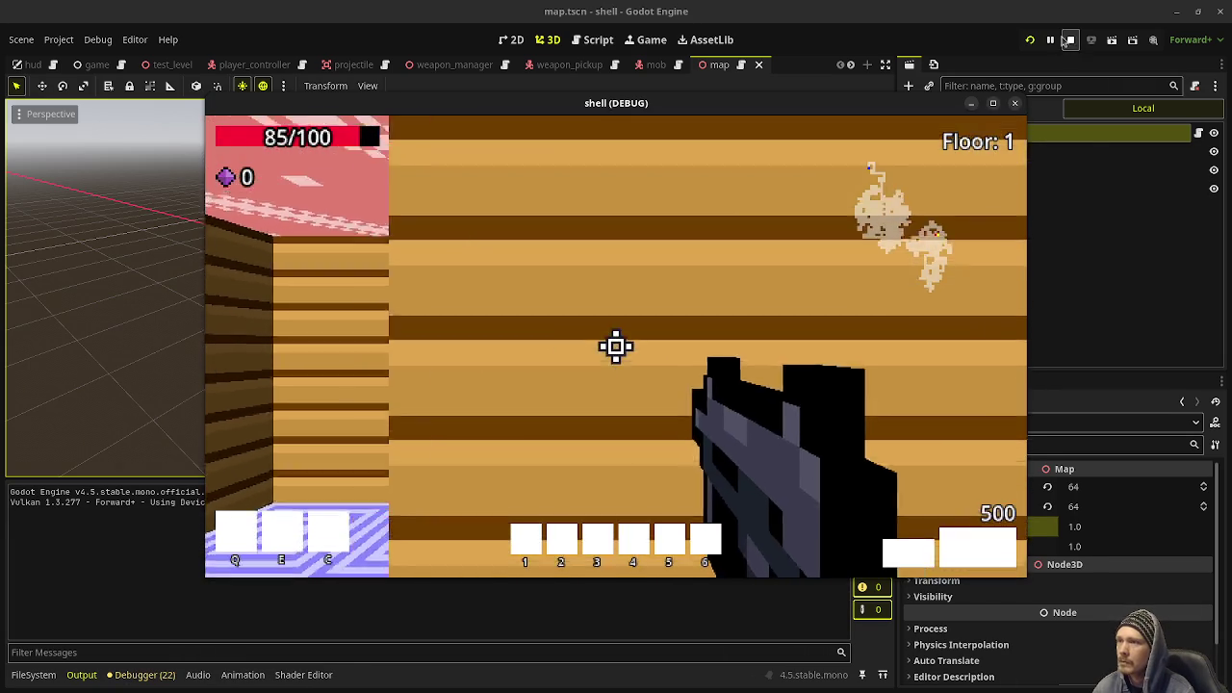
click(1071, 40)
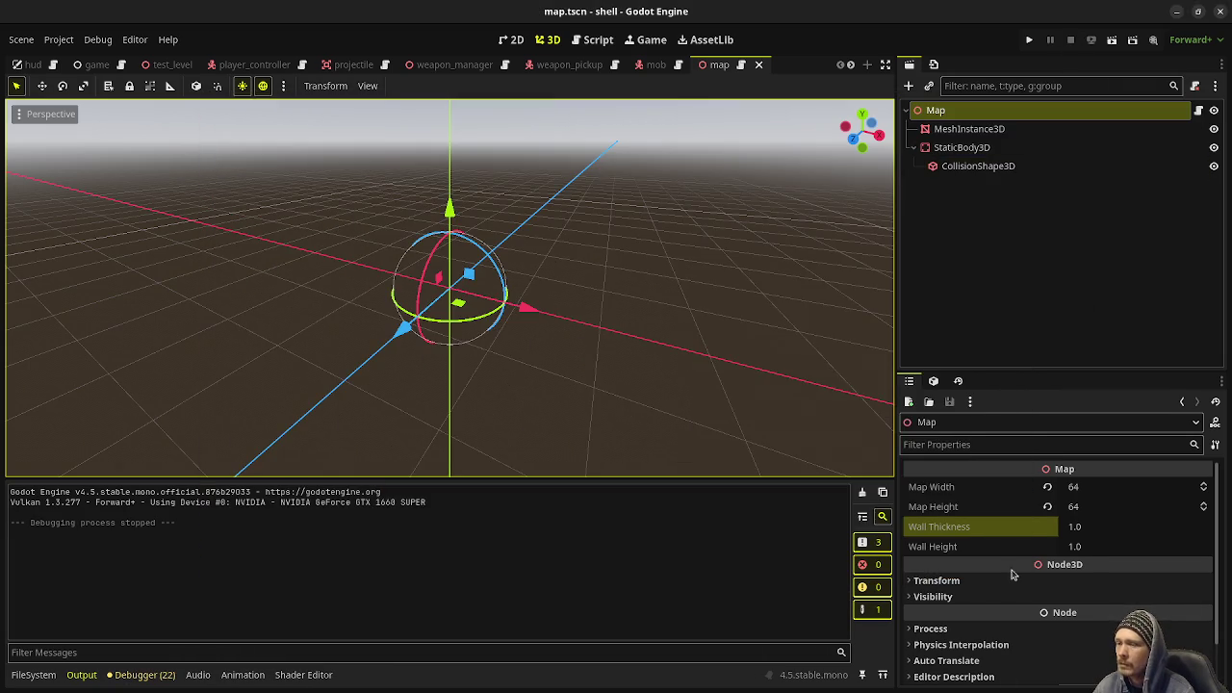
Set the Map's Wall Height to 2.0 and relaunch the game.
click(1098, 547)
text(2)
key(Return)
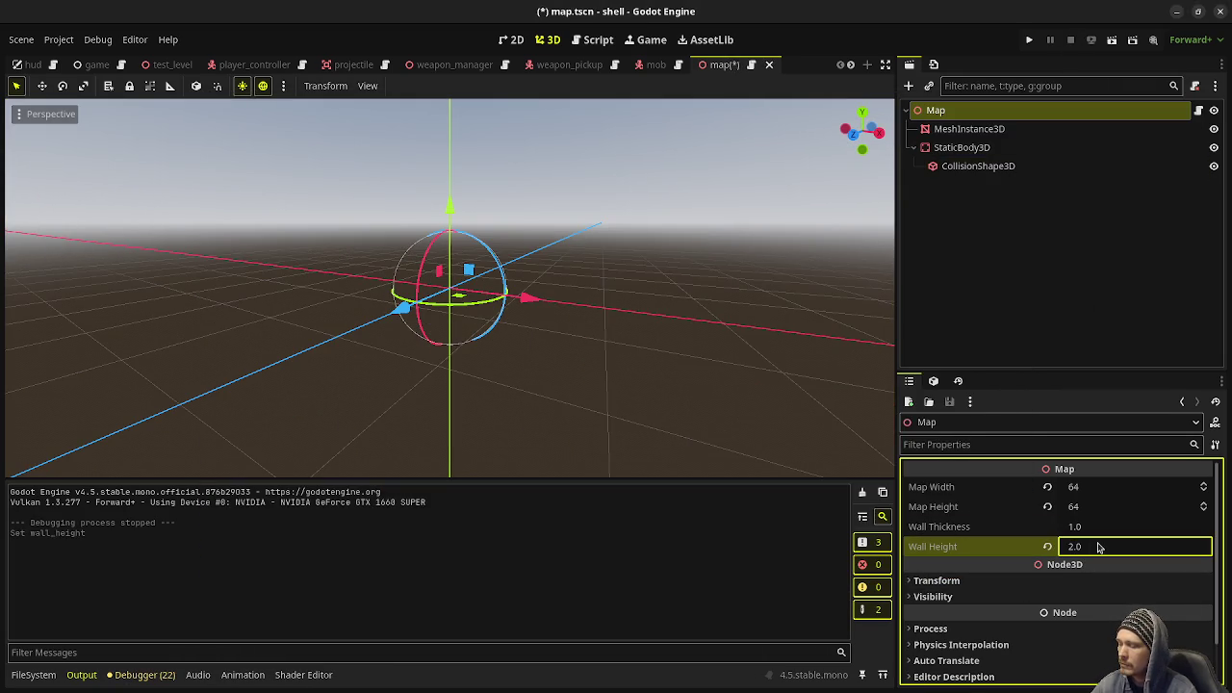
key(F5)
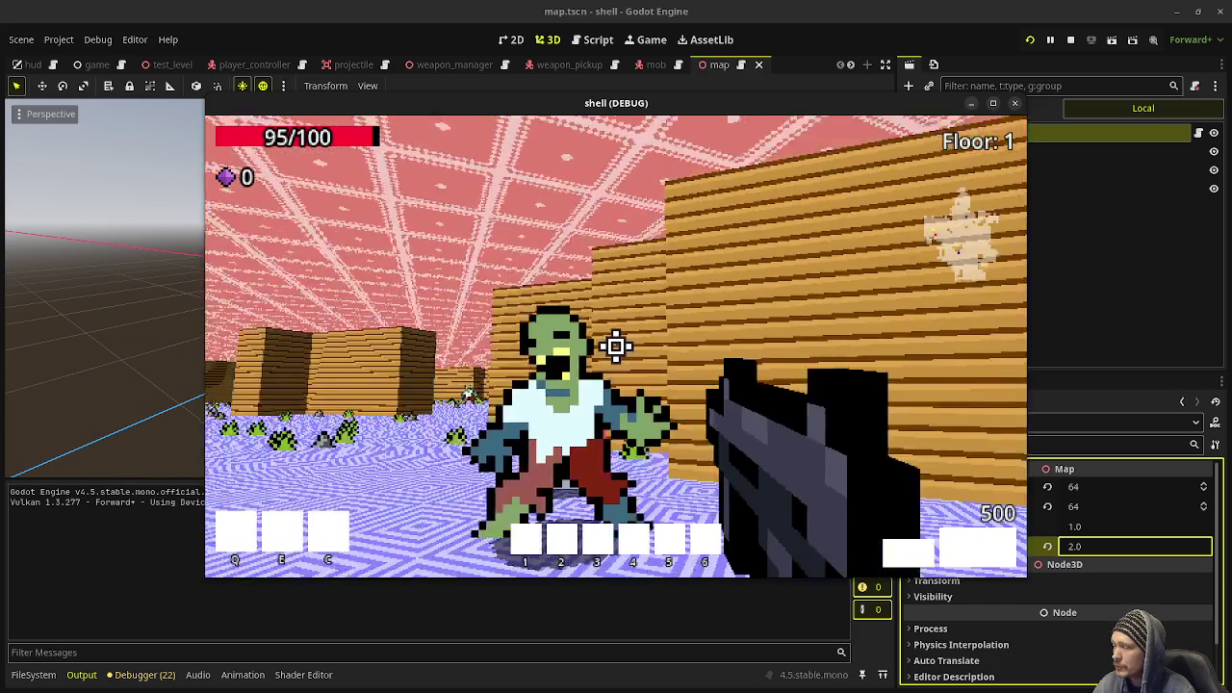
Shoot the zombie horde between the 2.0-high walls, collecting 5 gems, then stop the run.
click(616, 347)
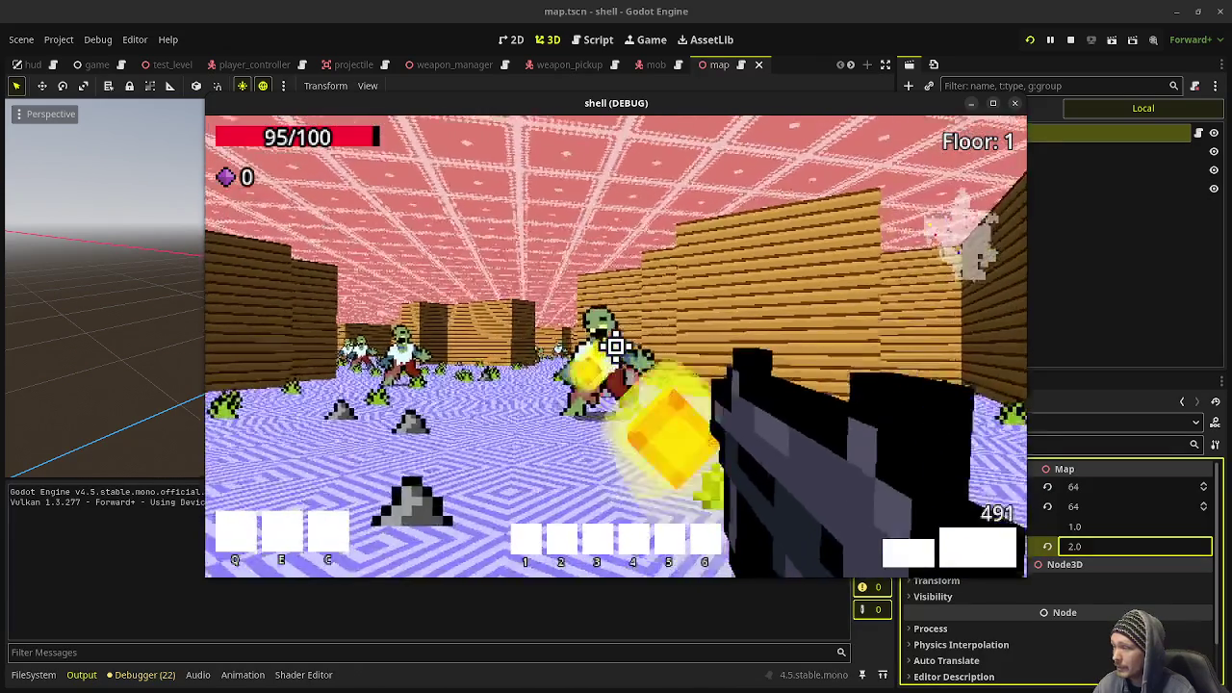
click(616, 346)
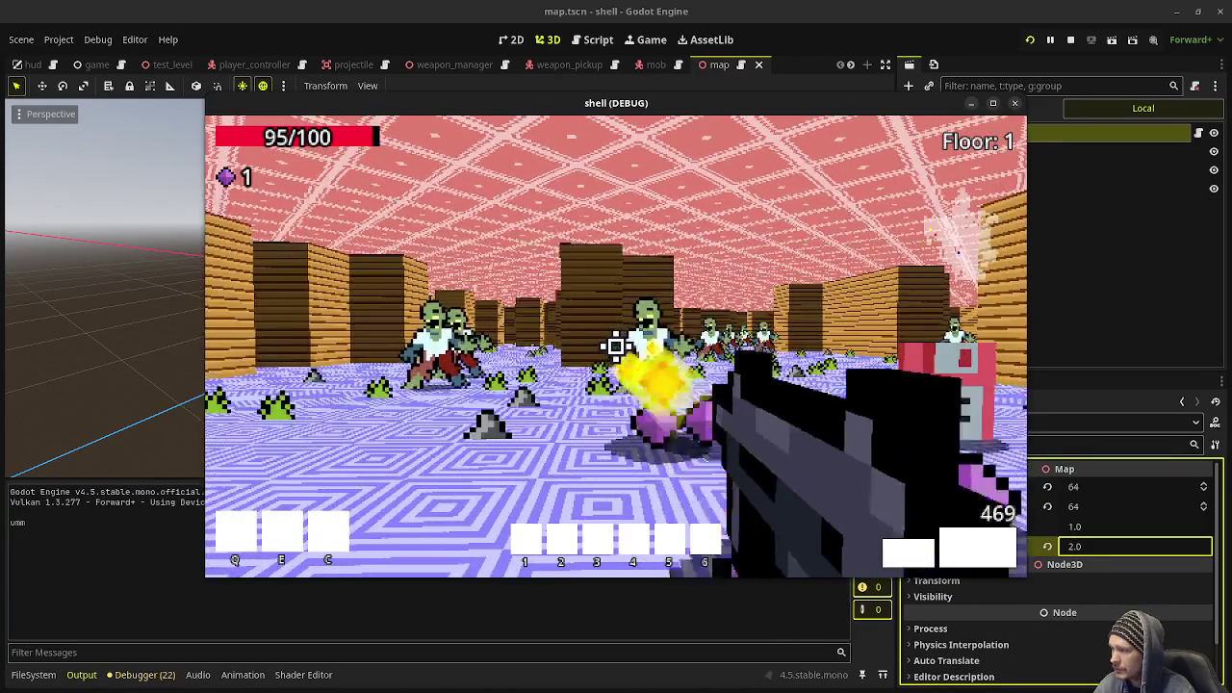
click(616, 347)
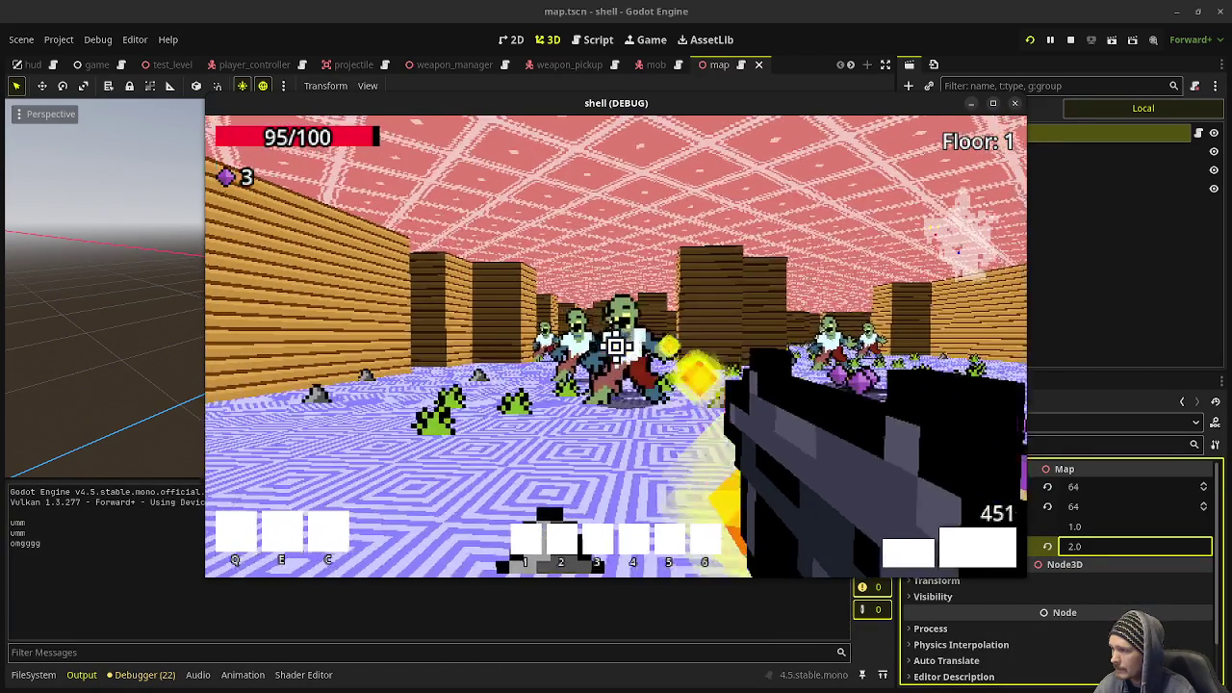
click(616, 347)
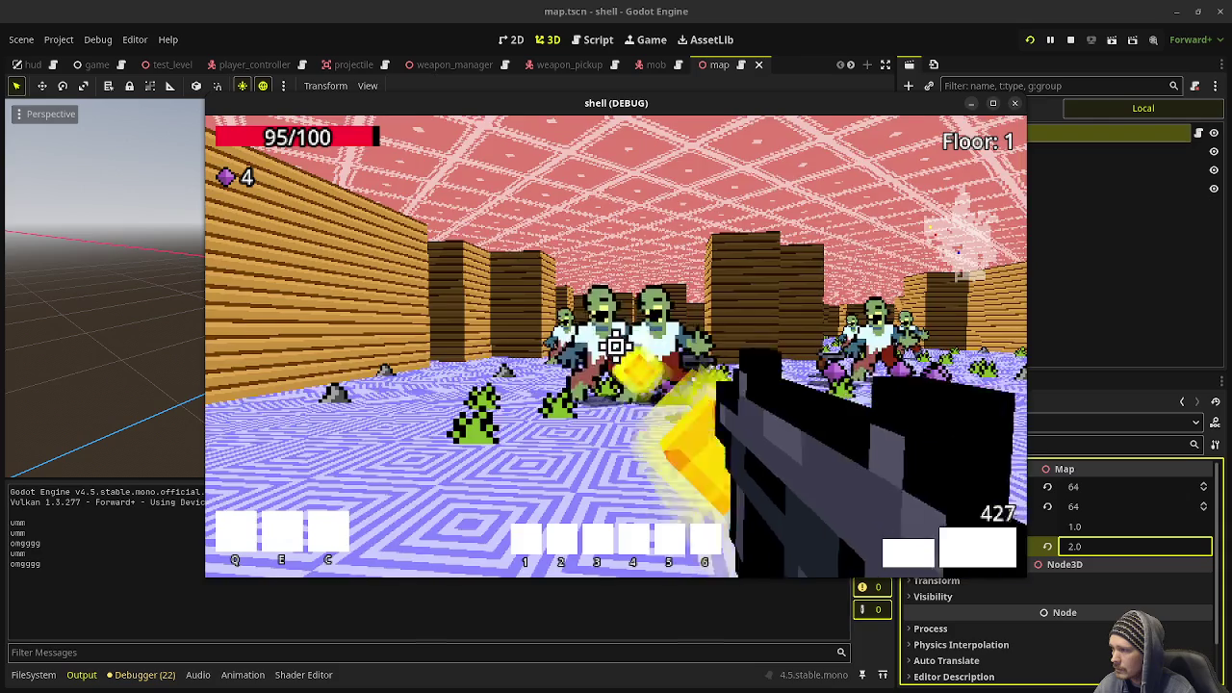
click(617, 346)
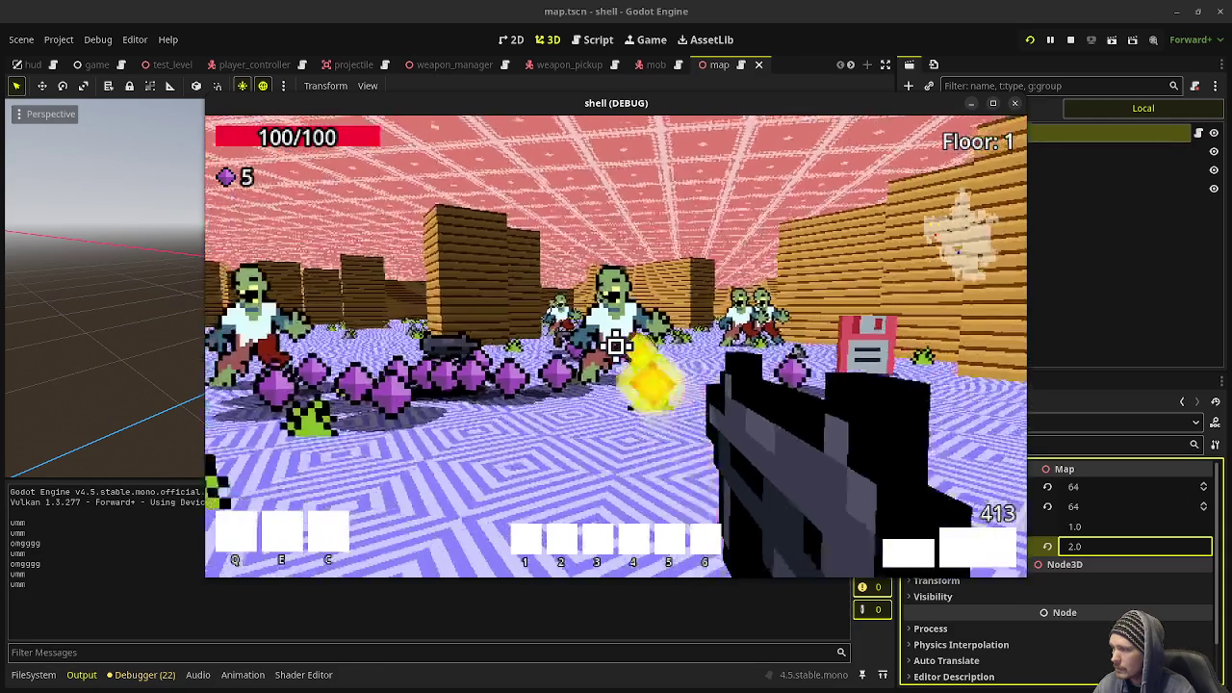
click(616, 347)
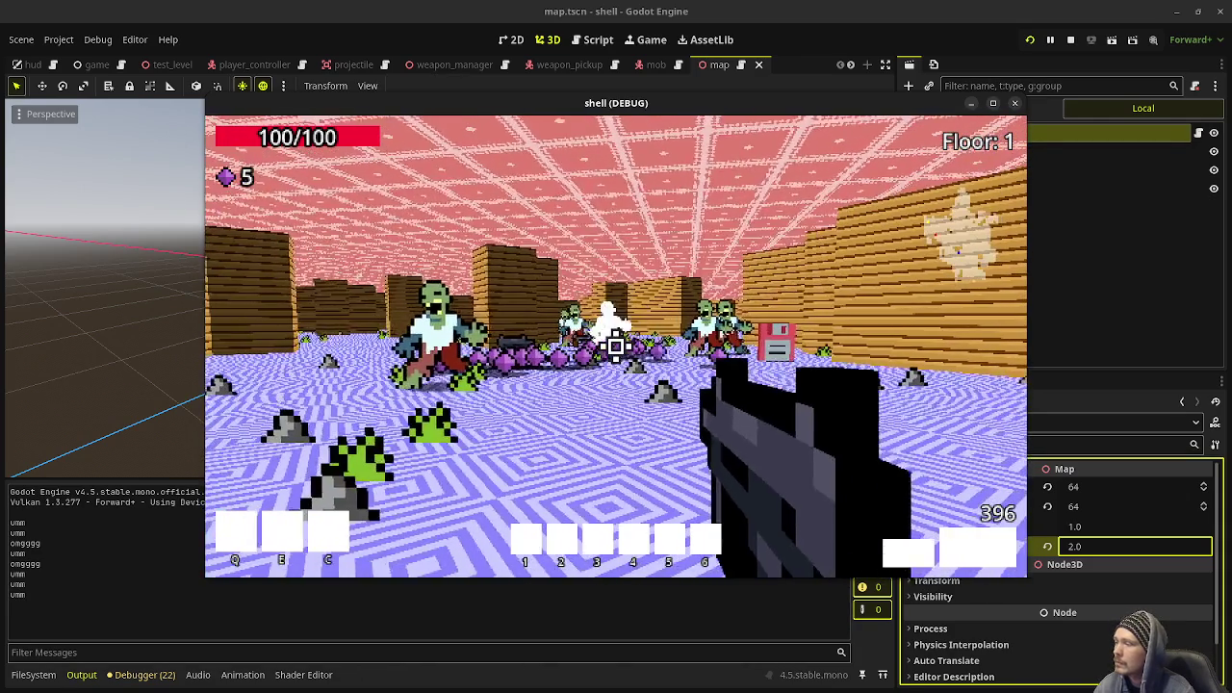
click(1070, 40)
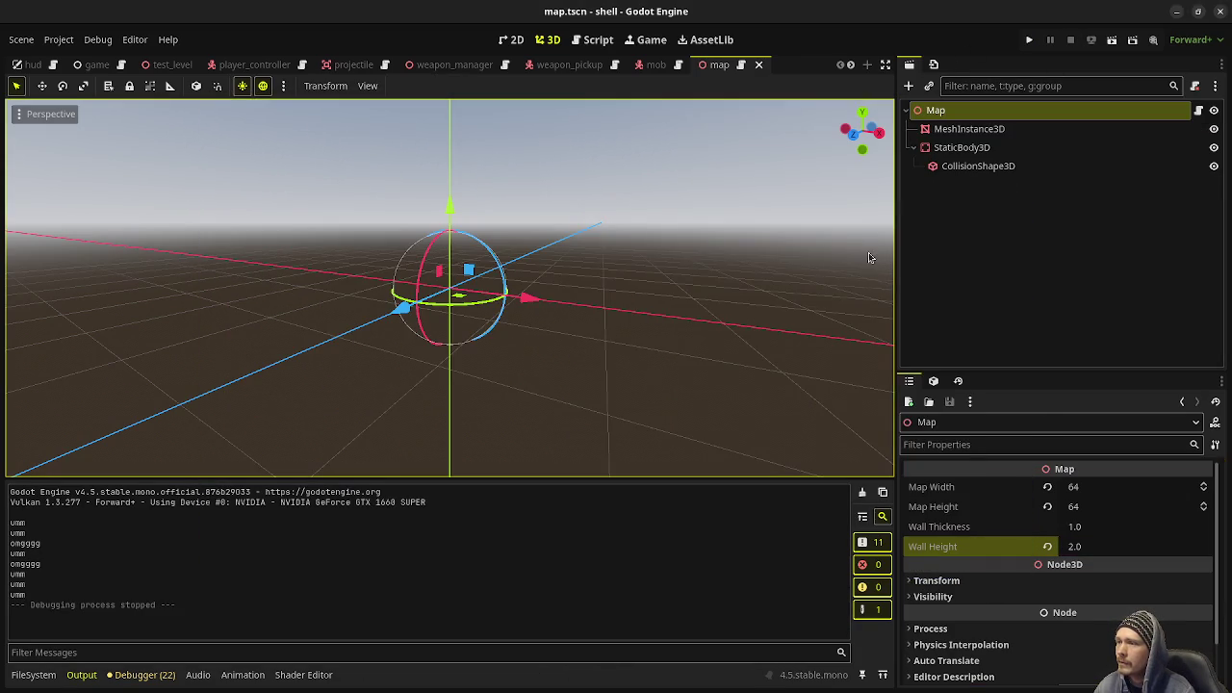
Bring up map.gd's portal check (if floor < 5) near line 117, then run the game with F5.
click(737, 65)
scroll(467, 385, down, 10)
scroll(472, 363, down, 15)
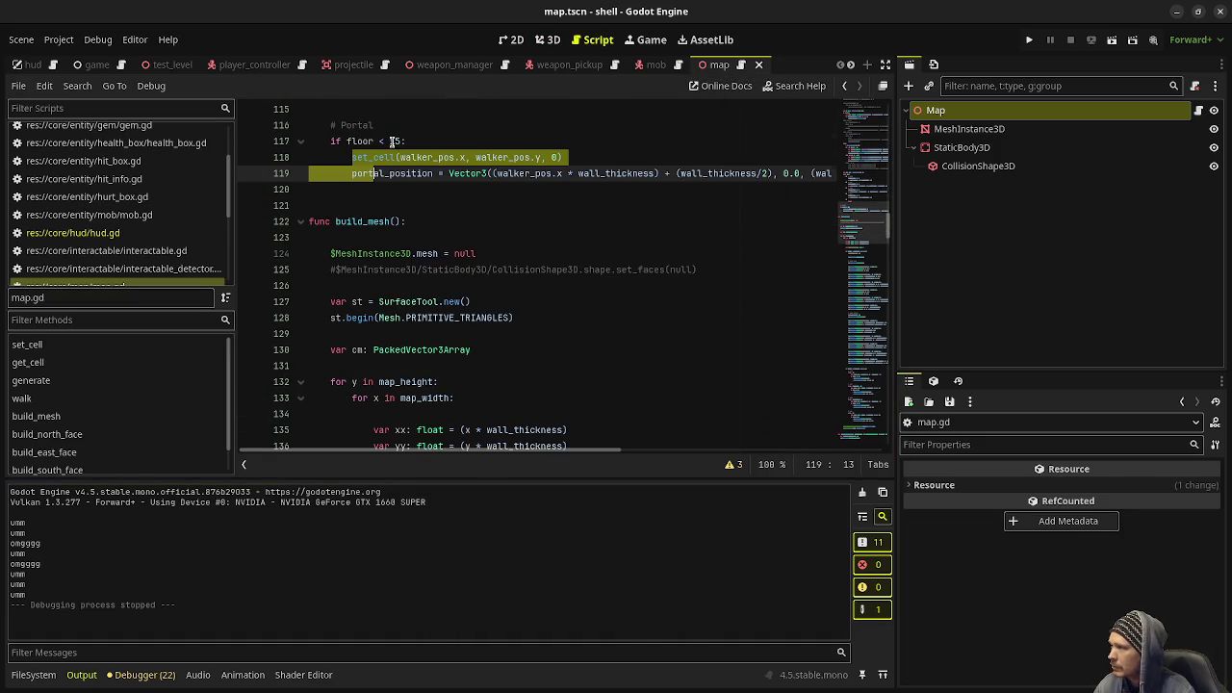
click(391, 141)
key(F5)
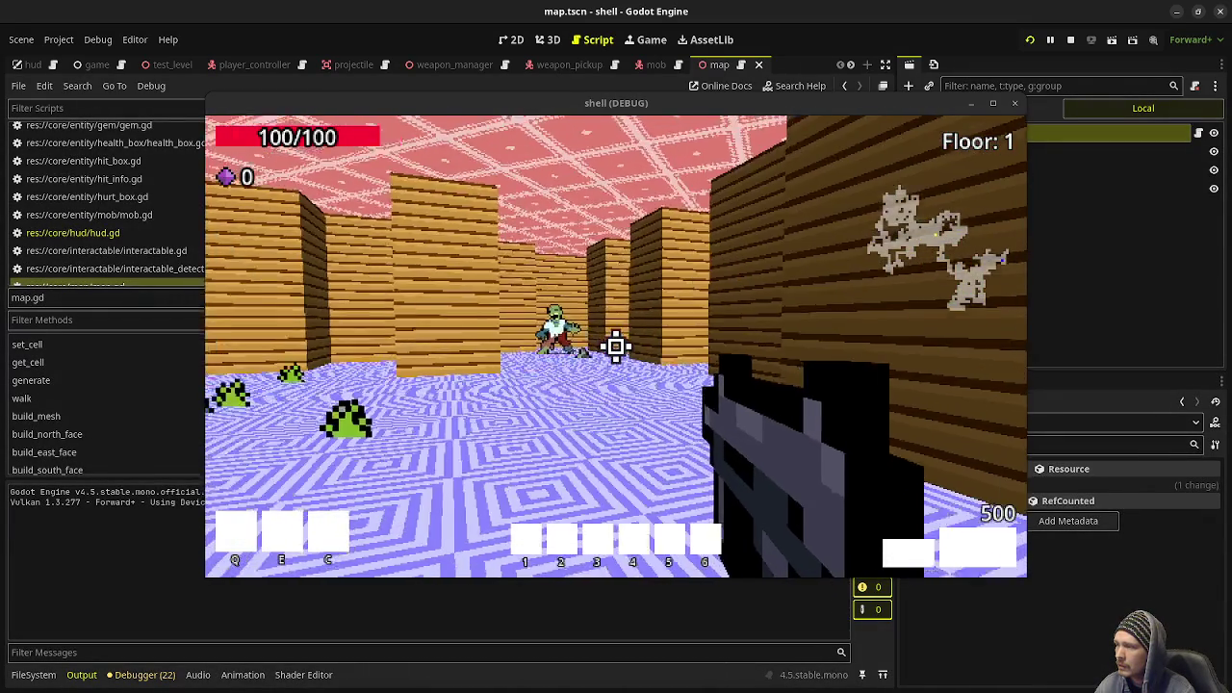
Advance down the corridor shooting the first zombies and picking up their gems.
key(w)
click(616, 346)
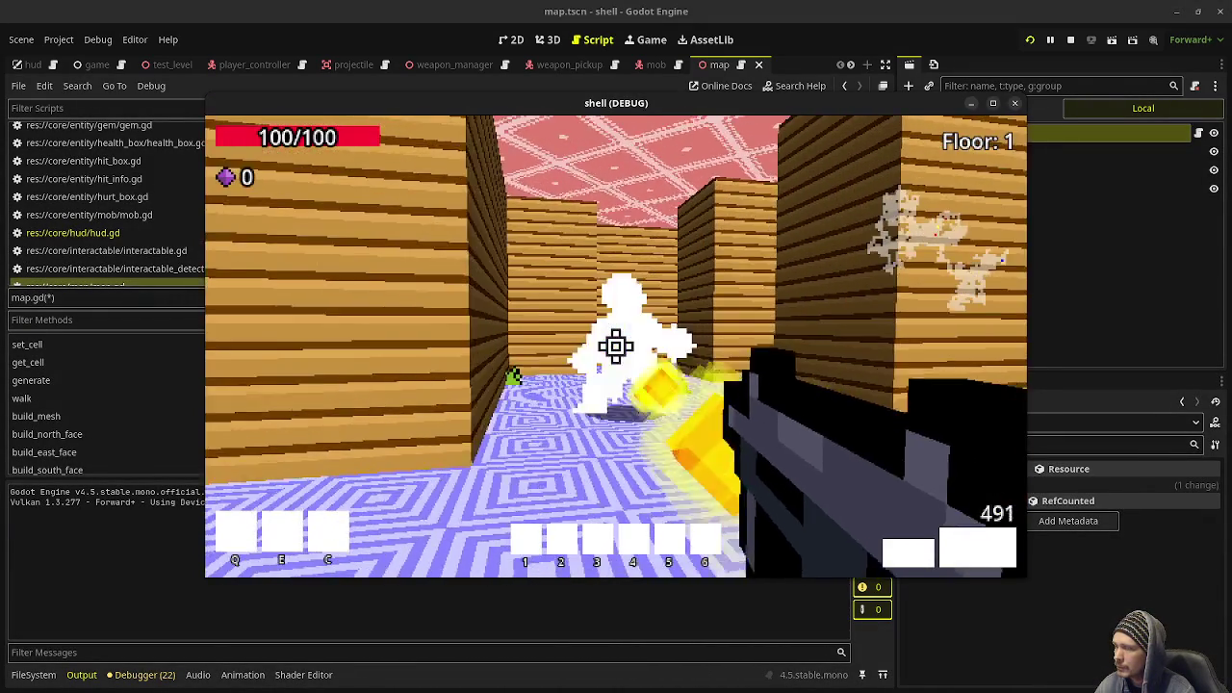
click(616, 347)
key(w)
mouse_move(616, 347)
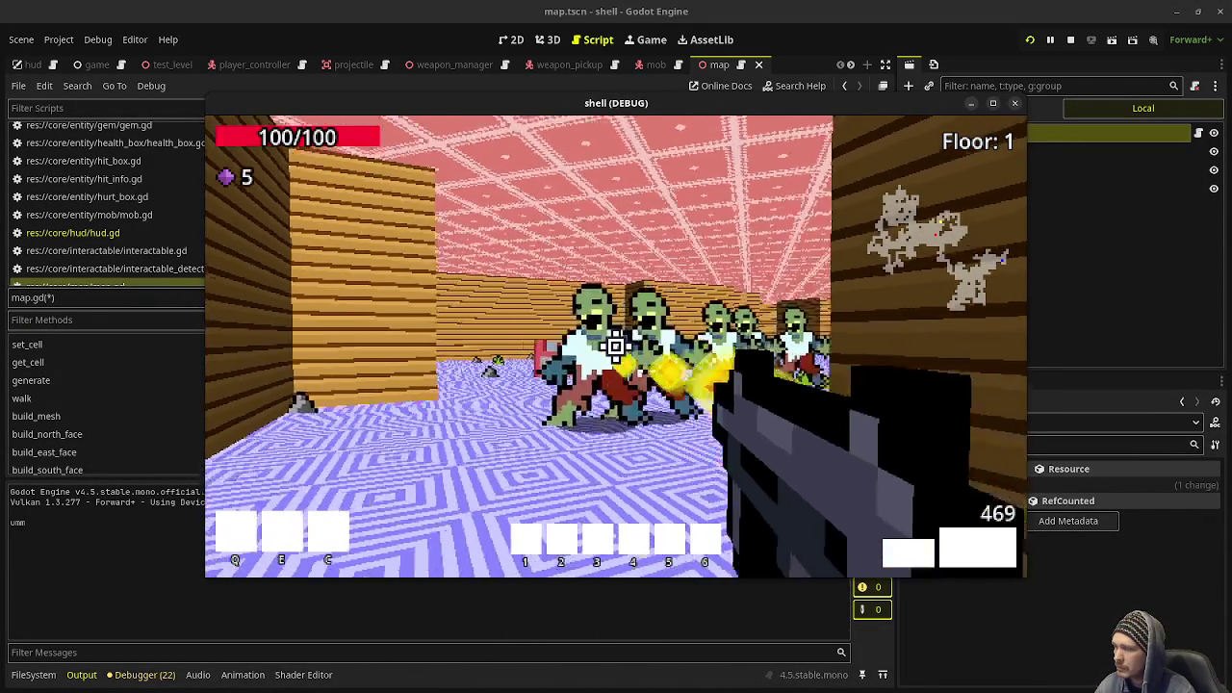
click(616, 346)
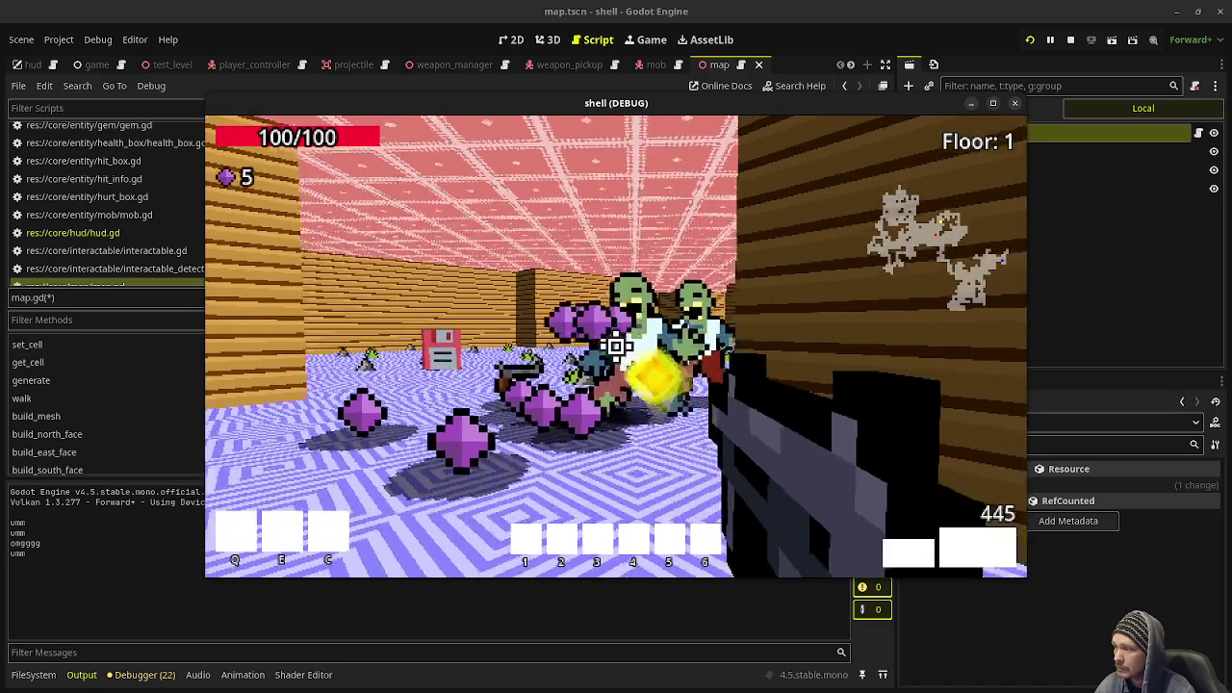
click(616, 347)
key(w)
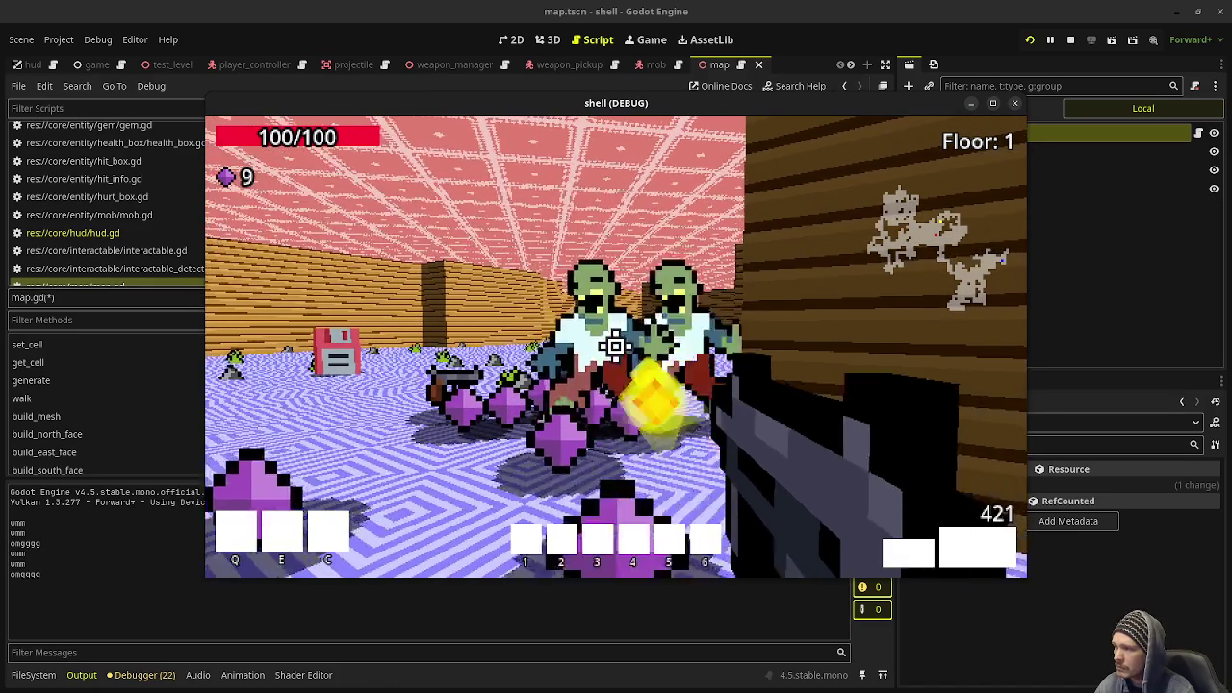
Keep killing zombie pairs and groups past the wall until reaching Floor 2.
click(616, 347)
key(w)
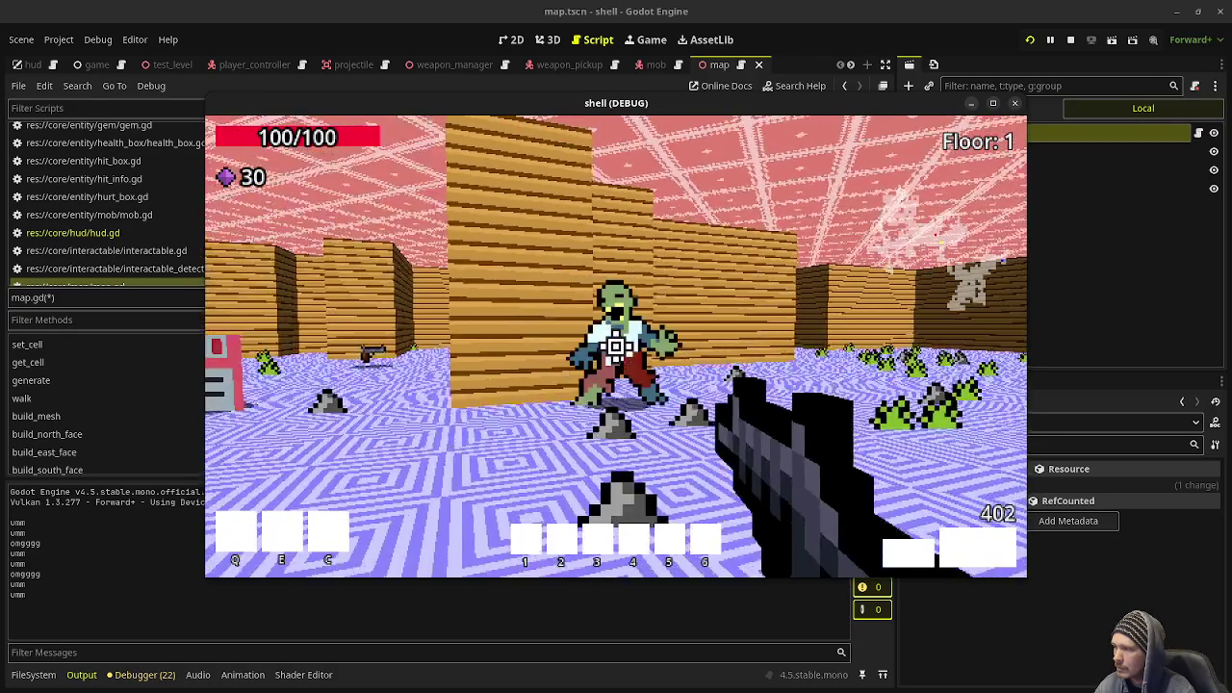
click(616, 346)
key(w)
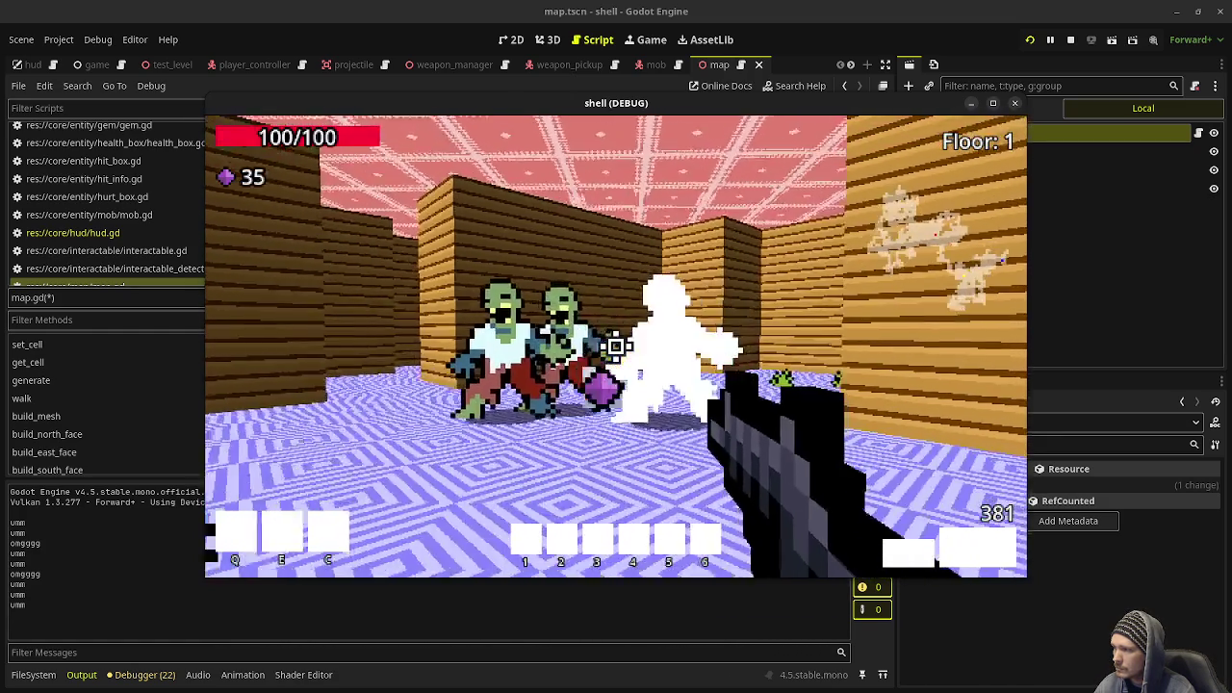
click(617, 346)
click(616, 345)
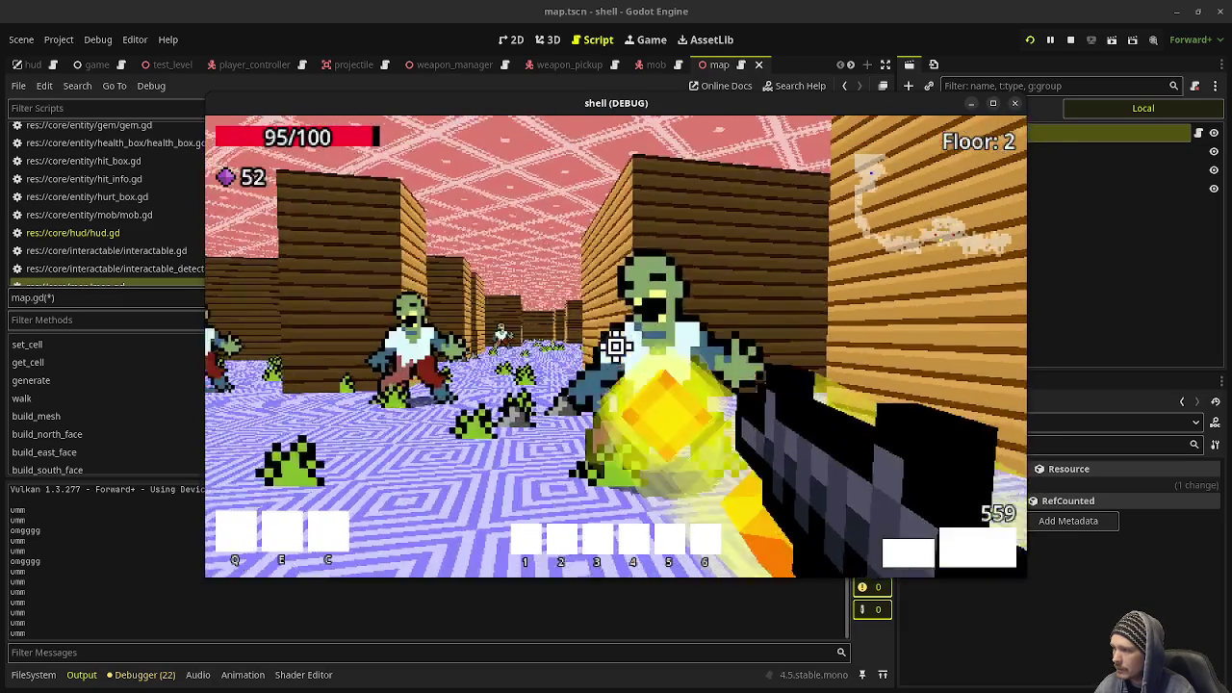
Fight off the zombies attacking on Floor 2.
click(617, 347)
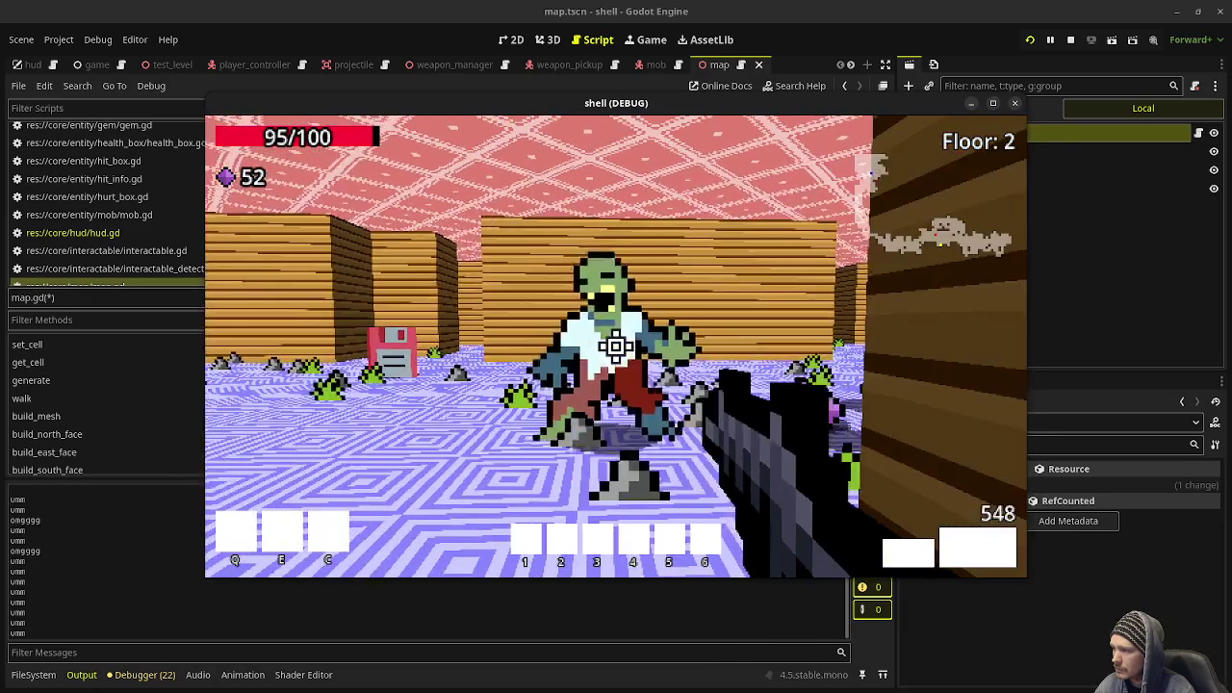
click(616, 347)
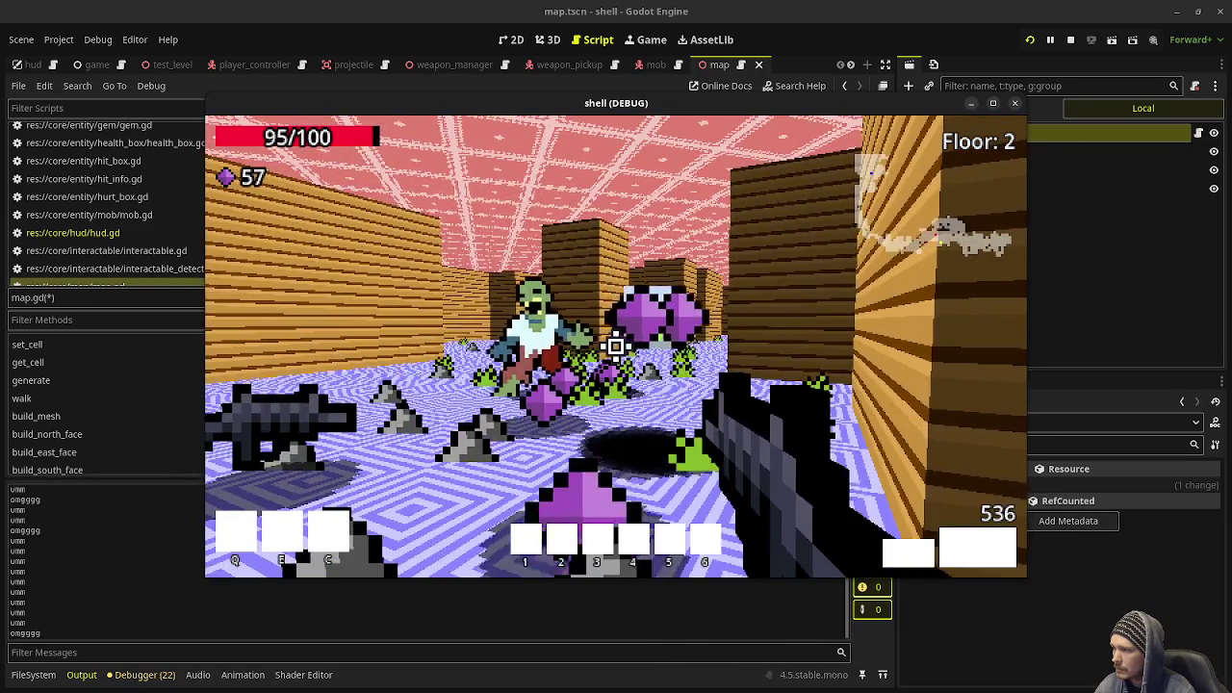
click(617, 347)
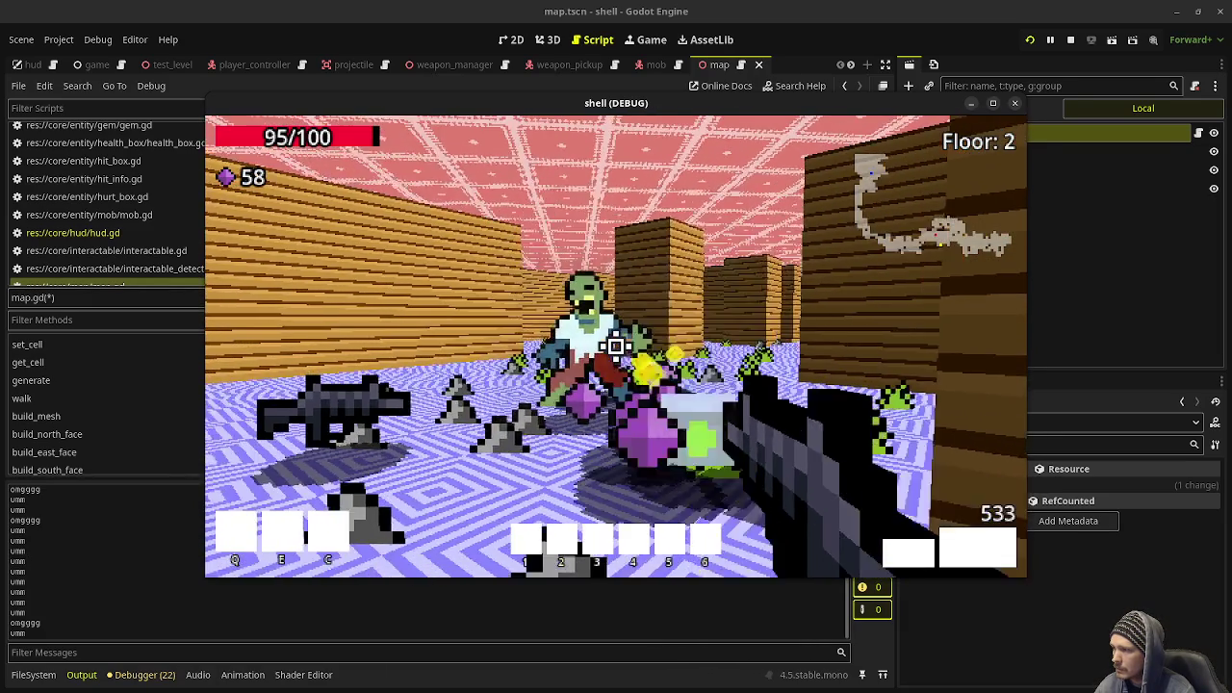
click(616, 347)
click(616, 347)
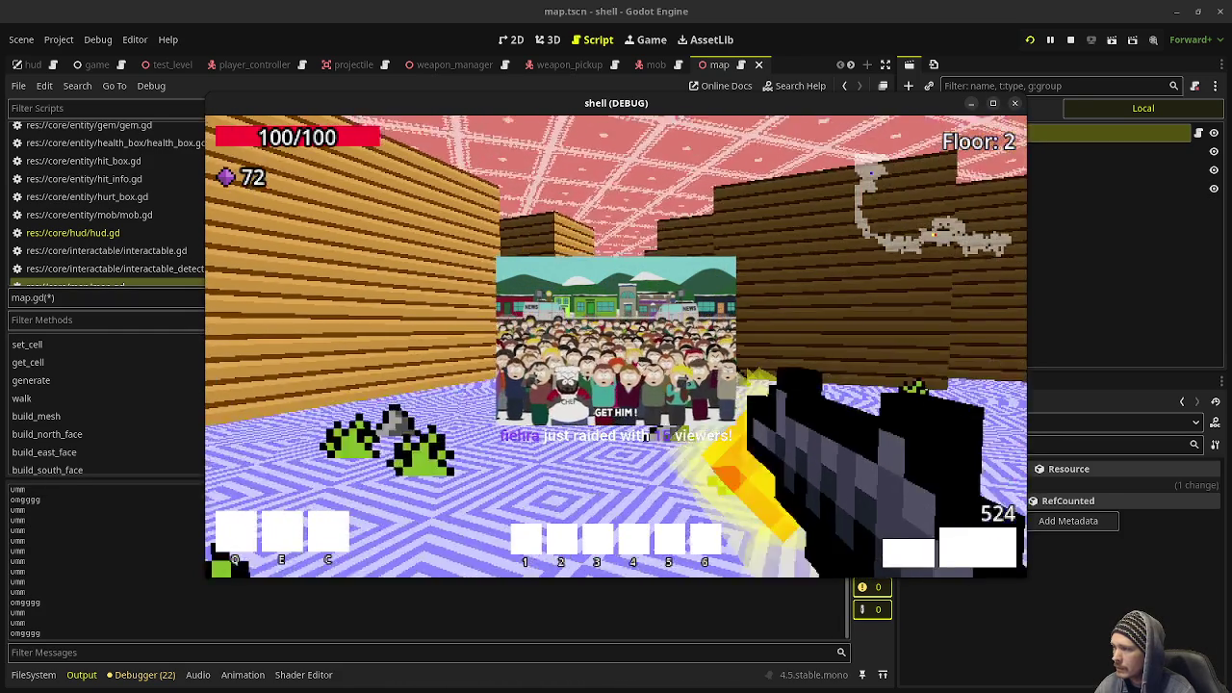
click(616, 347)
click(616, 347)
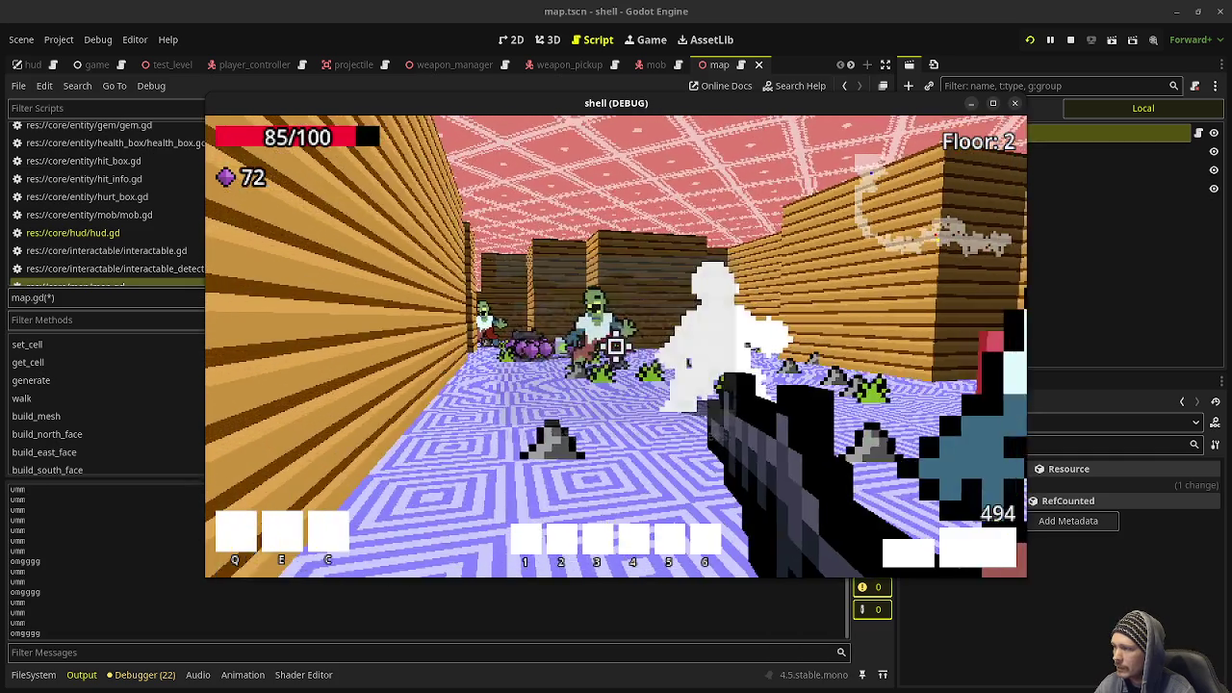
Clear the zombies in the room and head toward the floppy disk pickup.
click(616, 347)
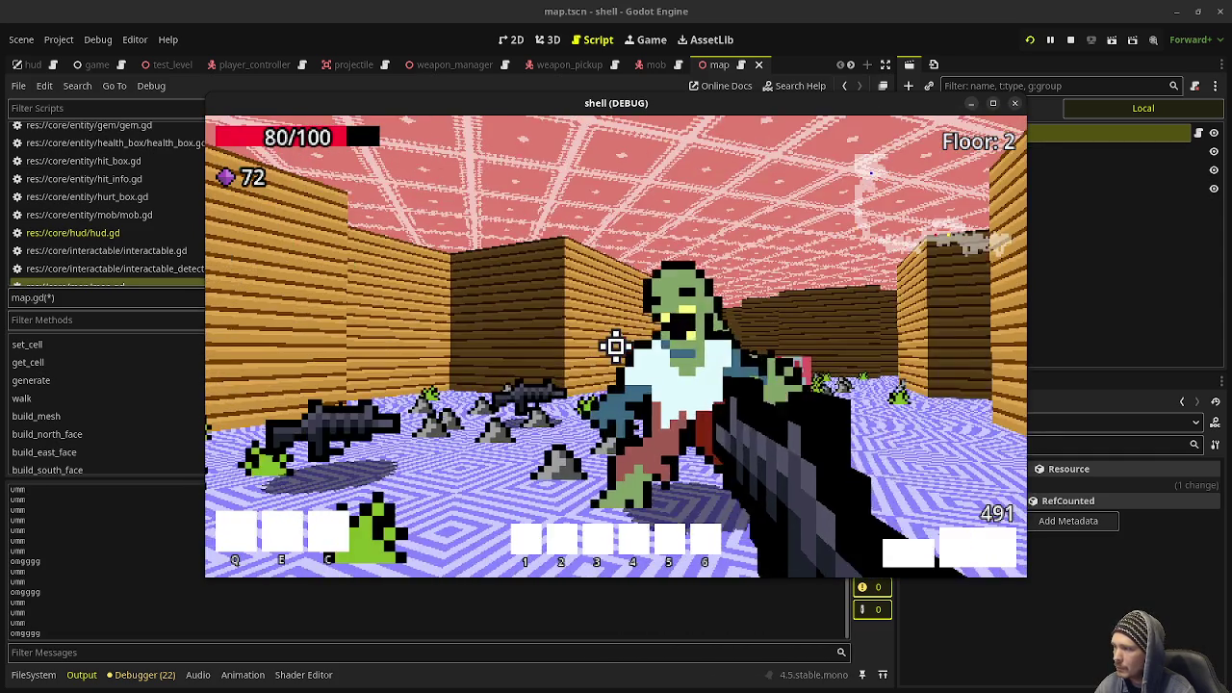
click(616, 346)
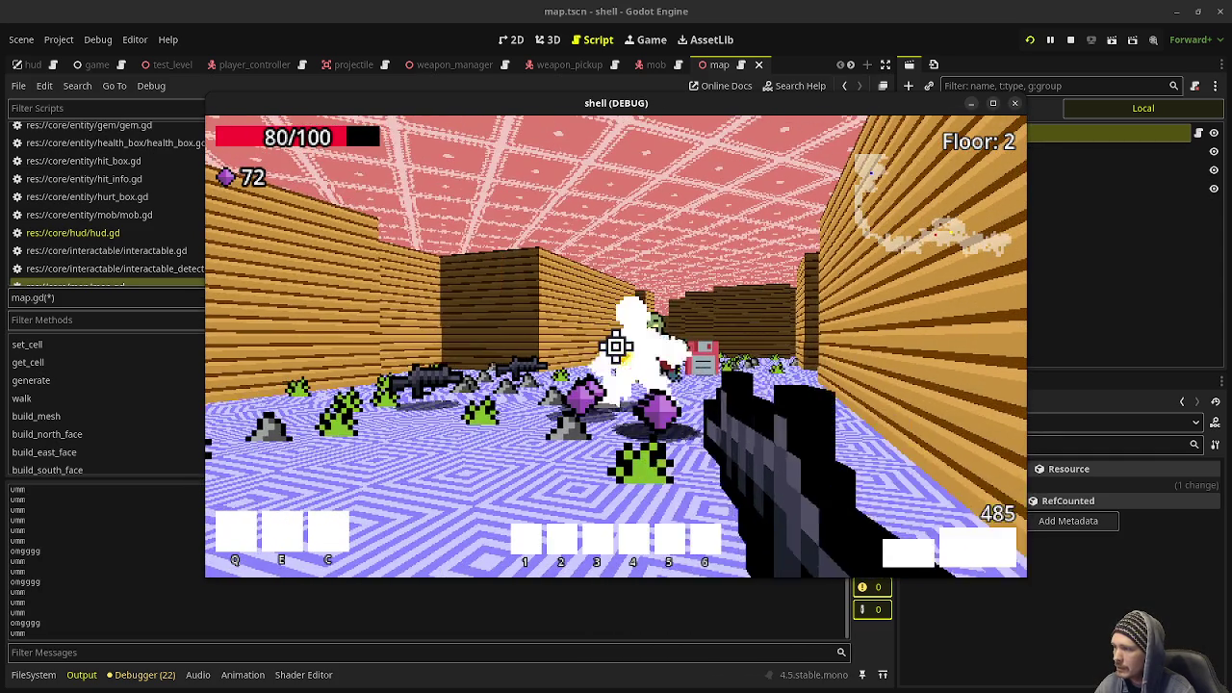
click(616, 346)
click(616, 347)
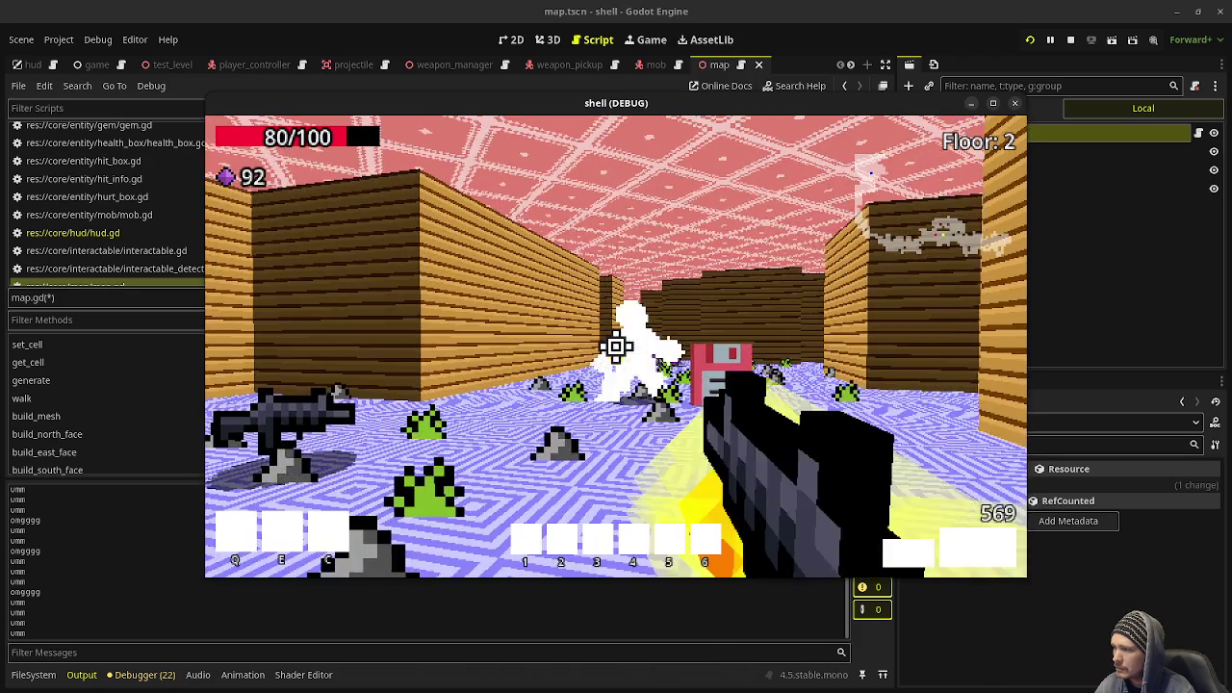
click(617, 347)
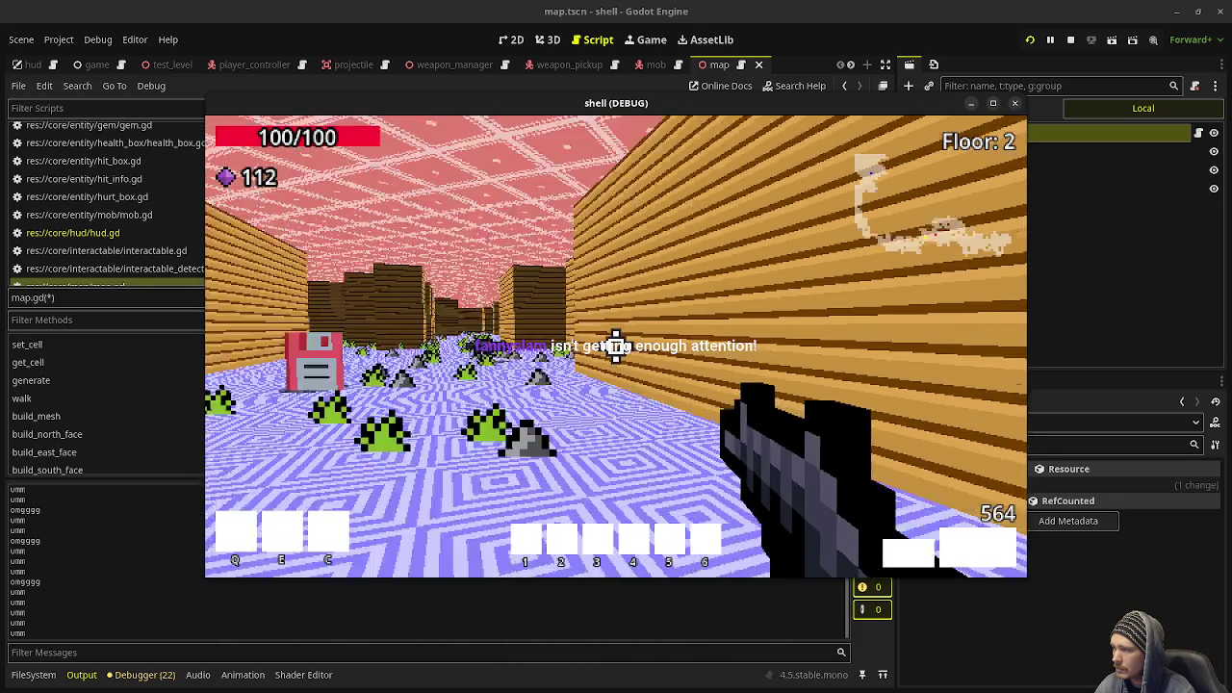
key(w)
key(w)
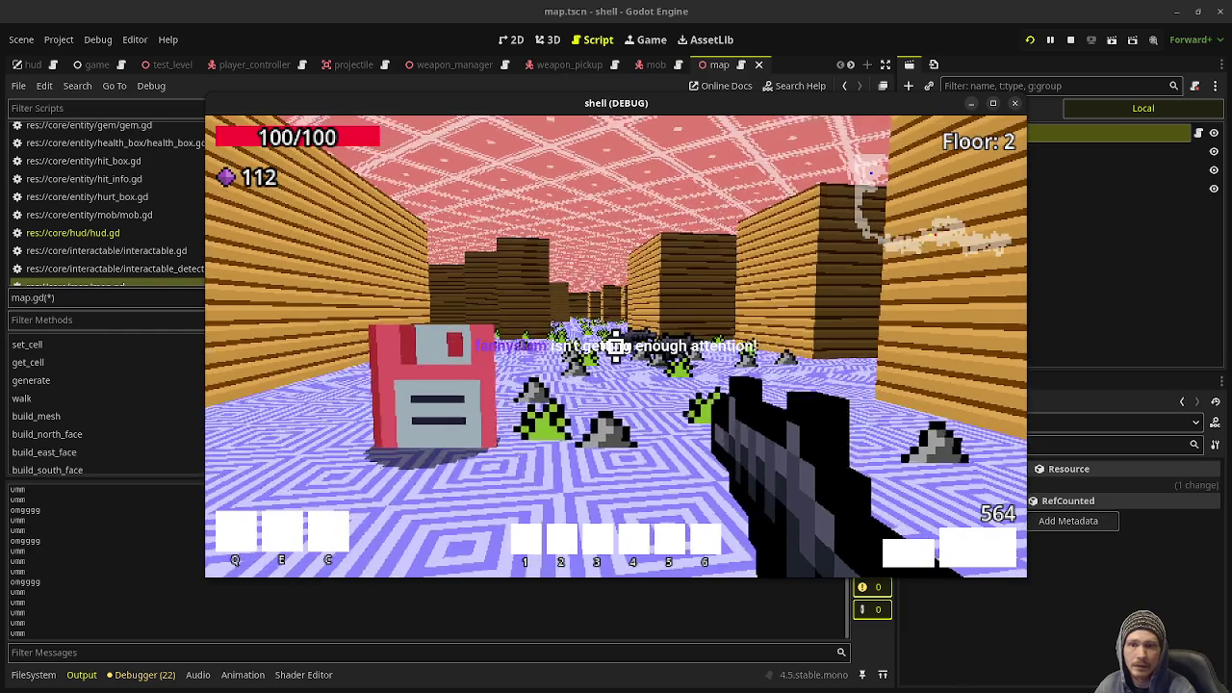
key(w)
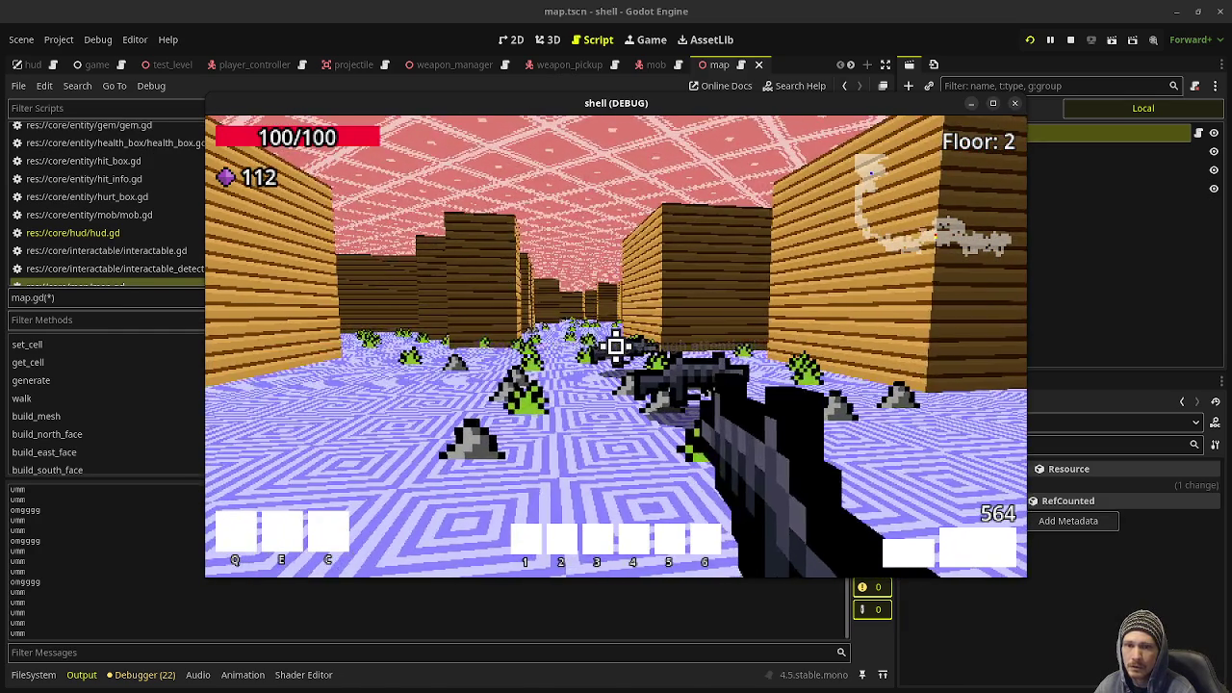
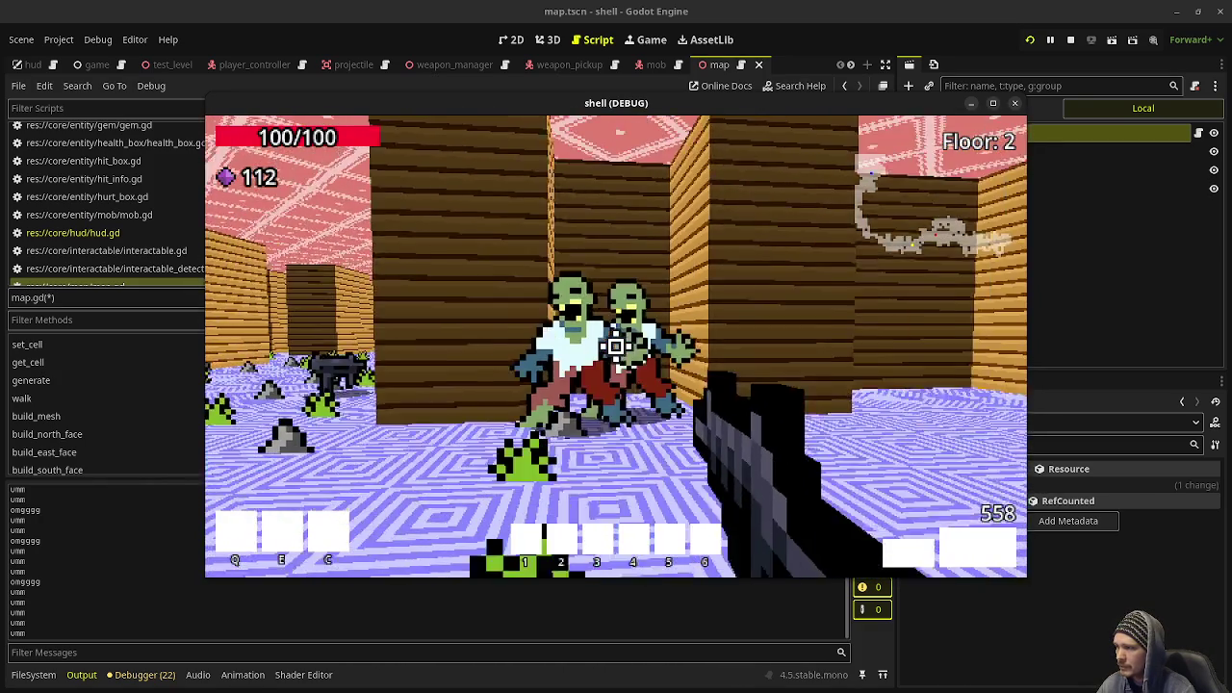
Shoot the Floor 2 zombies and walk over their purple and green gems, reaching 187 gems.
click(616, 347)
key(w)
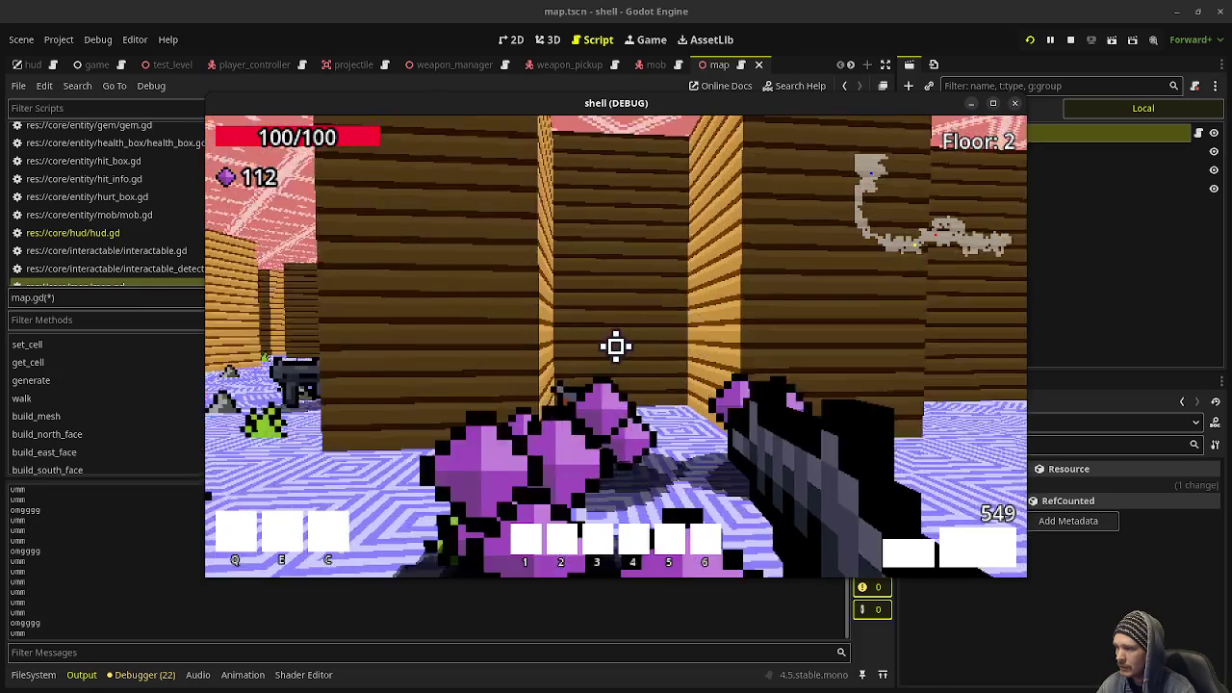
key(w)
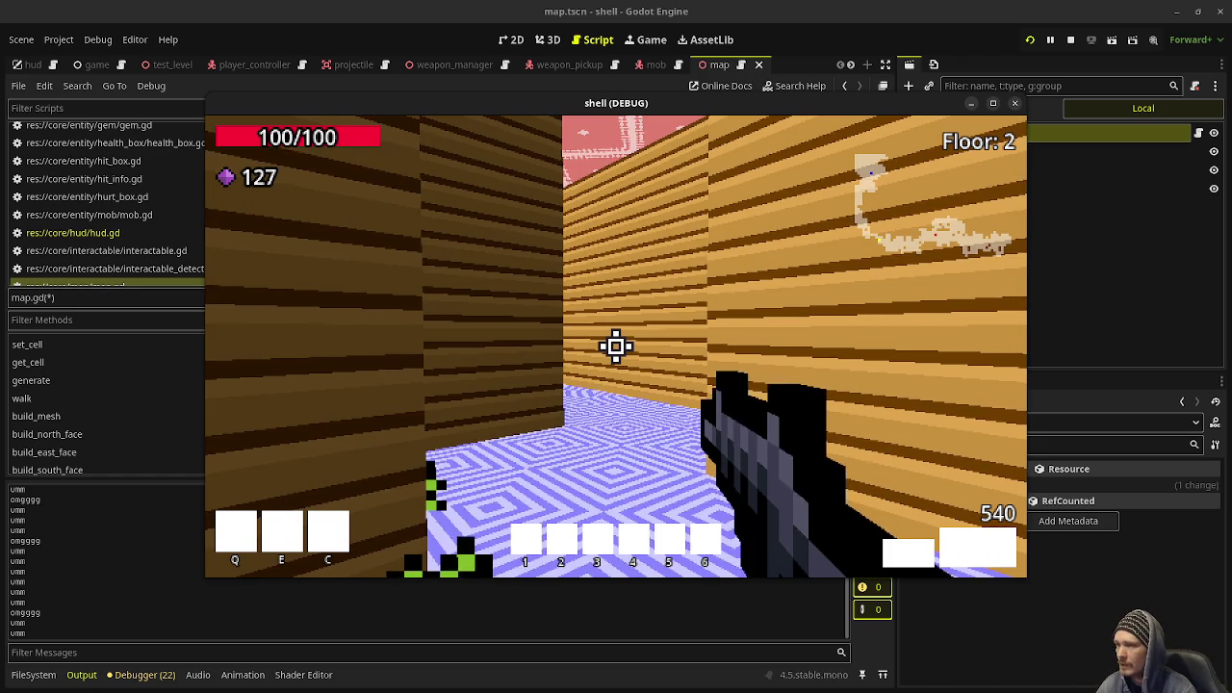
key(w)
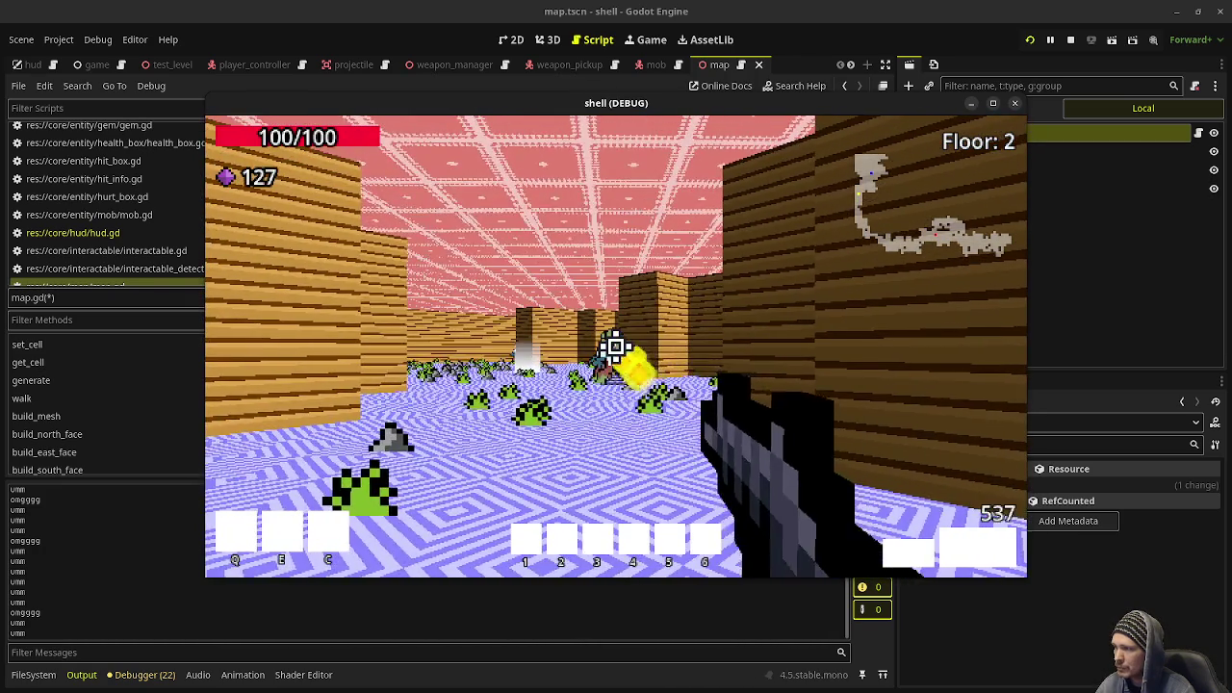
drag(615, 347, 615, 346)
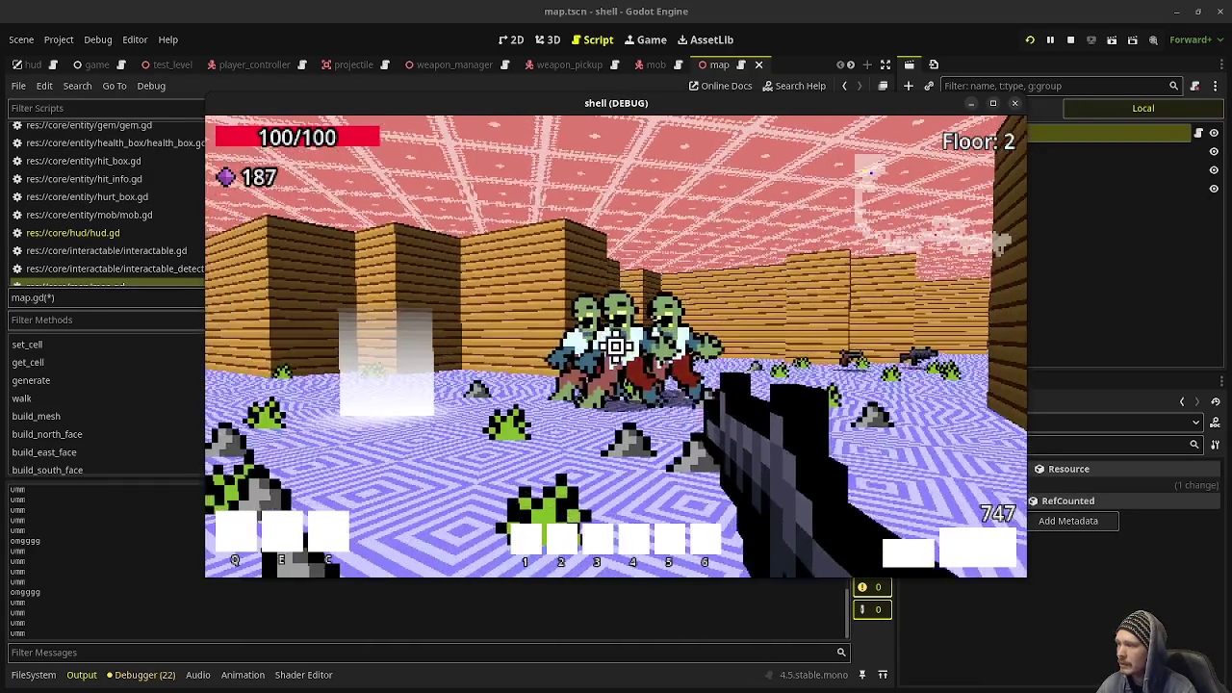
Kill the two remaining zombies ahead on Floor 2 and move on to Floor 3.
click(616, 347)
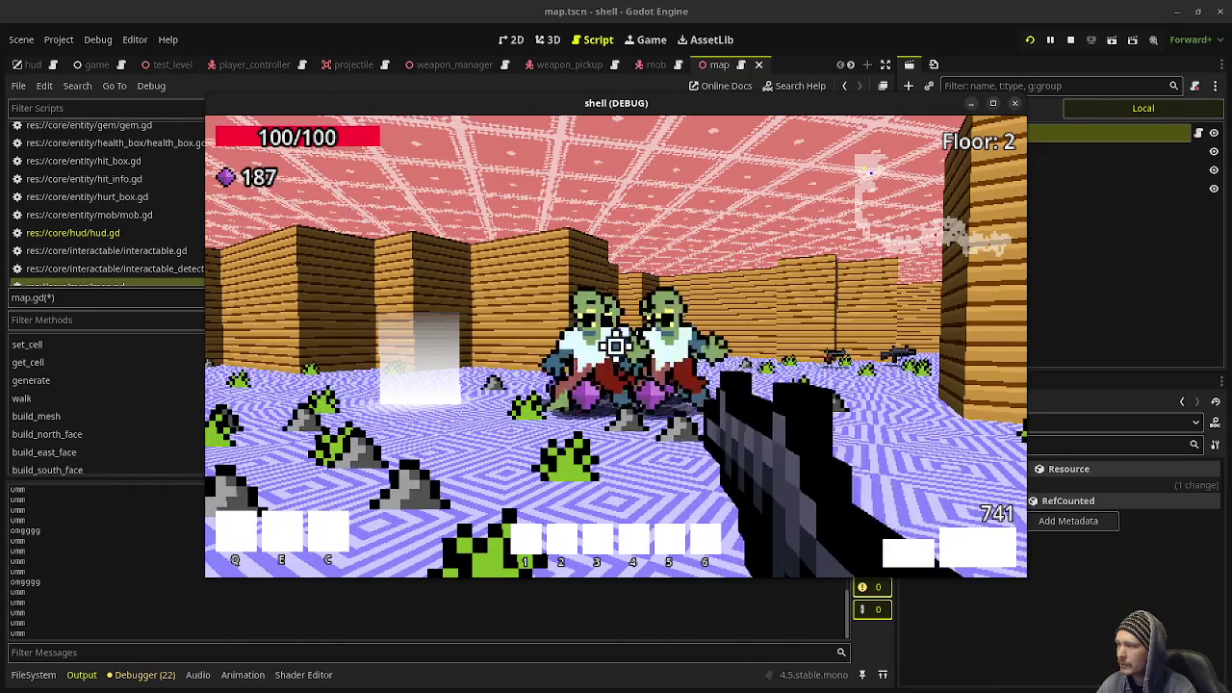
click(616, 347)
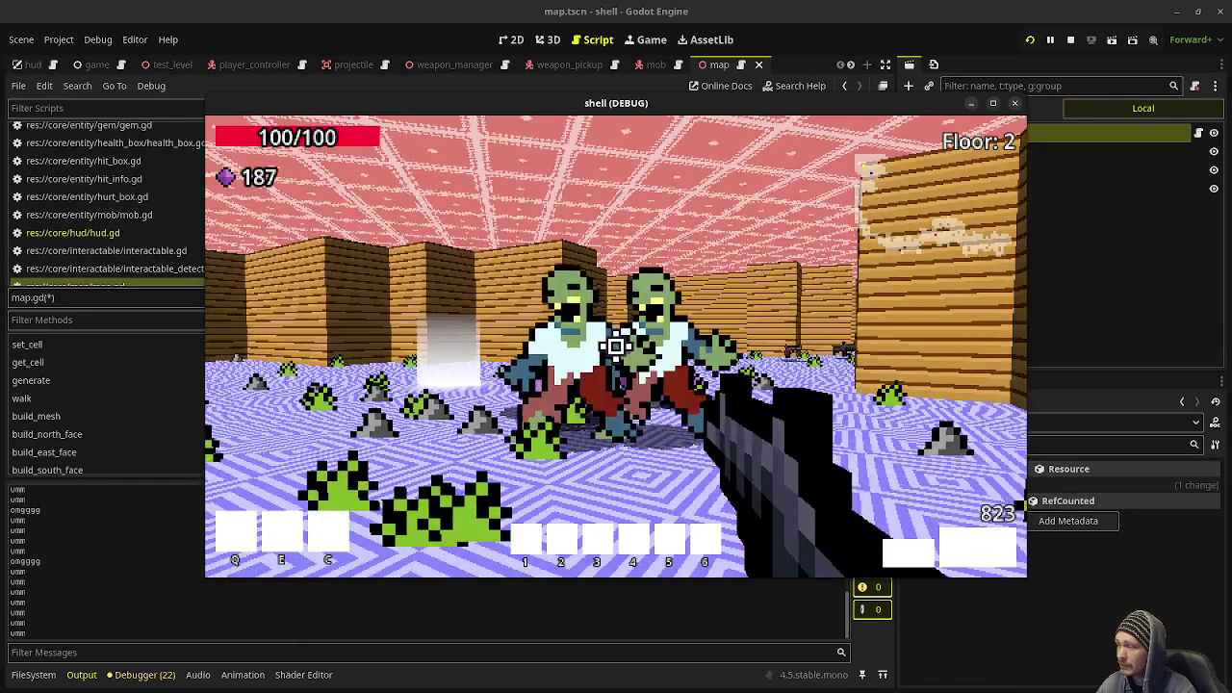
click(616, 347)
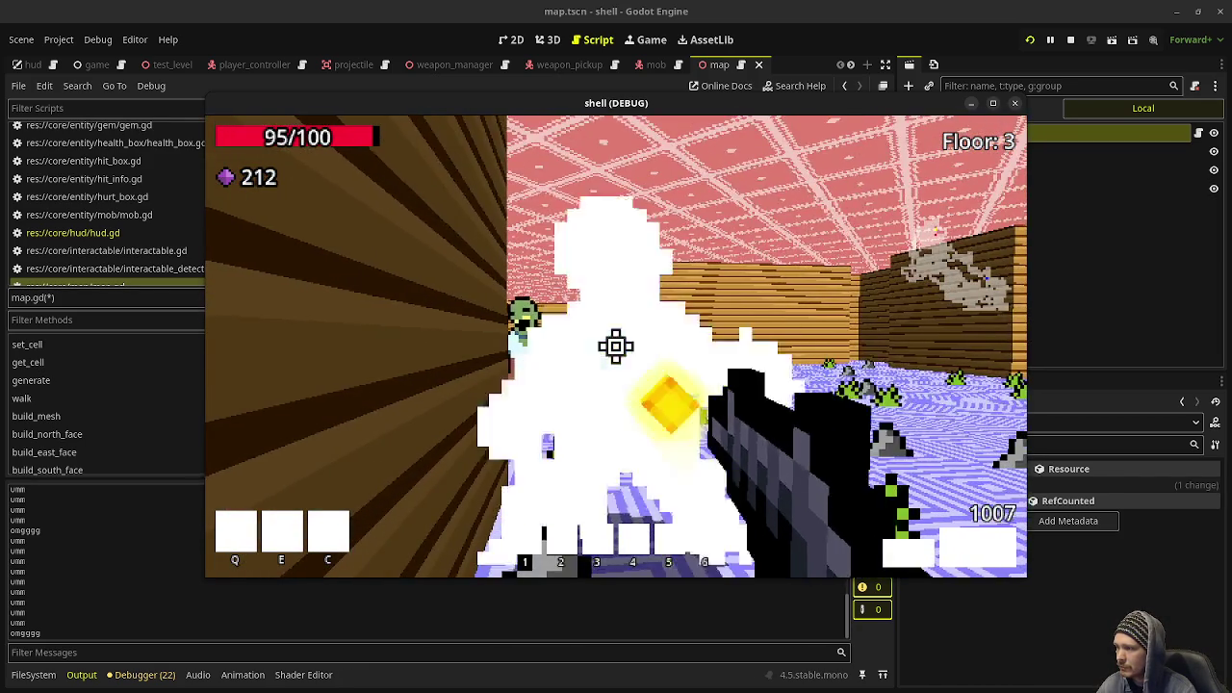
Shoot down the Floor 3 zombie pack near the gems while advancing.
click(616, 346)
click(617, 347)
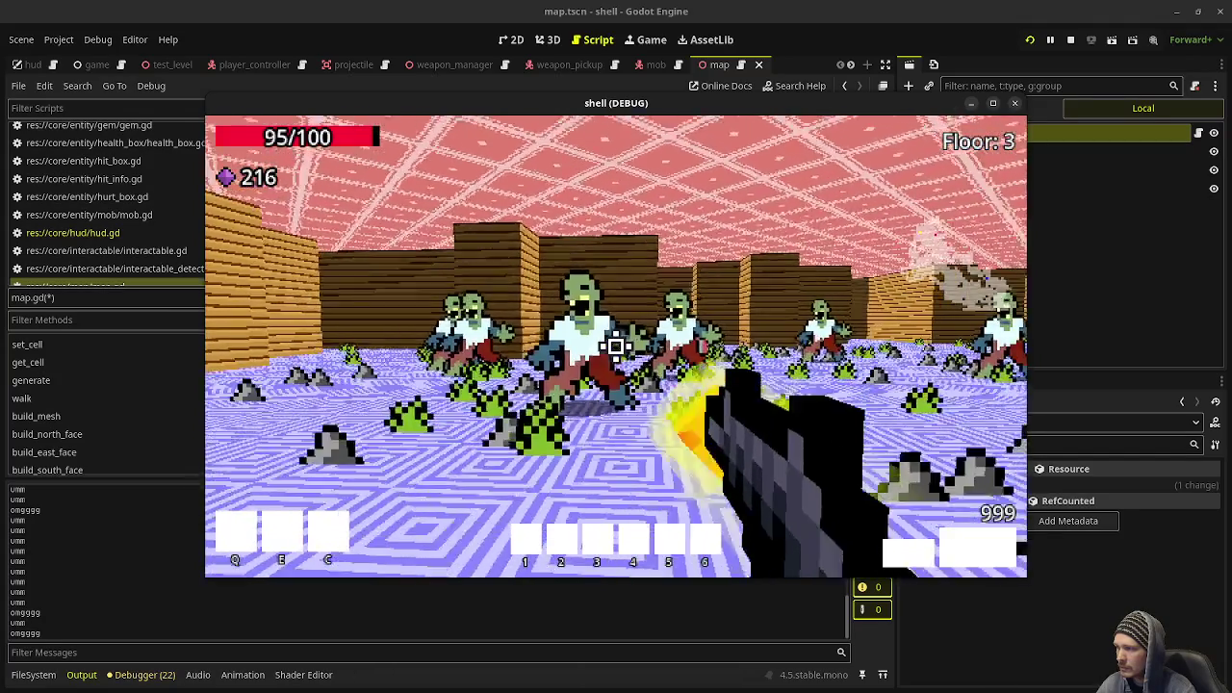
click(616, 347)
click(616, 346)
click(617, 347)
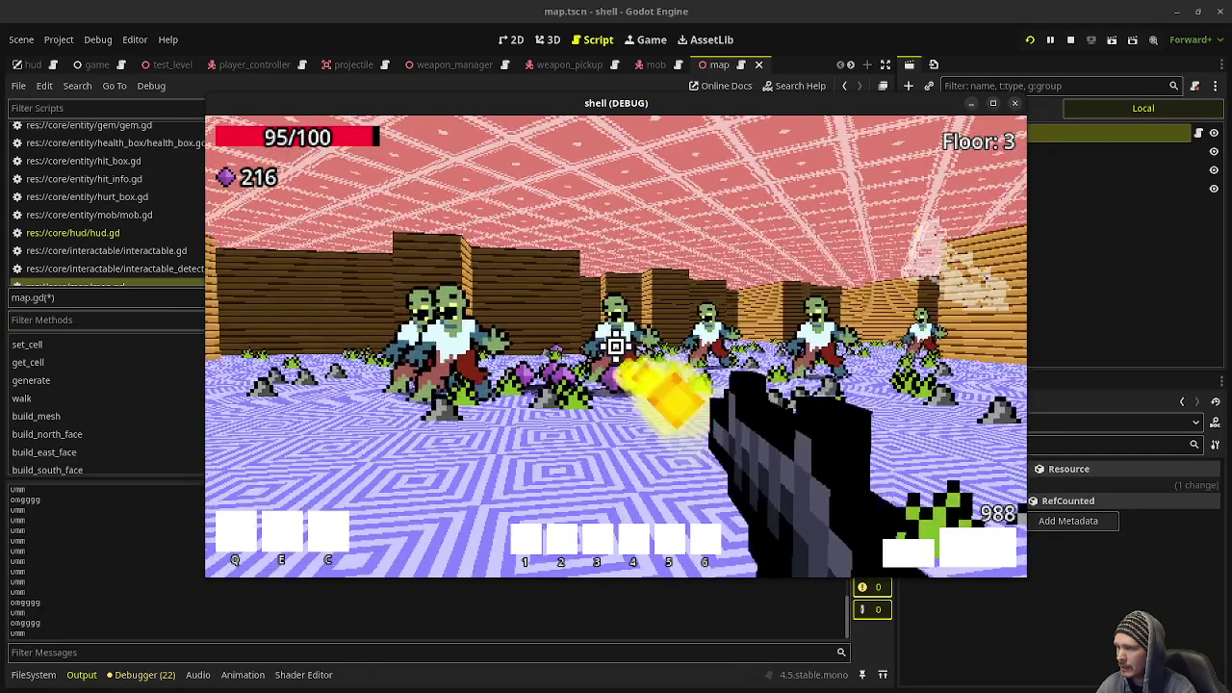
click(617, 346)
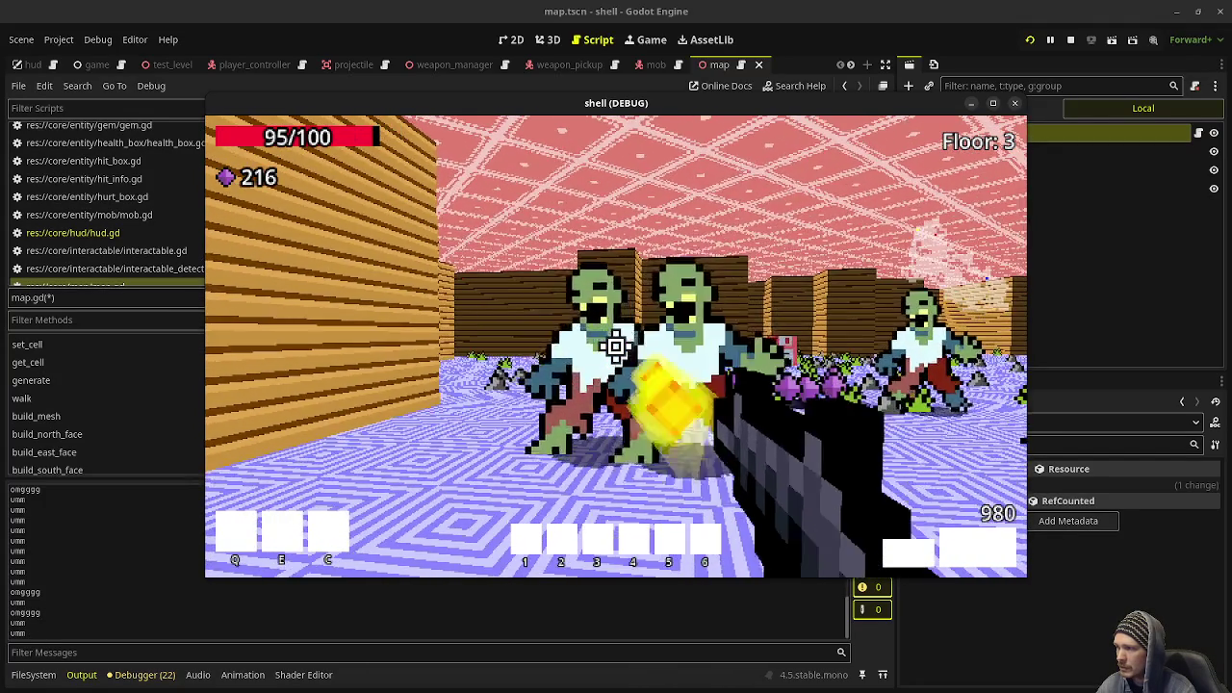
click(616, 347)
click(617, 347)
click(616, 347)
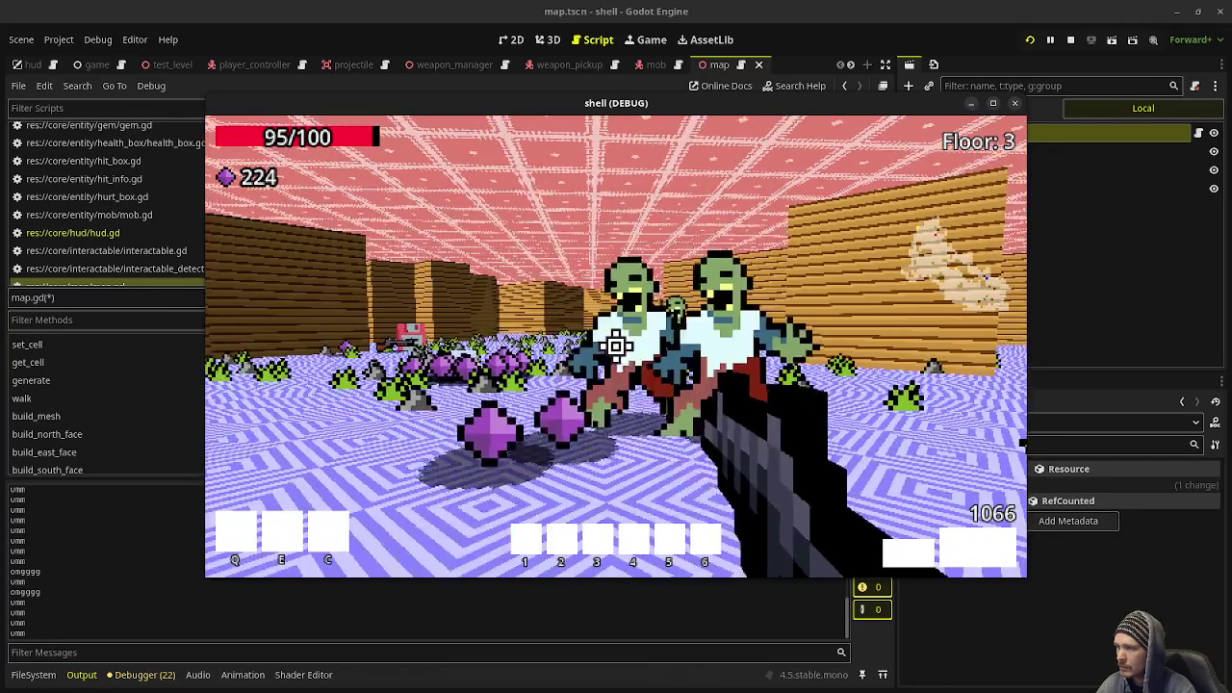
click(617, 346)
click(616, 346)
click(616, 347)
click(616, 347)
click(616, 347)
click(616, 346)
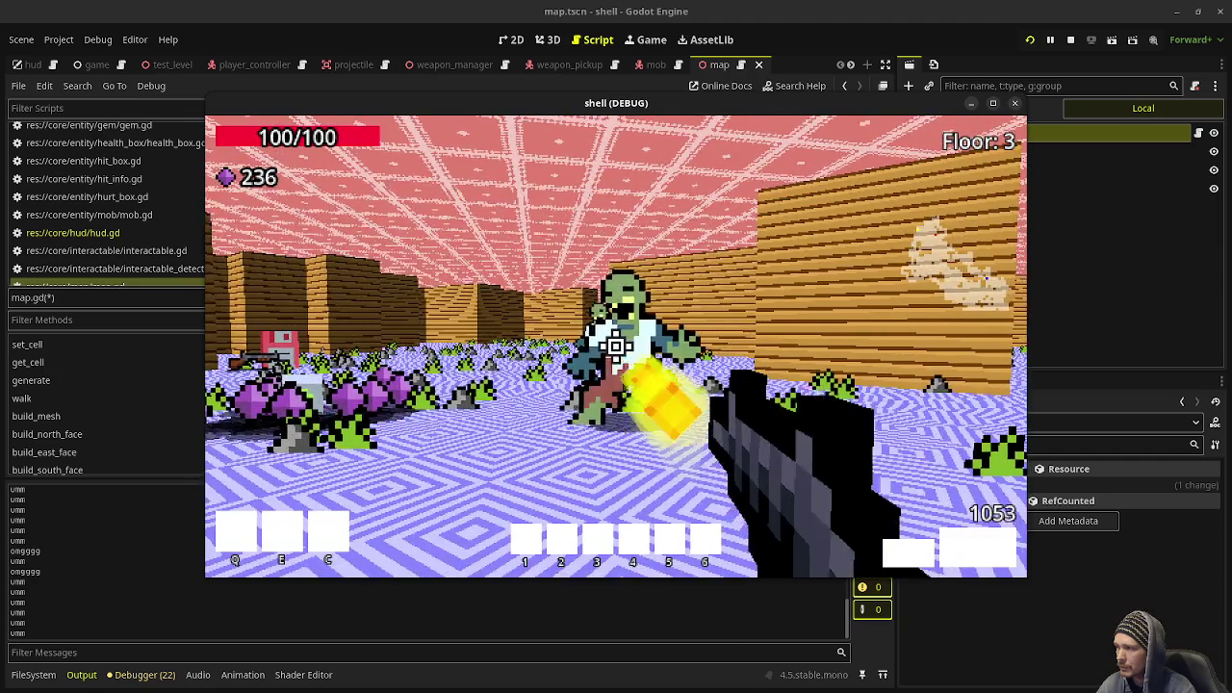
Kill the remaining zombies, including the corridor one, and reach Floor 4 with 296 gems.
click(616, 346)
click(616, 347)
click(616, 346)
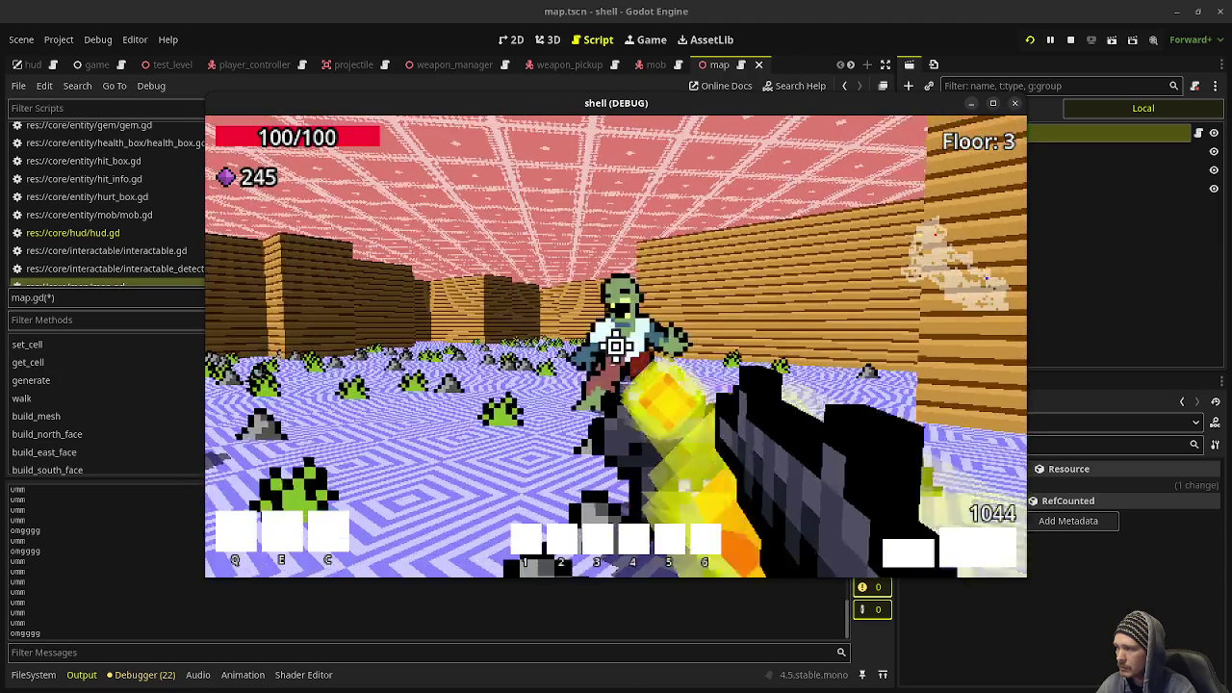
click(616, 346)
click(617, 347)
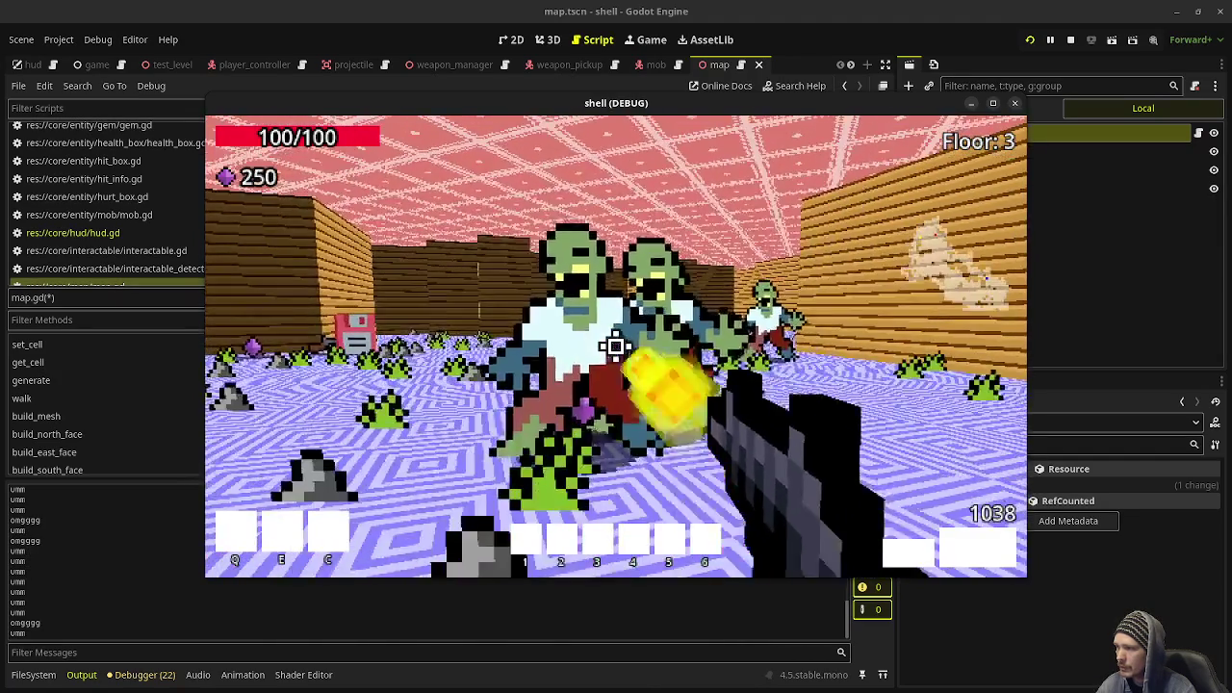
click(616, 346)
click(617, 347)
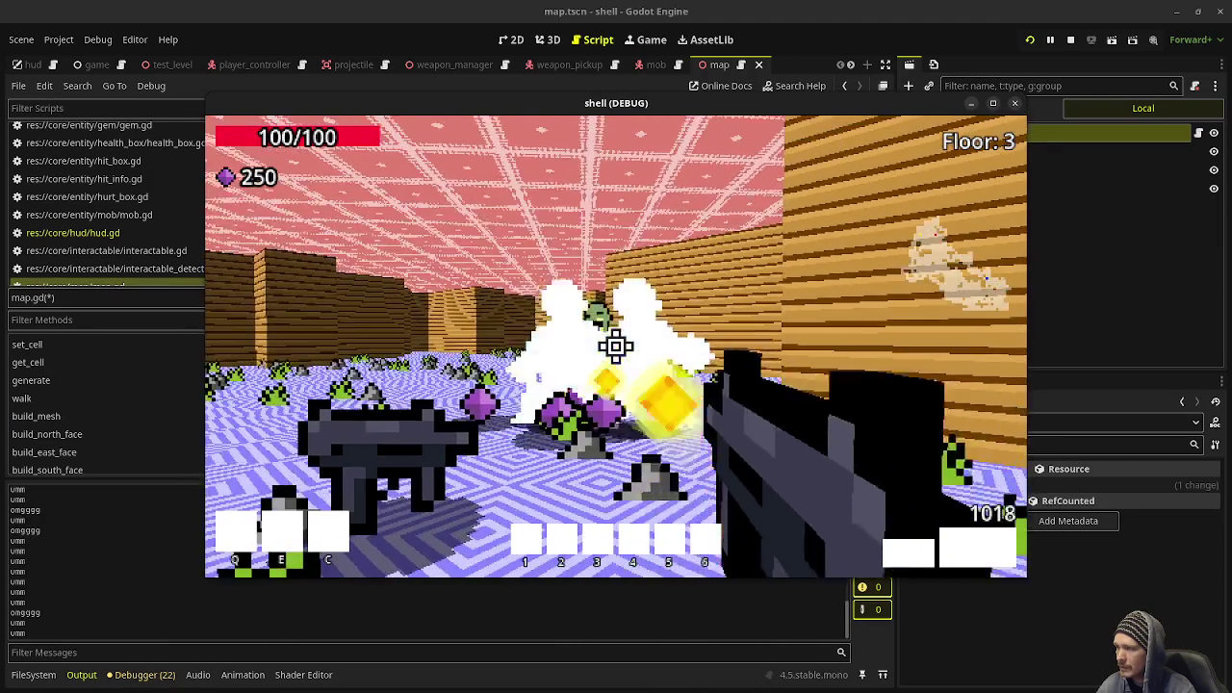
drag(616, 347, 616, 347)
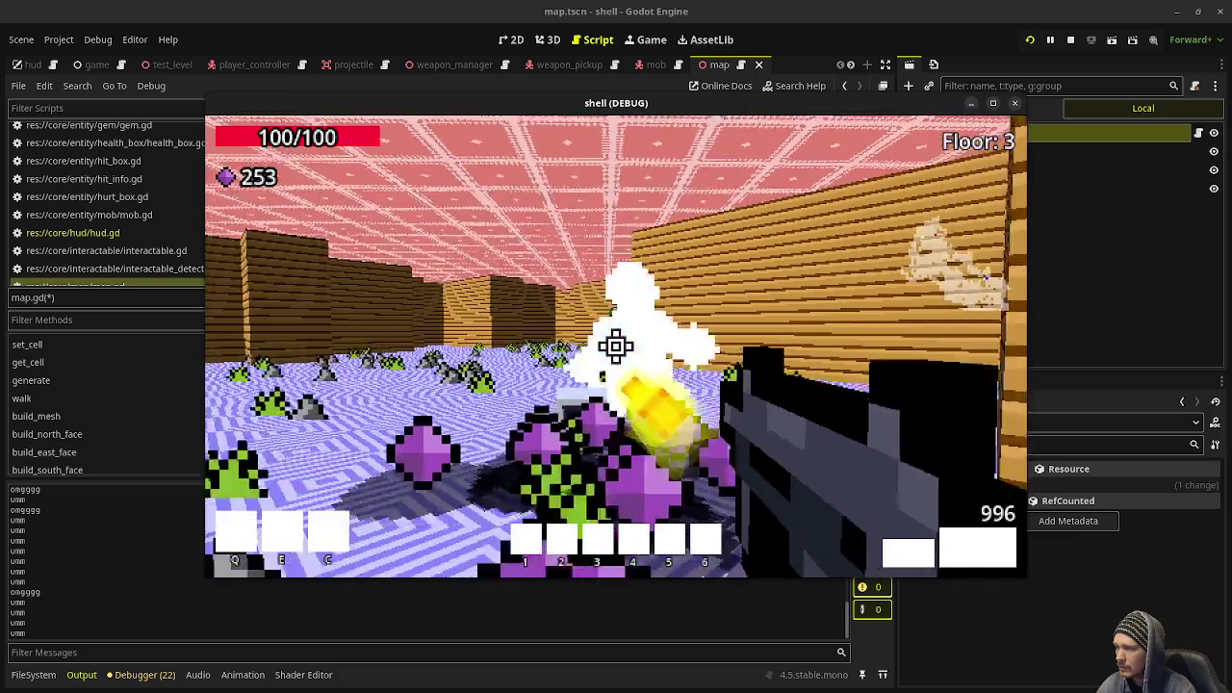
click(616, 347)
click(616, 347)
click(616, 346)
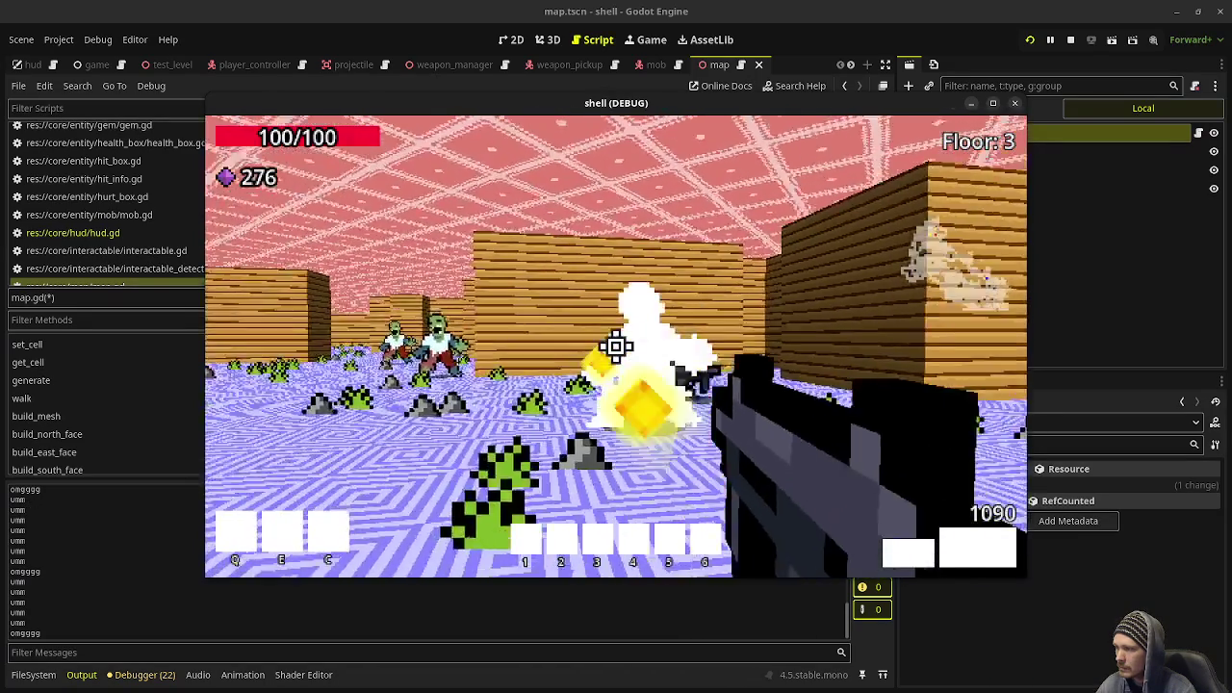
drag(616, 347, 616, 347)
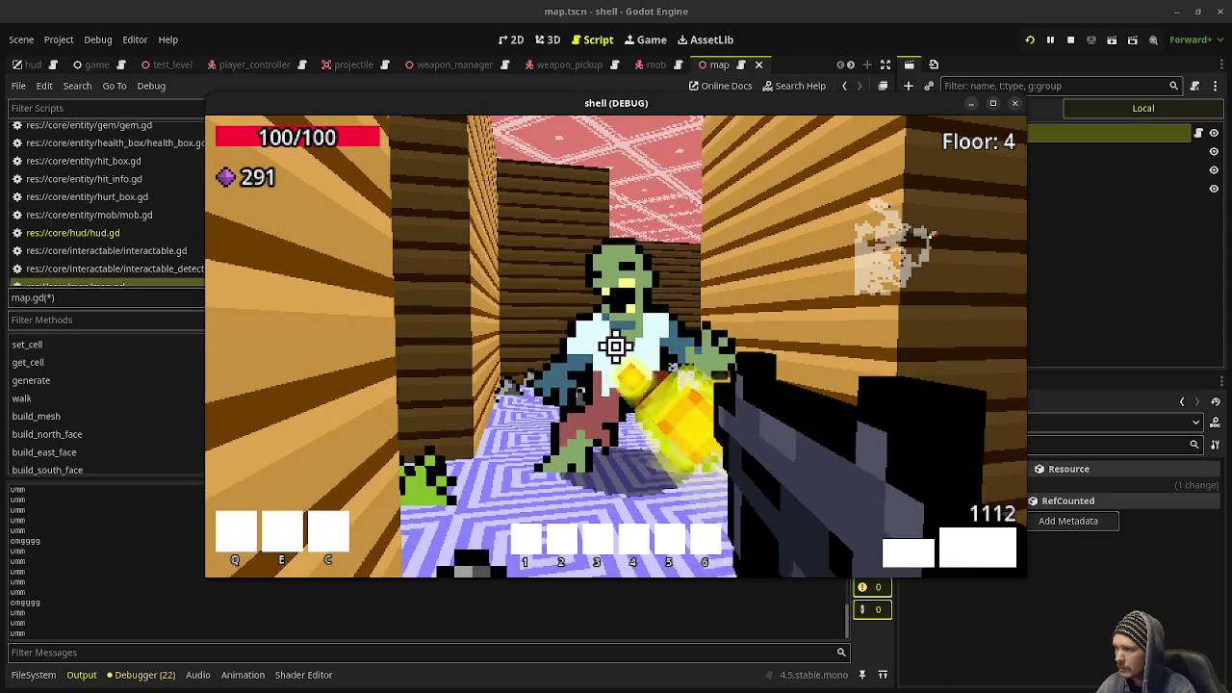
click(617, 347)
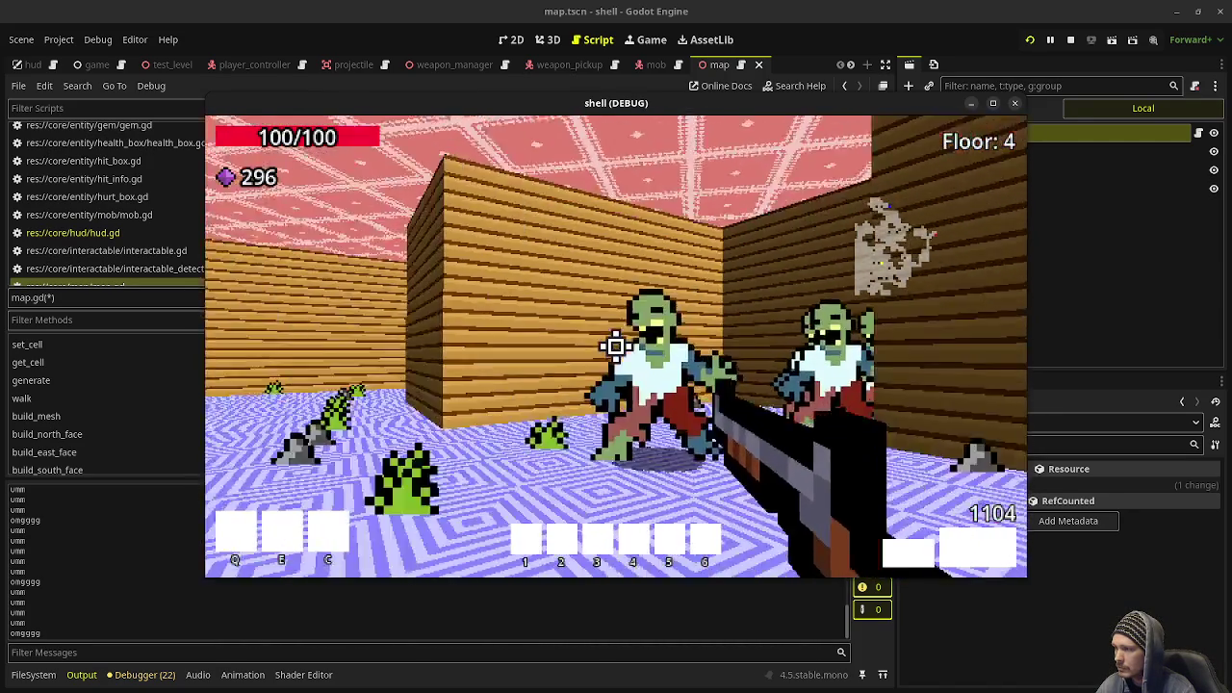
Shoot into the approaching zombie crowds until reaching Floor 5 with 341 gems.
click(617, 346)
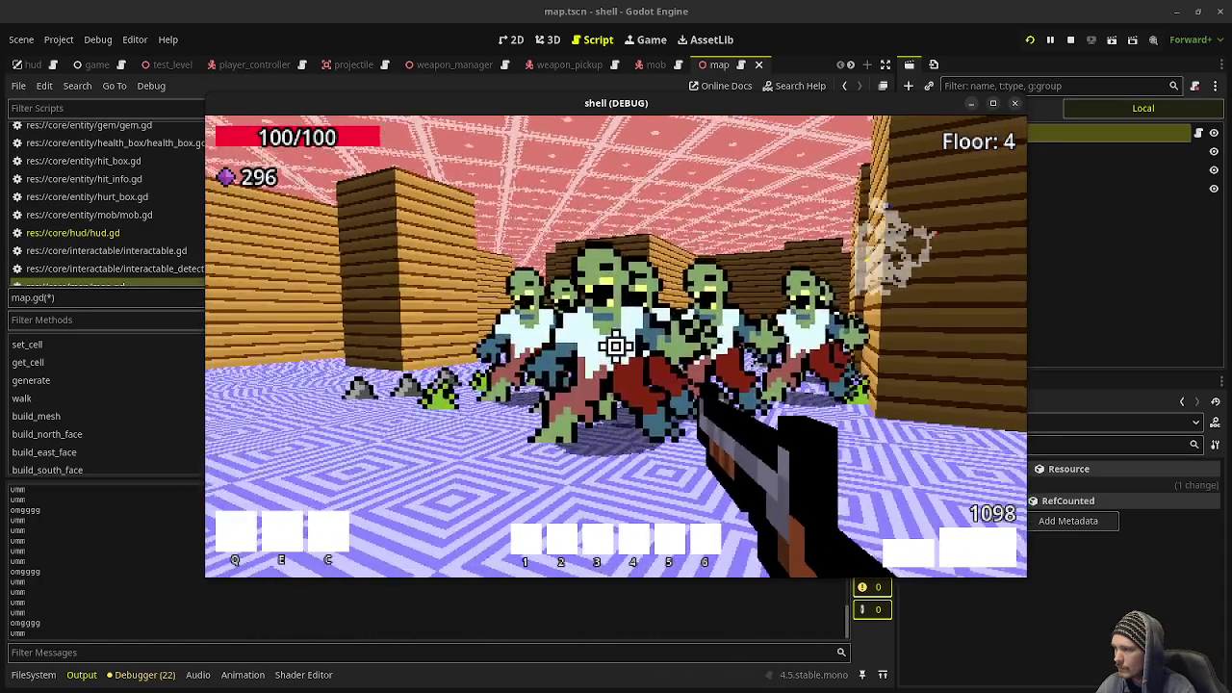
click(616, 346)
click(616, 347)
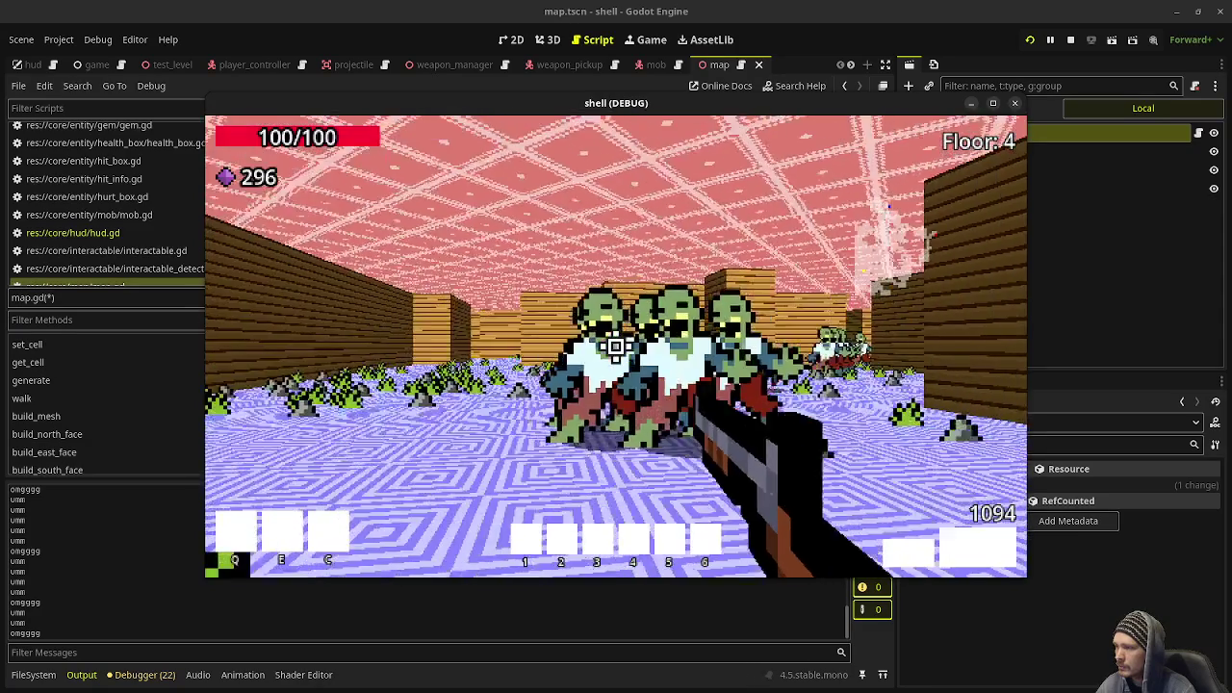
click(616, 346)
click(616, 347)
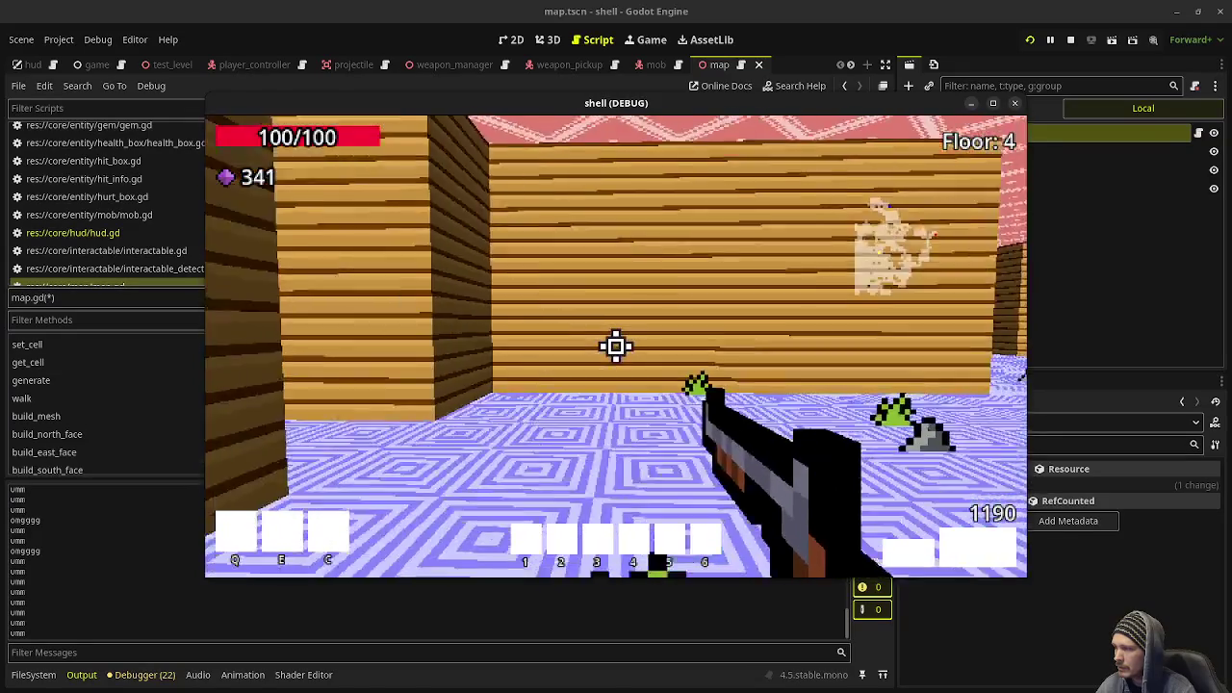
Walk through the open room and corridor into the white exit portal.
key(w)
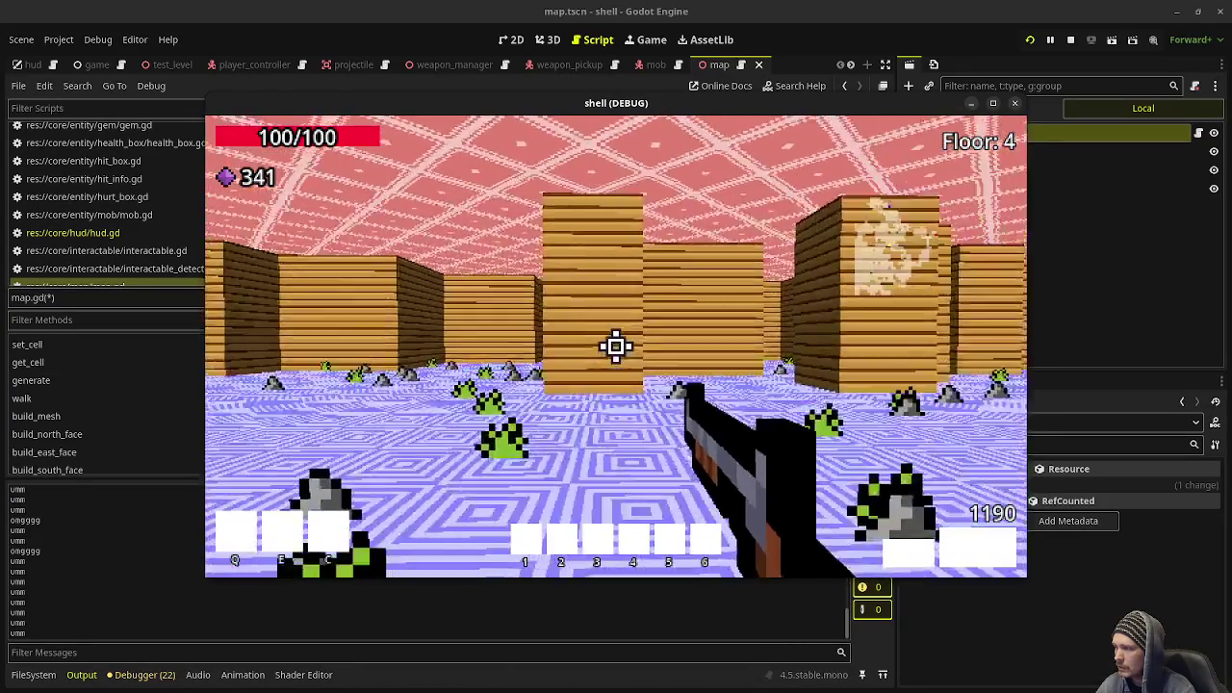
key(w)
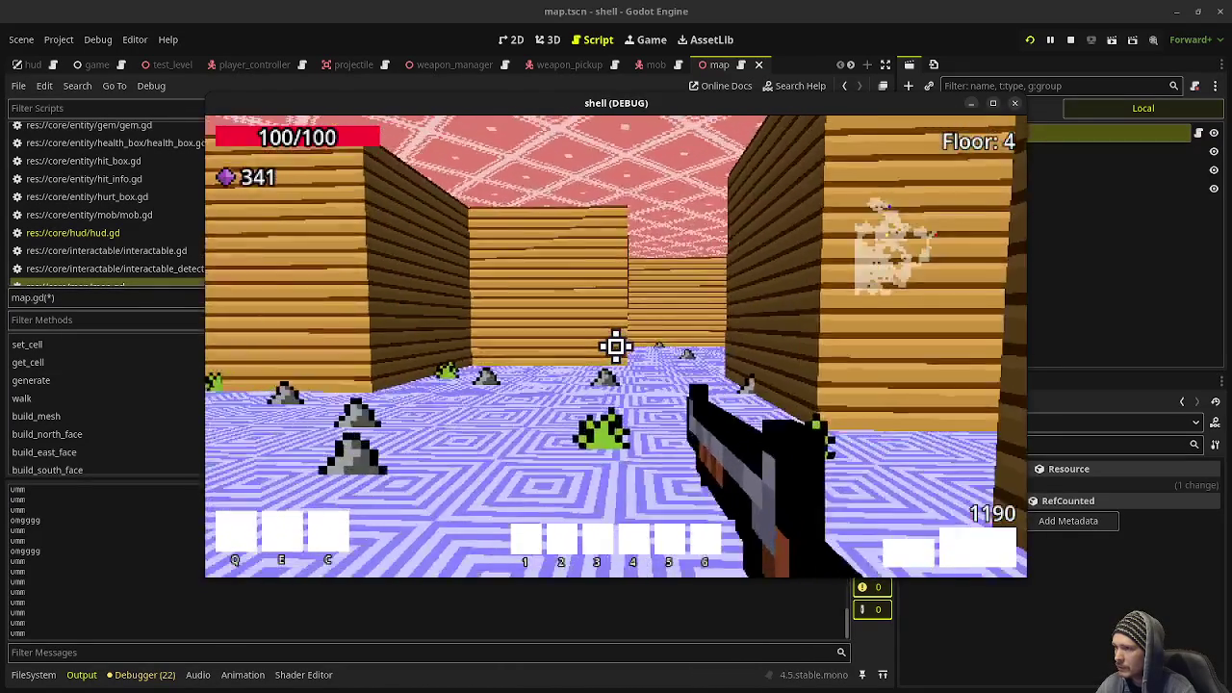
key(w)
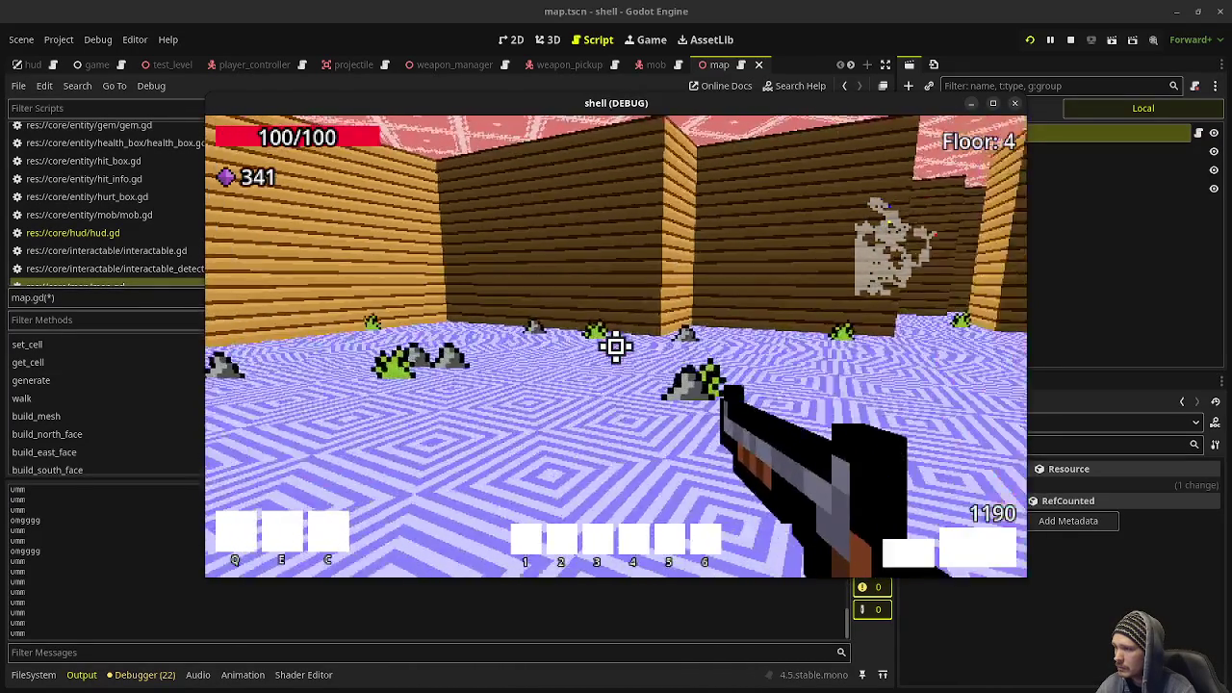
key(w)
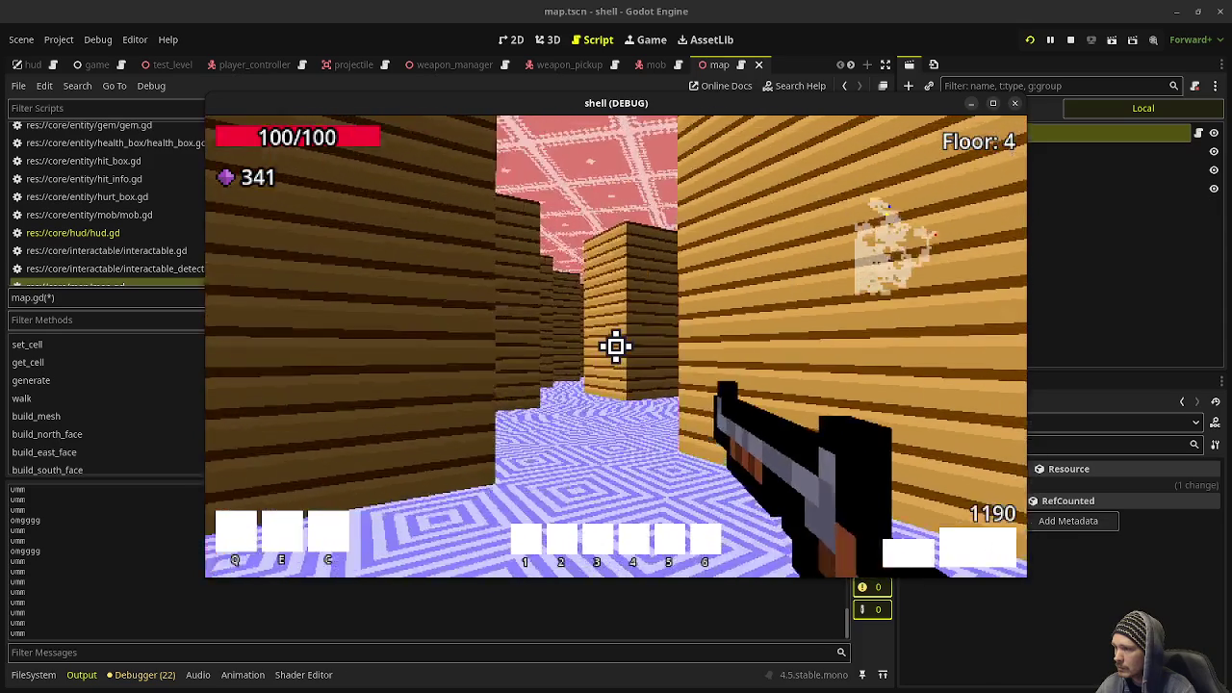
key(w)
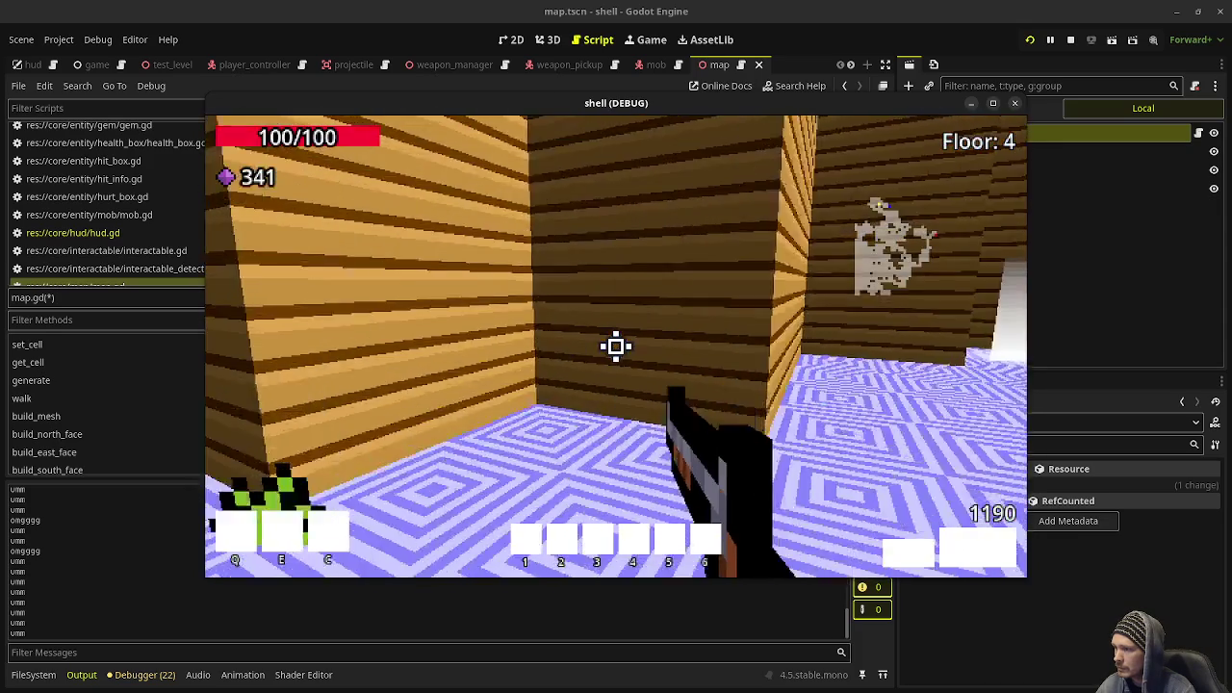
key(w)
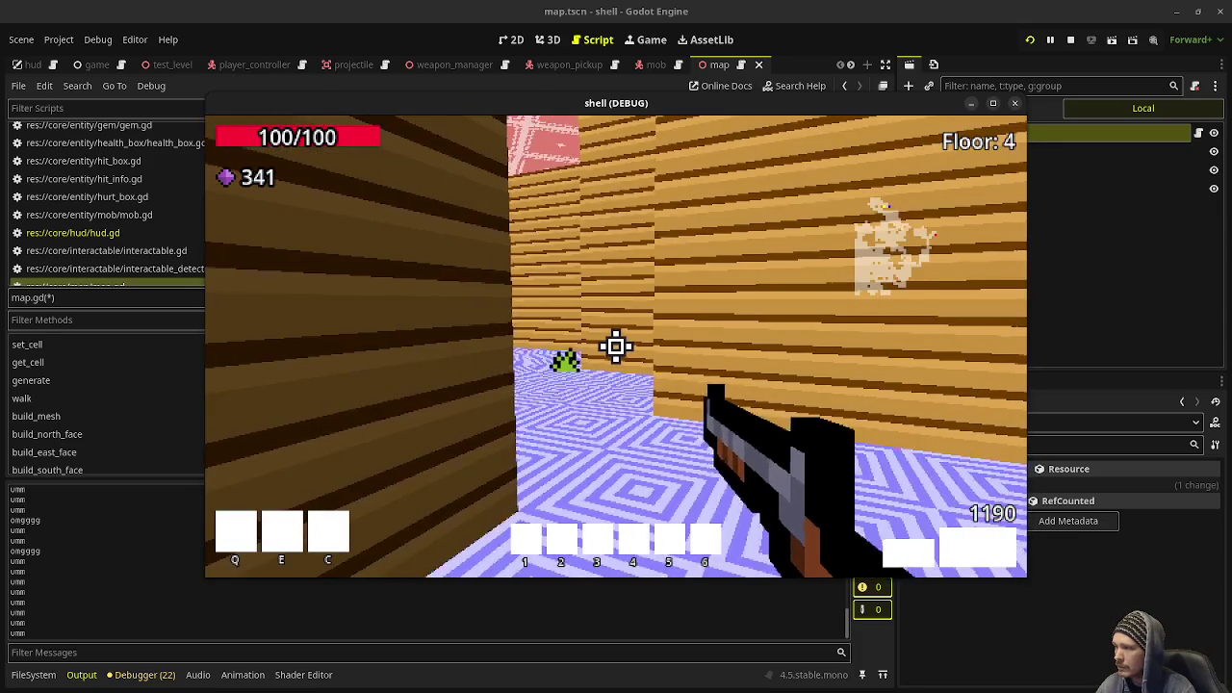
key(w)
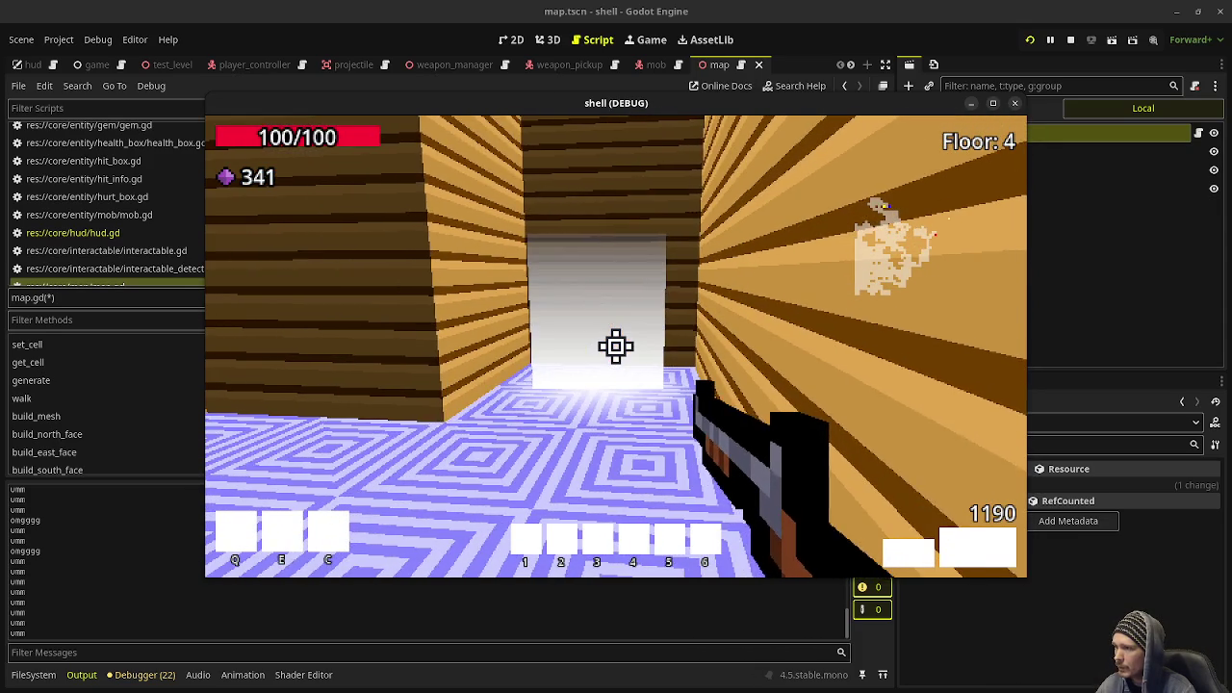
key(w)
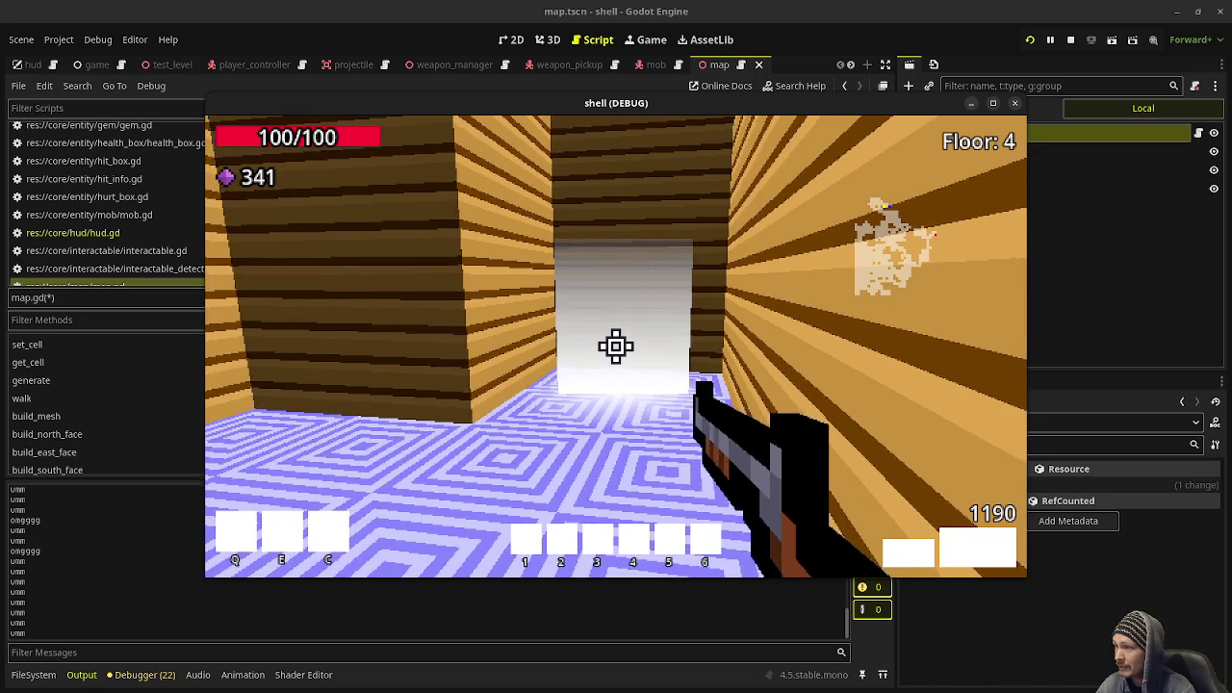
key(w)
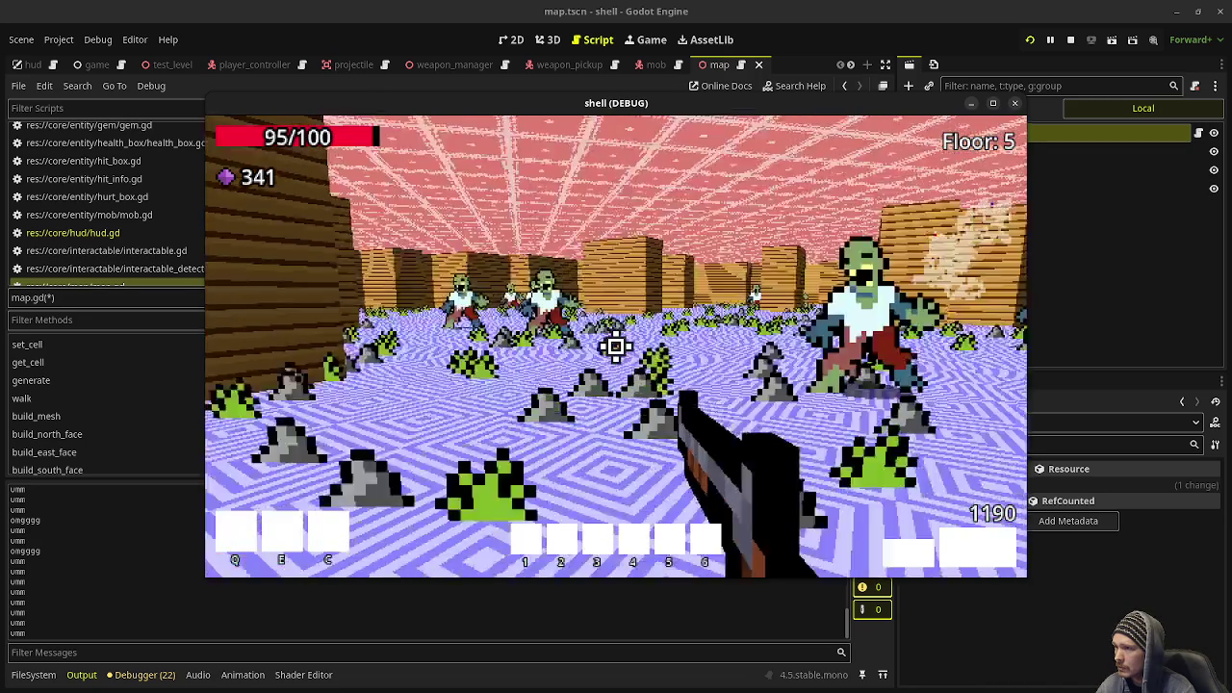
Navigate the Floor 5 wooden maze and shoot the zombie in the corridor.
key(w)
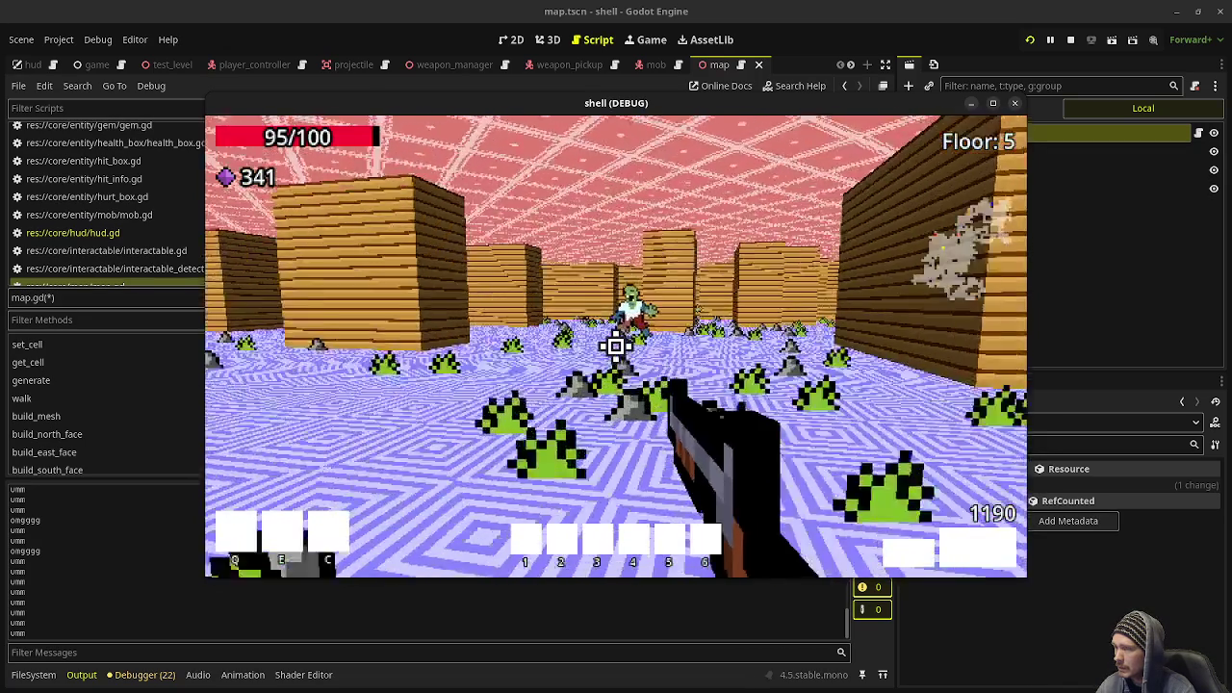
key(w)
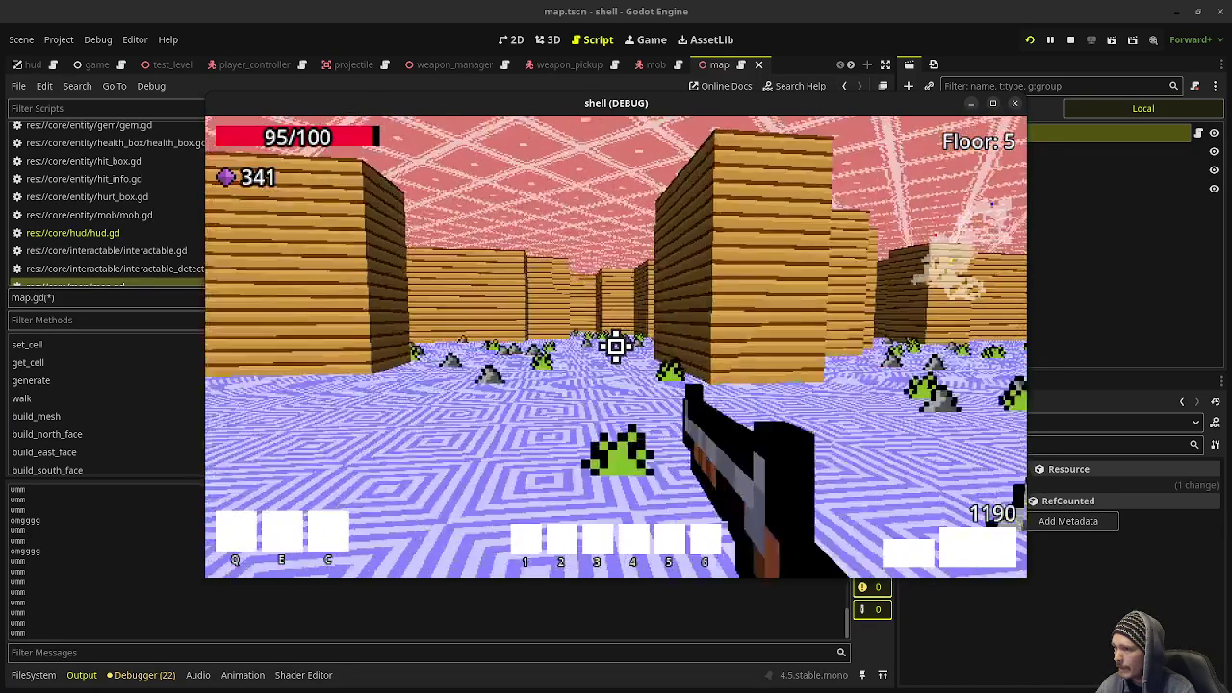
key(w)
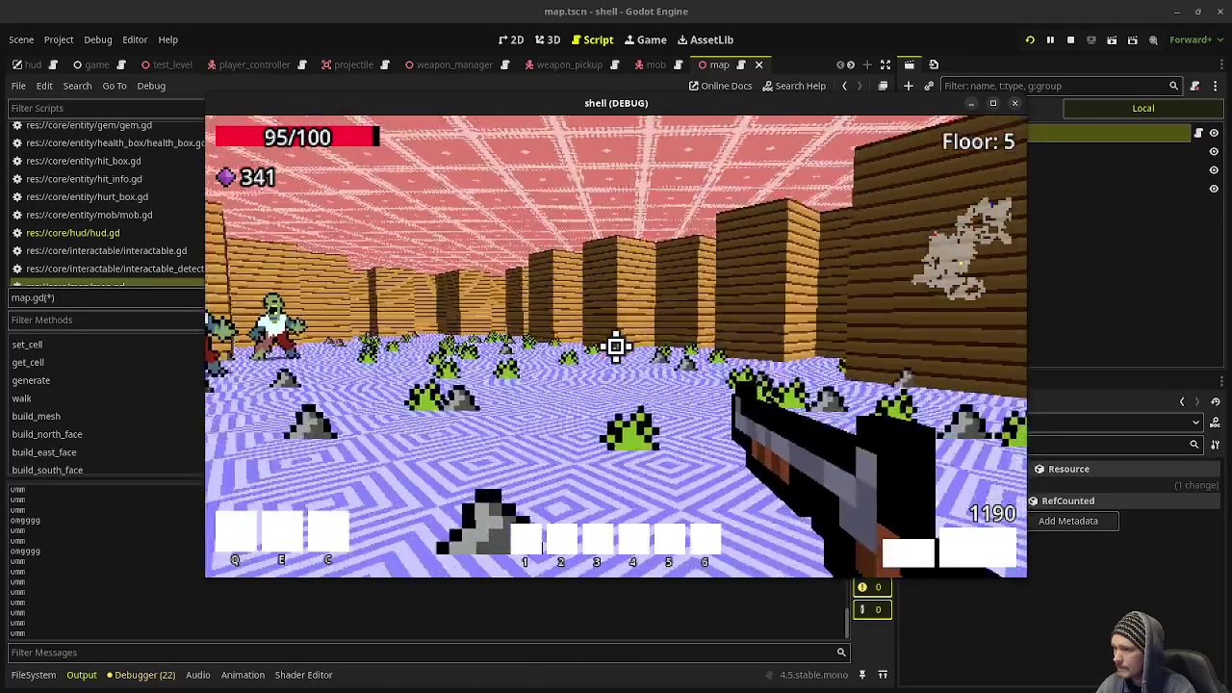
key(w)
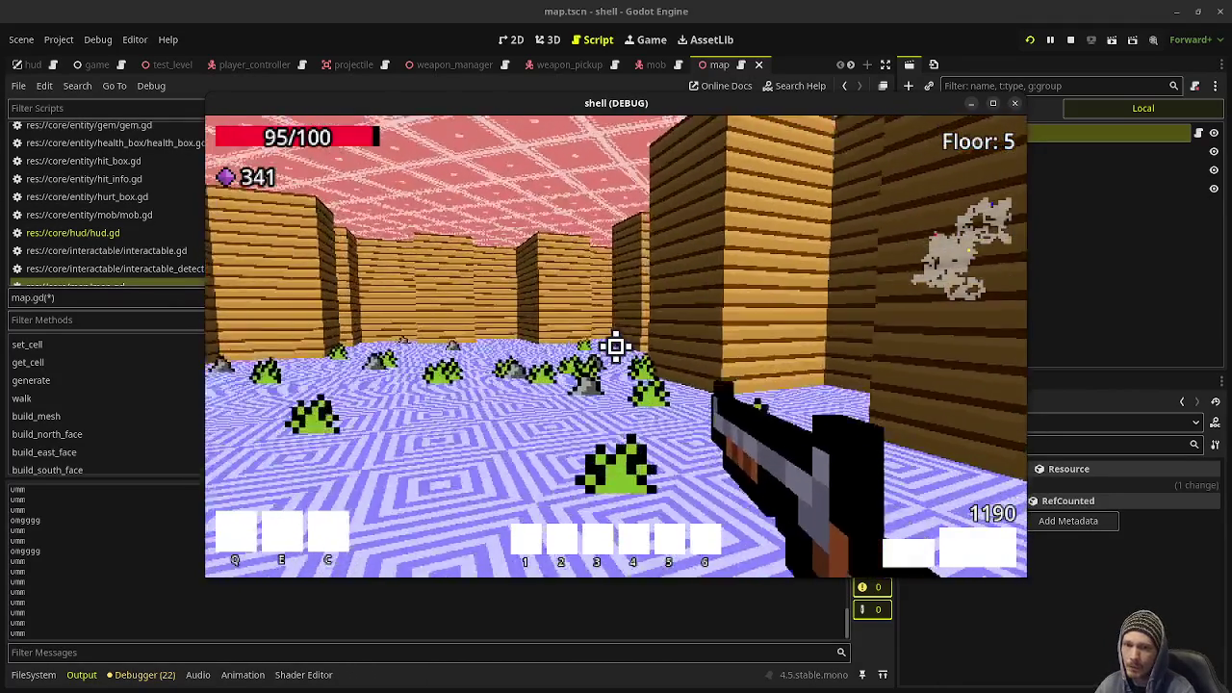
key(w)
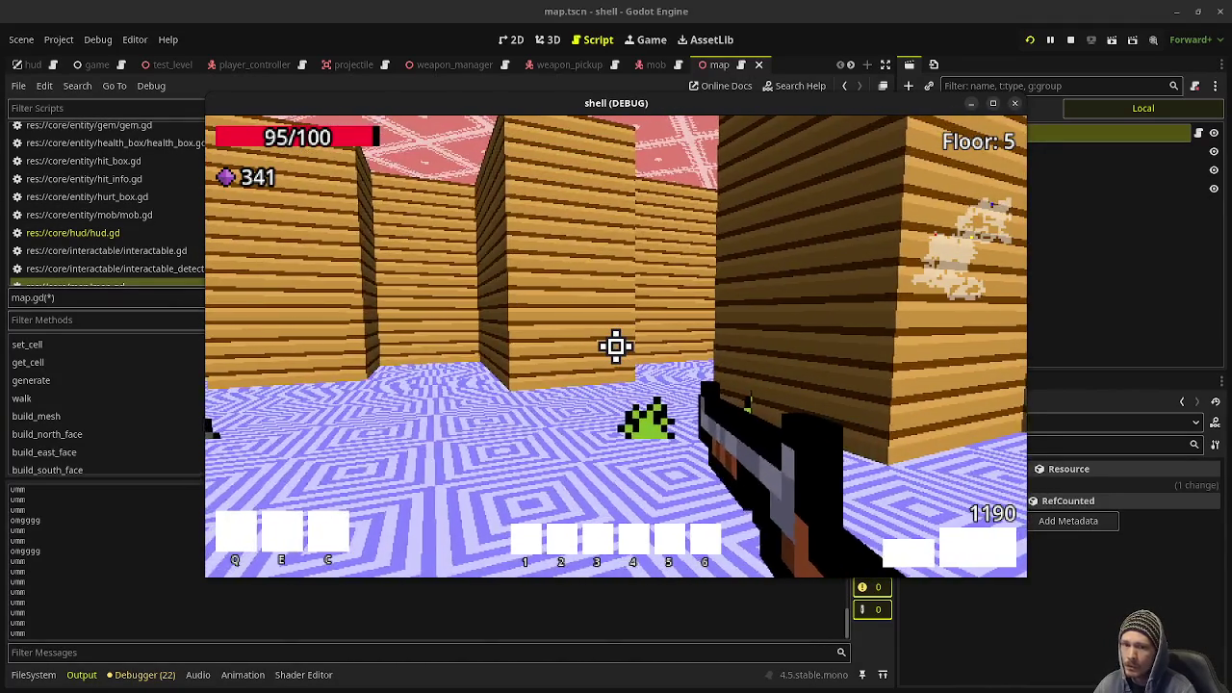
key(w)
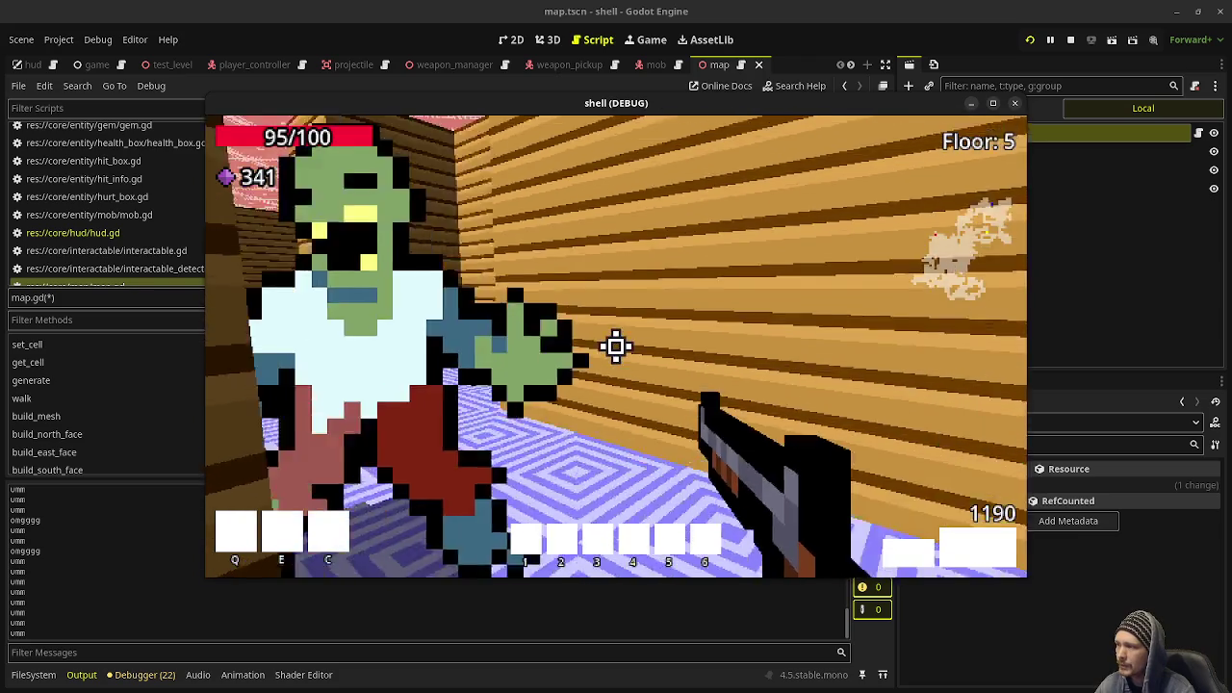
click(617, 347)
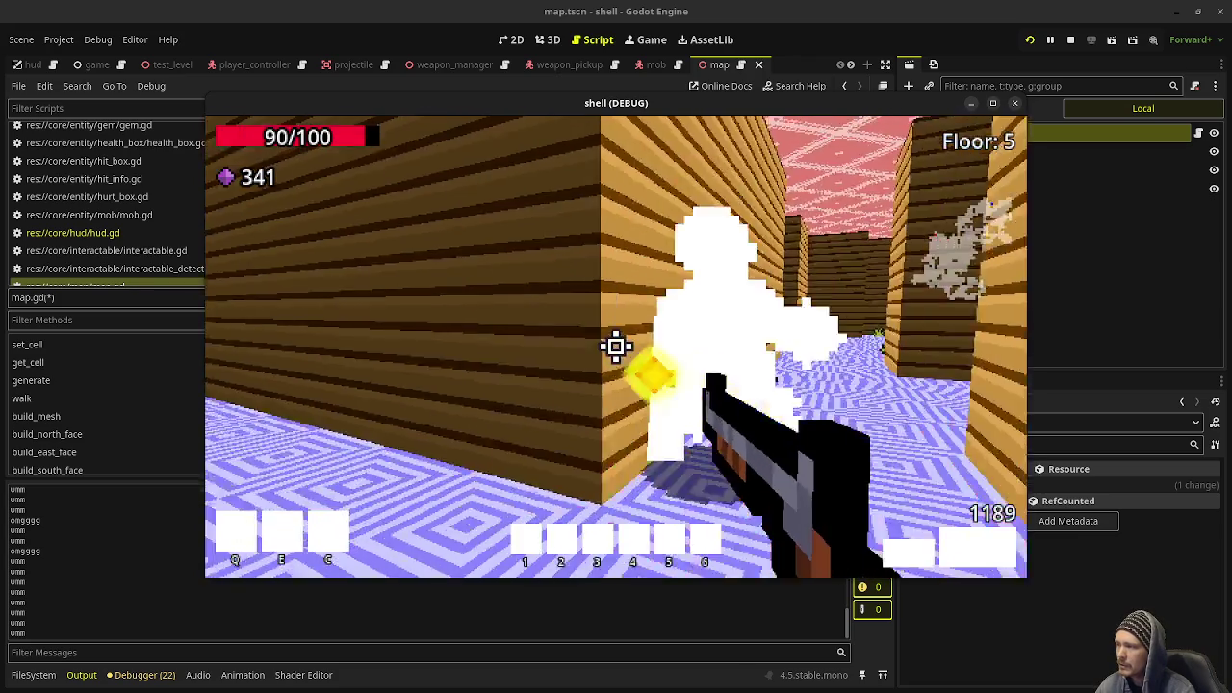
click(616, 346)
Pick up the dropped items and cross the wooden room toward the lit doorway.
key(w)
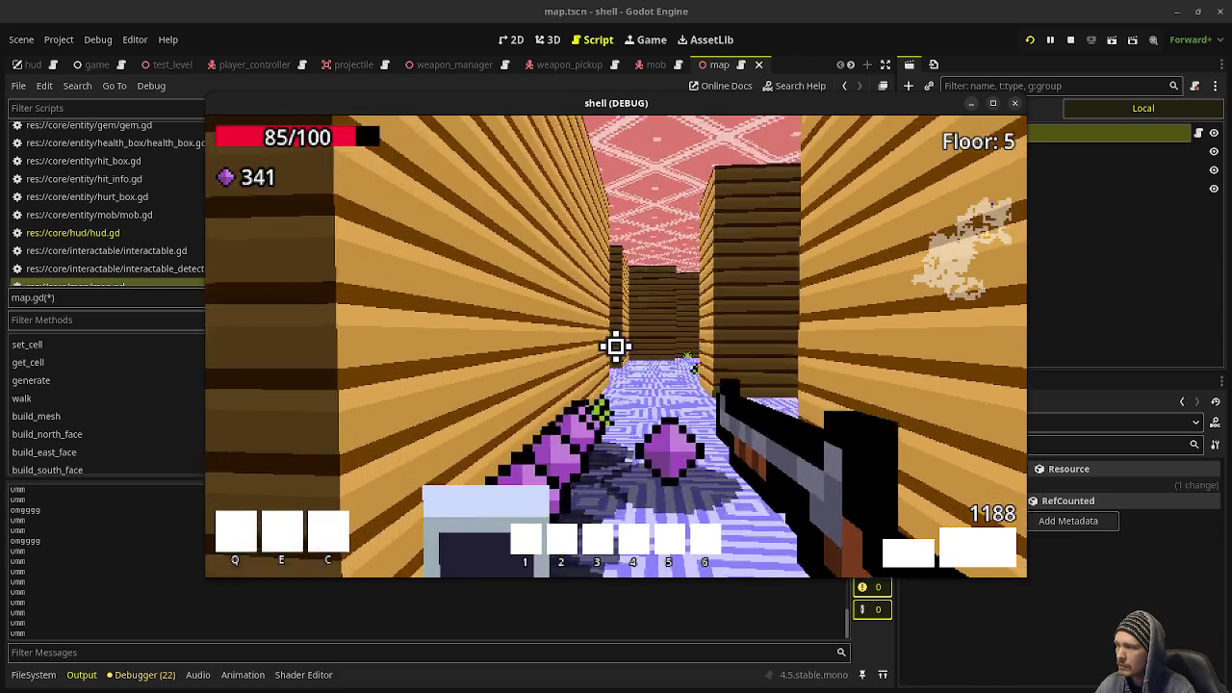
key(w)
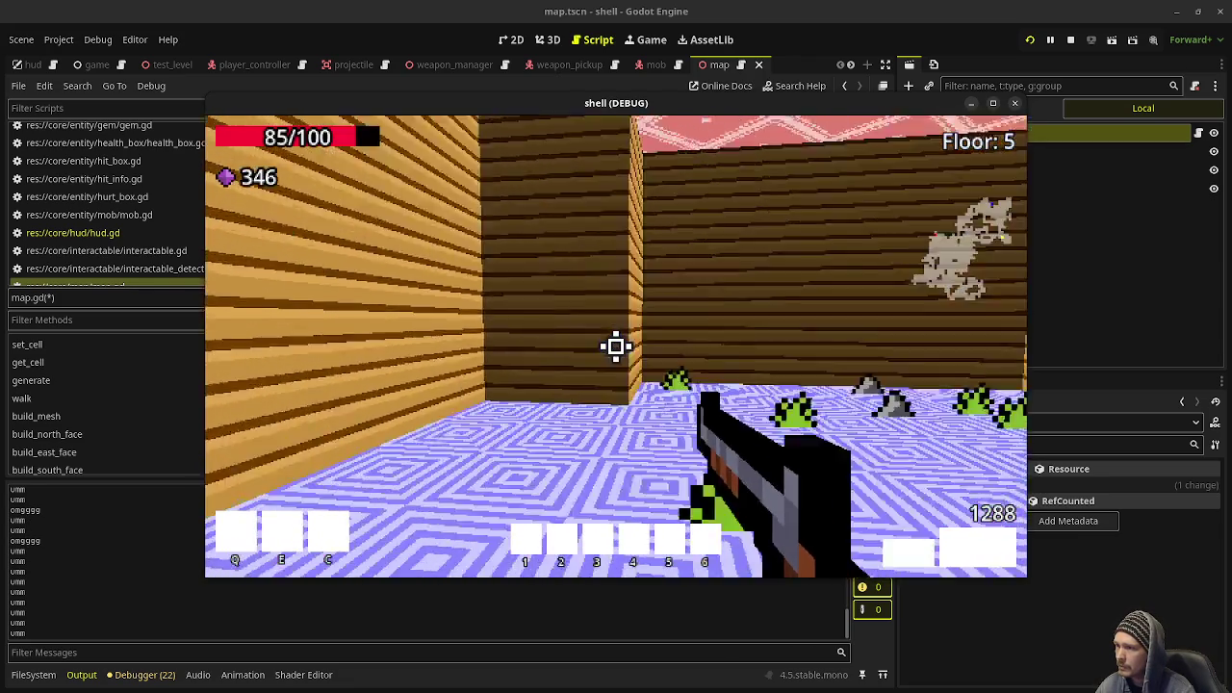
key(w)
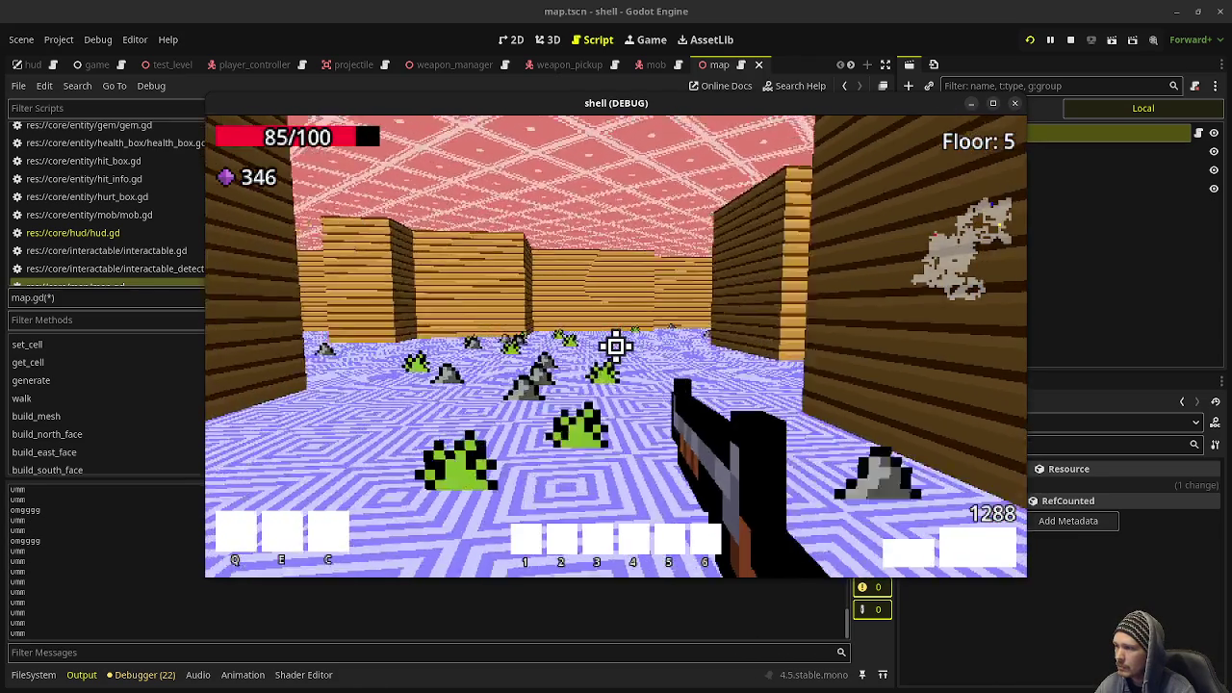
key(w)
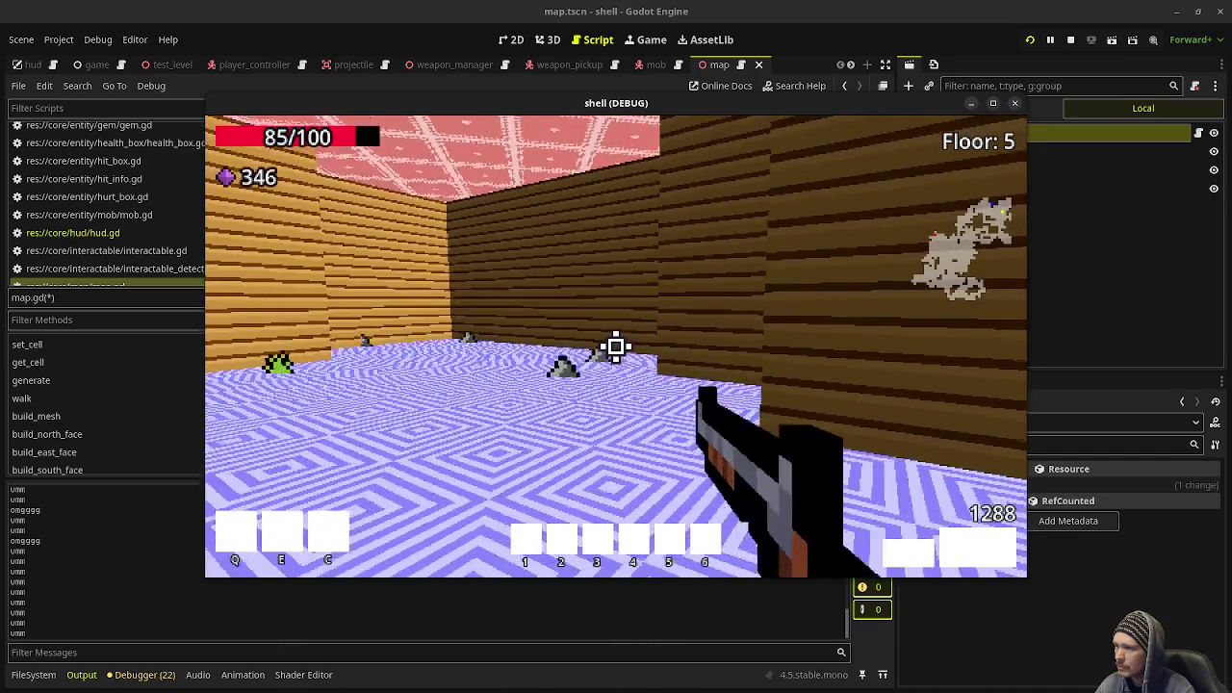
key(w)
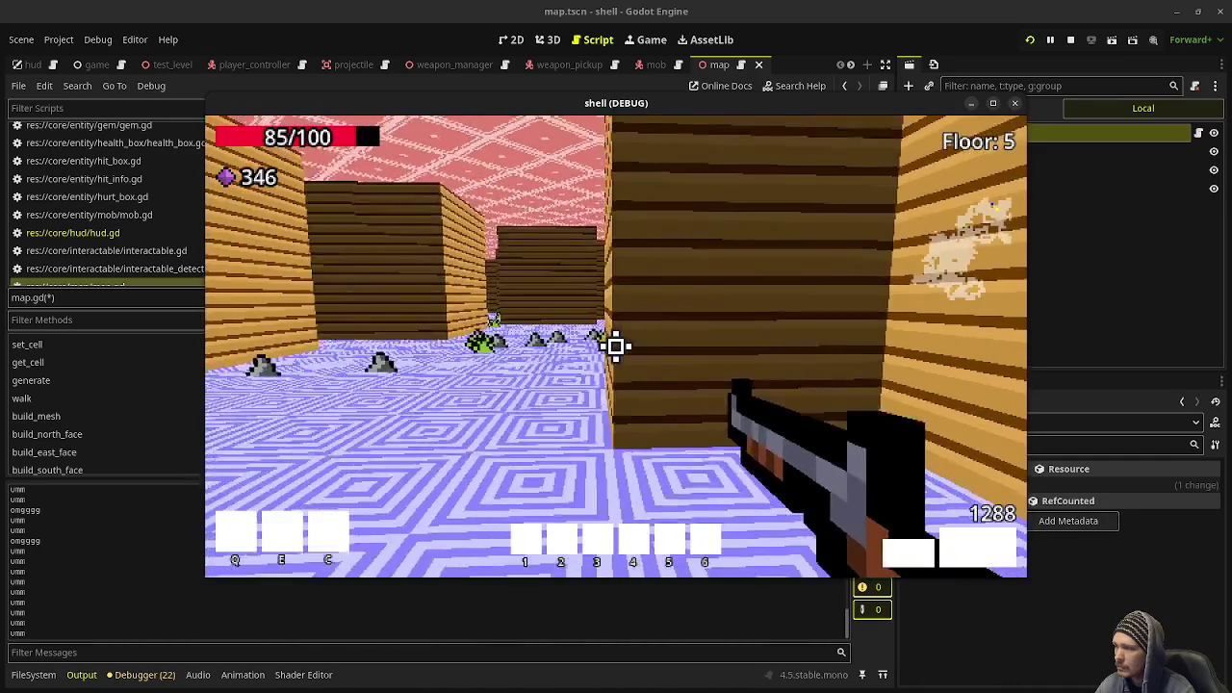
key(w)
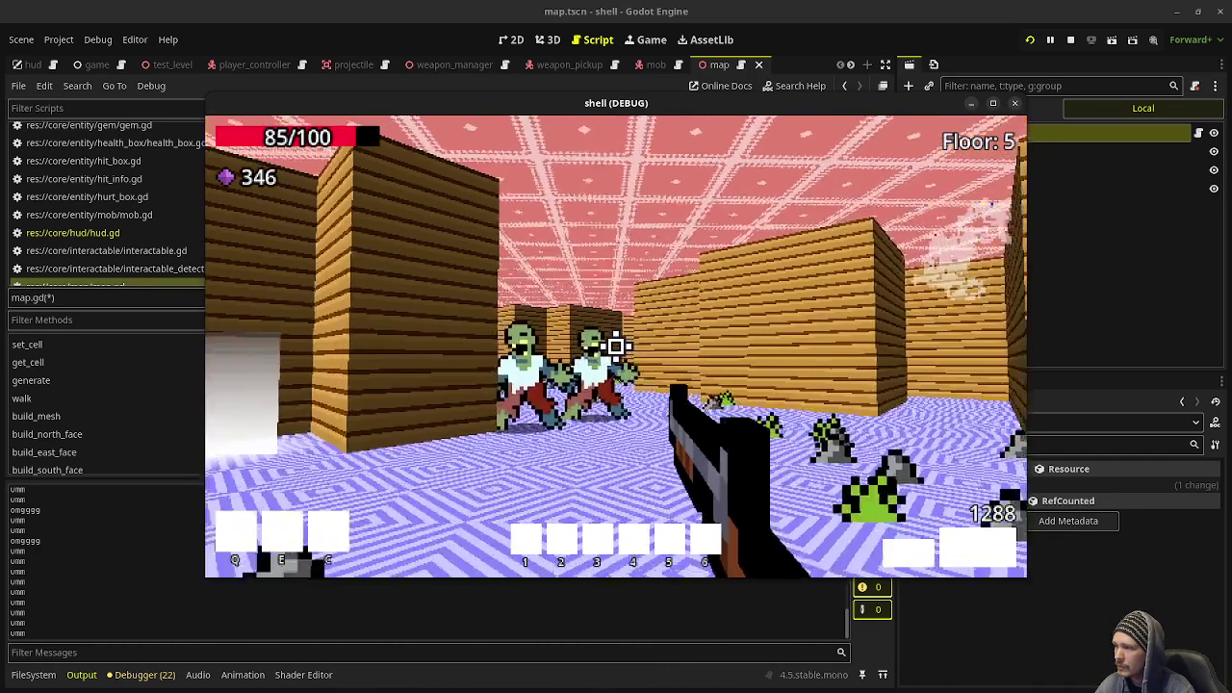
Shoot the approaching zombies, collect their gems and exit to Floor 6 with 356 gems.
click(616, 346)
click(616, 346)
click(616, 346)
click(617, 347)
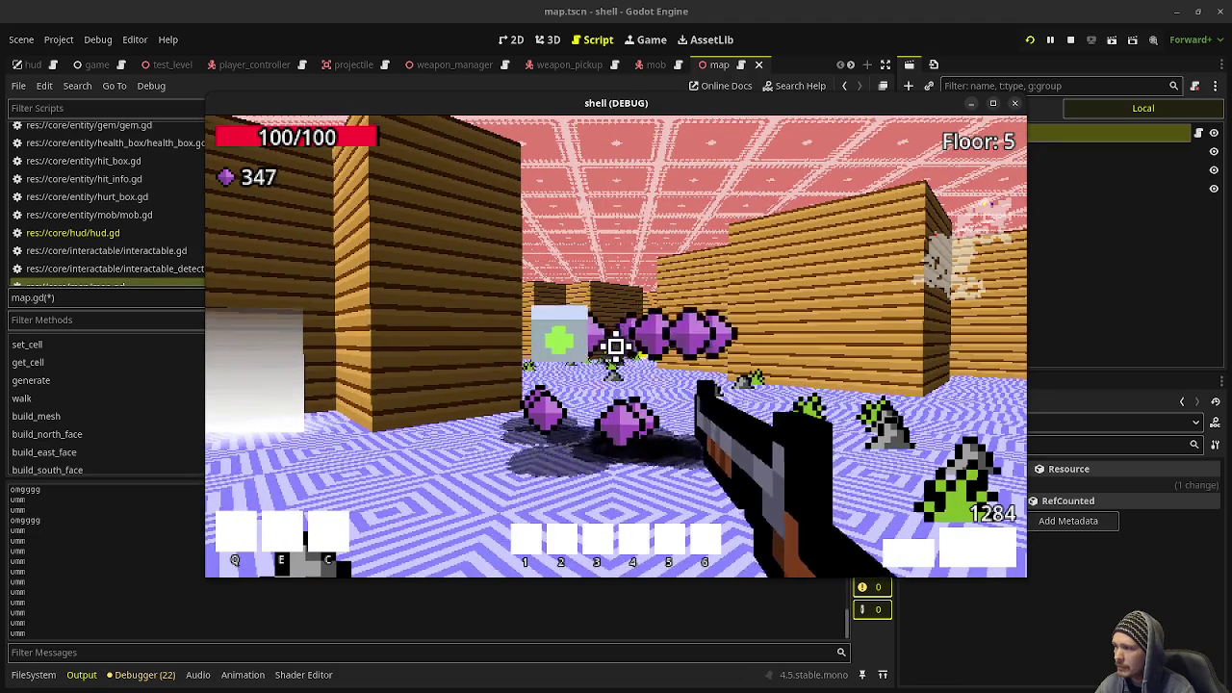
key(w)
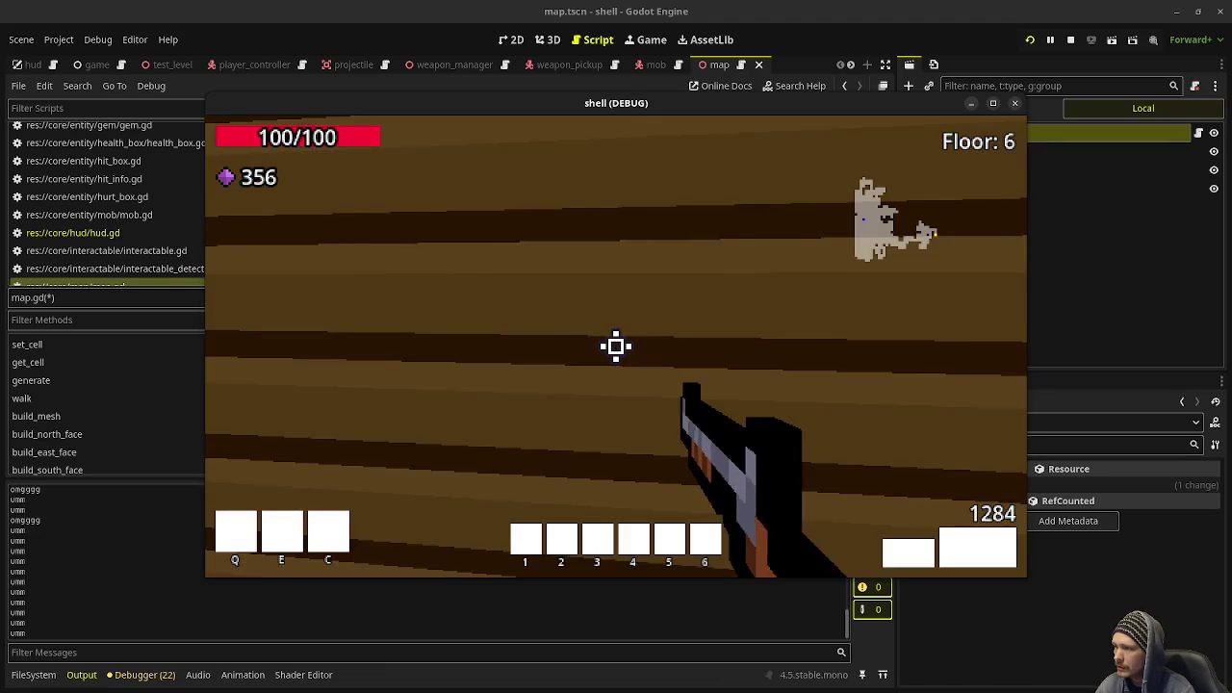
Stop the running game and delete the stray characters on line 117 of map.gd.
mouse_move(616, 346)
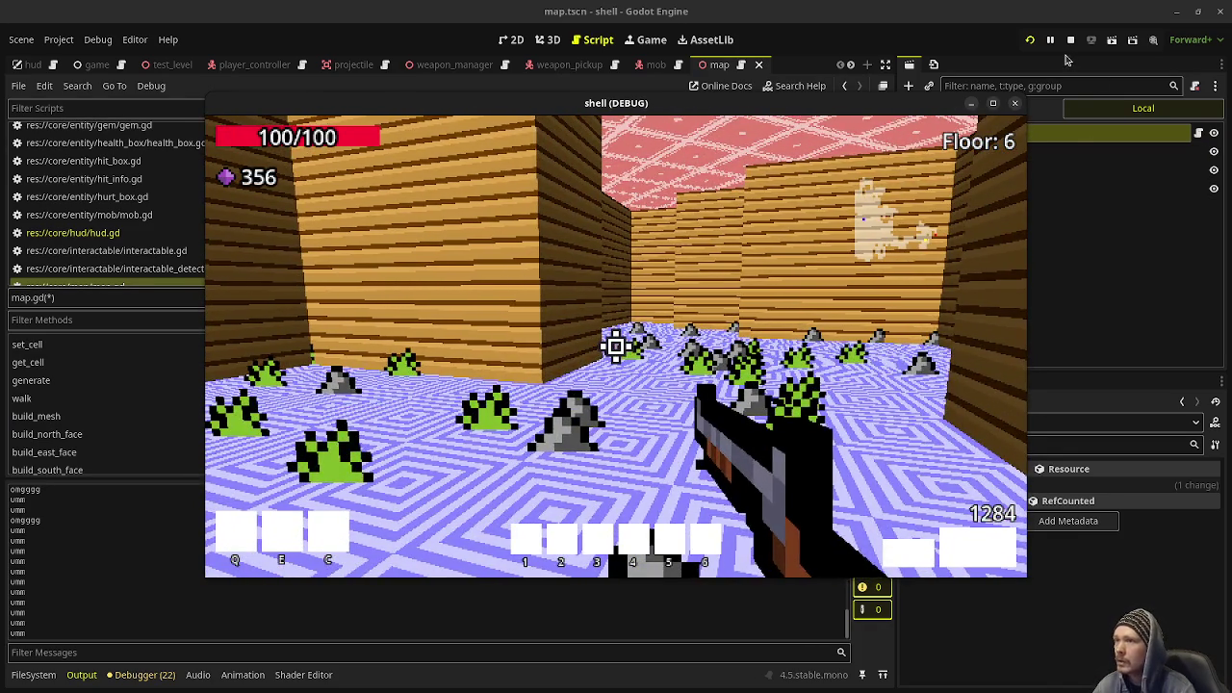
click(1070, 40)
key(BackSpace)
key(BackSpace)
key(BackSpace)
Save map.gd and open game.gd at the floor-advancing code.
key(ctrl+s)
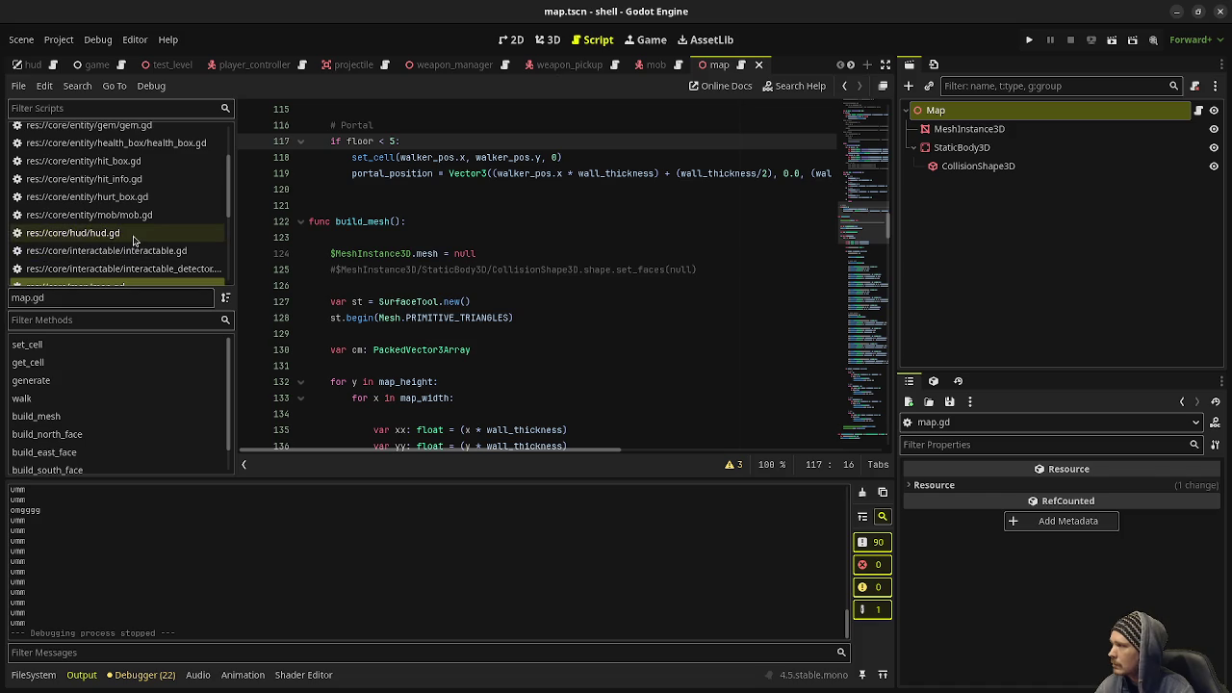
scroll(125, 233, up, 2)
click(136, 154)
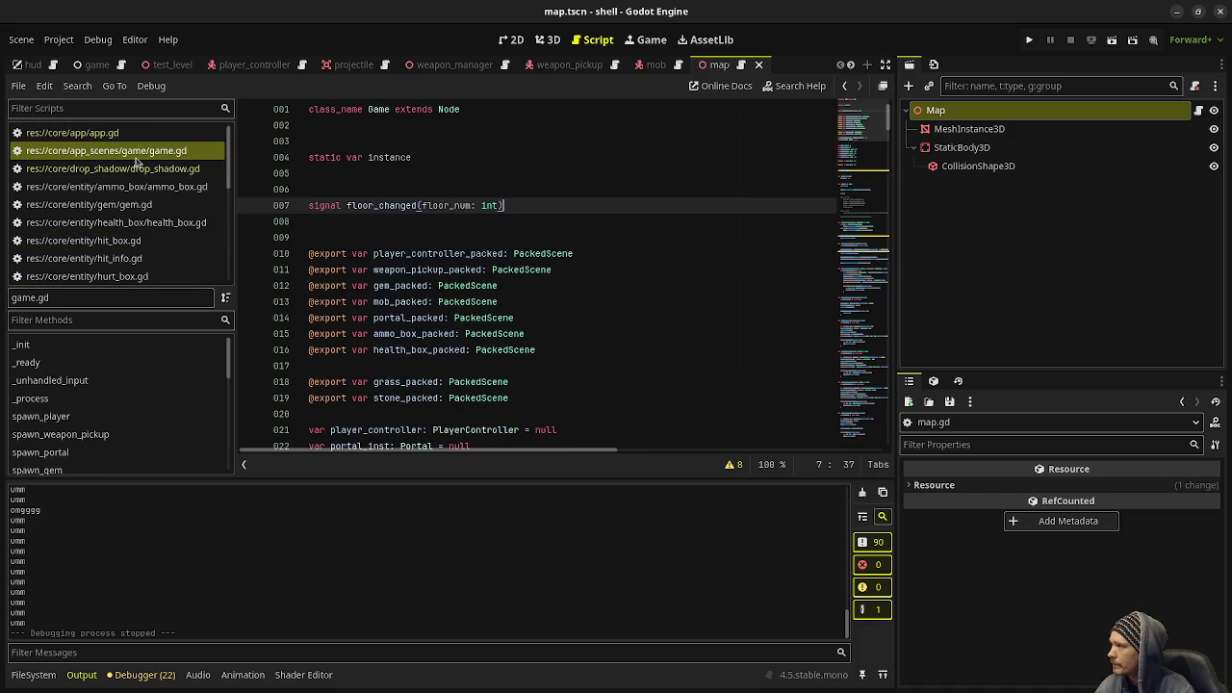
scroll(867, 192, down, 10)
mouse_move(871, 197)
mouse_down()
mouse_move(843, 356)
mouse_move(840, 332)
mouse_move(863, 379)
mouse_move(553, 261)
mouse_up()
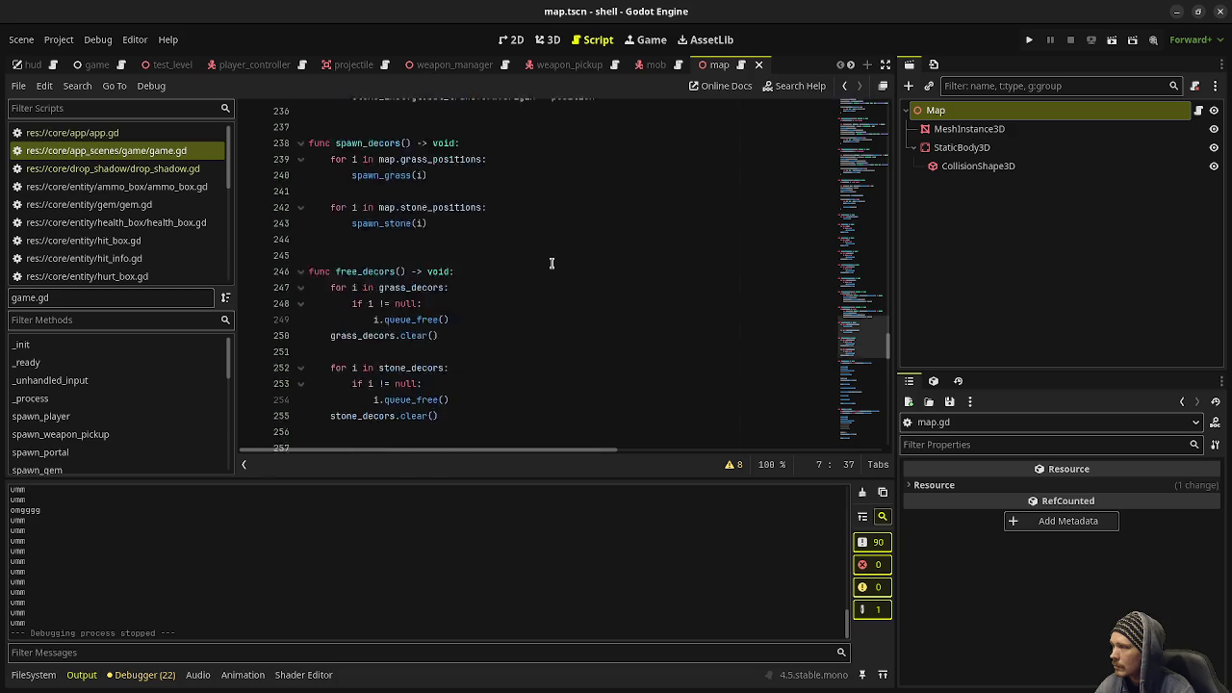
scroll(553, 261, down, 12)
Add the line map.floor = floor after floor += 1 in game.gd.
click(411, 195)
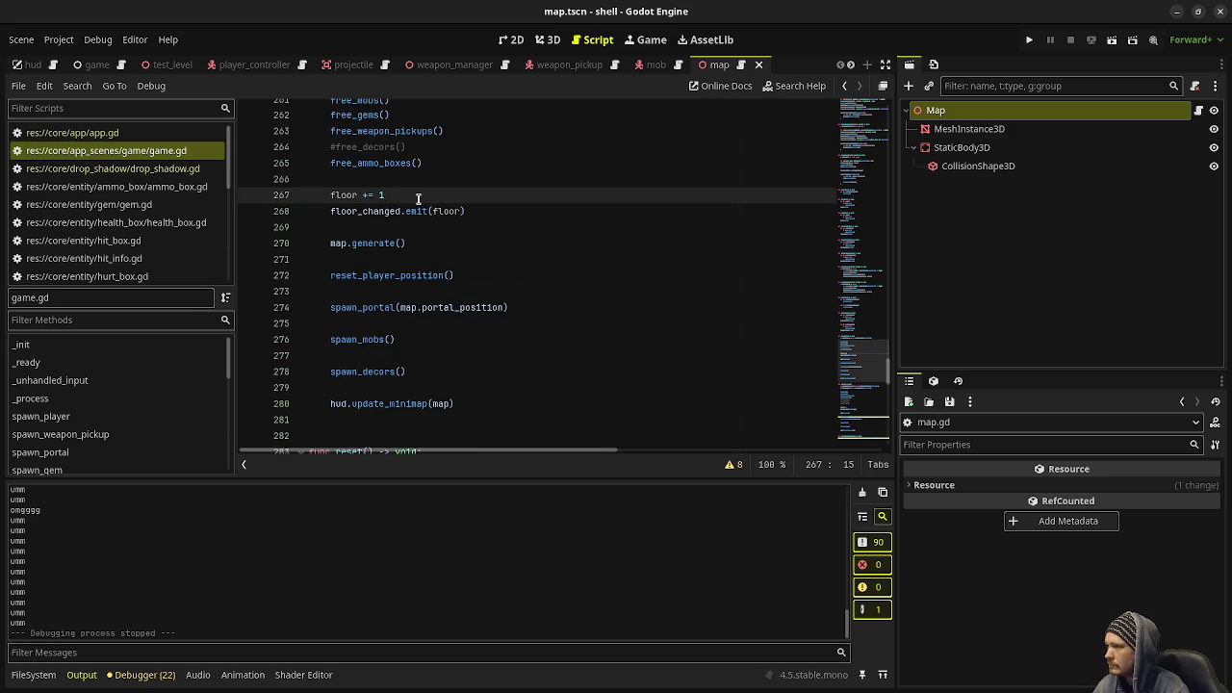
key(Return)
text(map.)
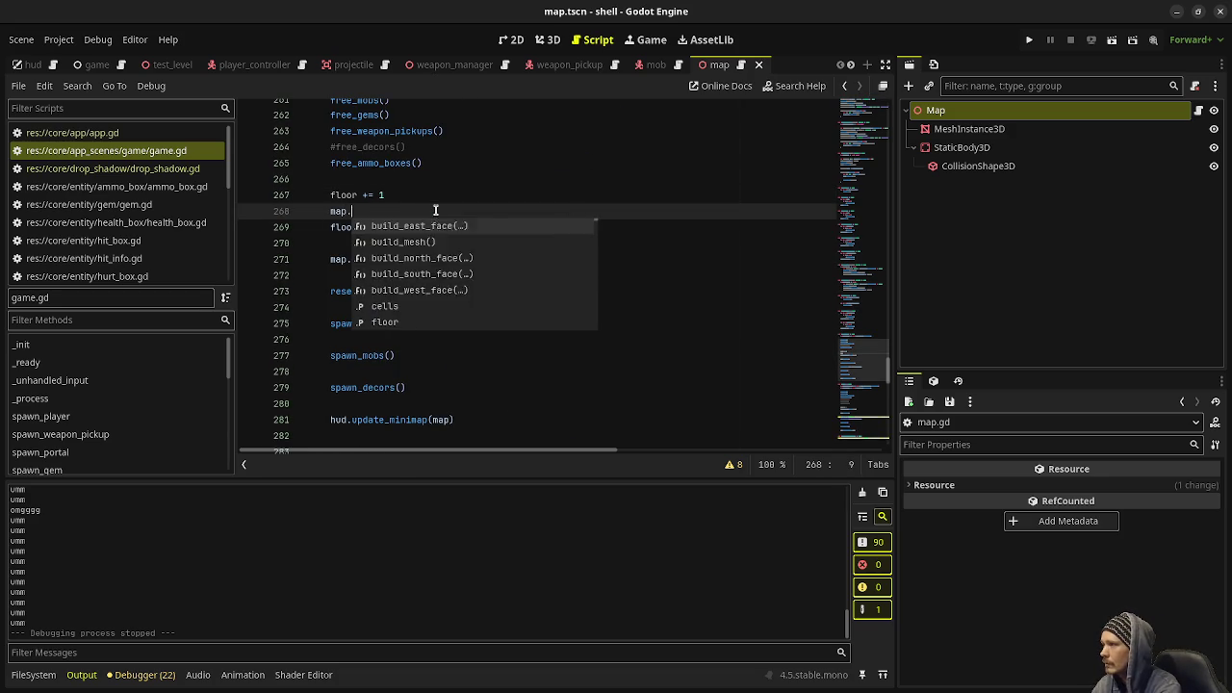
text(floor()
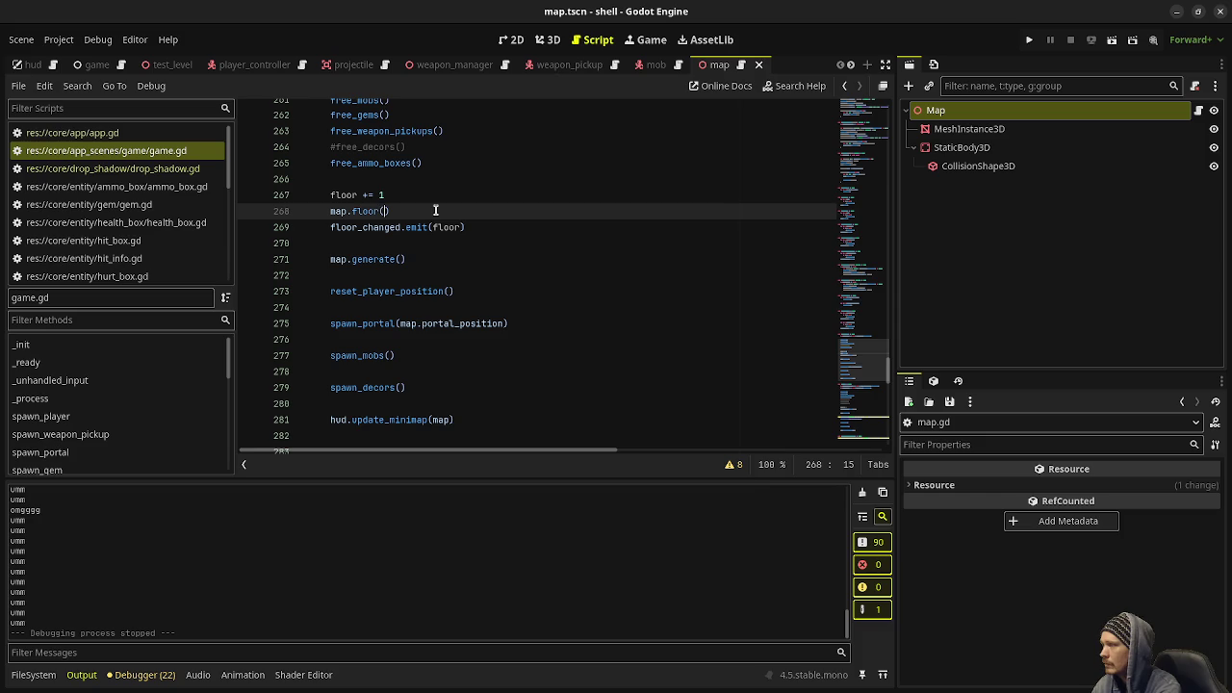
key(BackSpace)
text(= floor)
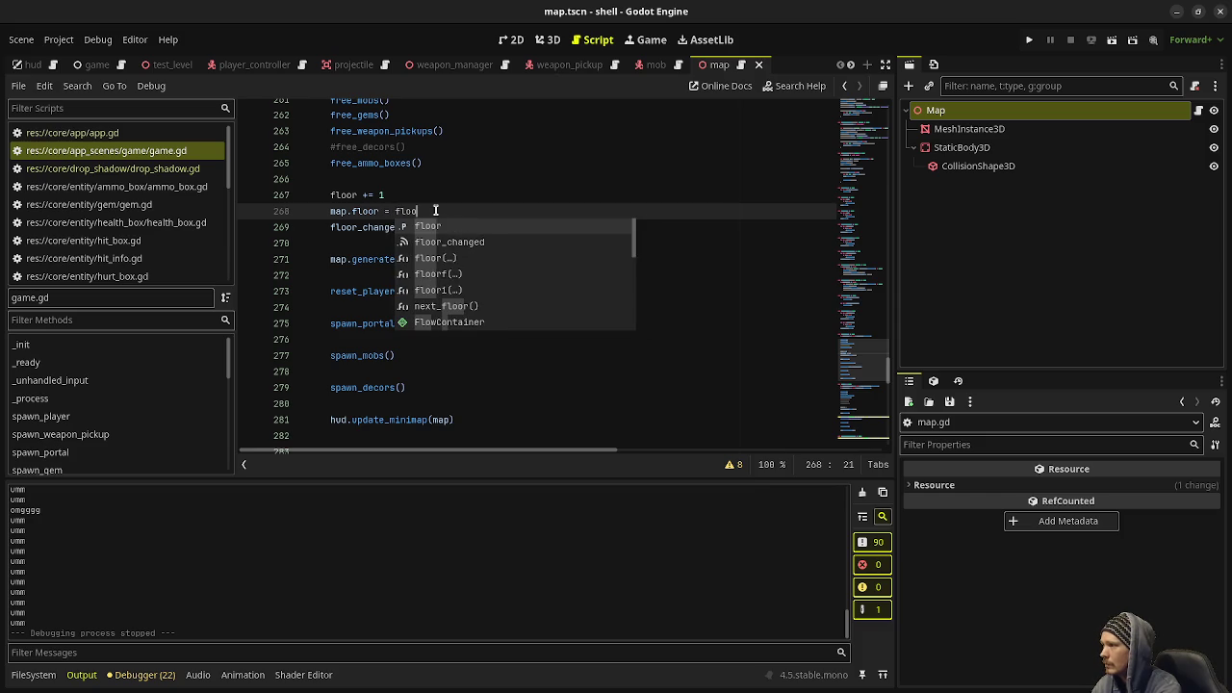
drag(435, 210, 322, 210)
key(ctrl+c)
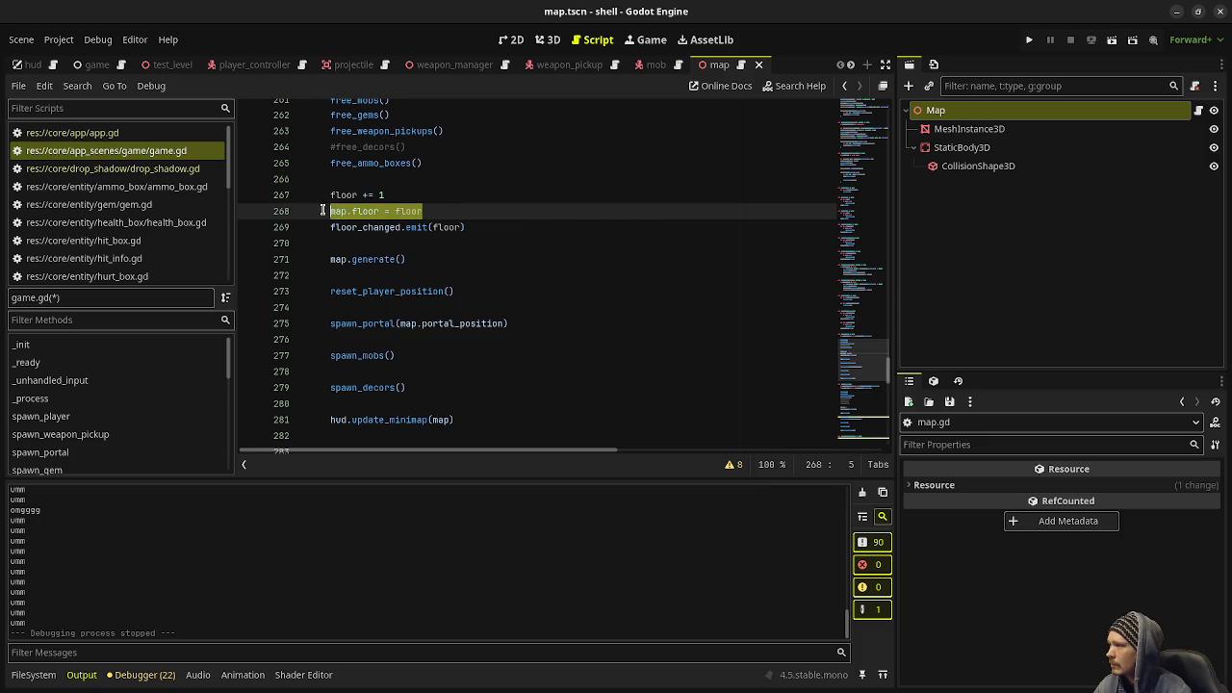
Paste map.floor = floor after floor = 1, save game.gd and run the game with F5.
scroll(365, 231, down, 9)
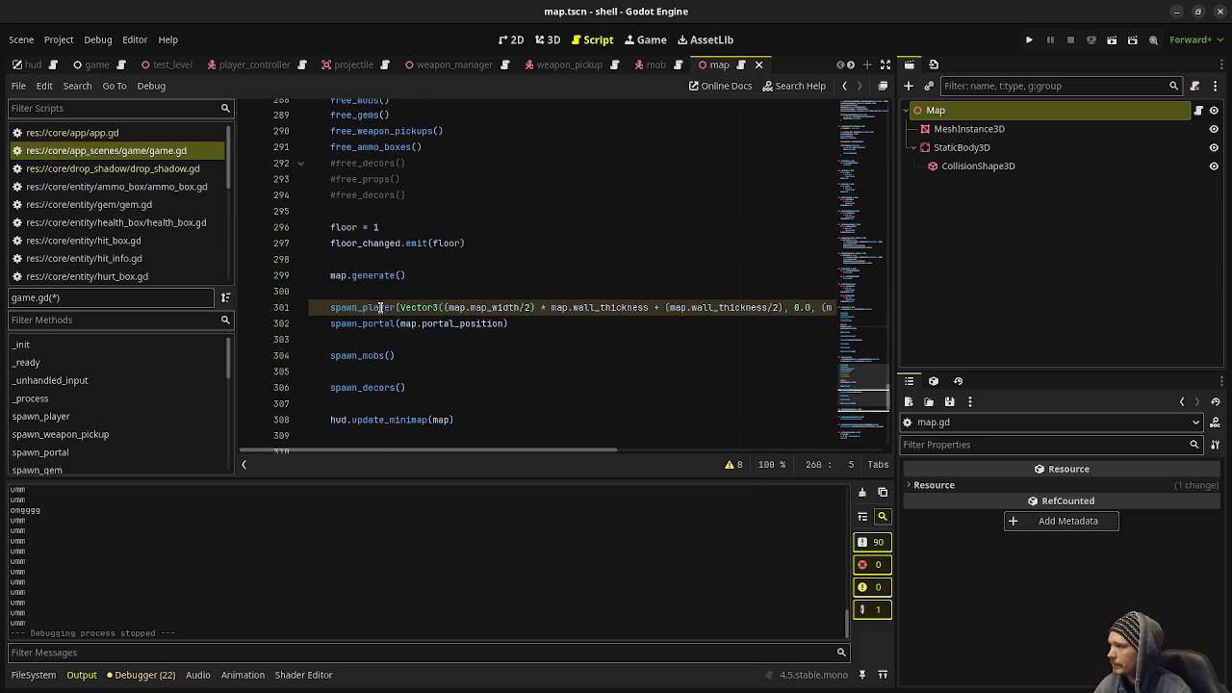
click(399, 227)
key(Return)
key(ctrl+v)
key(ctrl+s)
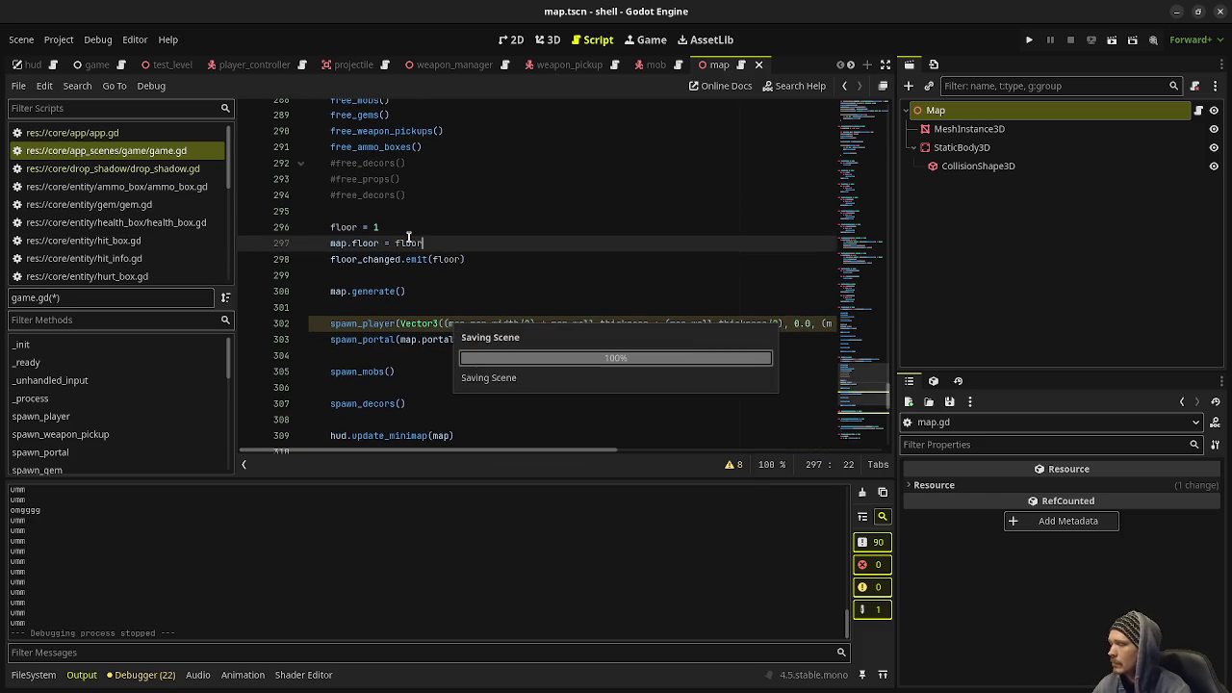
key(F5)
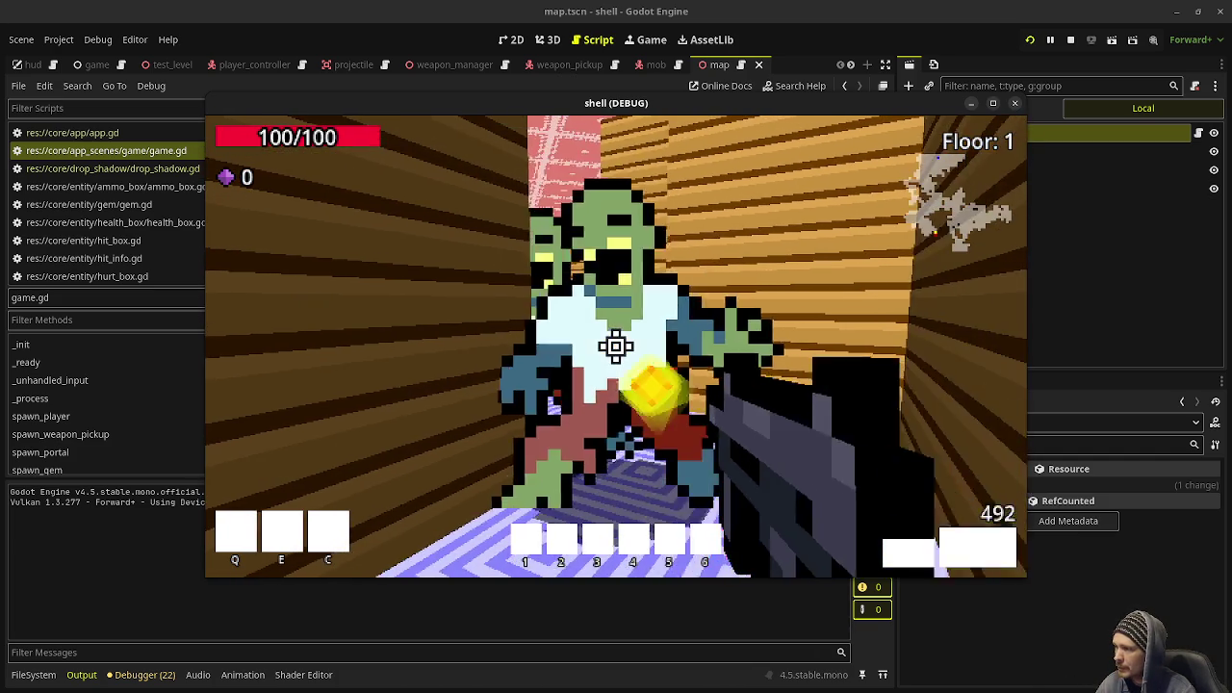
Kill the zombie ahead on Floor 1 and walk through the exit to Floor 2.
click(616, 346)
click(616, 346)
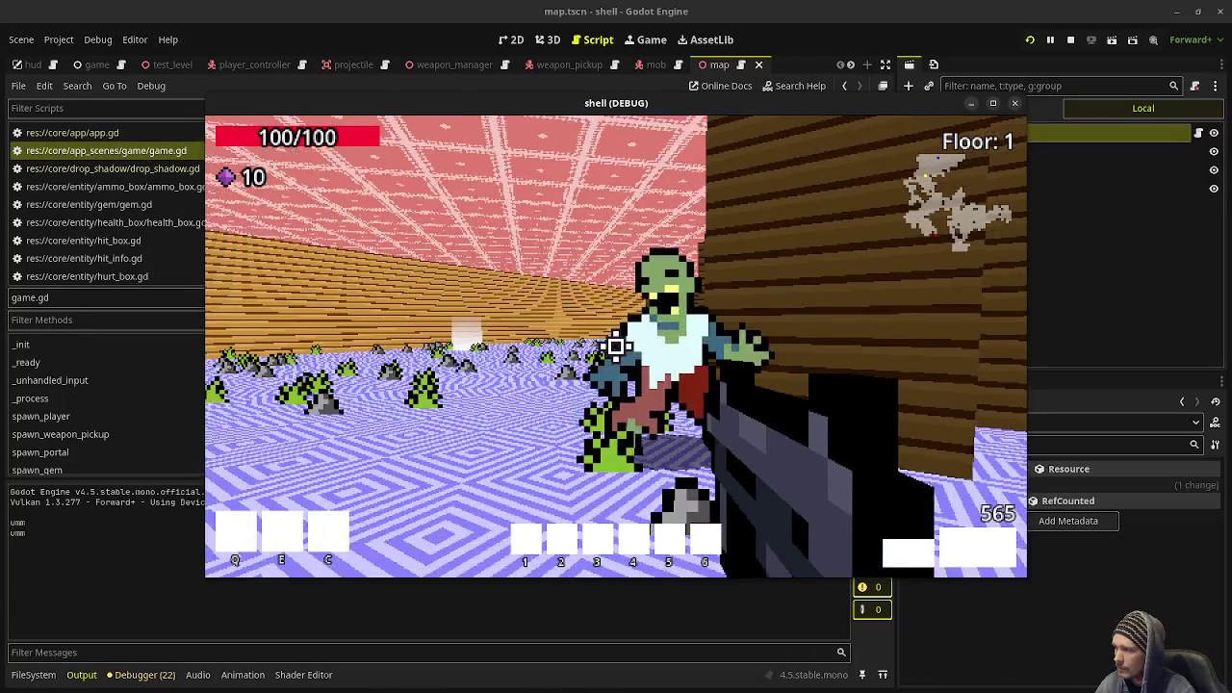
key(w)
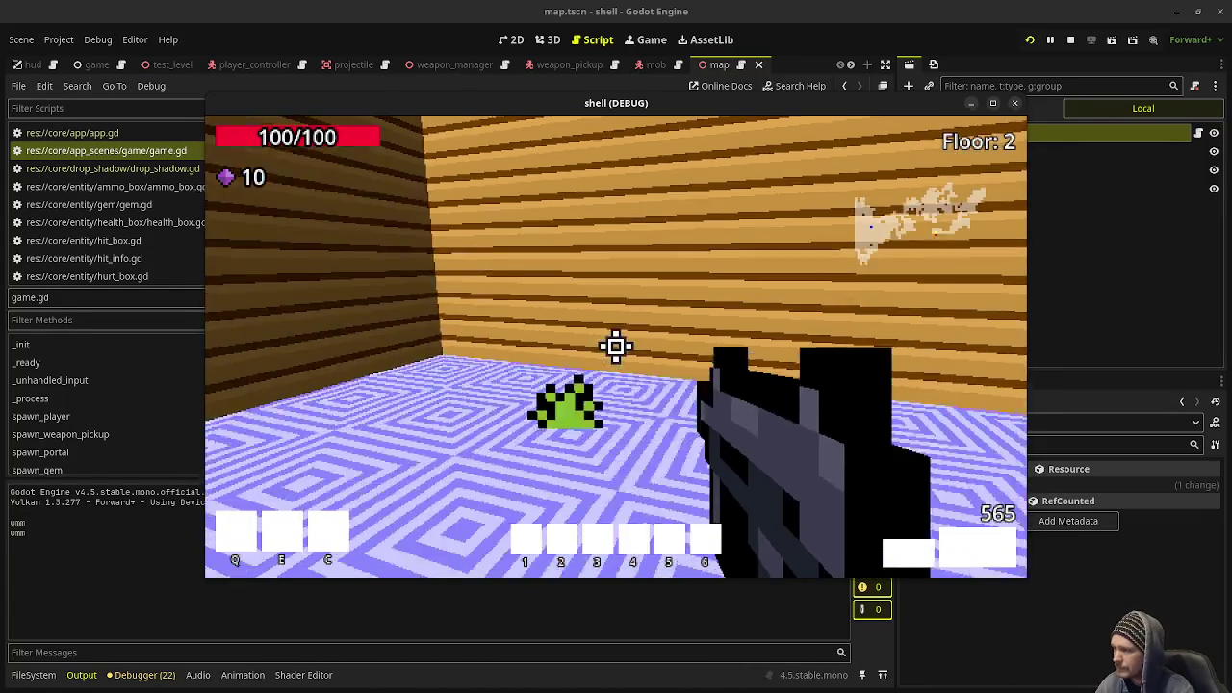
Make your way through the Floor 2 corridors and pink-ceilinged room toward the zombie group.
key(w)
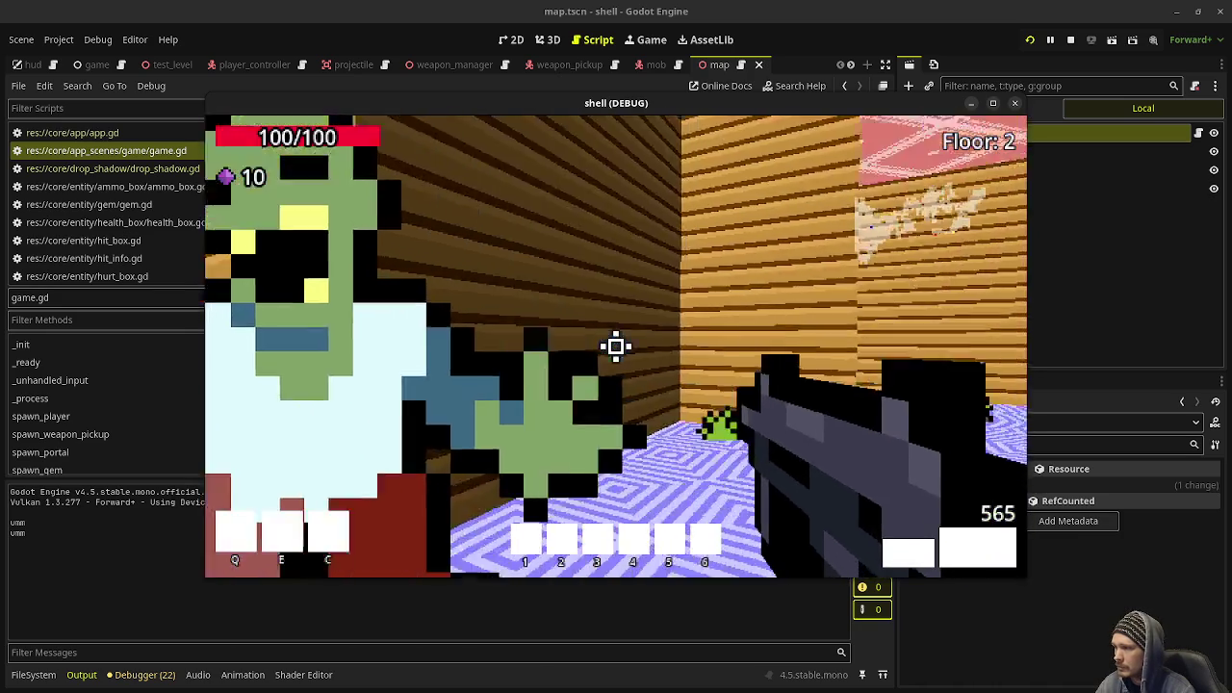
key(w)
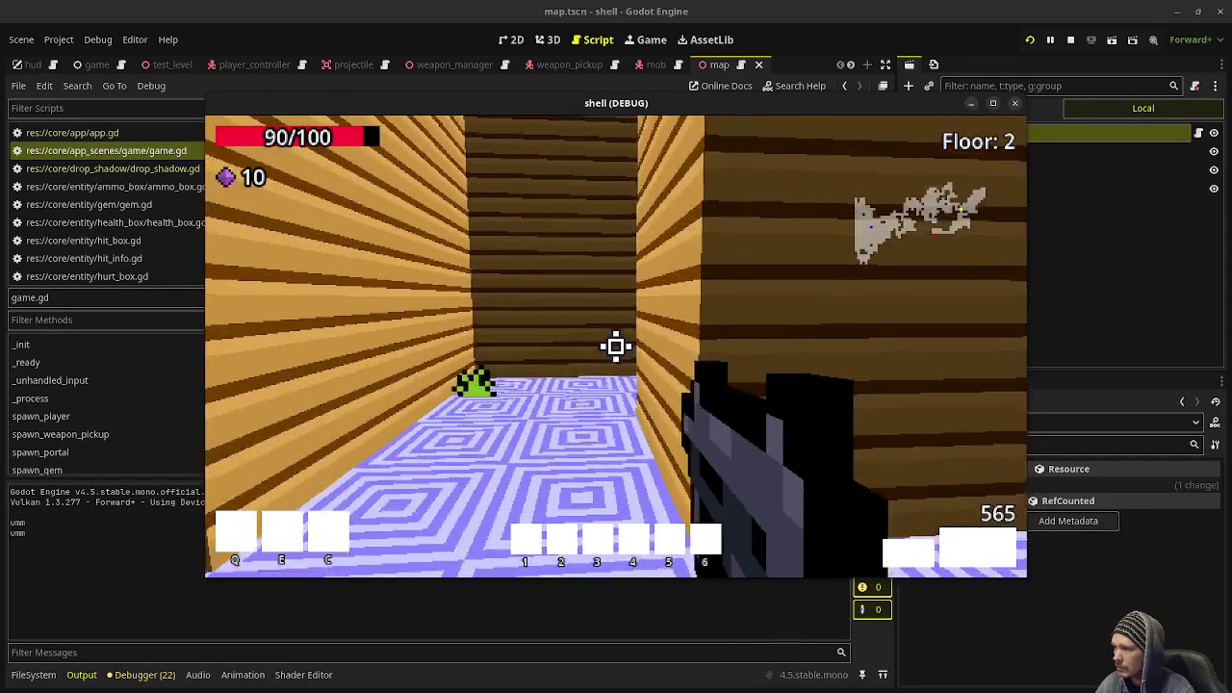
key(w)
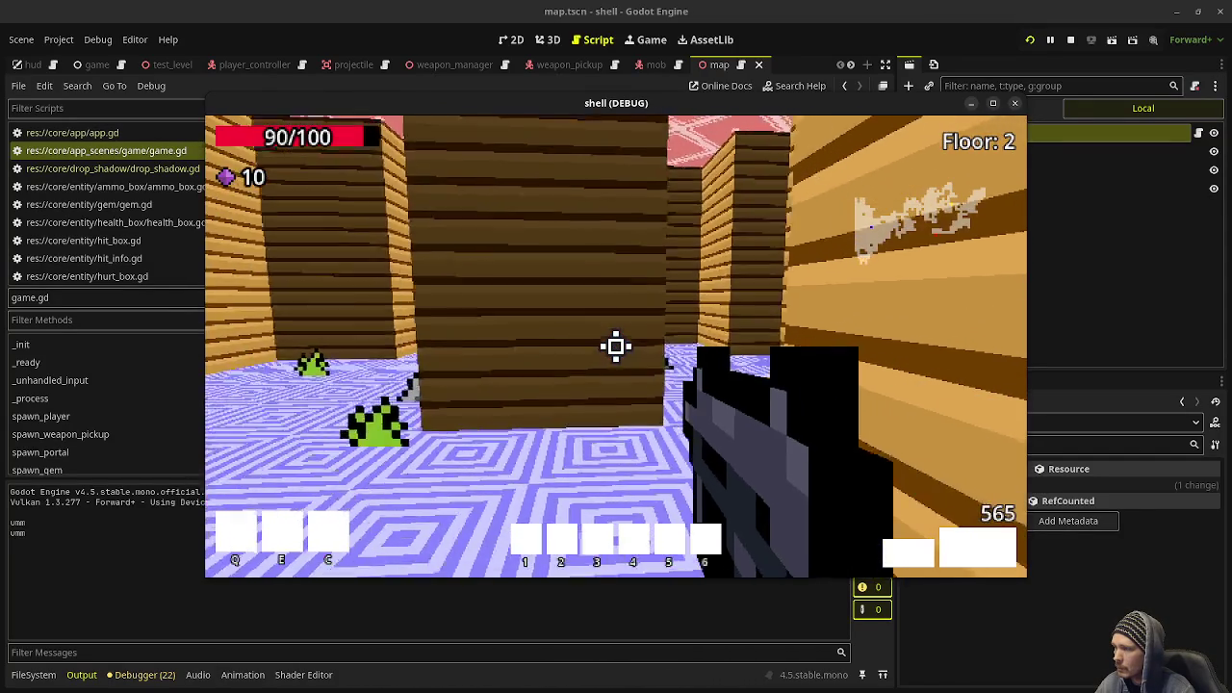
key(w)
key(w)
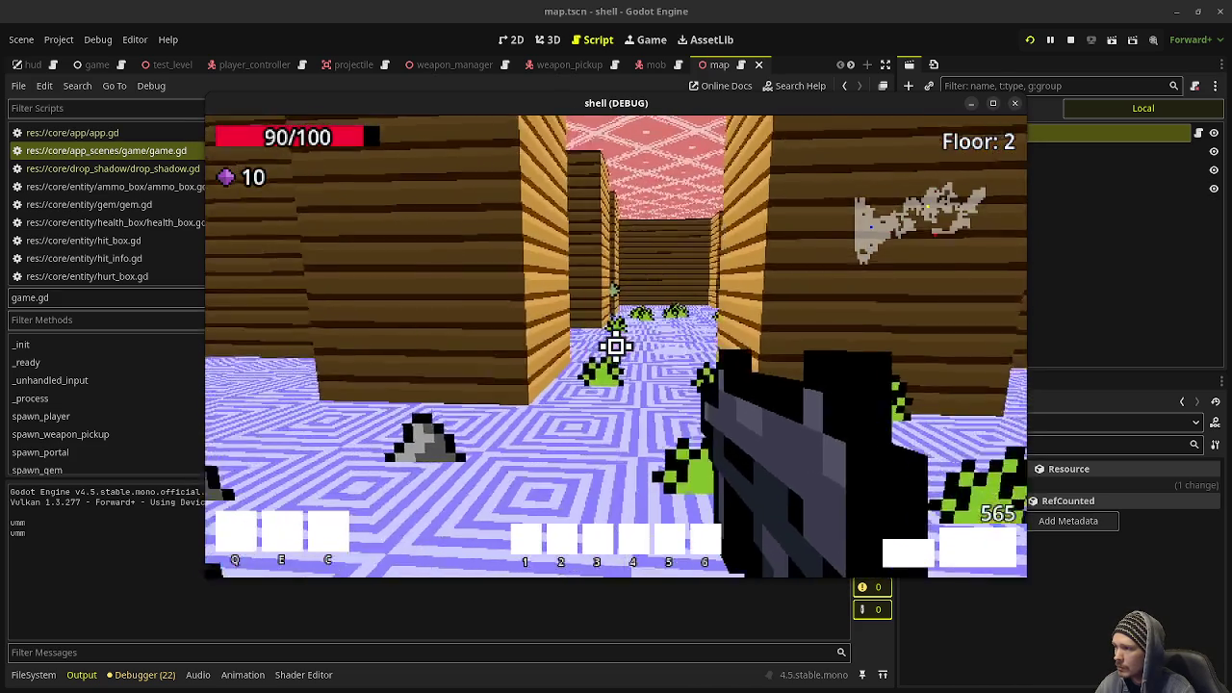
key(w)
key(w)
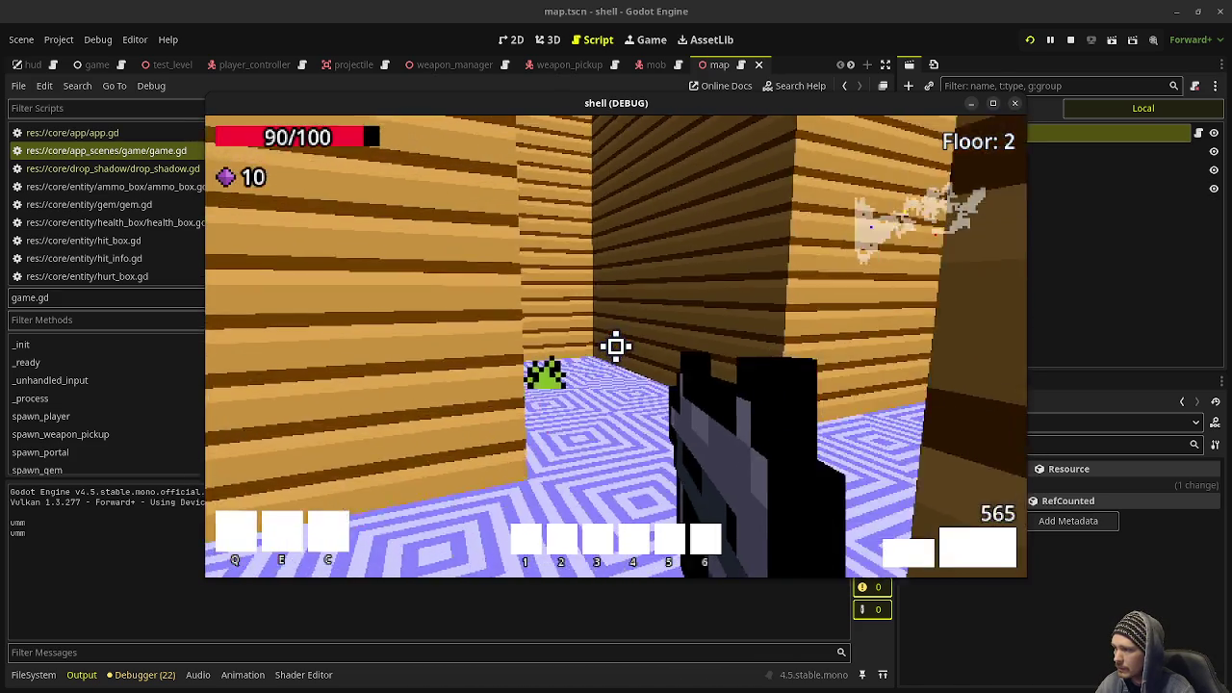
key(w)
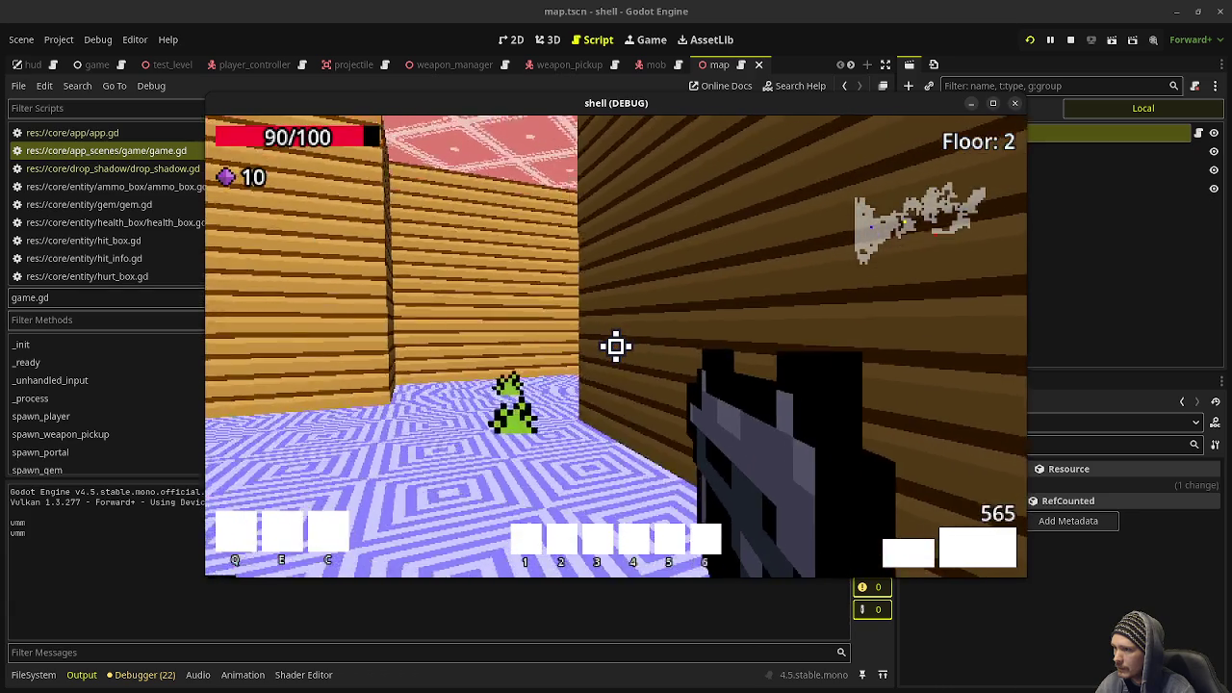
key(w)
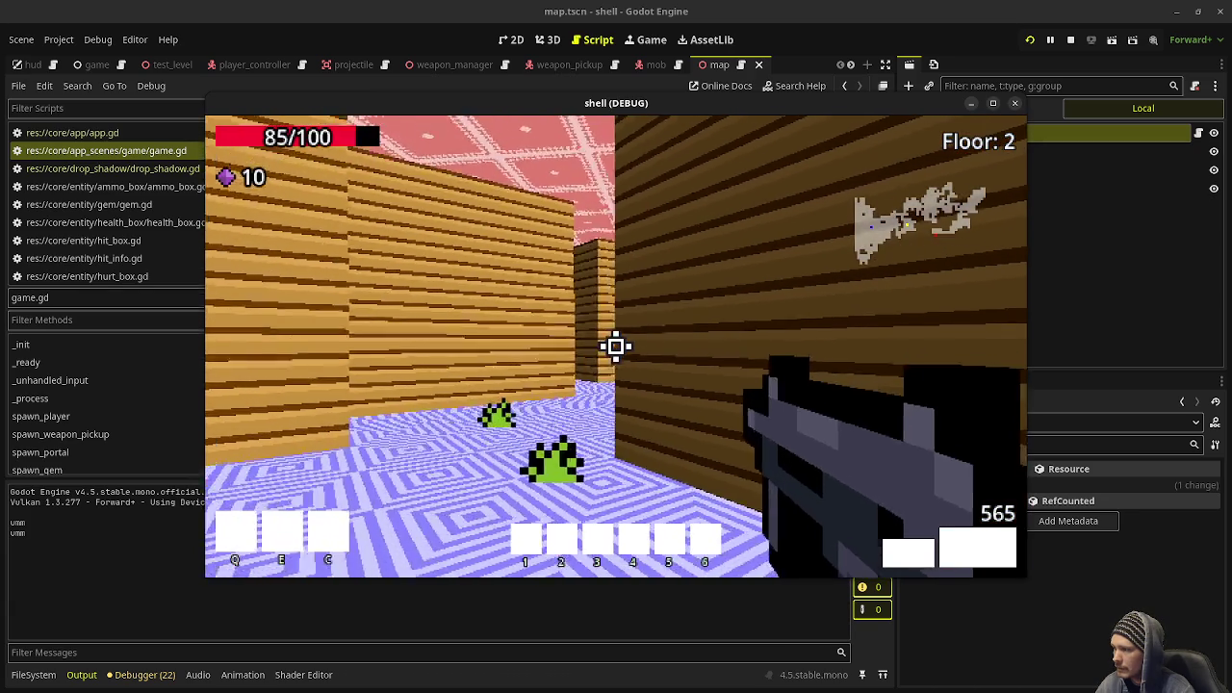
key(w)
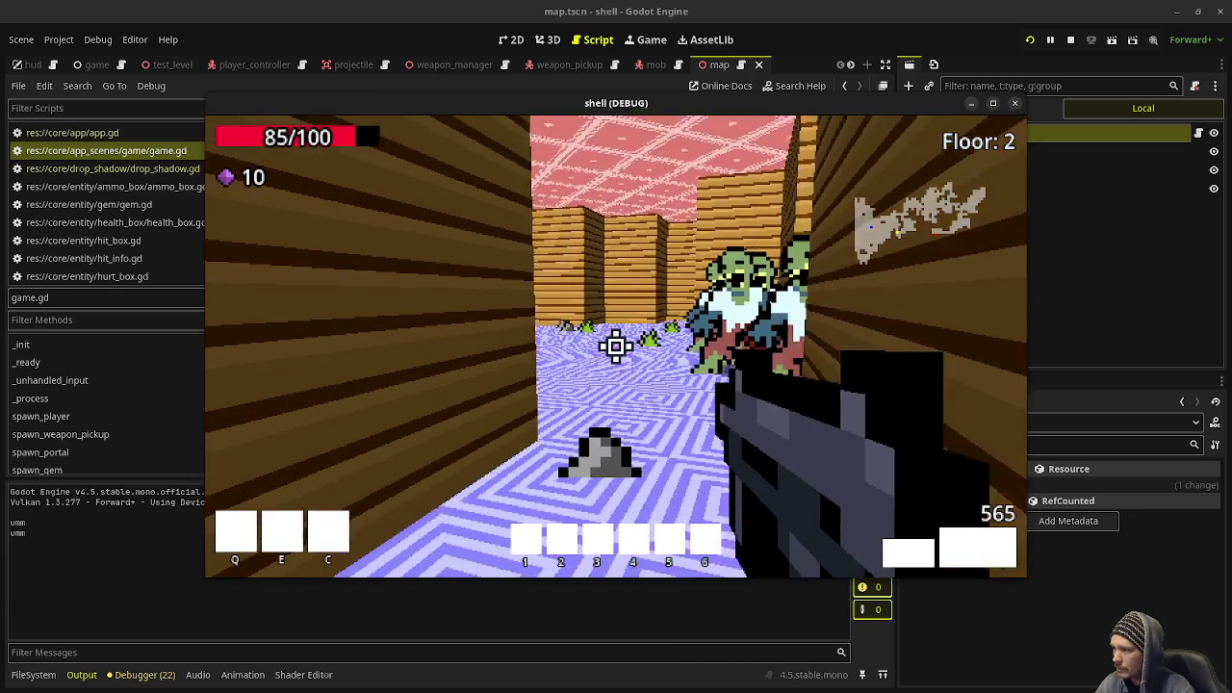
key(w)
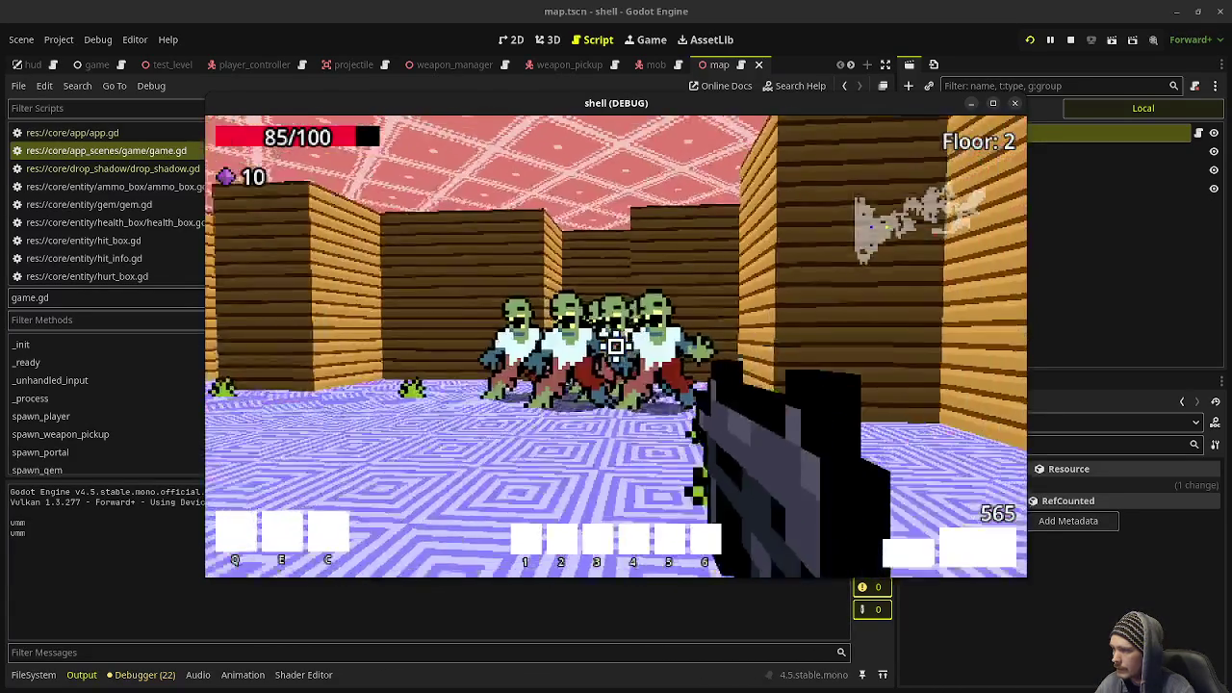
Shoot down the whole zombie group until they drop gems.
click(616, 347)
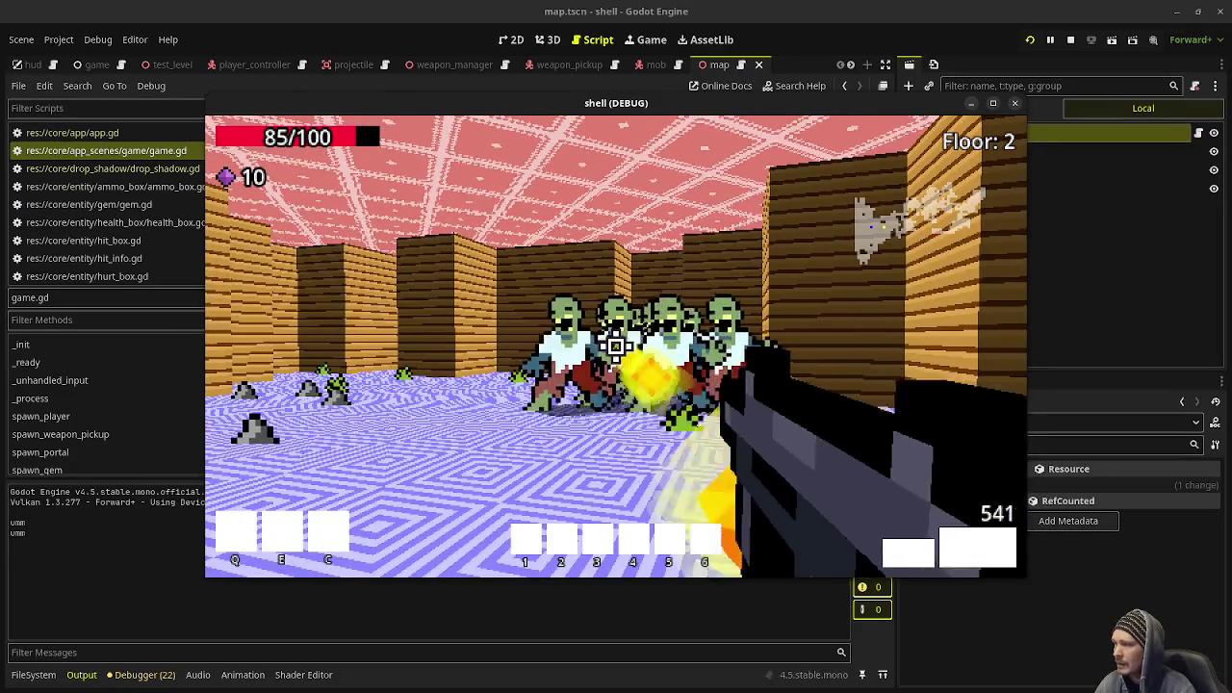
click(616, 346)
click(616, 346)
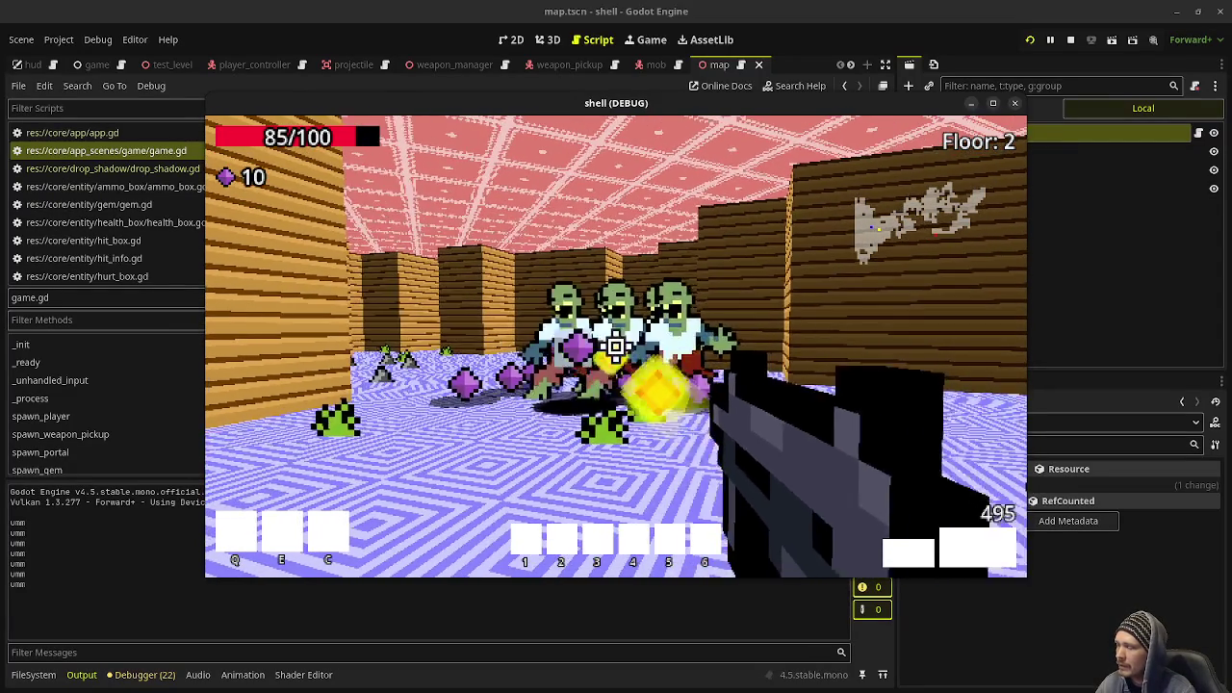
click(616, 347)
click(616, 346)
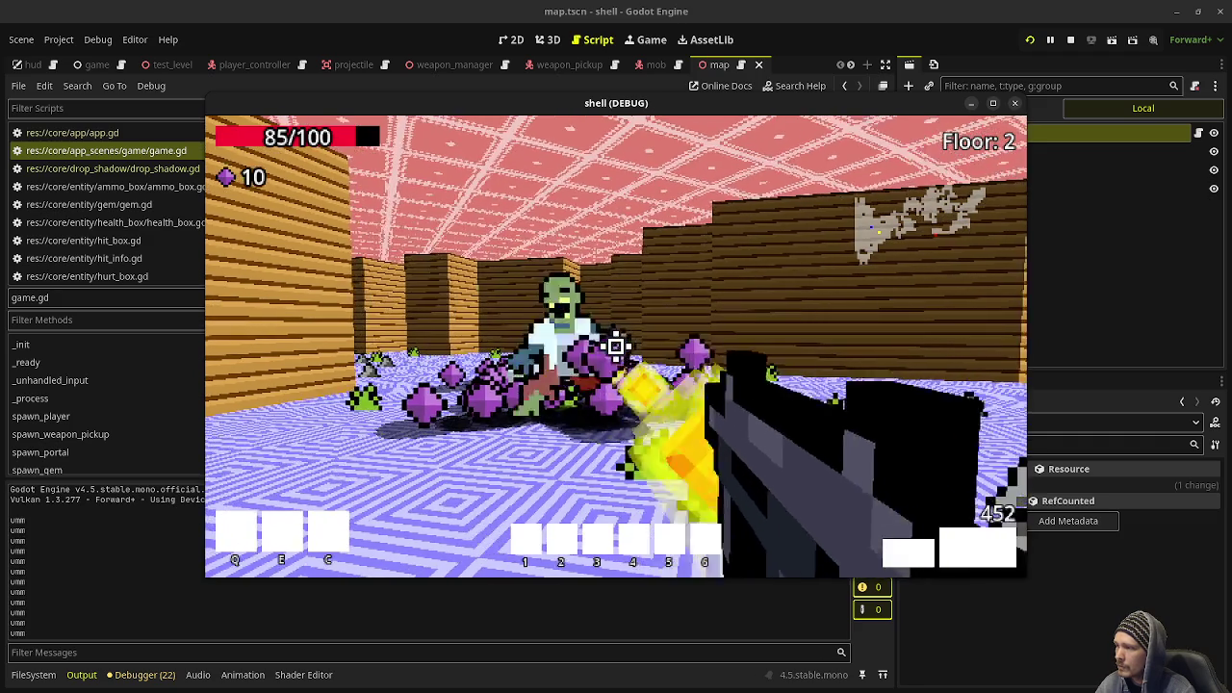
click(616, 346)
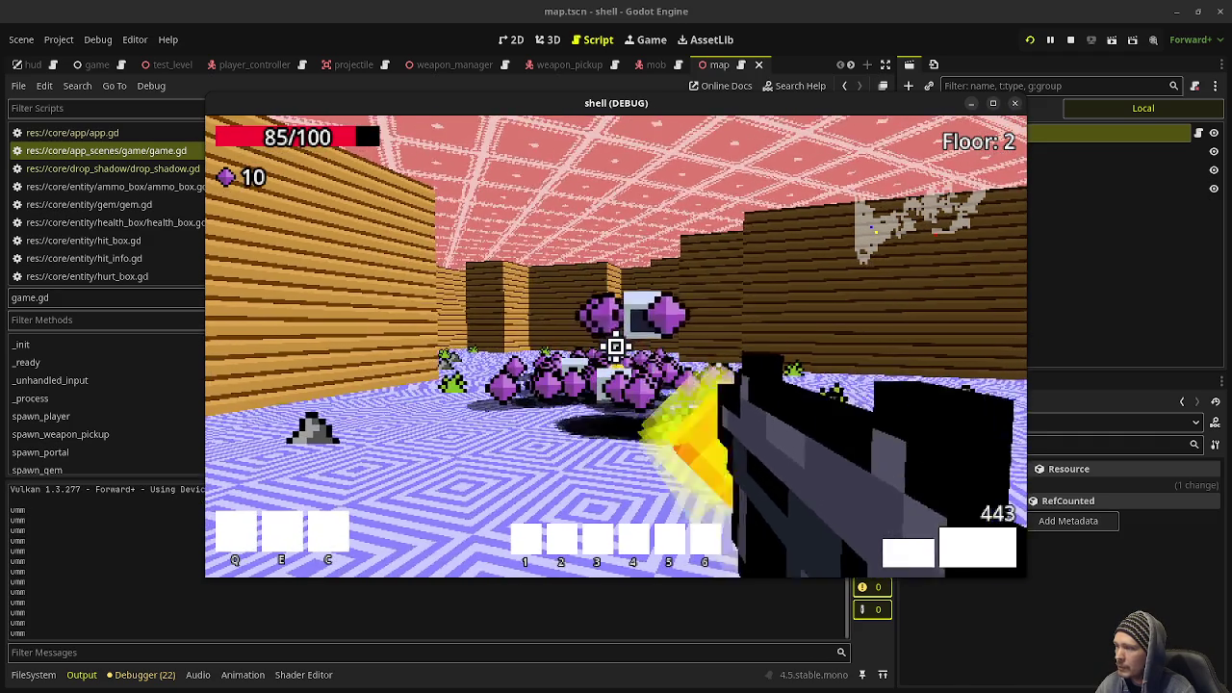
Collect the gem pile, reaching 65 gems, and head to the glowing portal.
key(w)
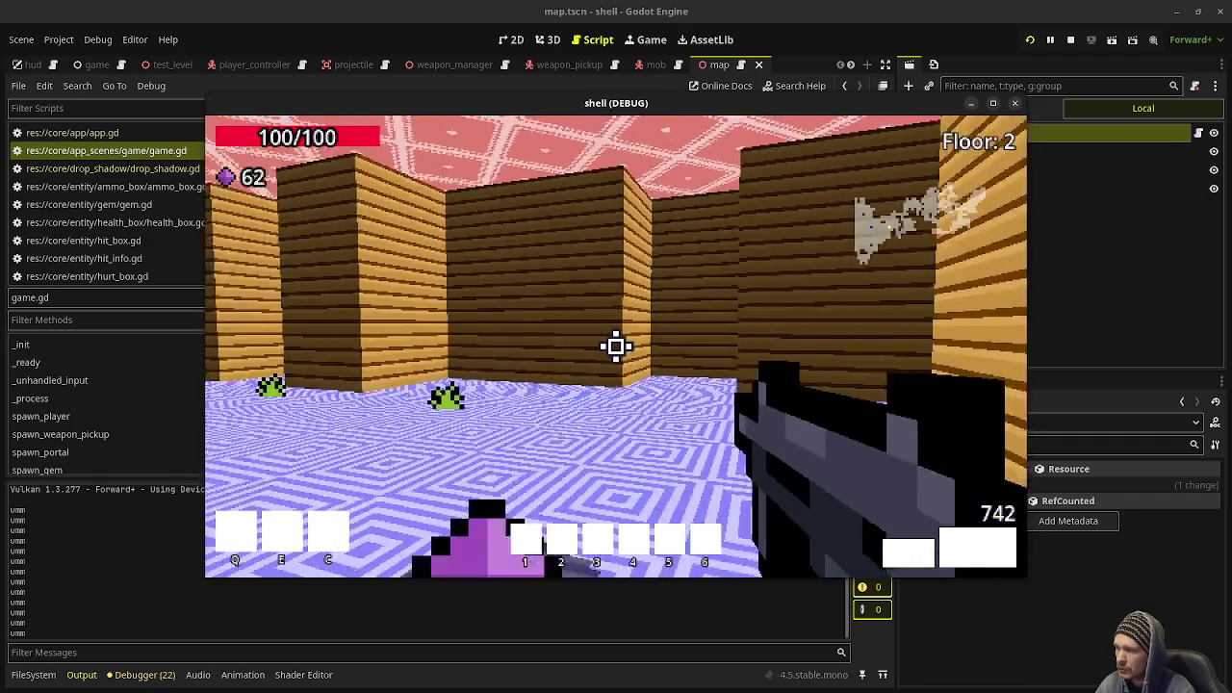
key(w)
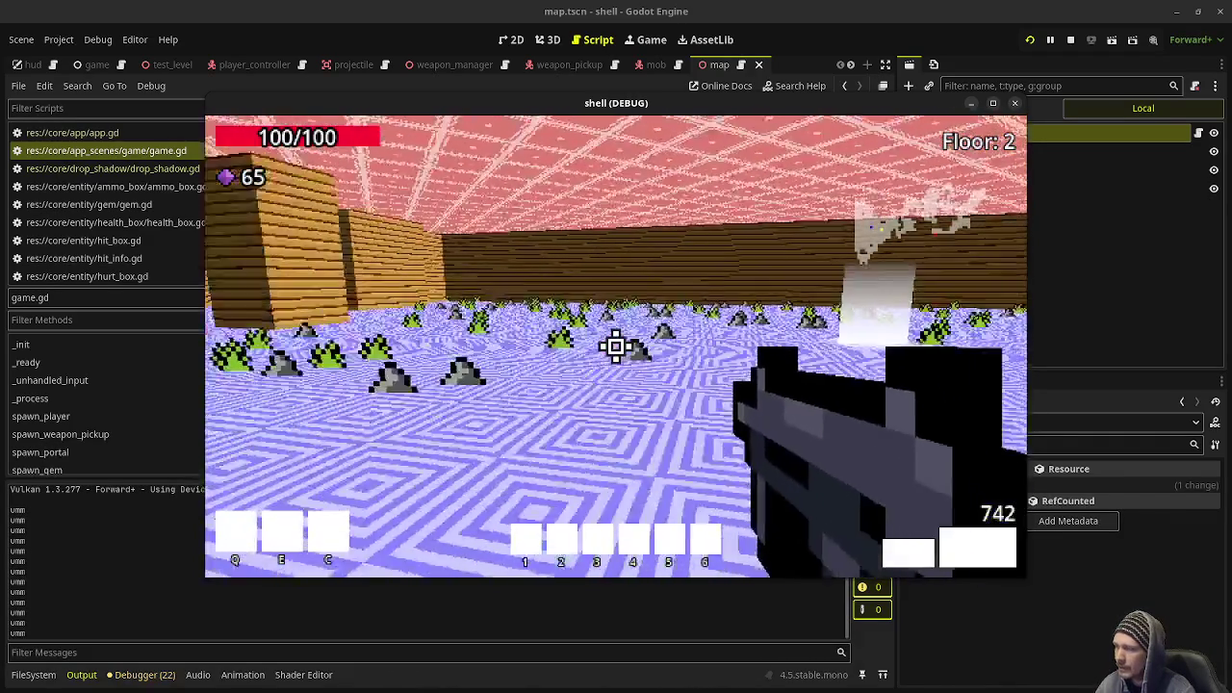
key(w)
key(w)
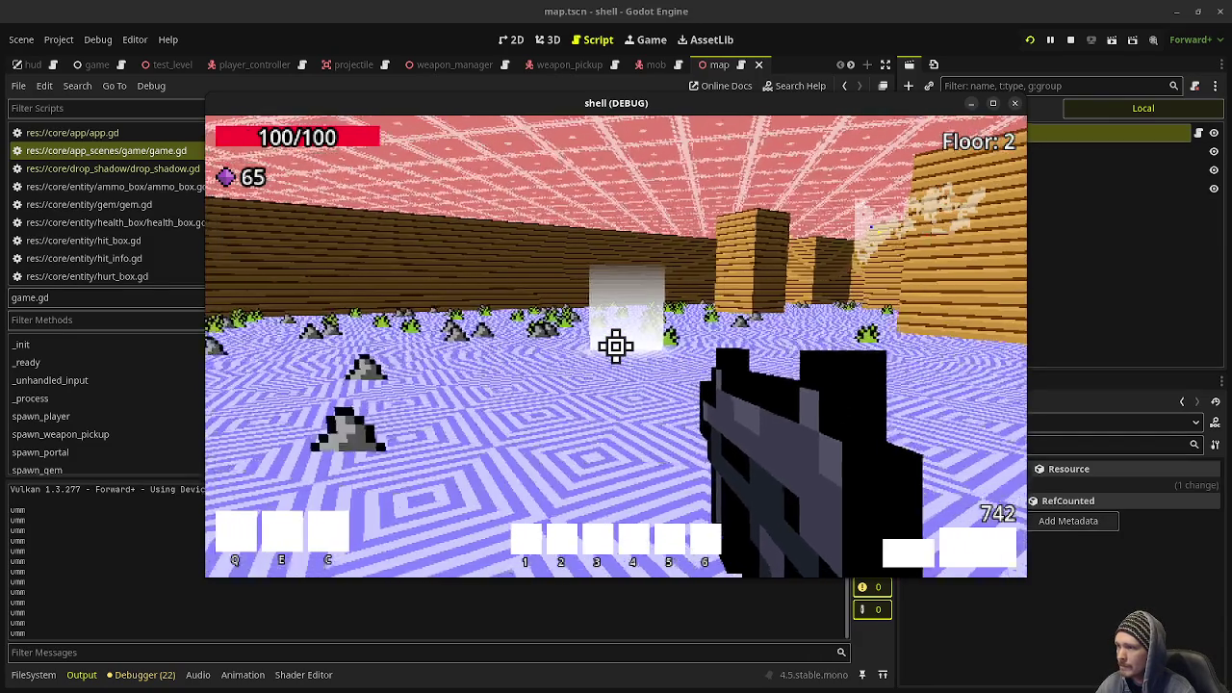
Enter the portal to Floor 3 and explore its corridors past slimes and zombies into the wider room.
key(w)
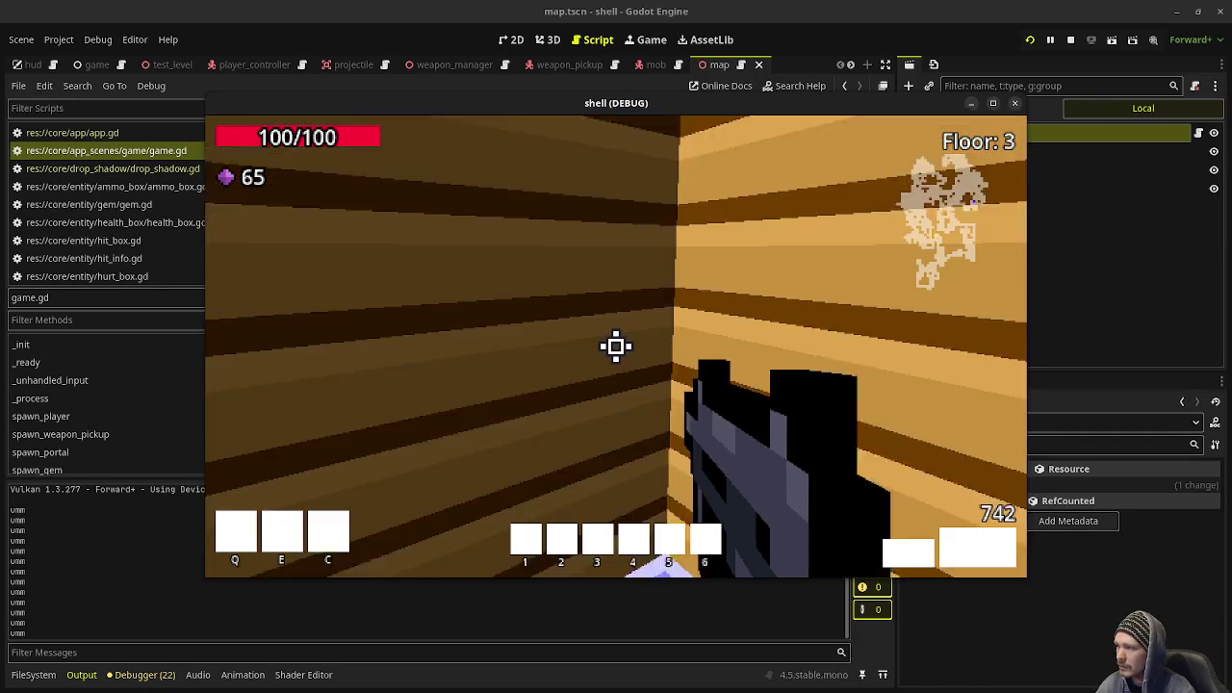
key(w)
key(w)
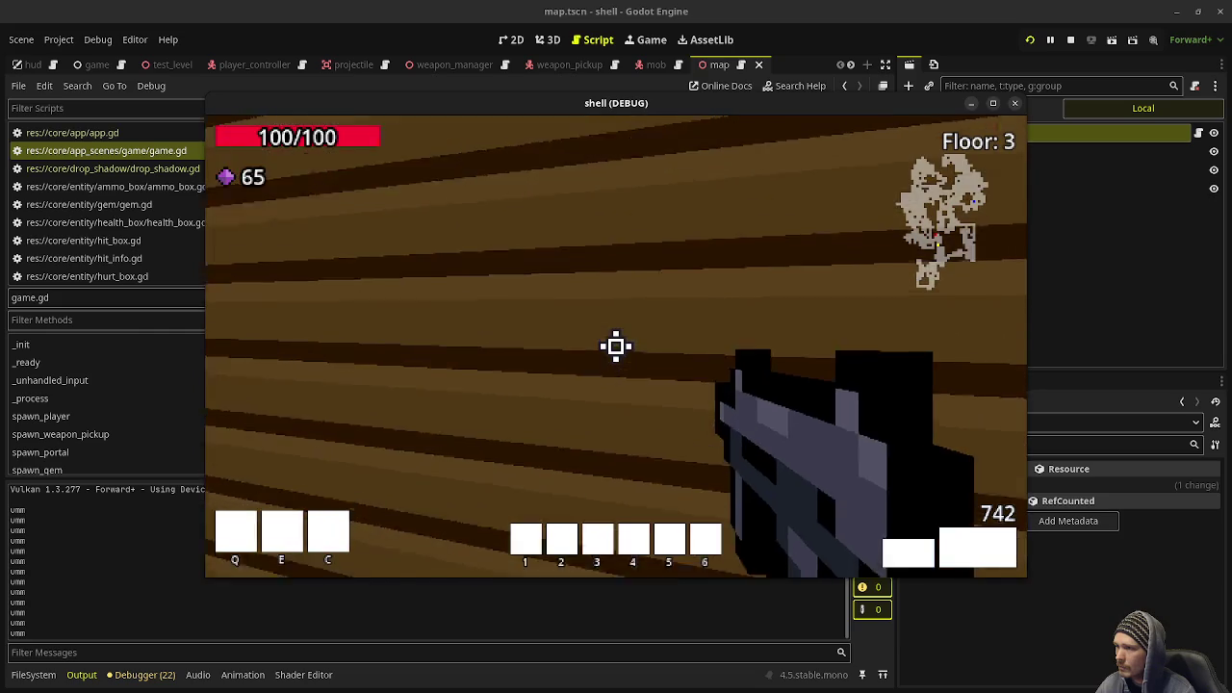
key(w)
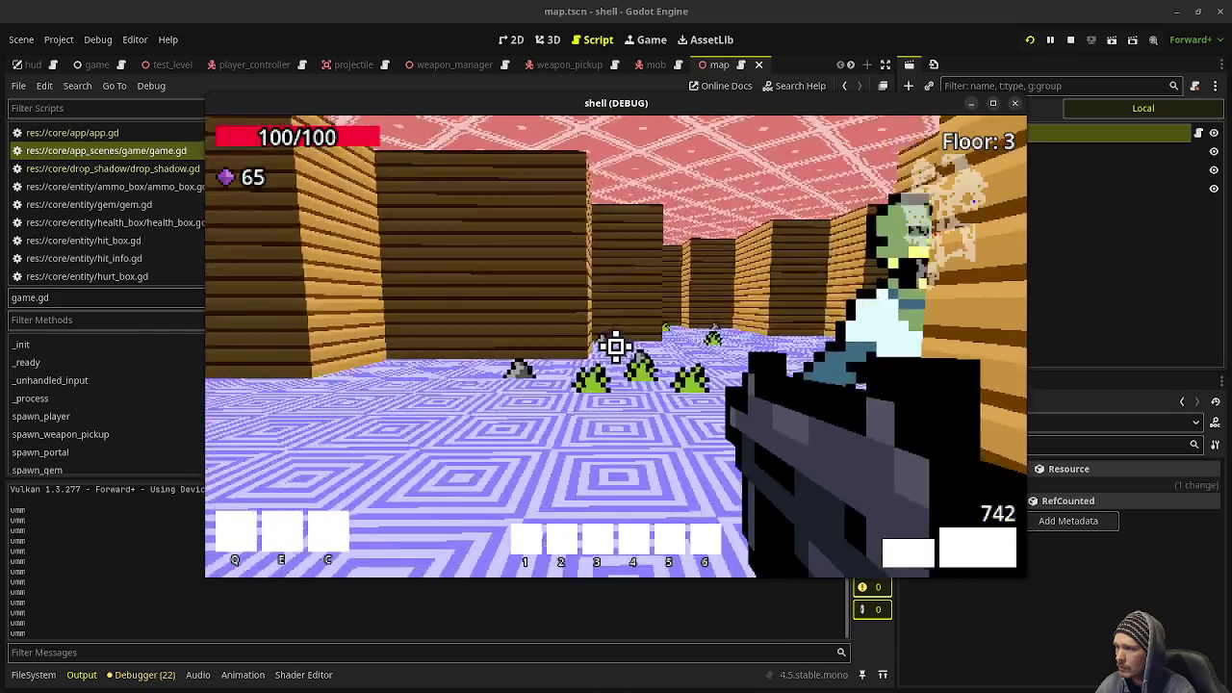
key(w)
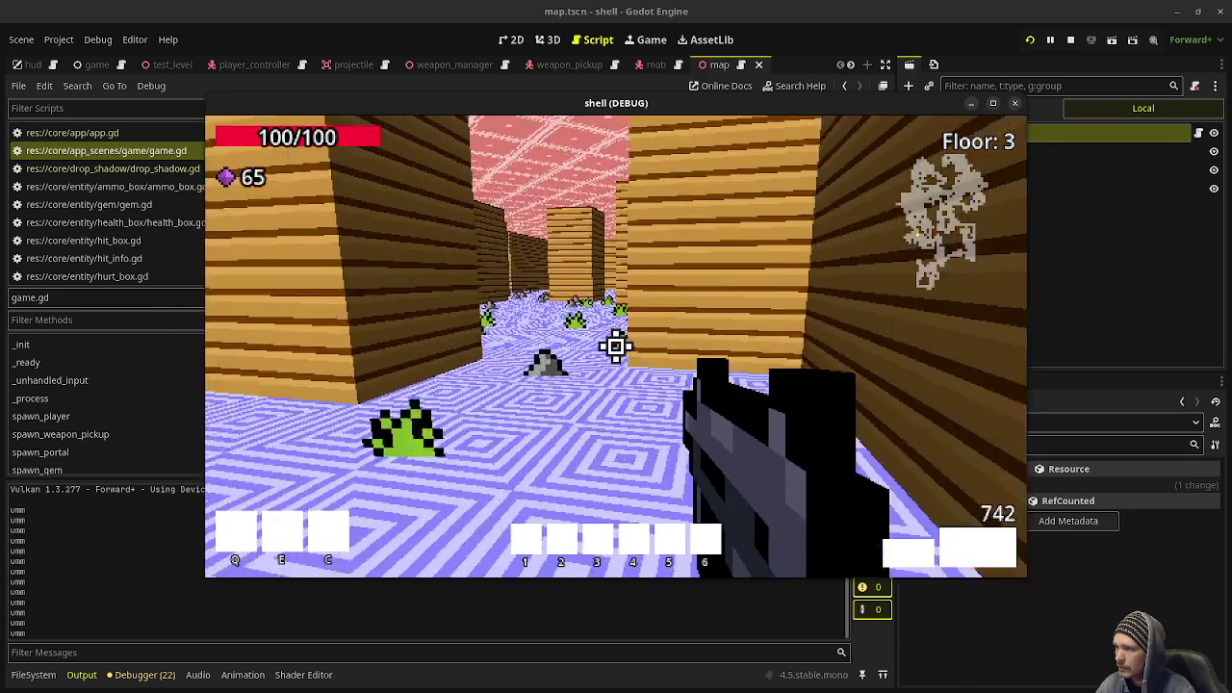
key(w)
key(w)
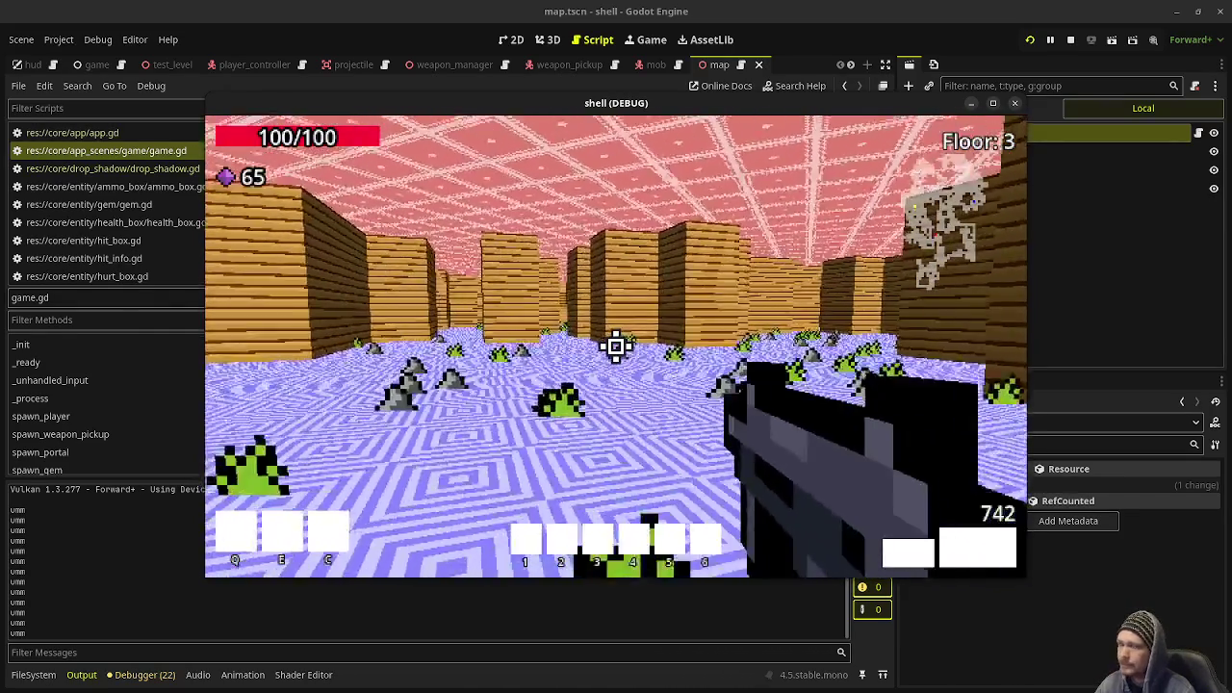
key(w)
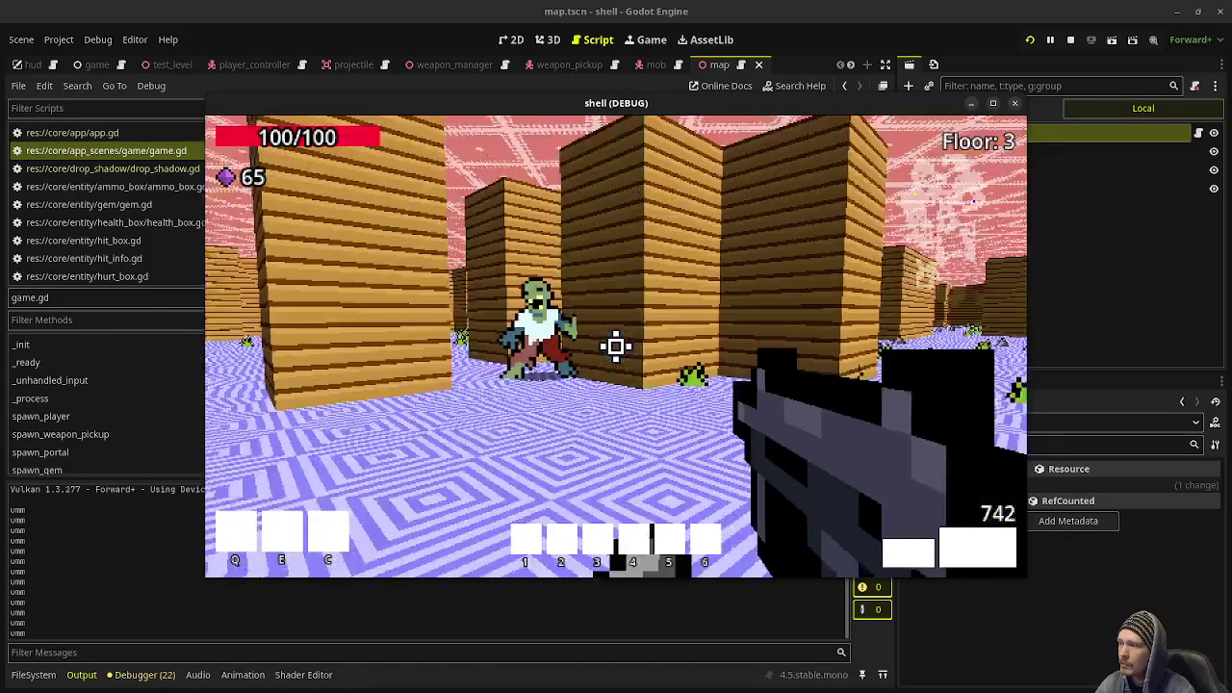
key(w)
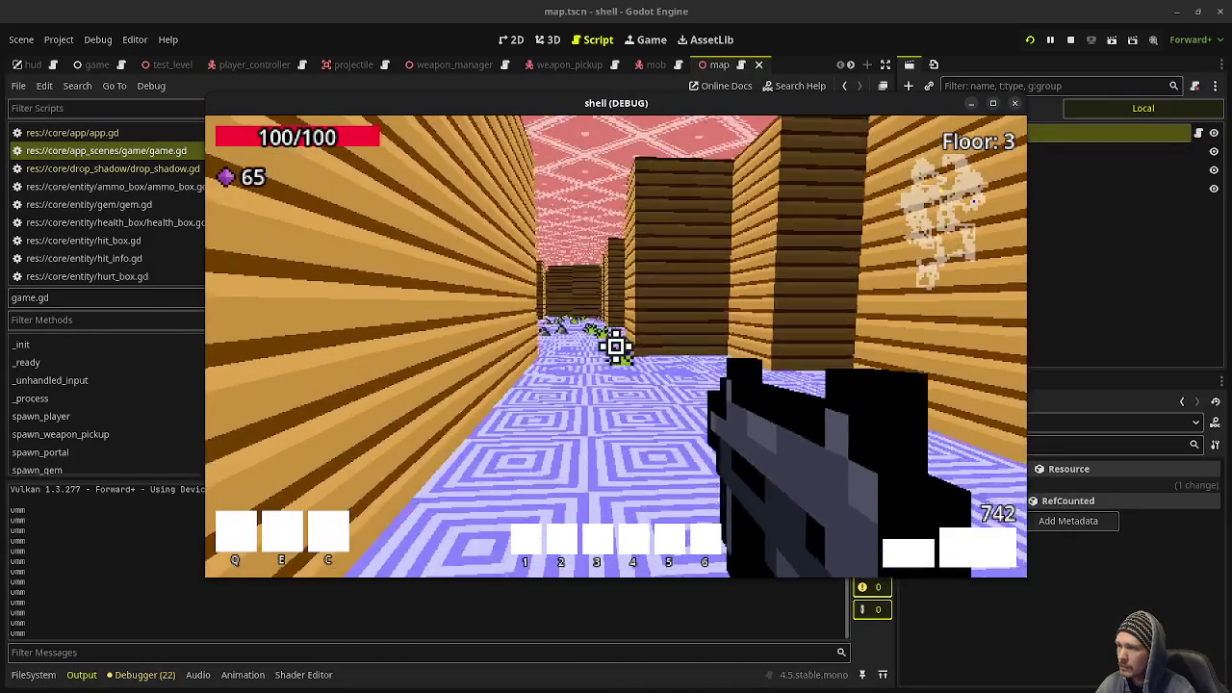
key(w)
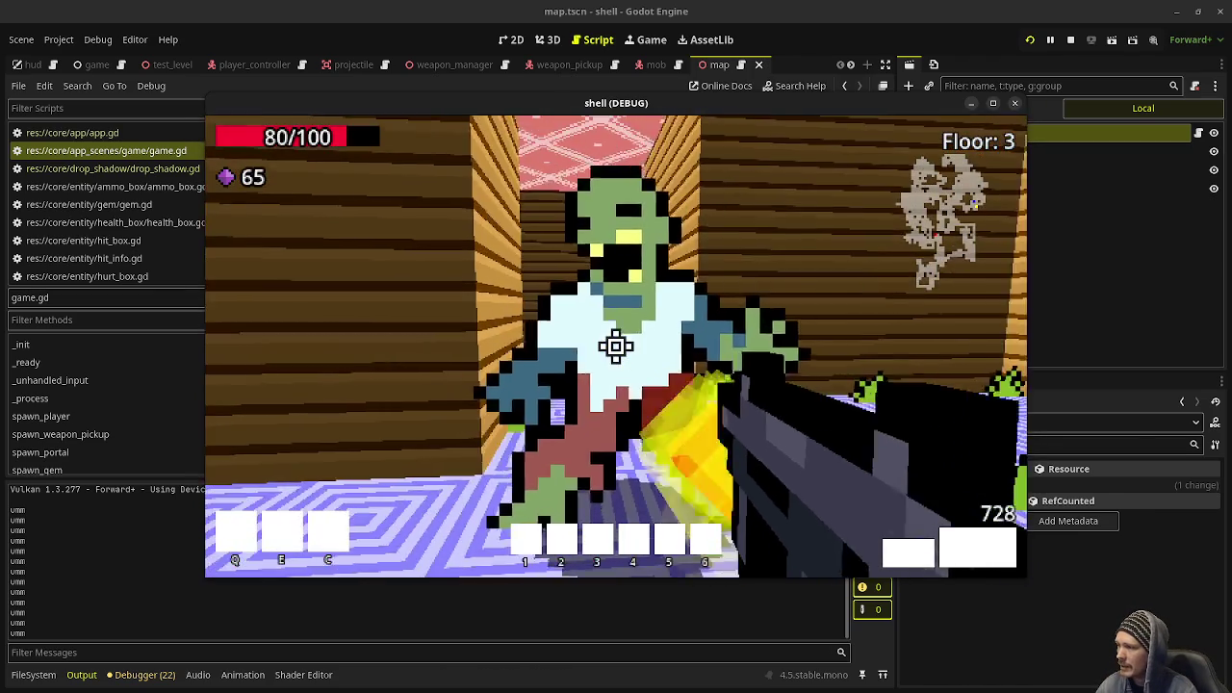
Shoot the white enemies and grab their gems, reaching Floor 4 with 80 gems.
click(616, 347)
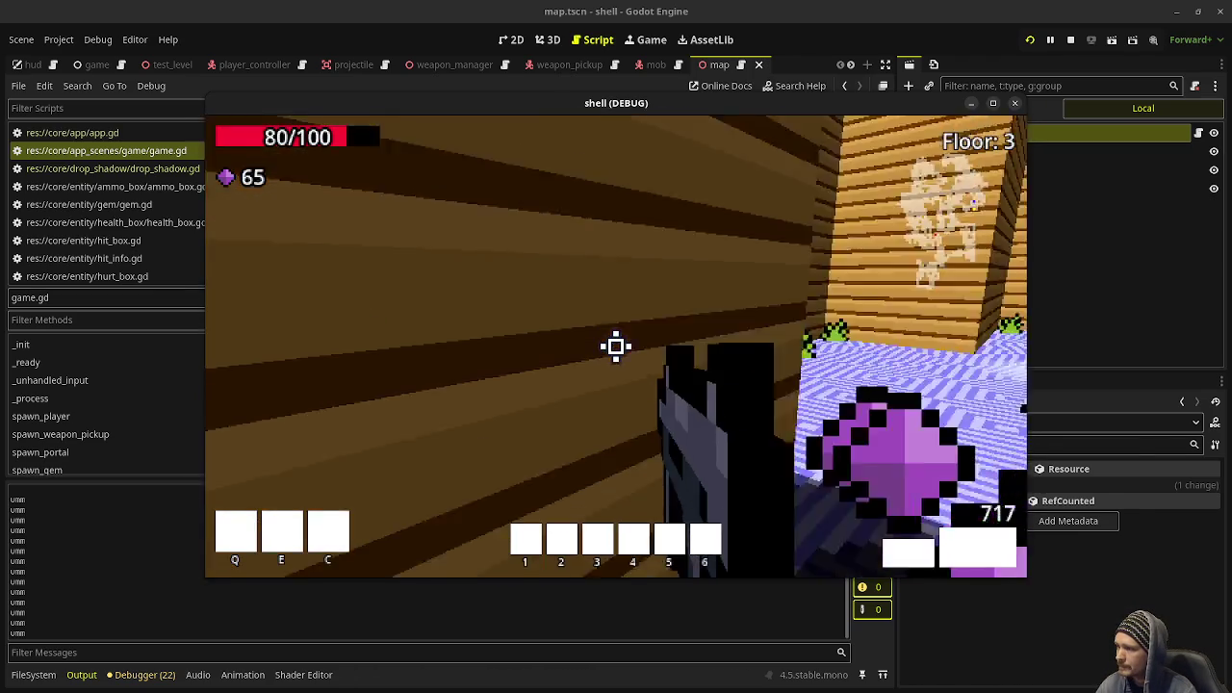
key(a)
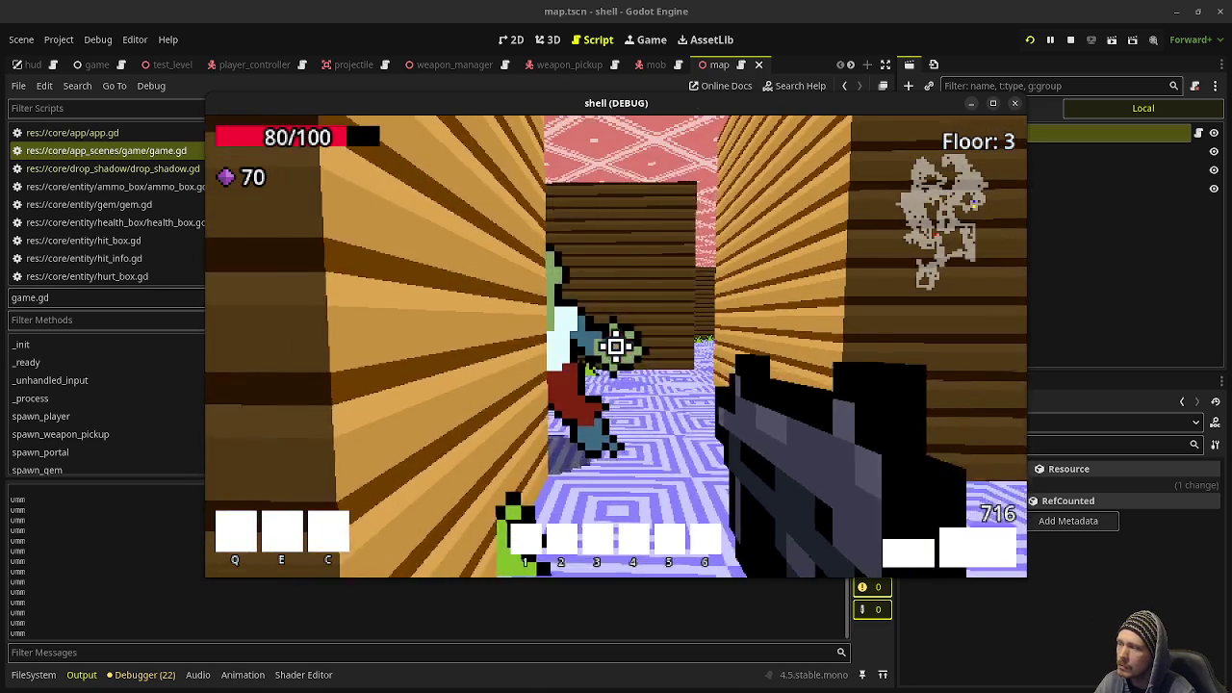
click(616, 347)
click(616, 347)
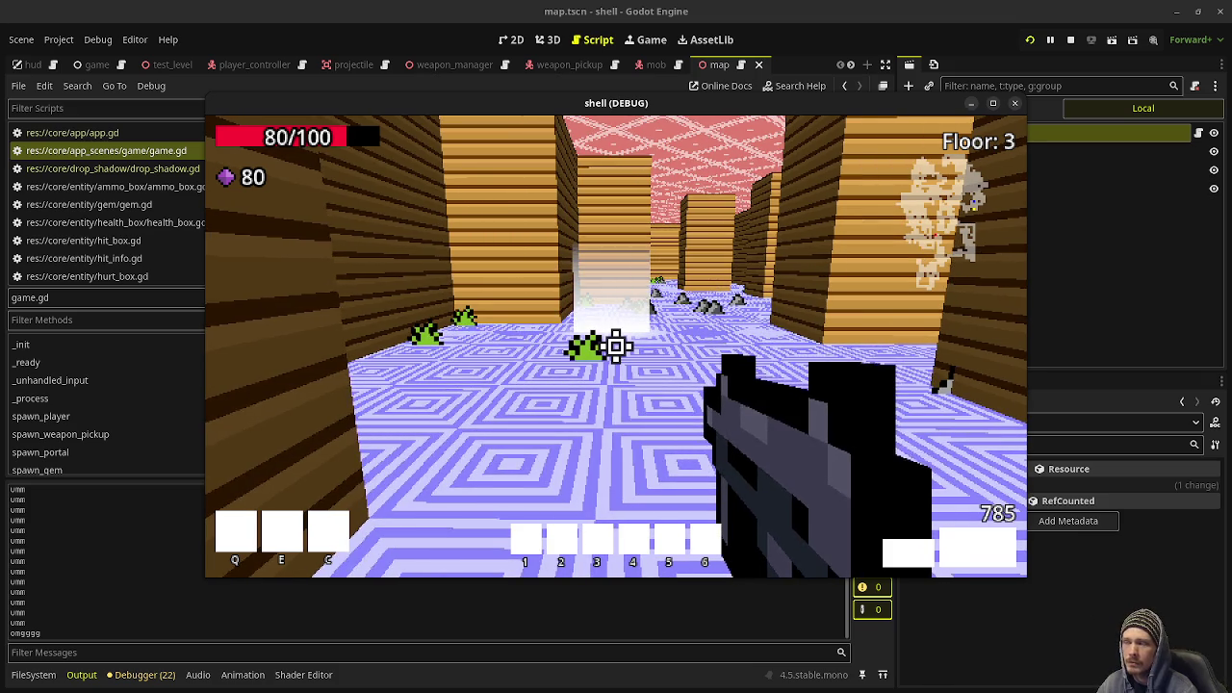
mouse_move(616, 346)
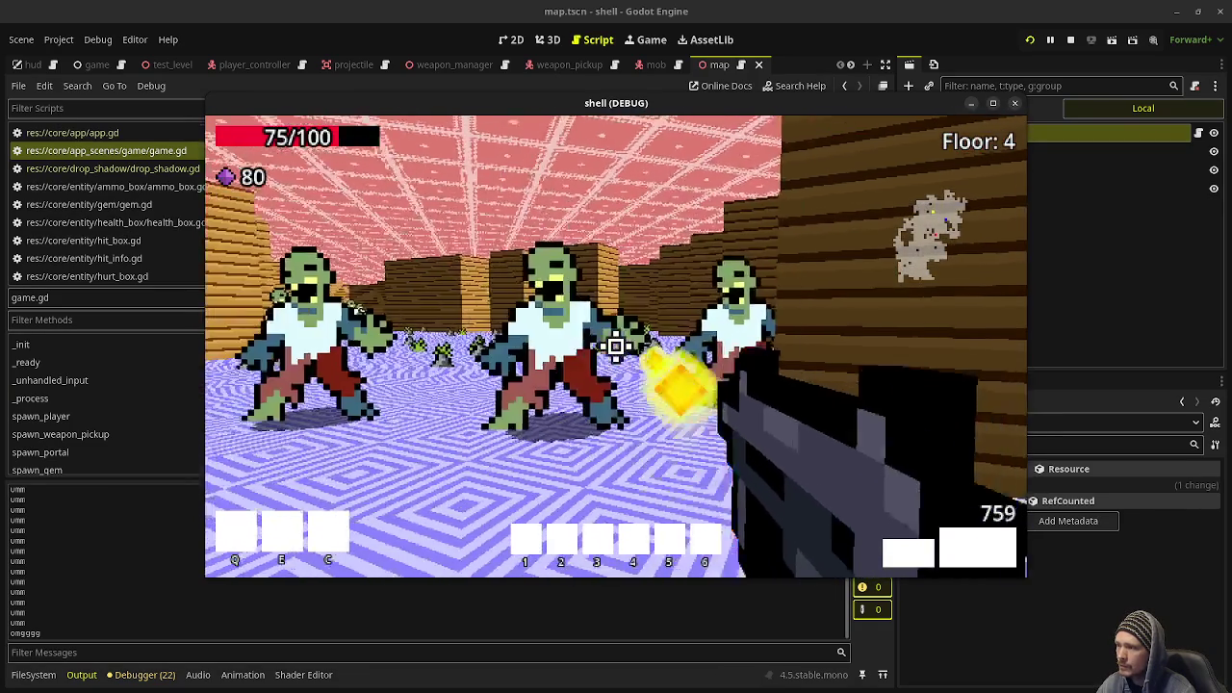
Shoot the Floor 4 zombie crowd so they drop gems.
click(616, 346)
click(616, 347)
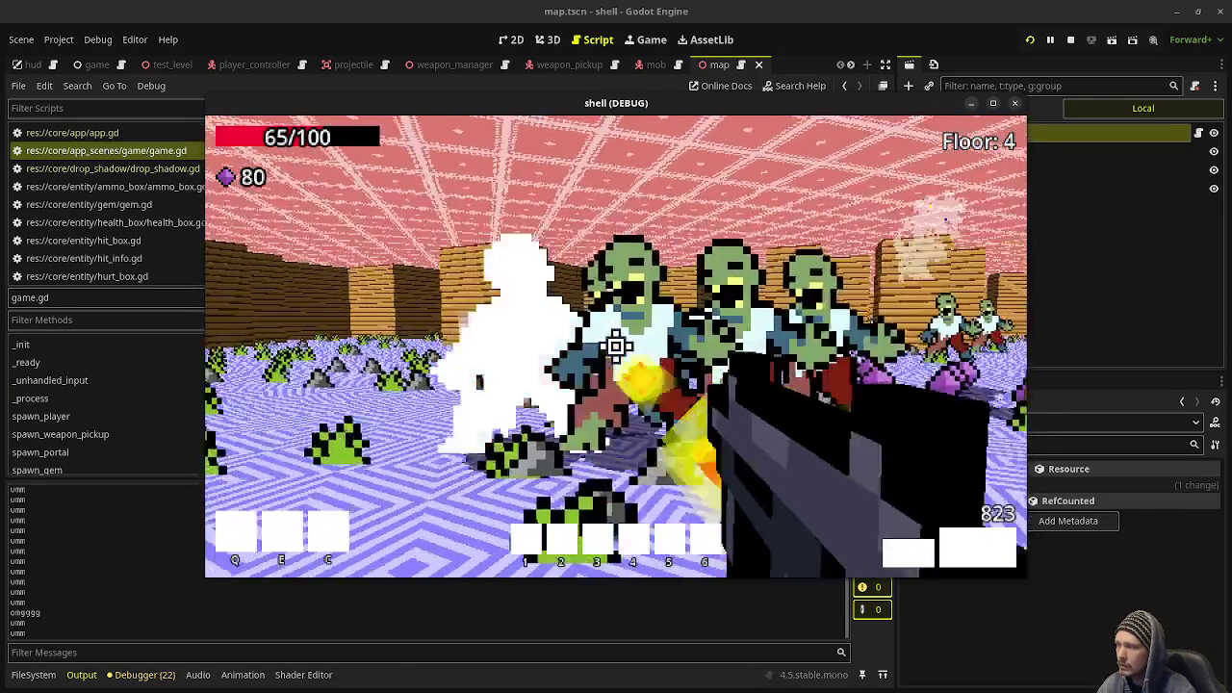
click(616, 346)
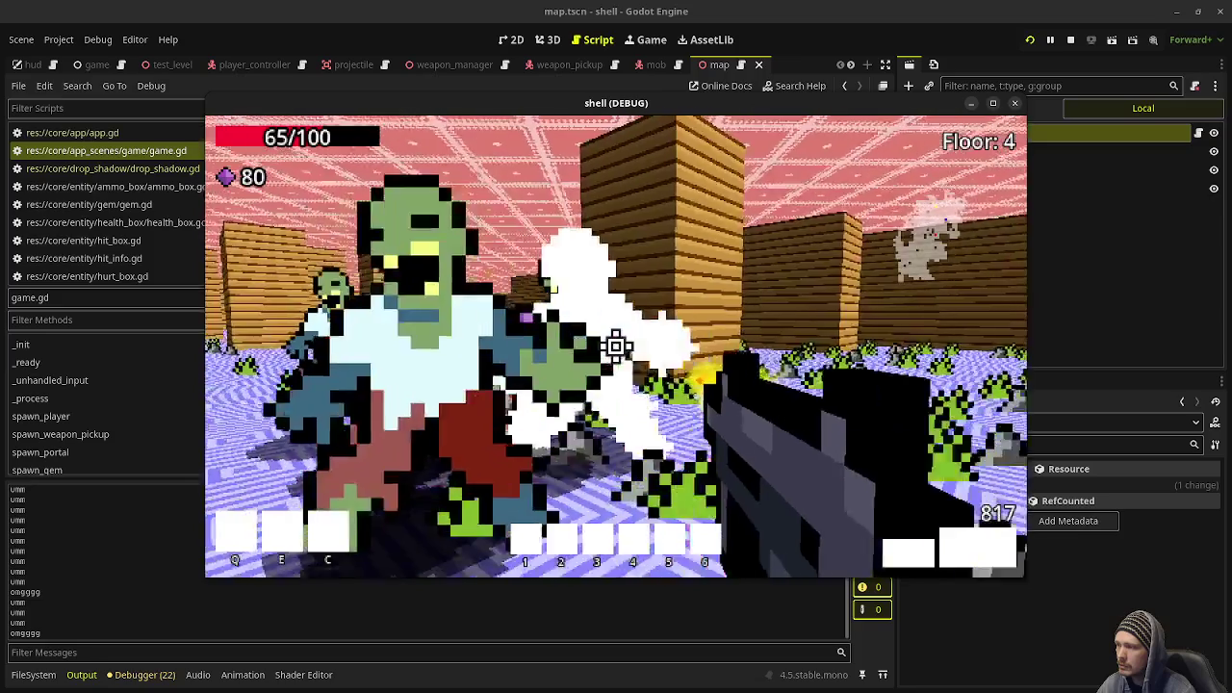
click(616, 346)
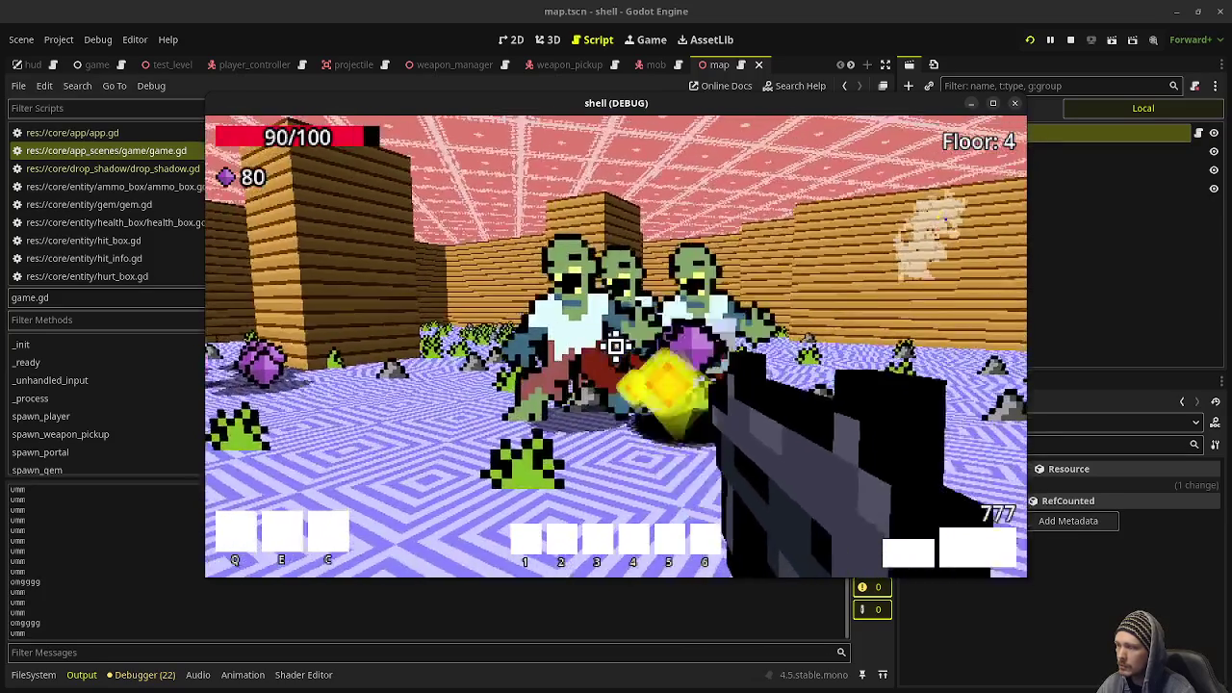
click(616, 347)
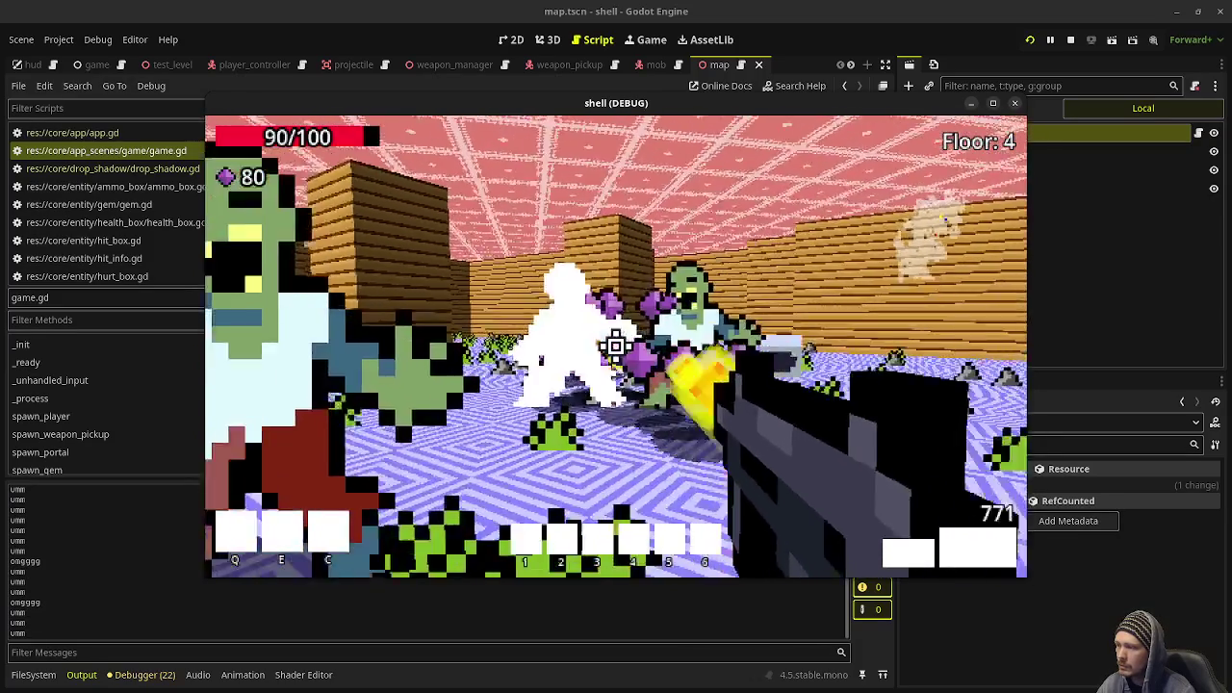
click(616, 346)
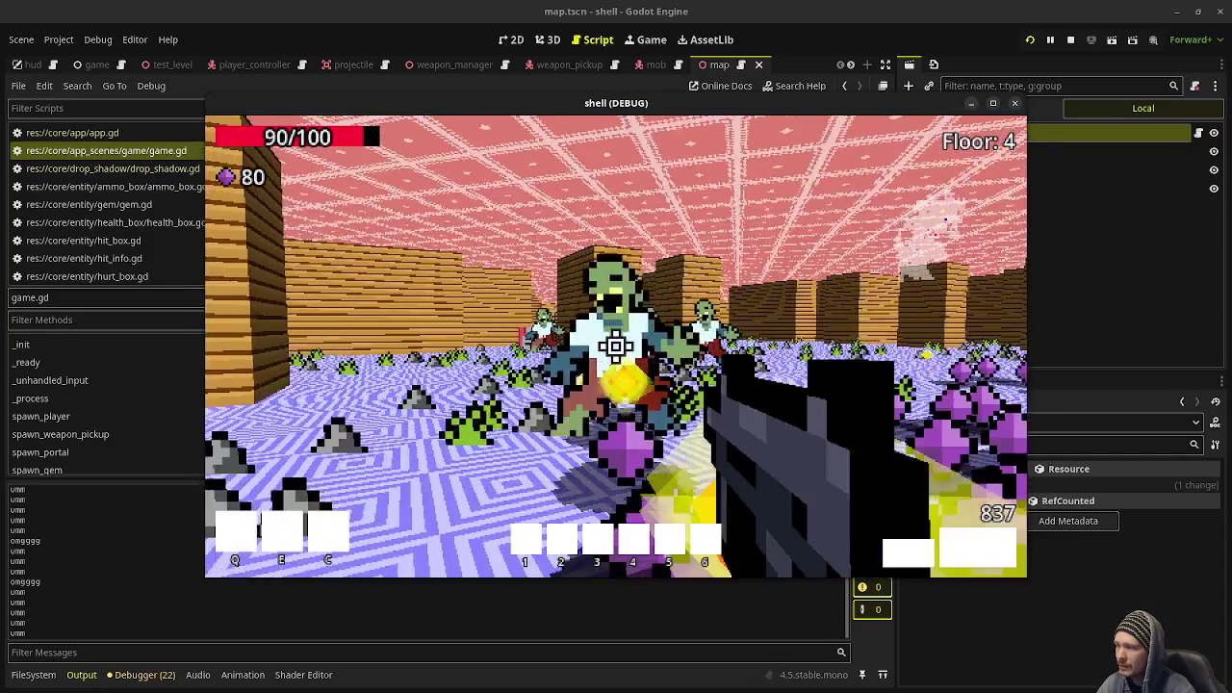
click(617, 347)
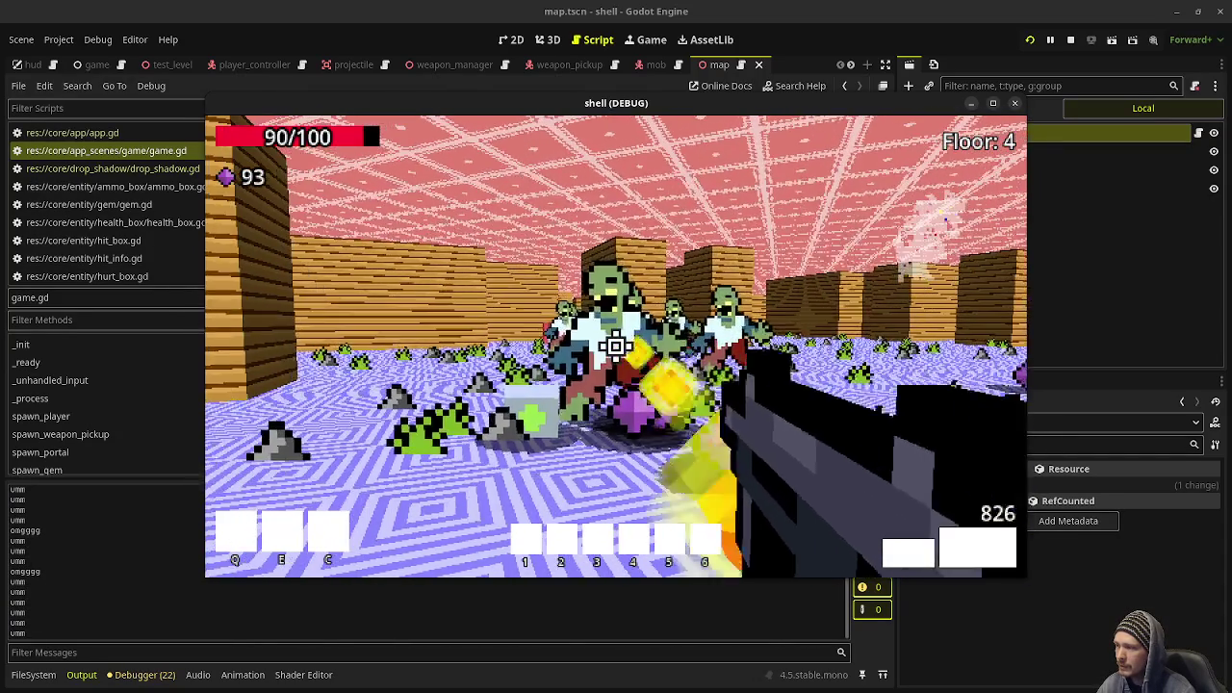
click(616, 346)
click(616, 346)
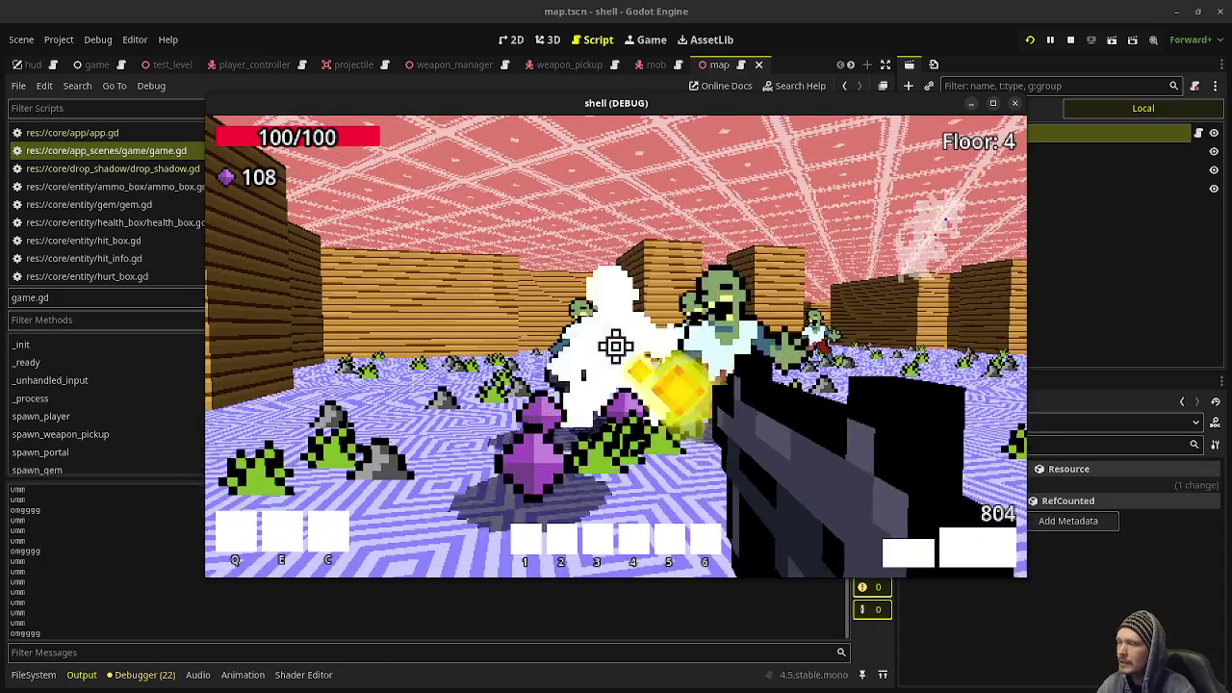
Finish off the remaining zombies on the left and right.
click(616, 347)
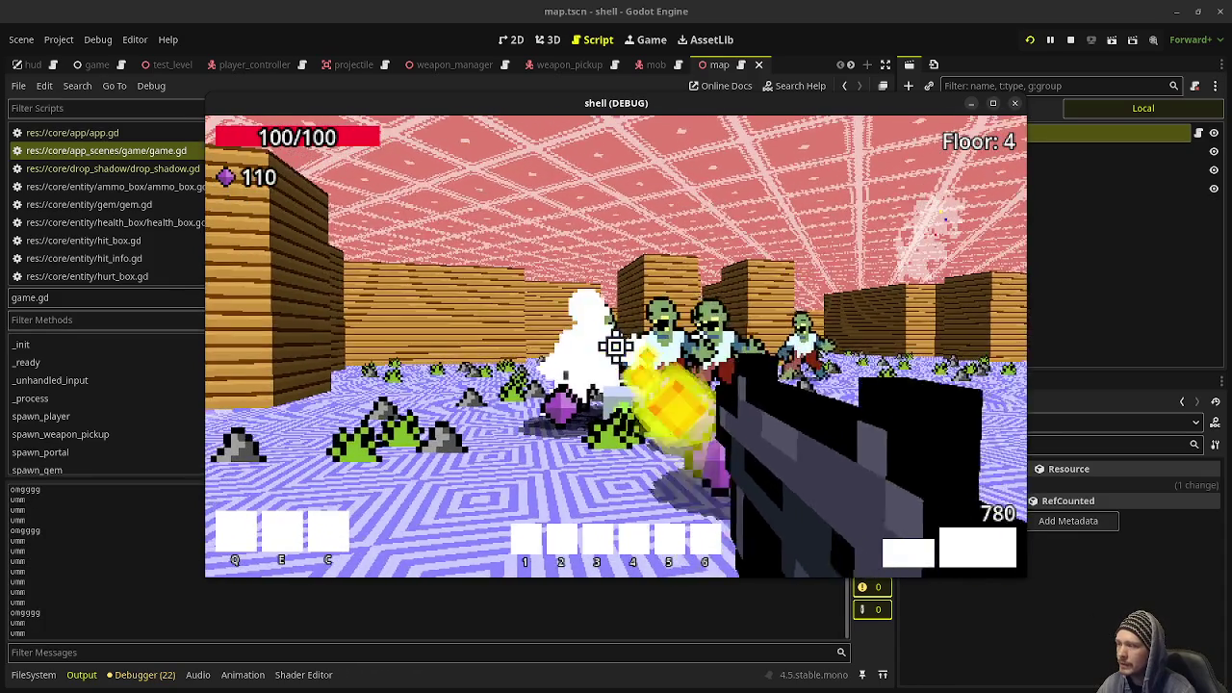
click(616, 346)
click(616, 346)
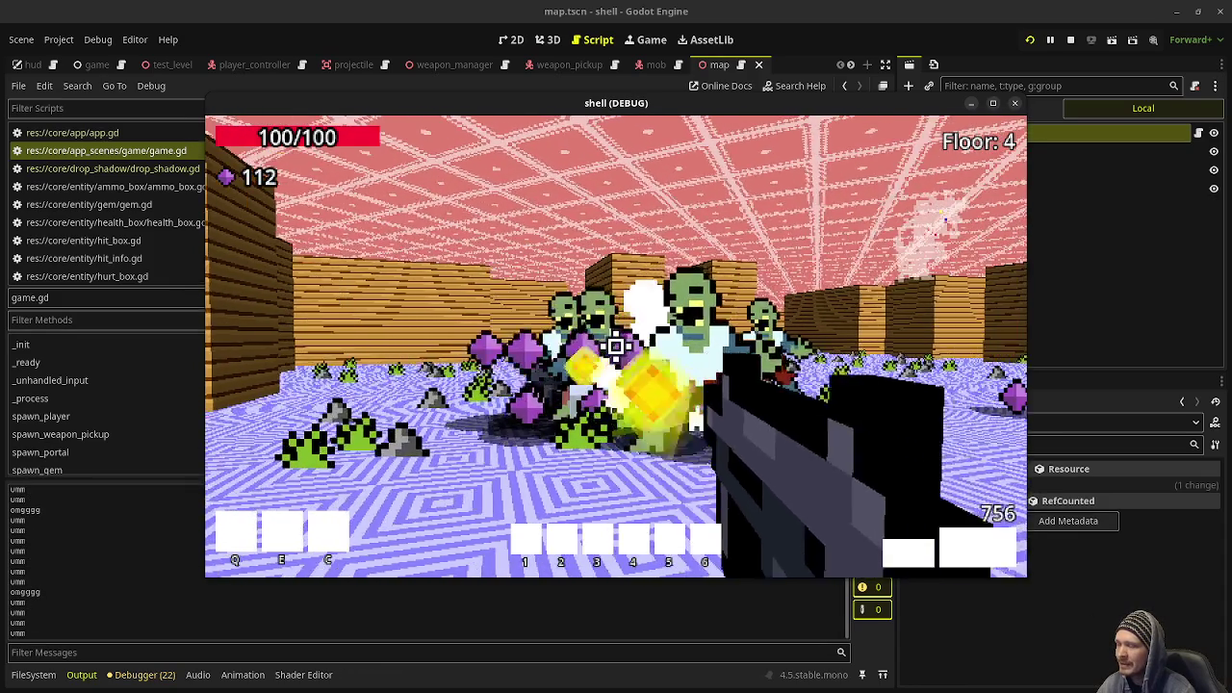
click(616, 347)
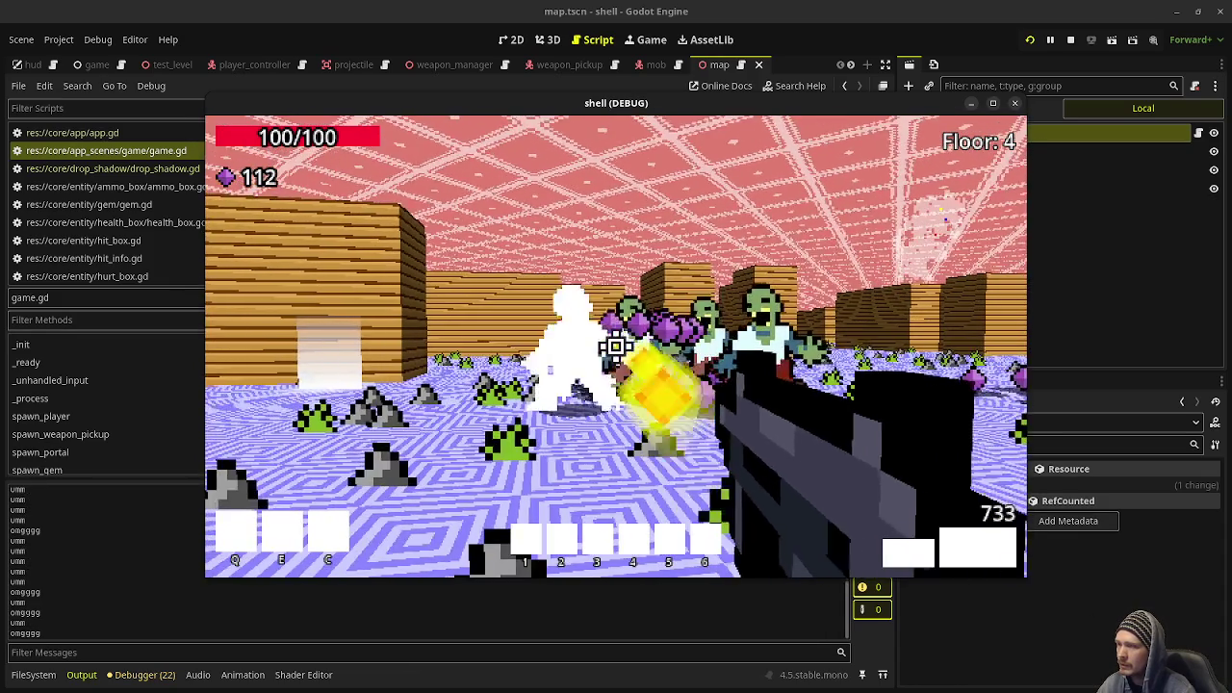
click(617, 347)
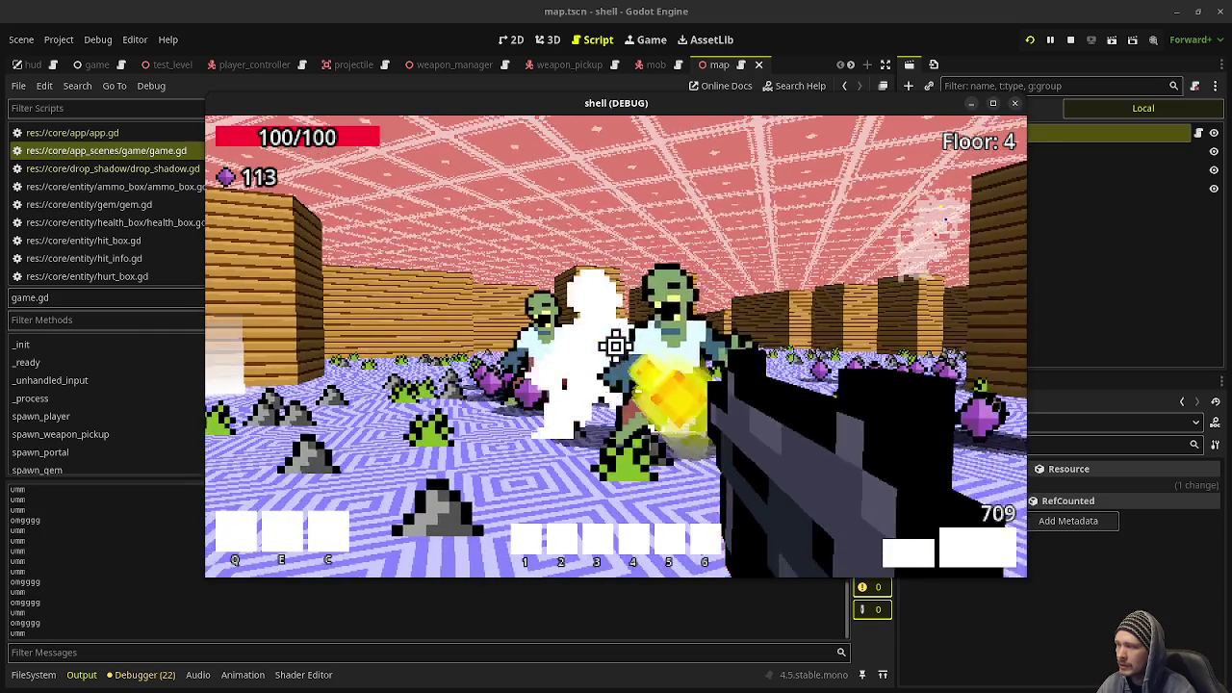
click(616, 346)
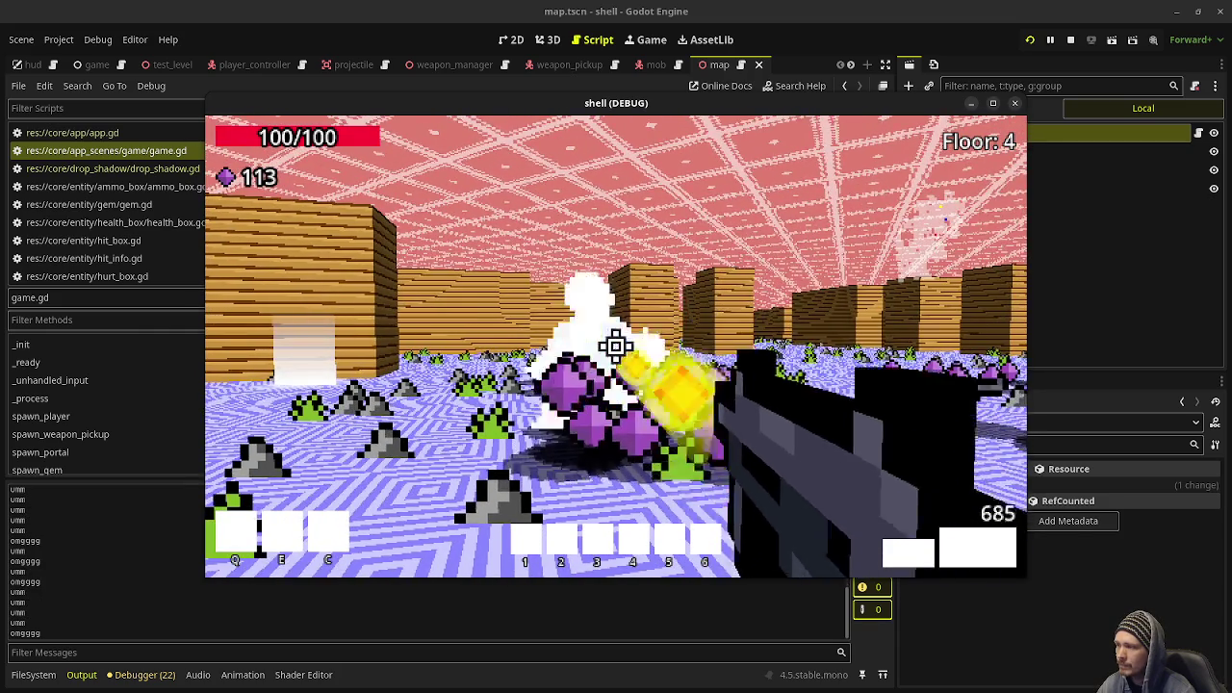
click(617, 347)
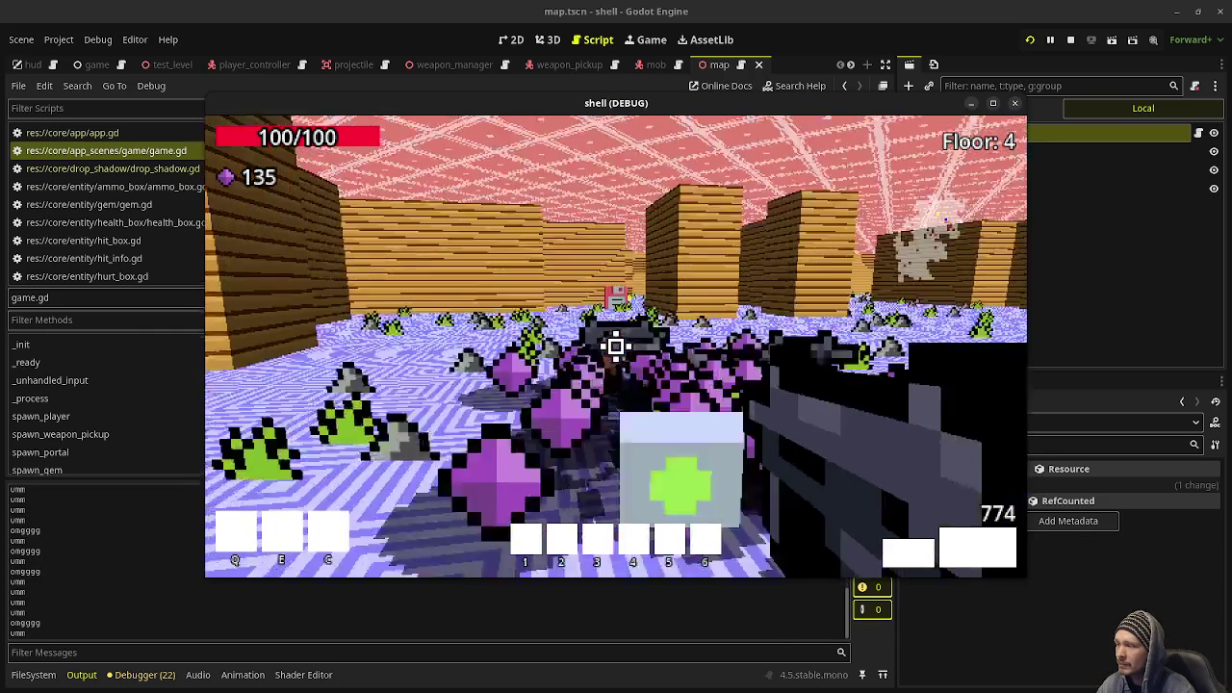
Collect the gems across the floor, reaching 190, and step into the portal to Floor 5.
key(w)
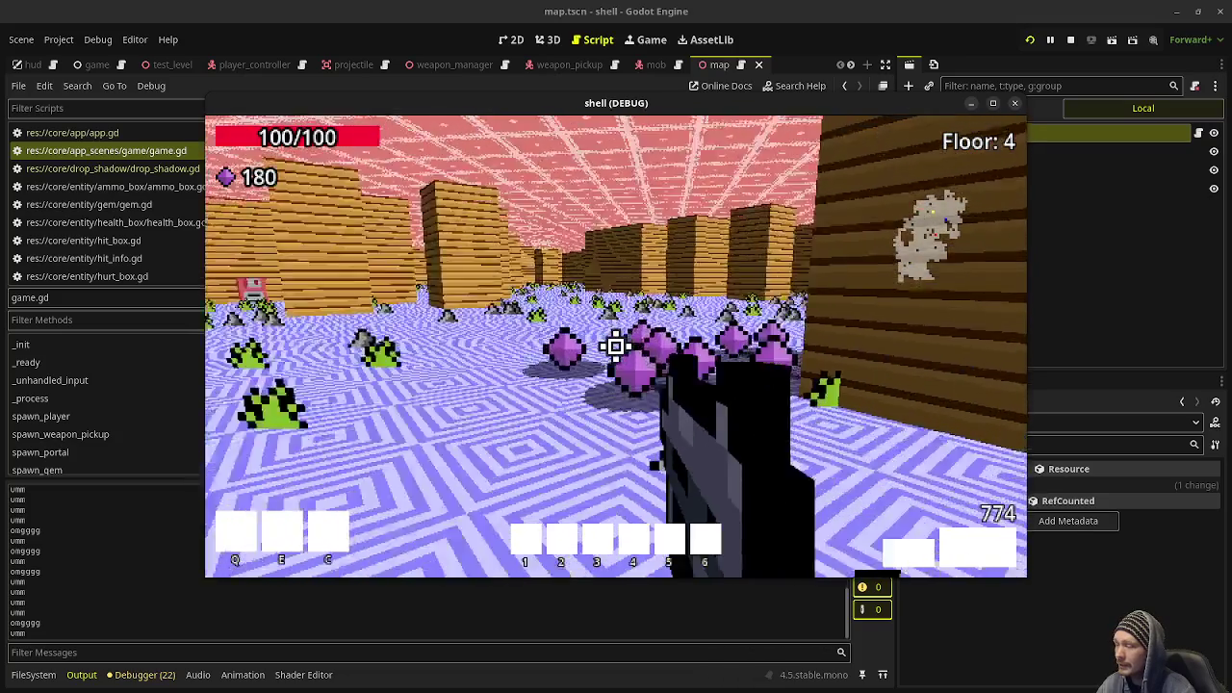
key(w)
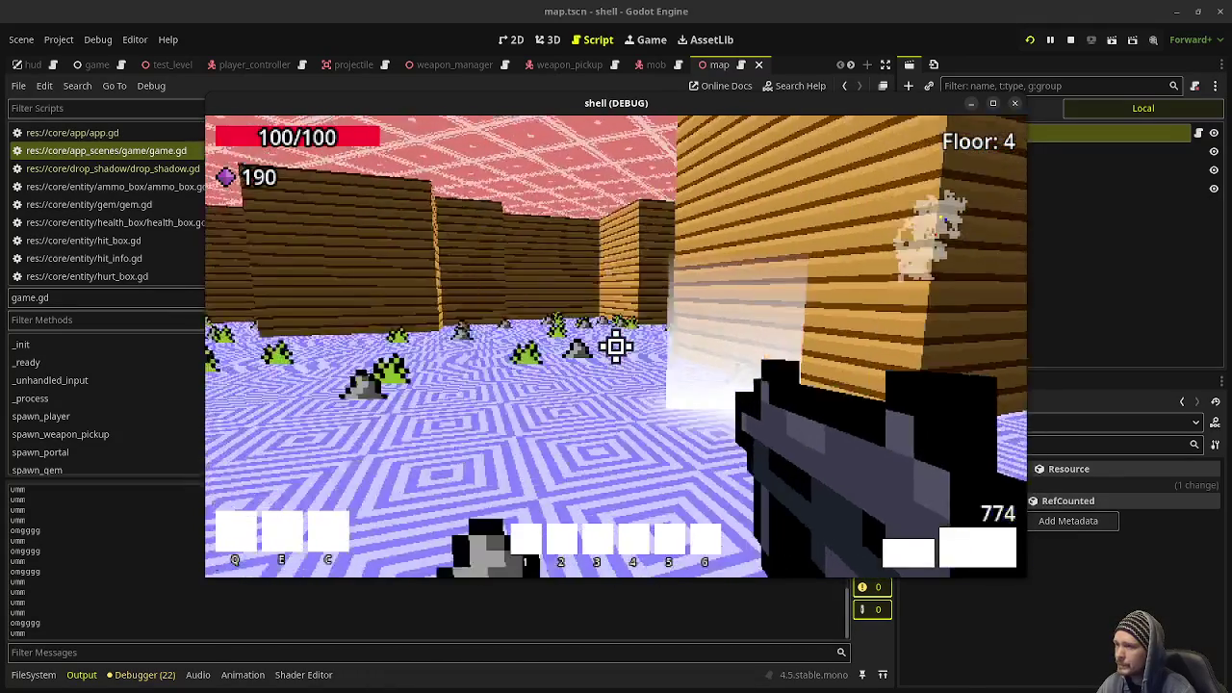
key(w)
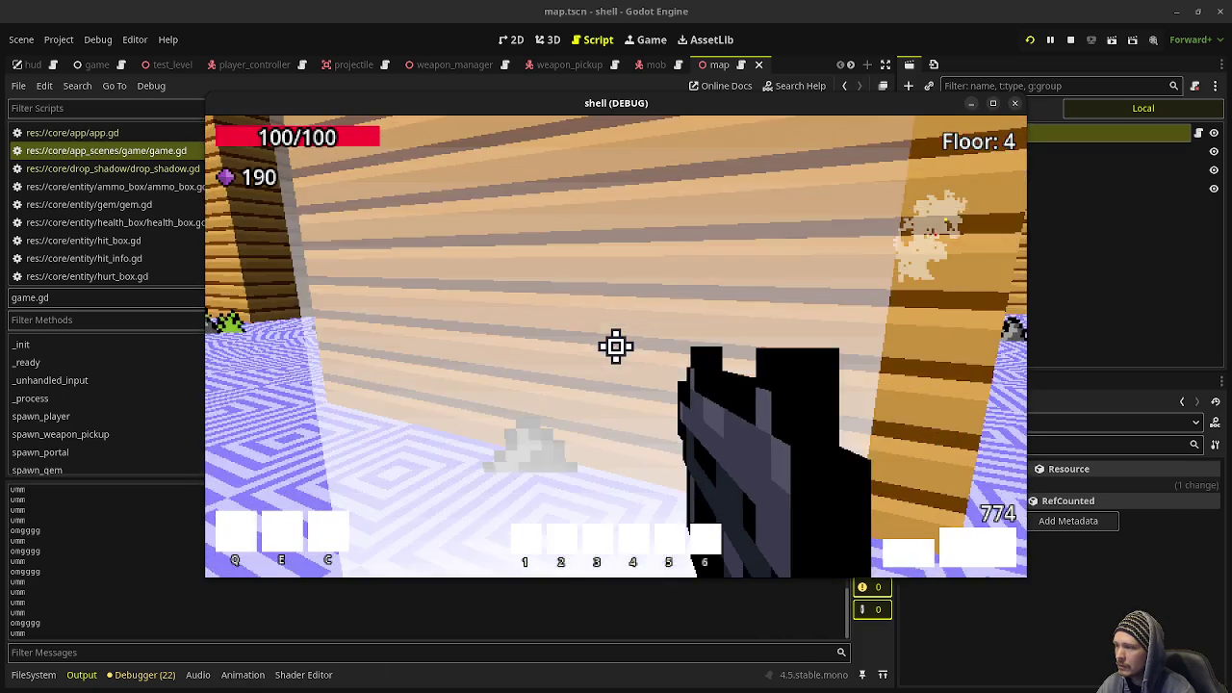
key(w)
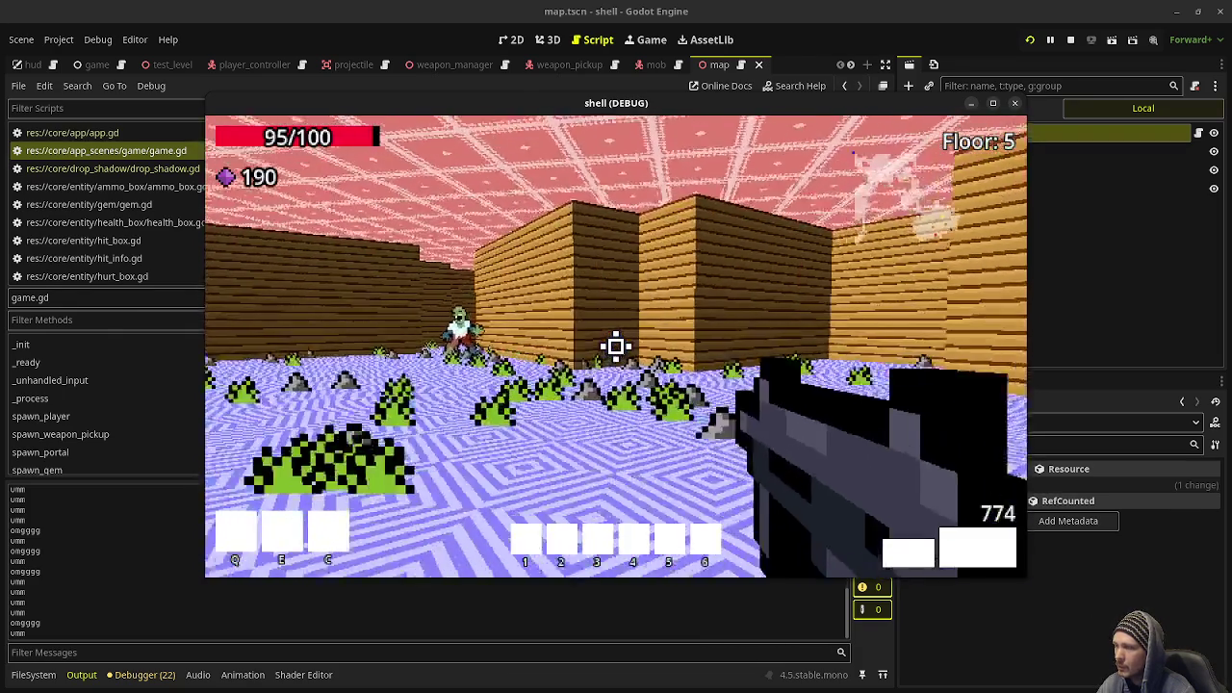
Shoot the floor-5 zombies in the corridor until they burst into gems.
mouse_move(616, 347)
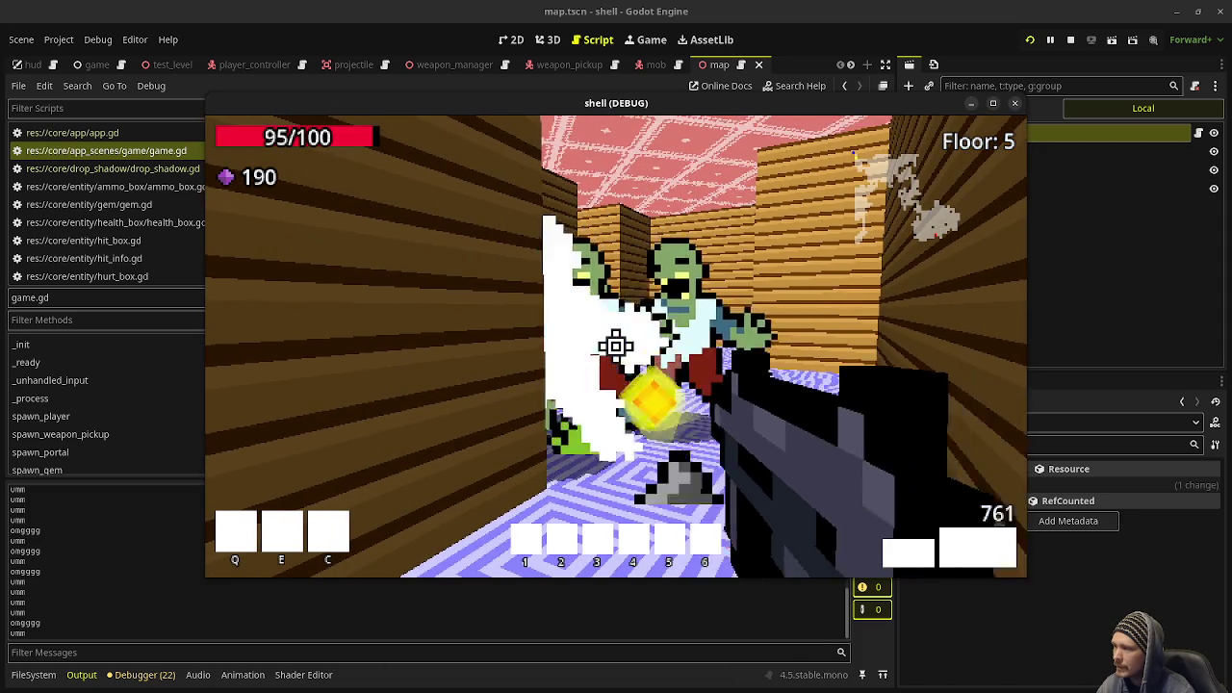
click(616, 347)
click(616, 346)
click(616, 347)
click(616, 347)
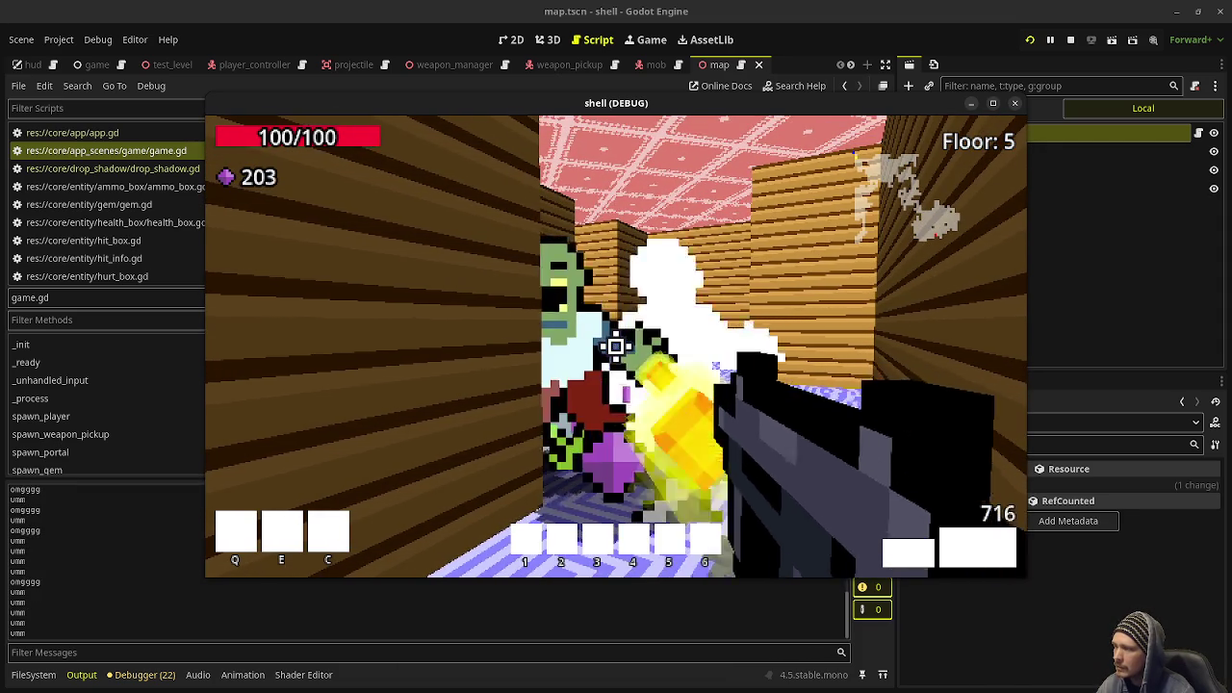
click(616, 347)
click(616, 346)
Walk over the dropped gems near the wall corner and shift the game window left.
key(w)
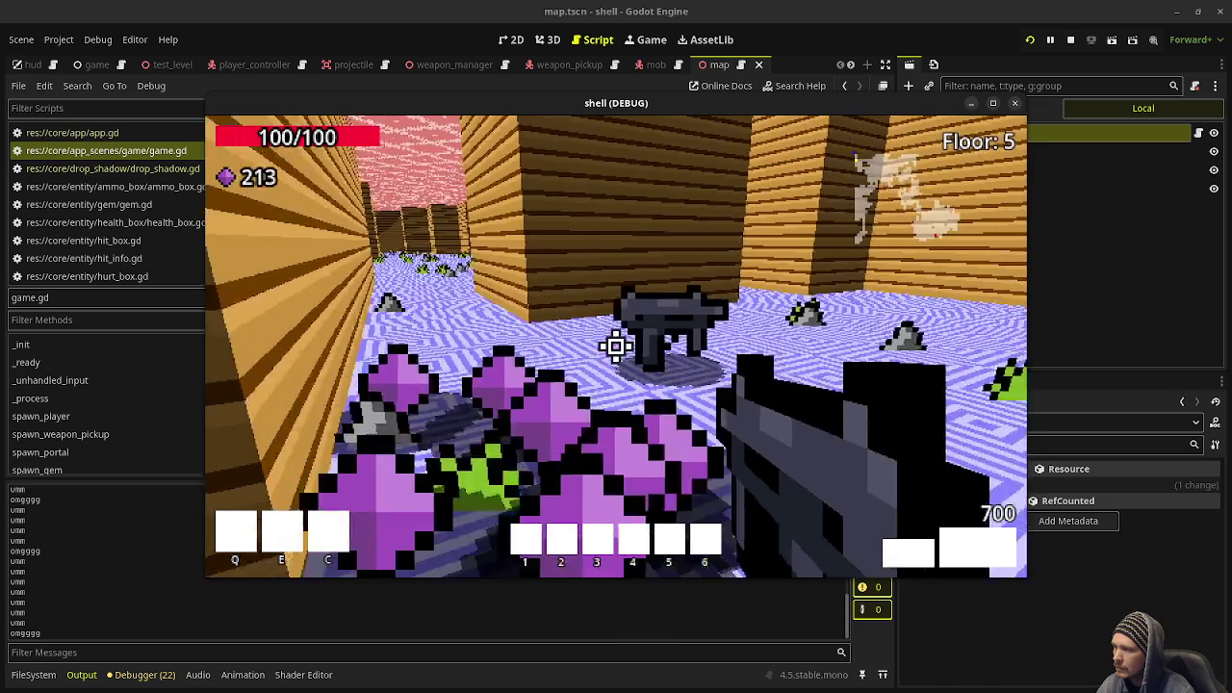
key(s)
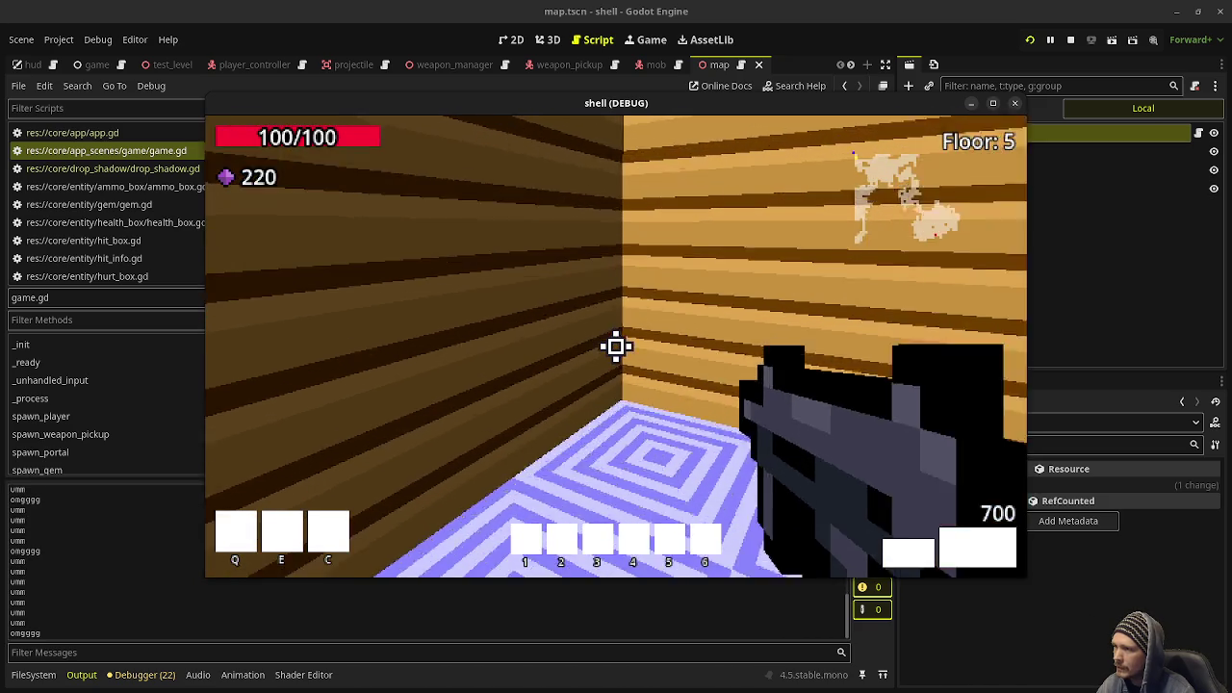
key(s)
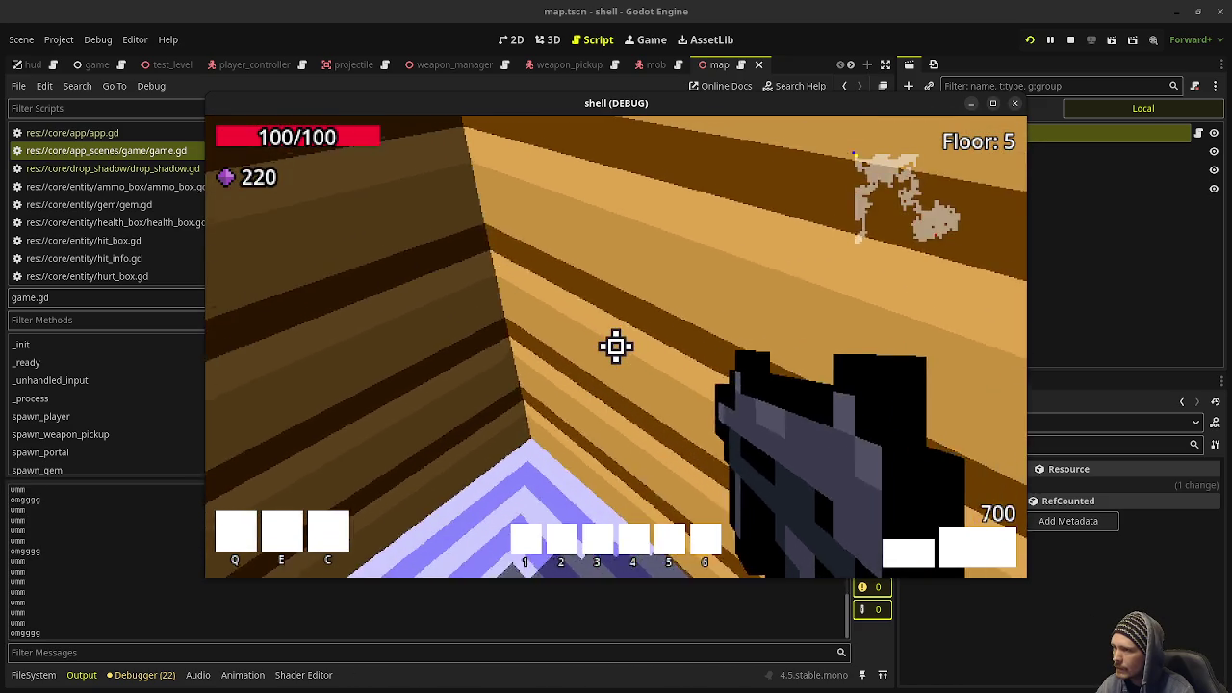
key(s)
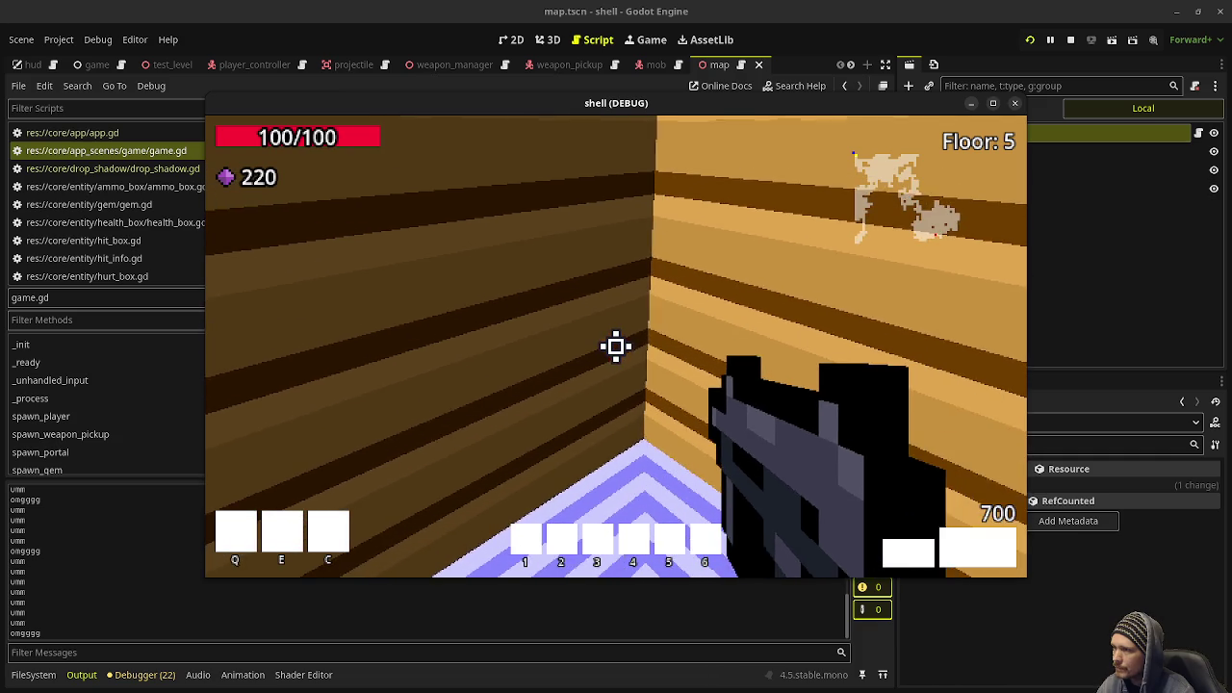
key(w)
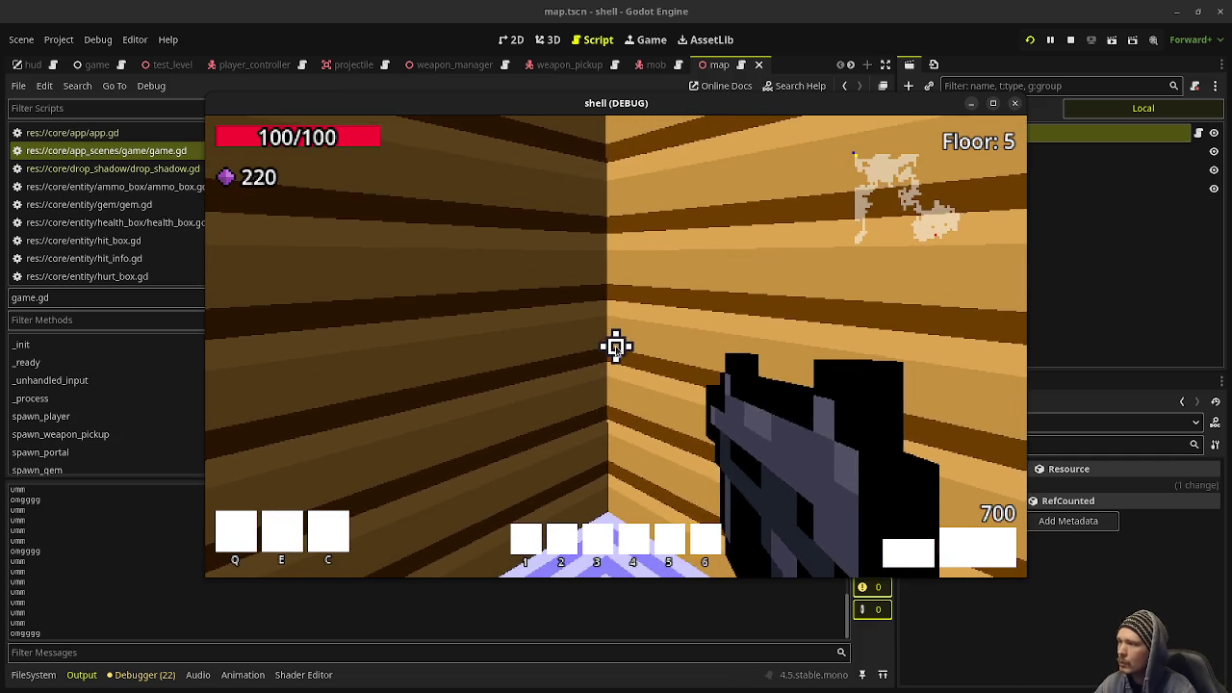
drag(759, 100, 619, 108)
In the Remote scene tree, expand App > SceneRoot > Game and hide the Map node.
right_click(766, 116)
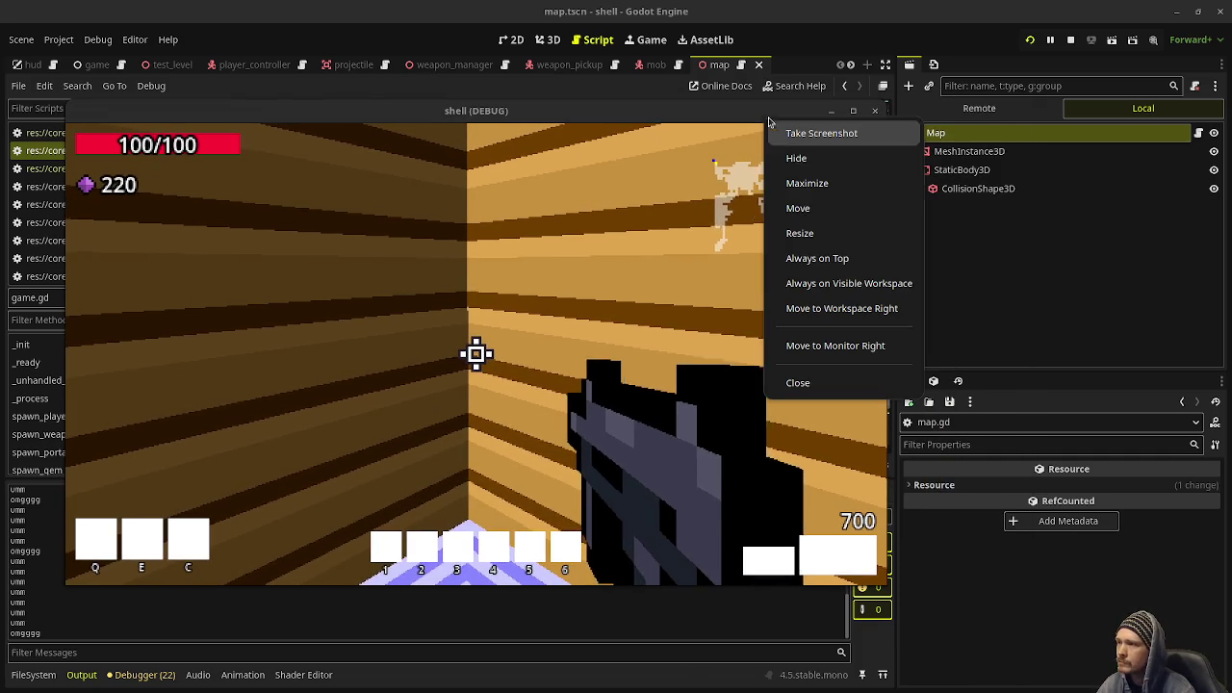
click(827, 259)
click(919, 110)
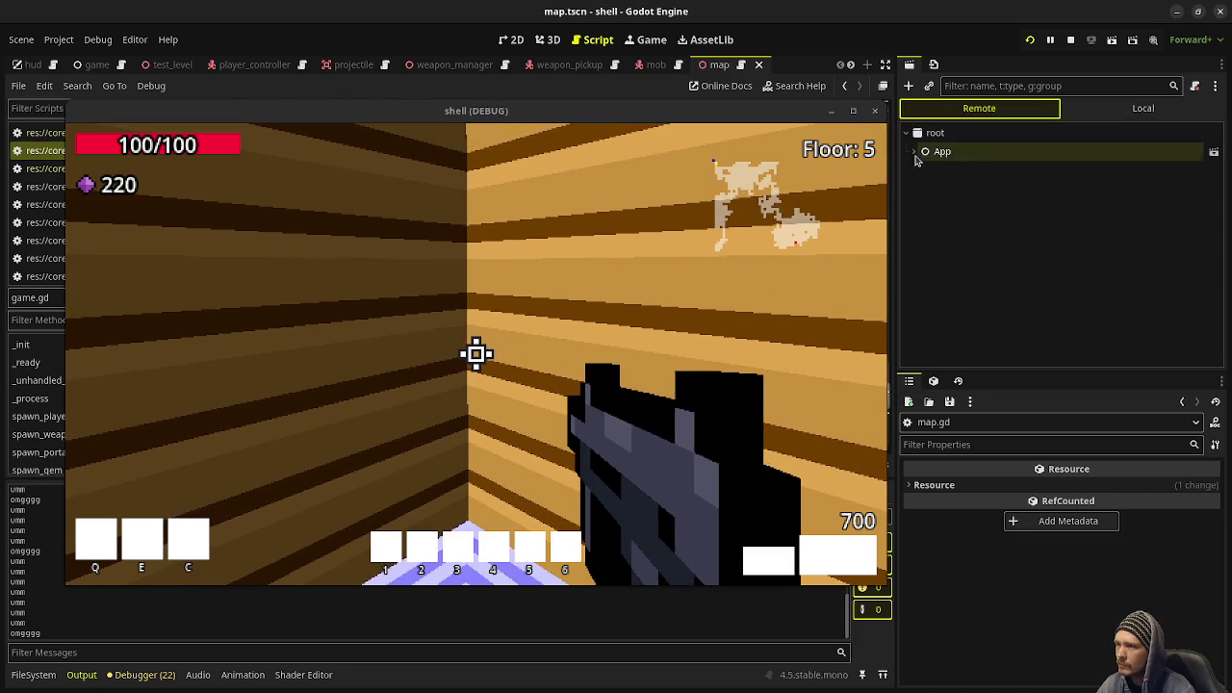
click(914, 151)
click(921, 169)
click(930, 189)
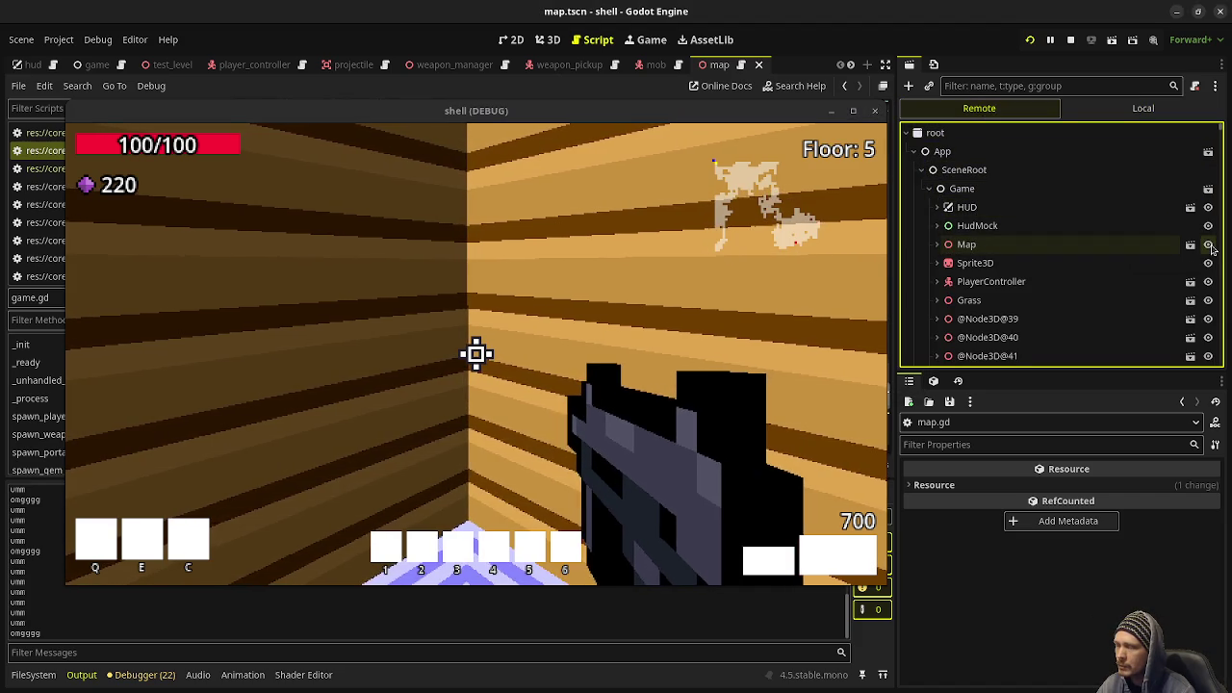
click(1209, 245)
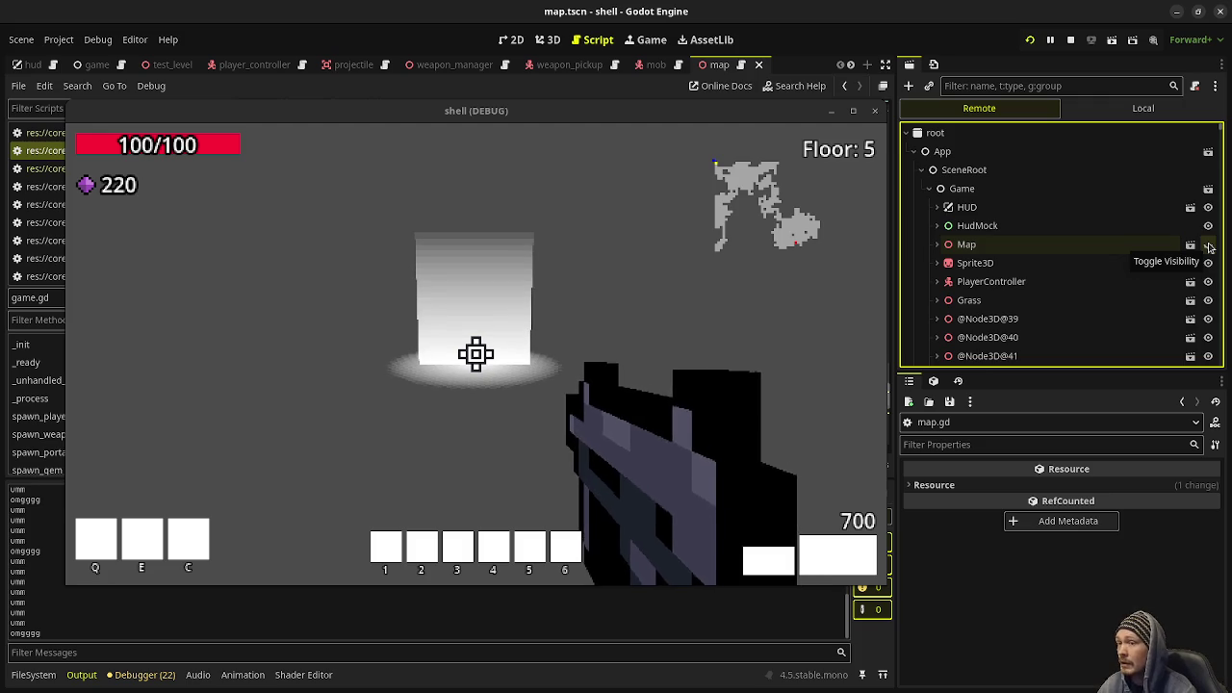
click(1210, 247)
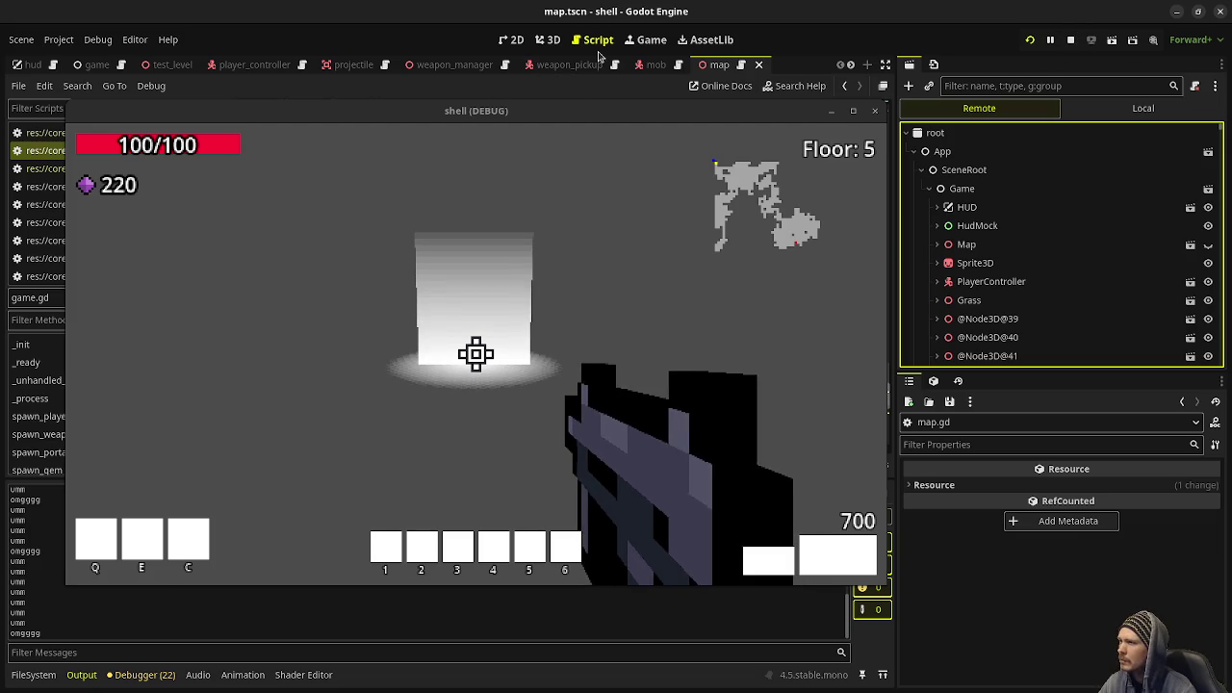
Stop the game, move 'map.floor = floor' below 'floor_changed.emit(floor)' in game.gd, and save.
click(1072, 41)
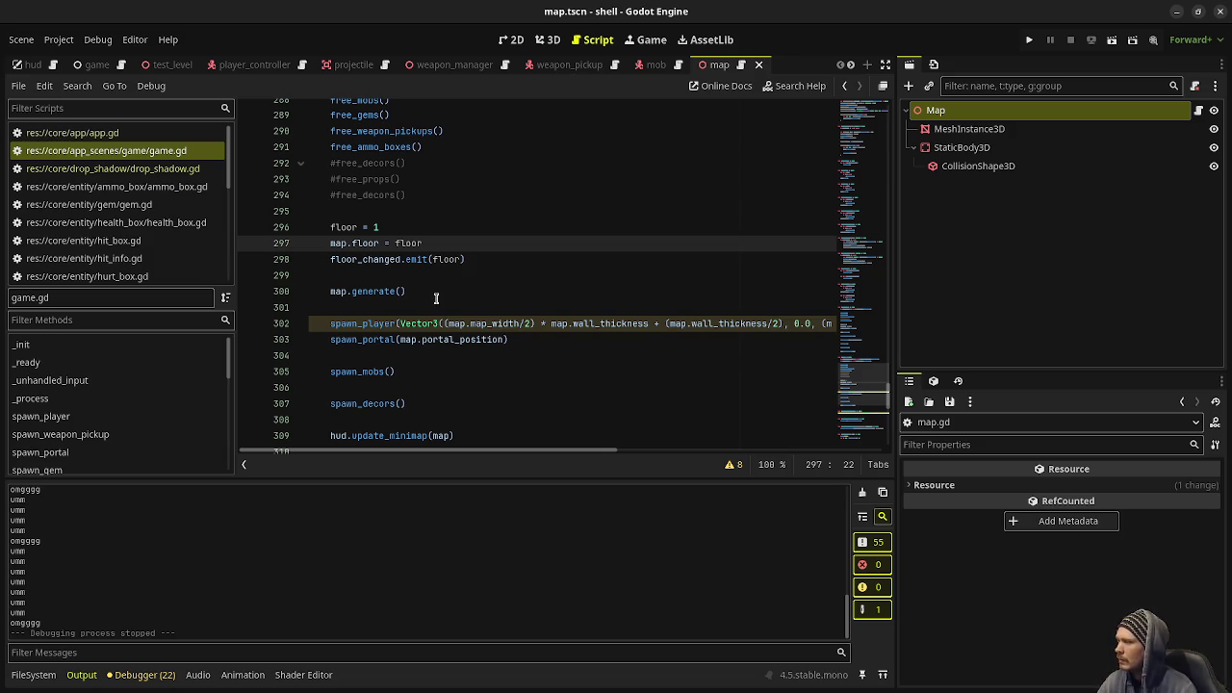
scroll(437, 299, down, 3)
scroll(436, 298, up, 12)
scroll(436, 298, down, 1)
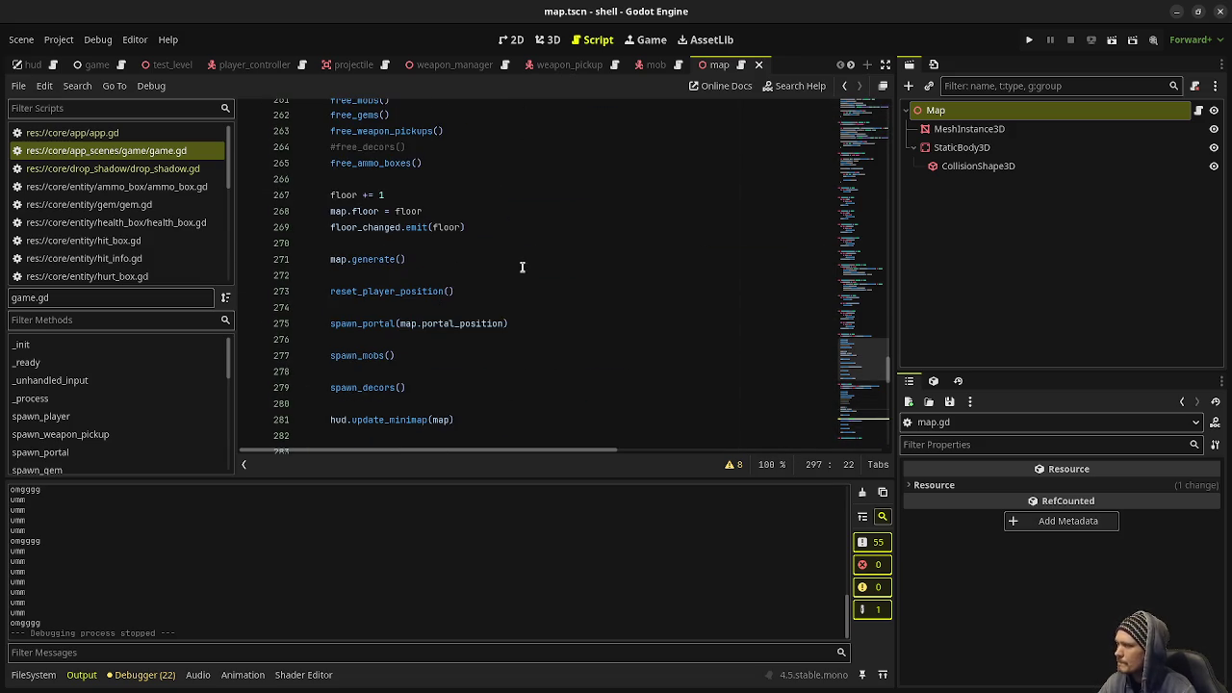
click(364, 214)
key(alt+Down)
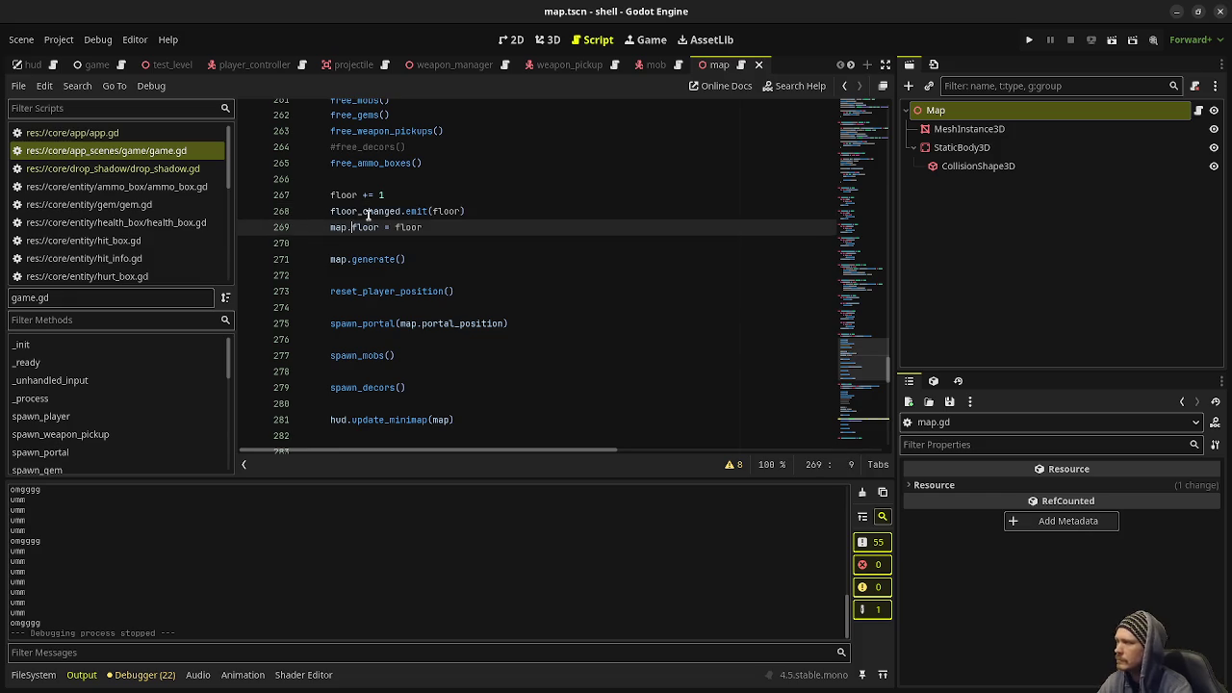
scroll(367, 216, down, 7)
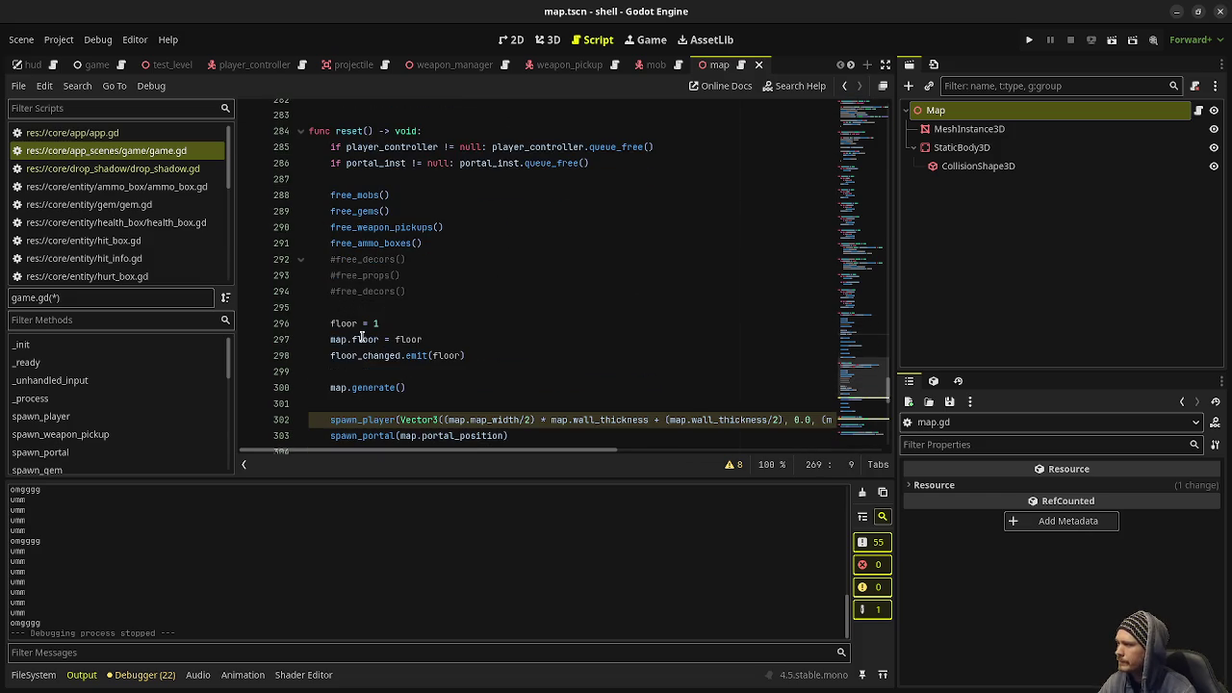
click(367, 342)
key(alt+Down)
key(ctrl+s)
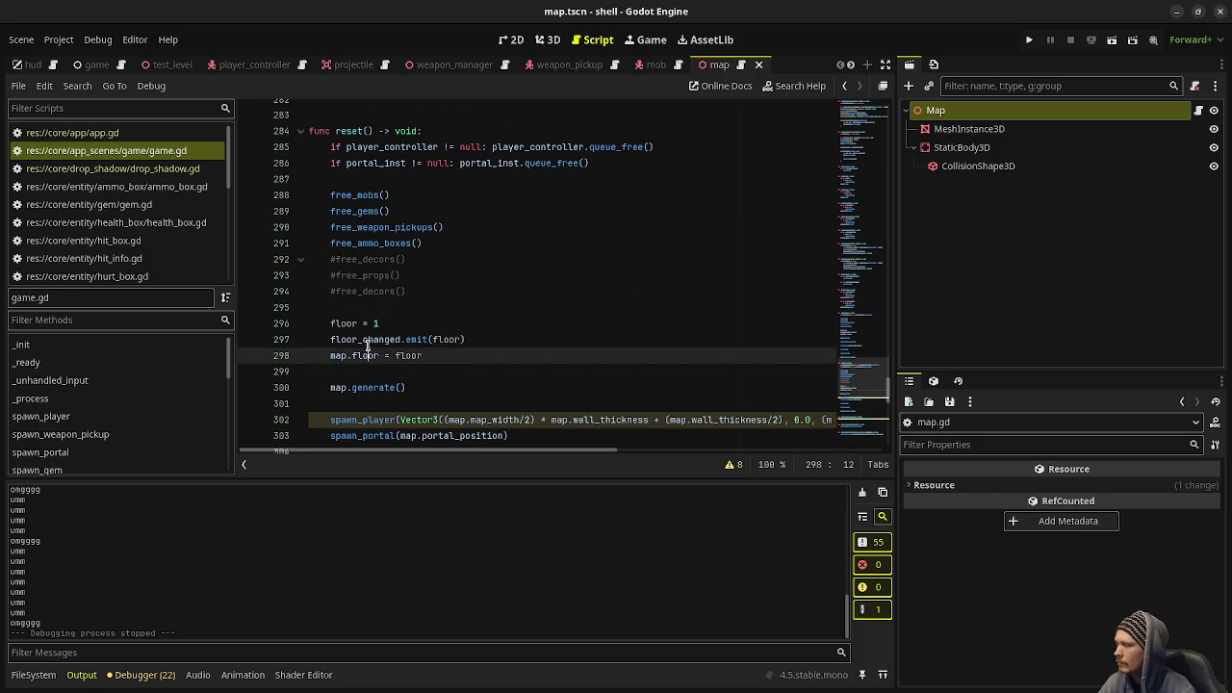
Inspect the spawn_portal(map.portal_position) call in reset(), then switch to map.gd.
scroll(486, 376, down, 3)
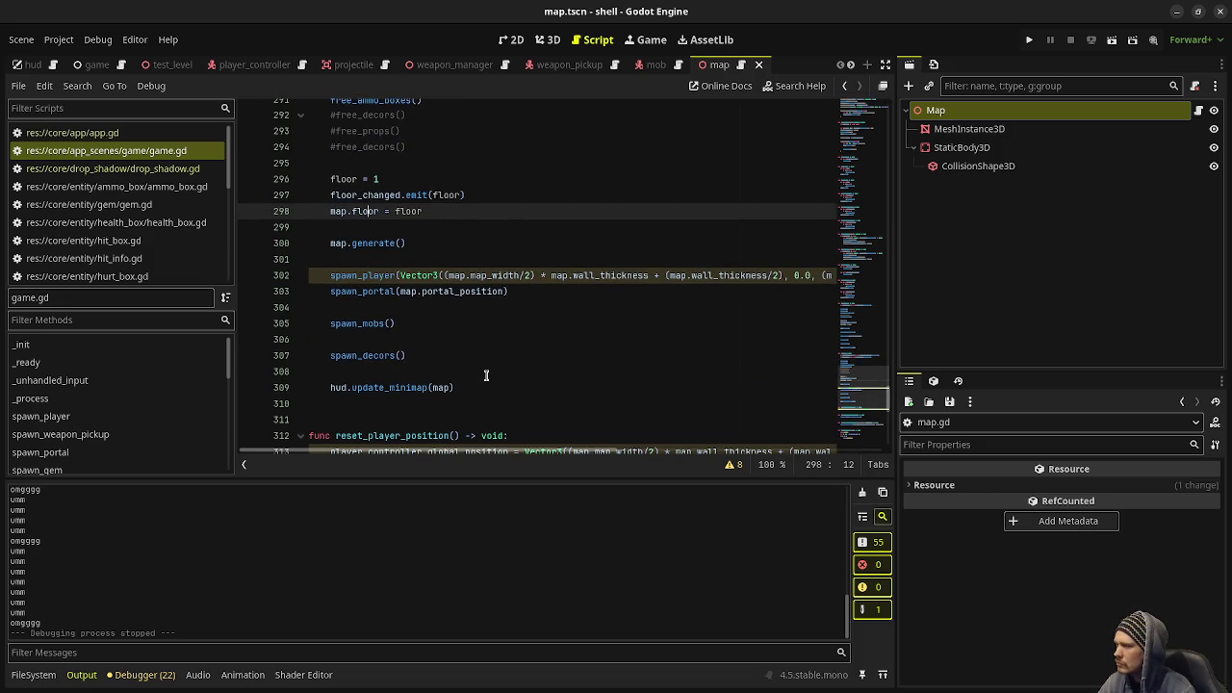
scroll(486, 375, down, 3)
scroll(486, 376, up, 4)
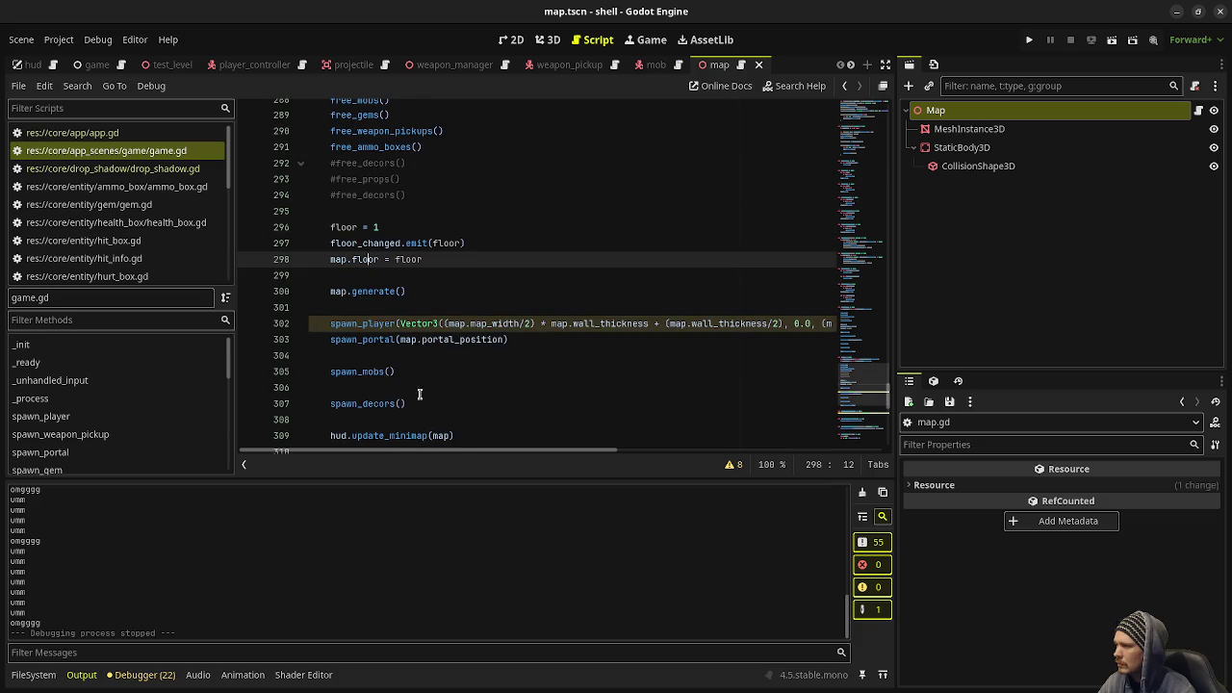
double_click(373, 343)
scroll(486, 390, down, 5)
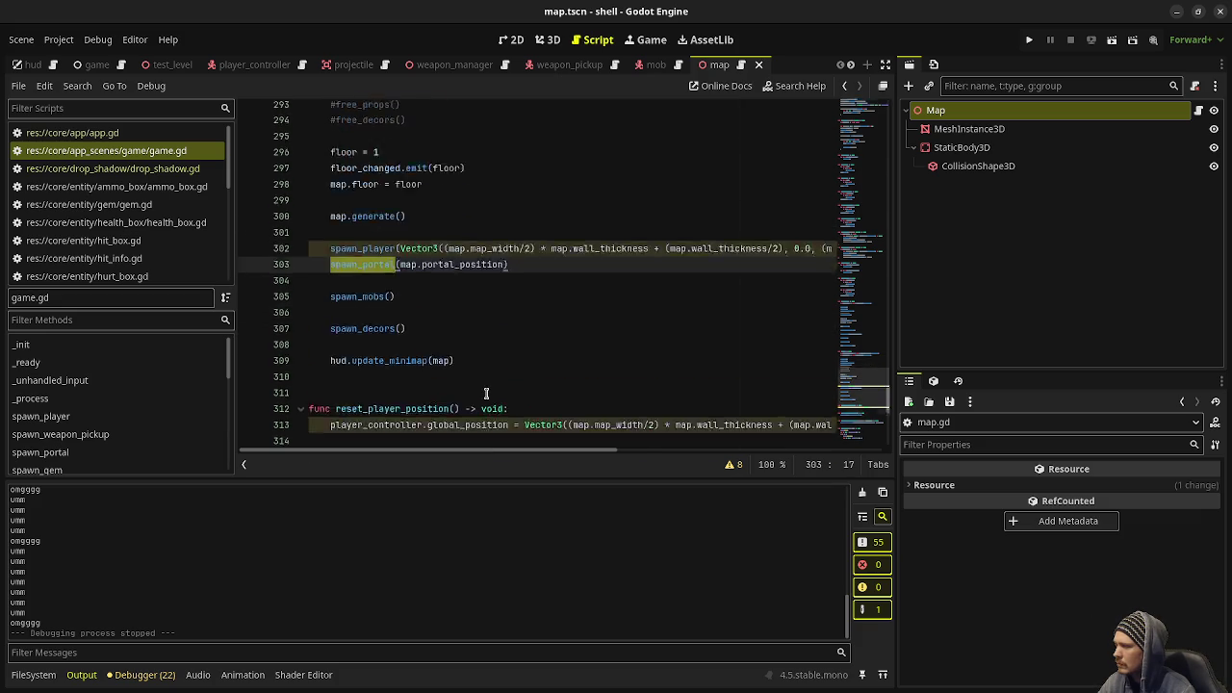
scroll(481, 385, up, 5)
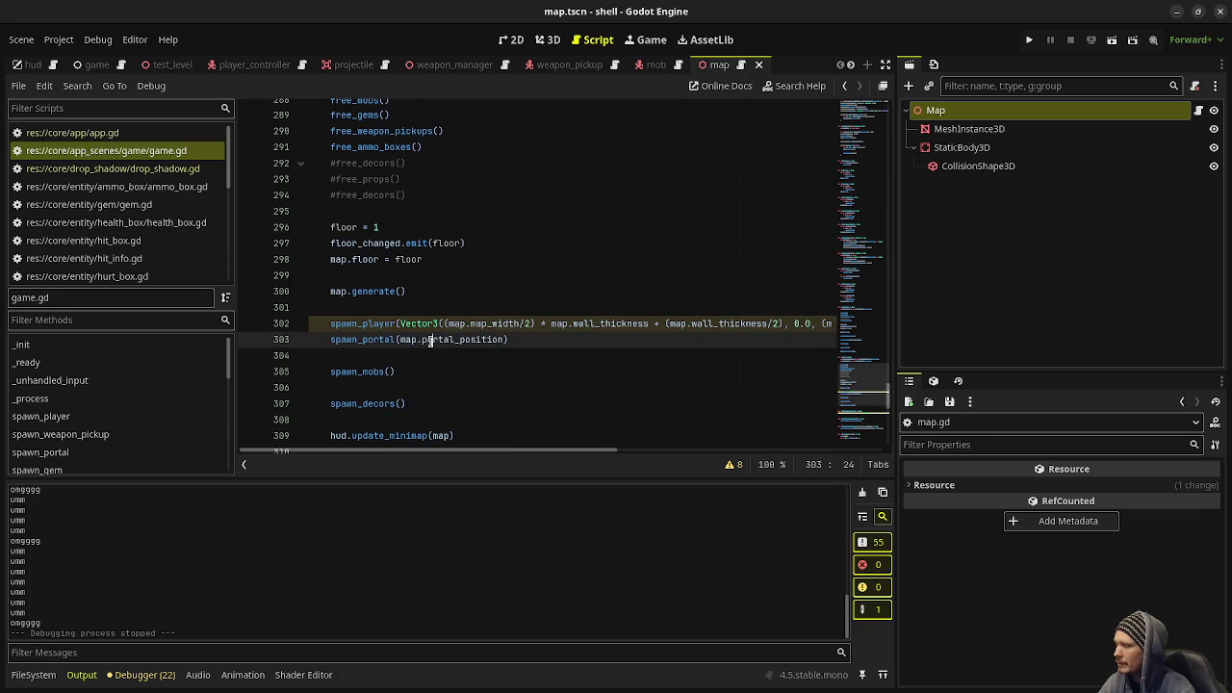
double_click(433, 341)
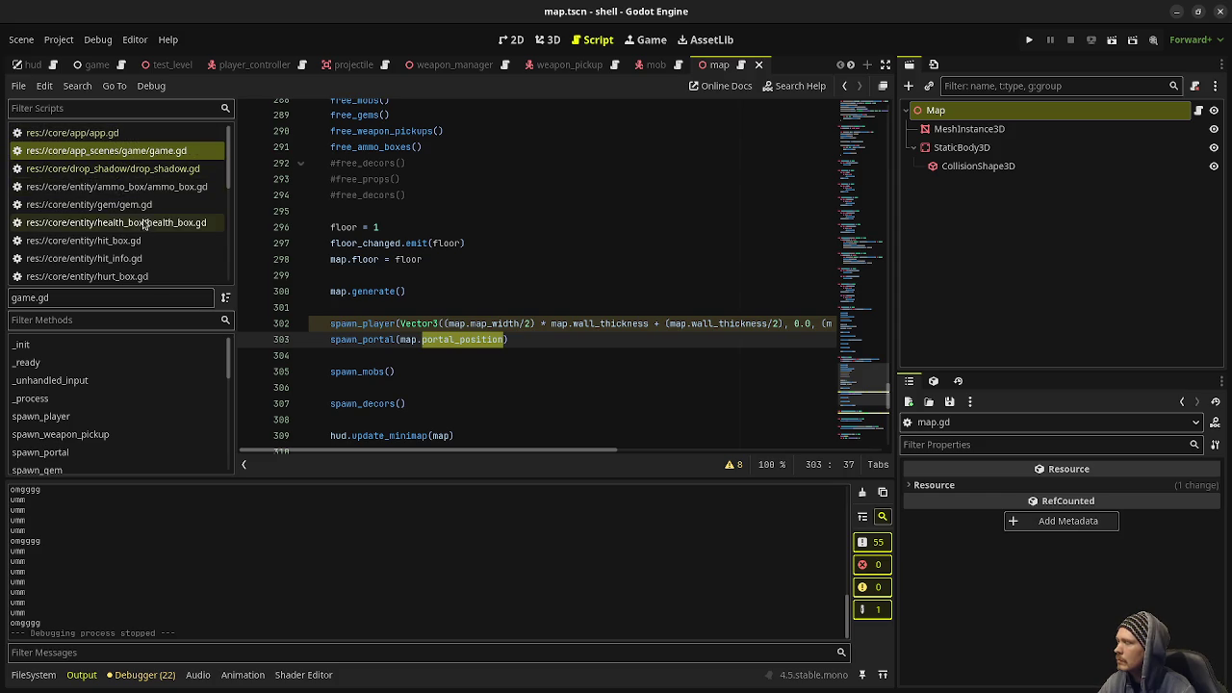
scroll(135, 221, down, 2)
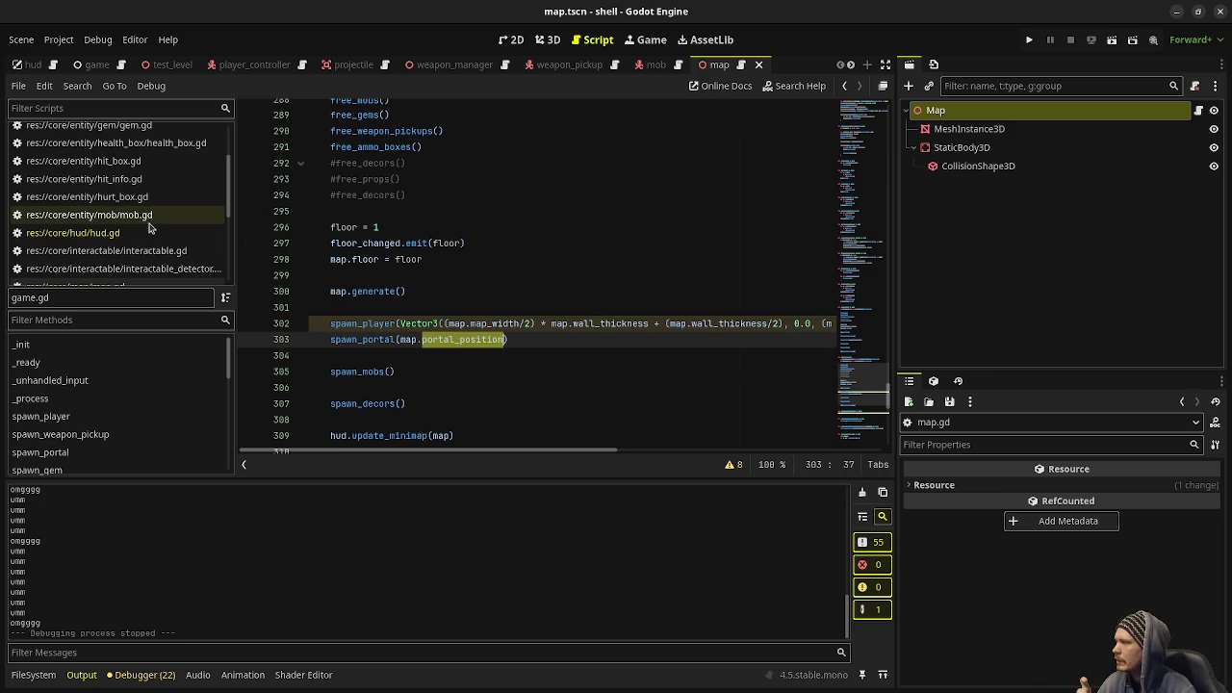
scroll(140, 197, up, 2)
scroll(139, 197, down, 3)
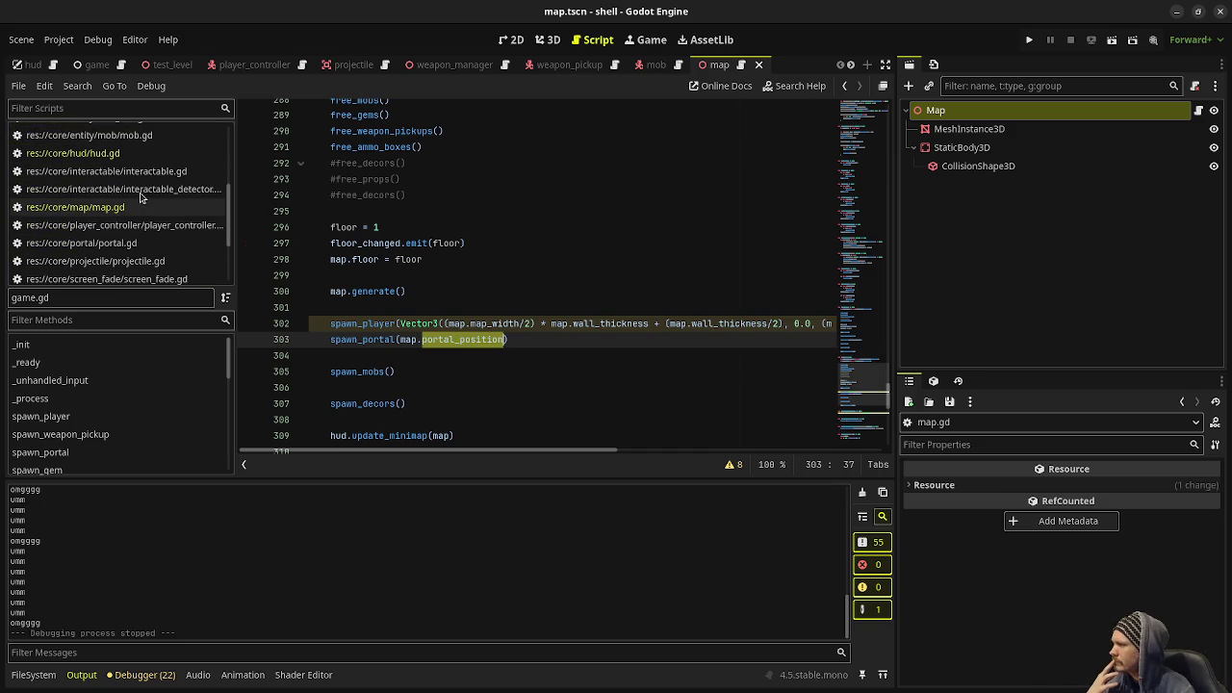
click(134, 206)
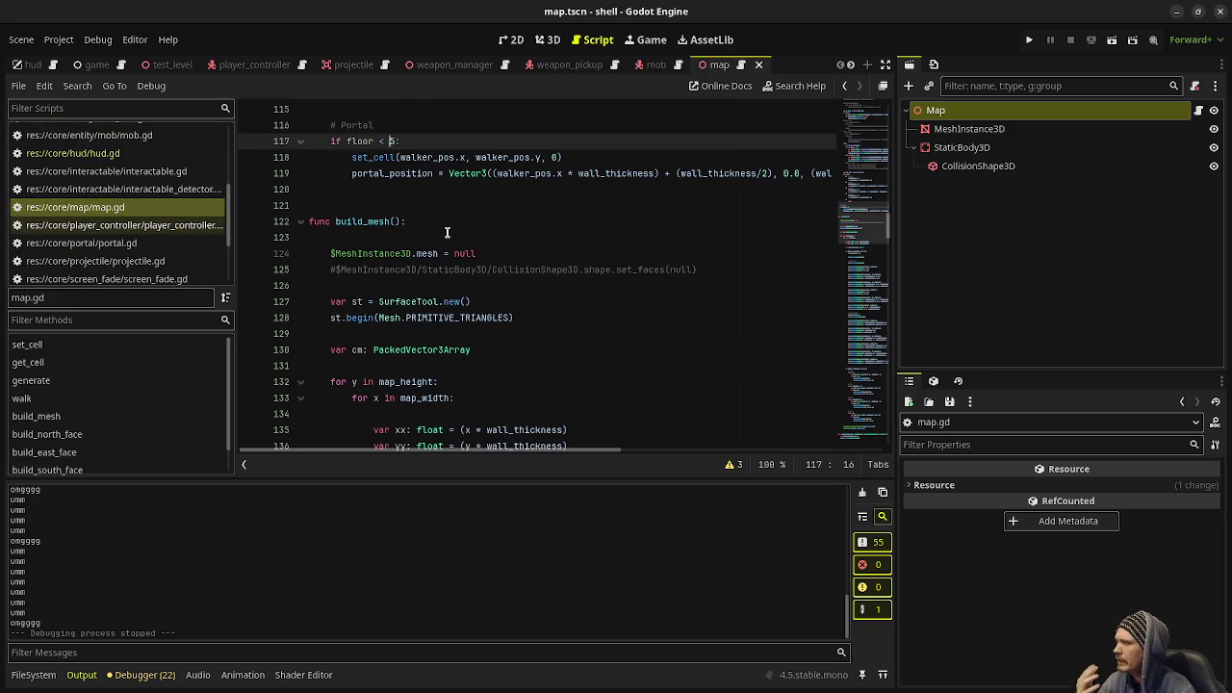
Select the portal_position declaration on line 16 of map.gd.
scroll(446, 231, up, 7)
scroll(446, 231, down, 4)
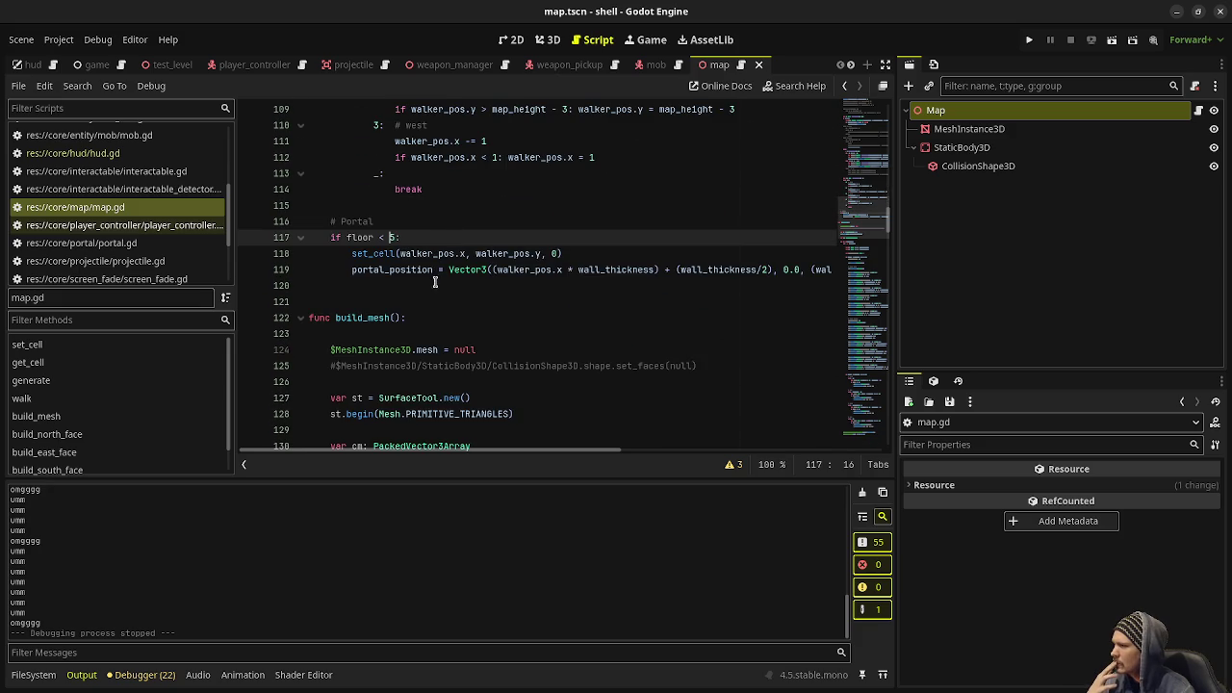
click(425, 273)
scroll(448, 265, up, 8)
scroll(448, 265, up, 20)
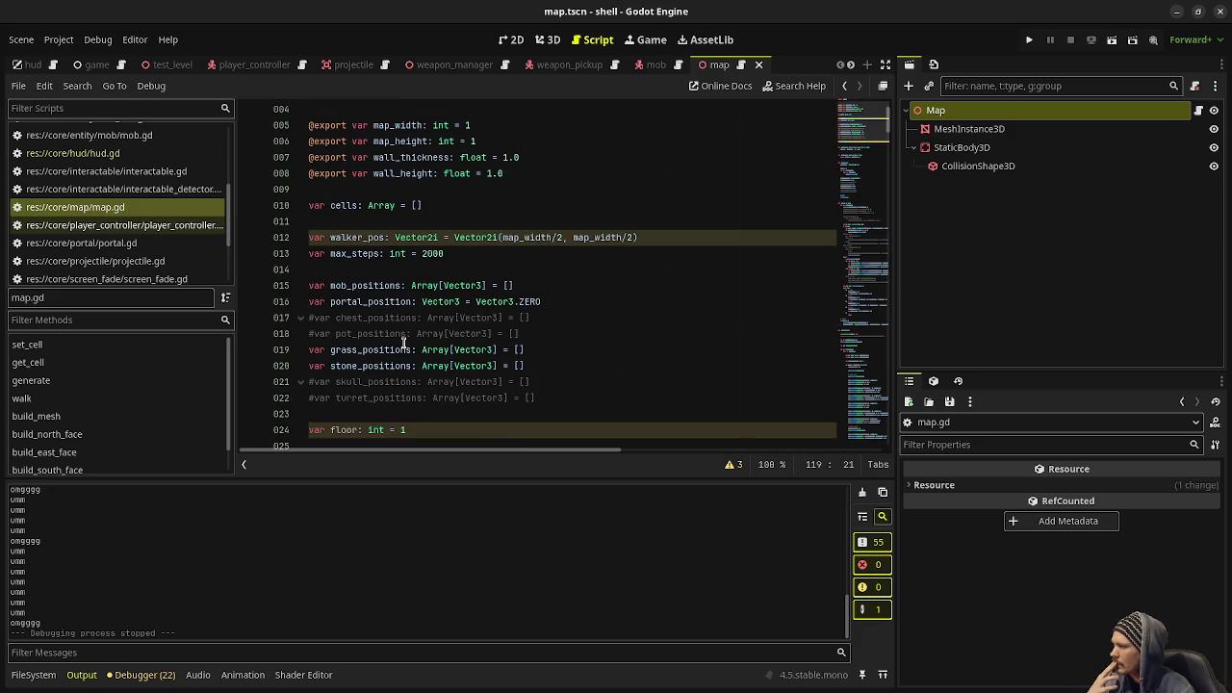
click(365, 304)
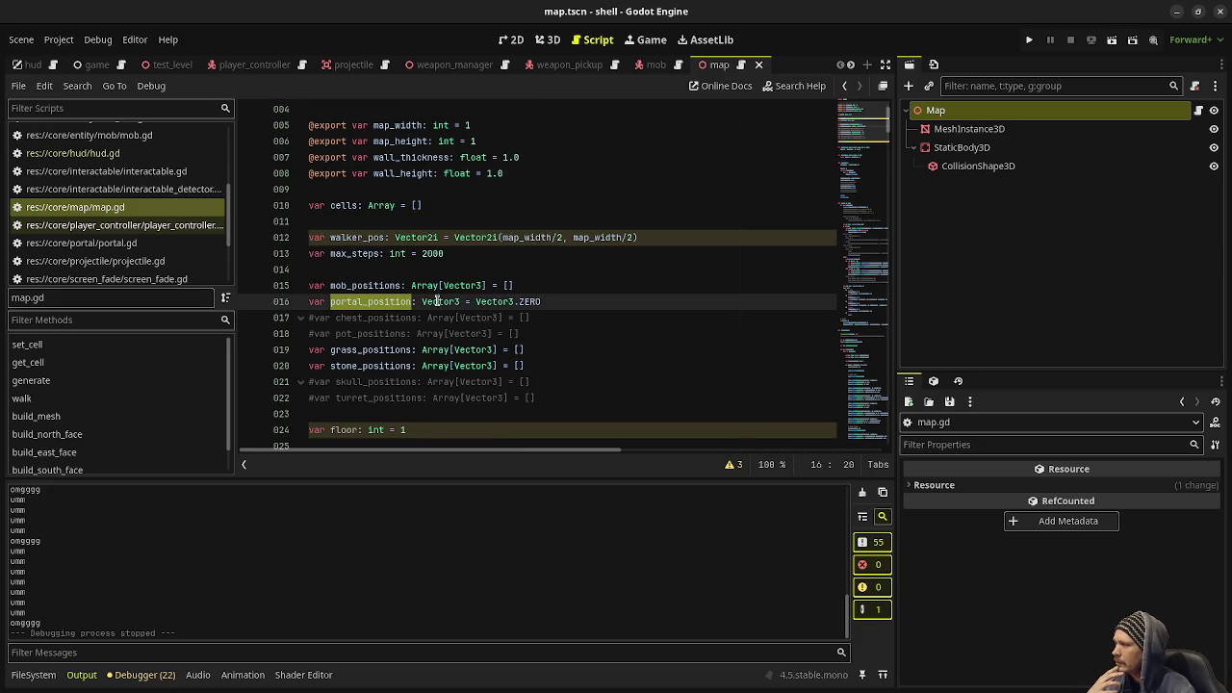
drag(542, 301, 330, 302)
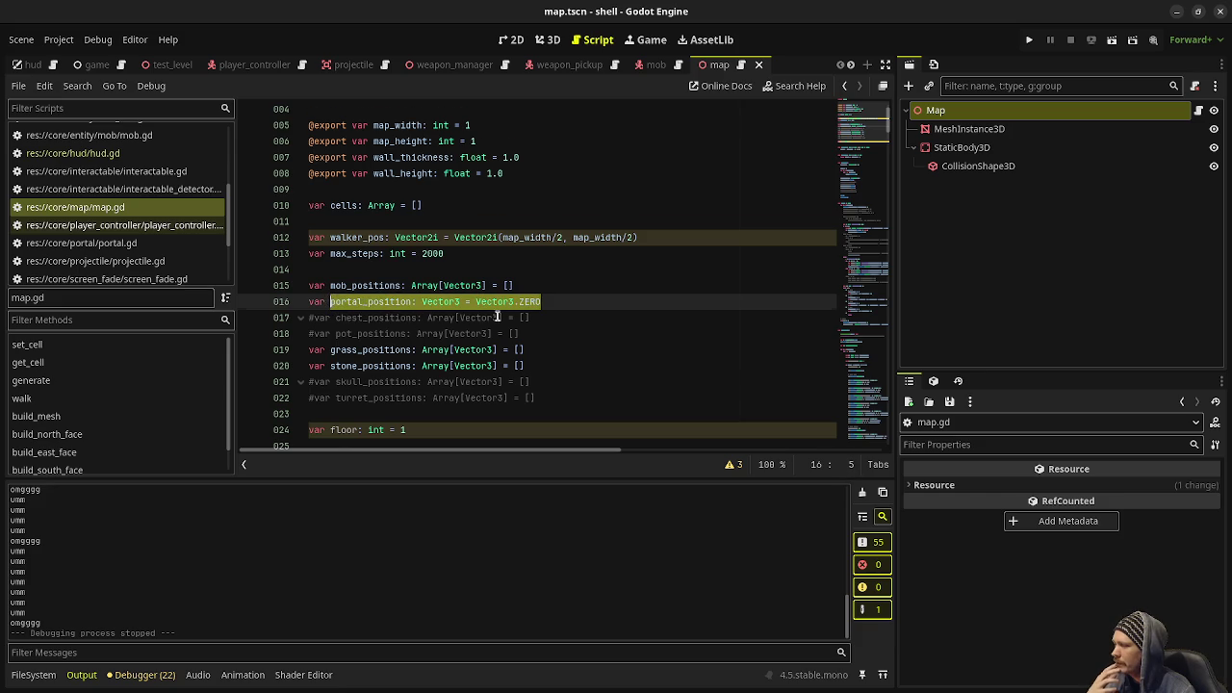
scroll(498, 316, down, 13)
scroll(498, 316, down, 15)
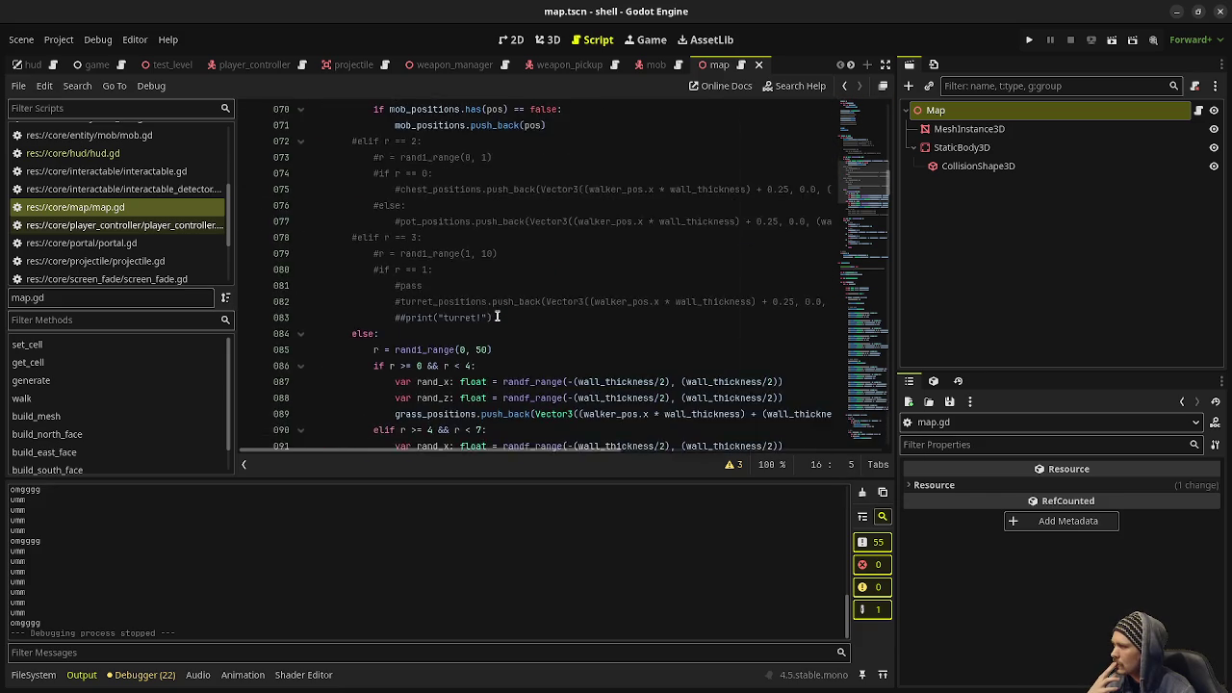
scroll(498, 316, down, 2)
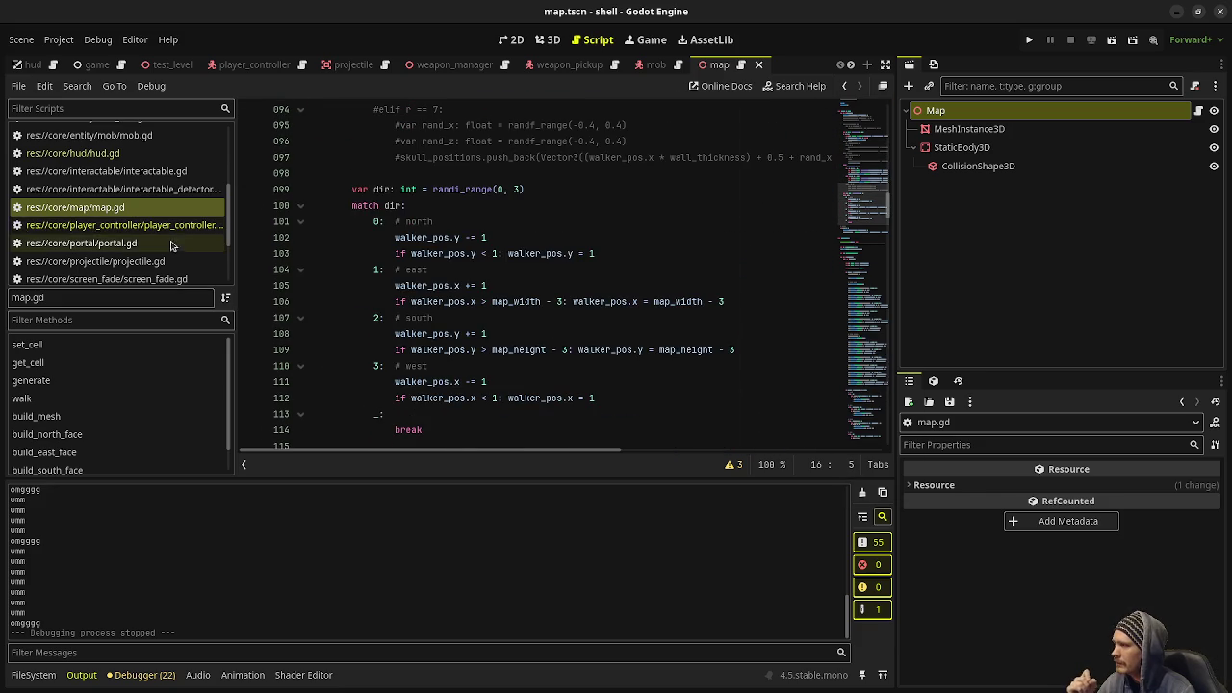
Return to game.gd via player_controller.gd and widen the code area to full width.
click(115, 224)
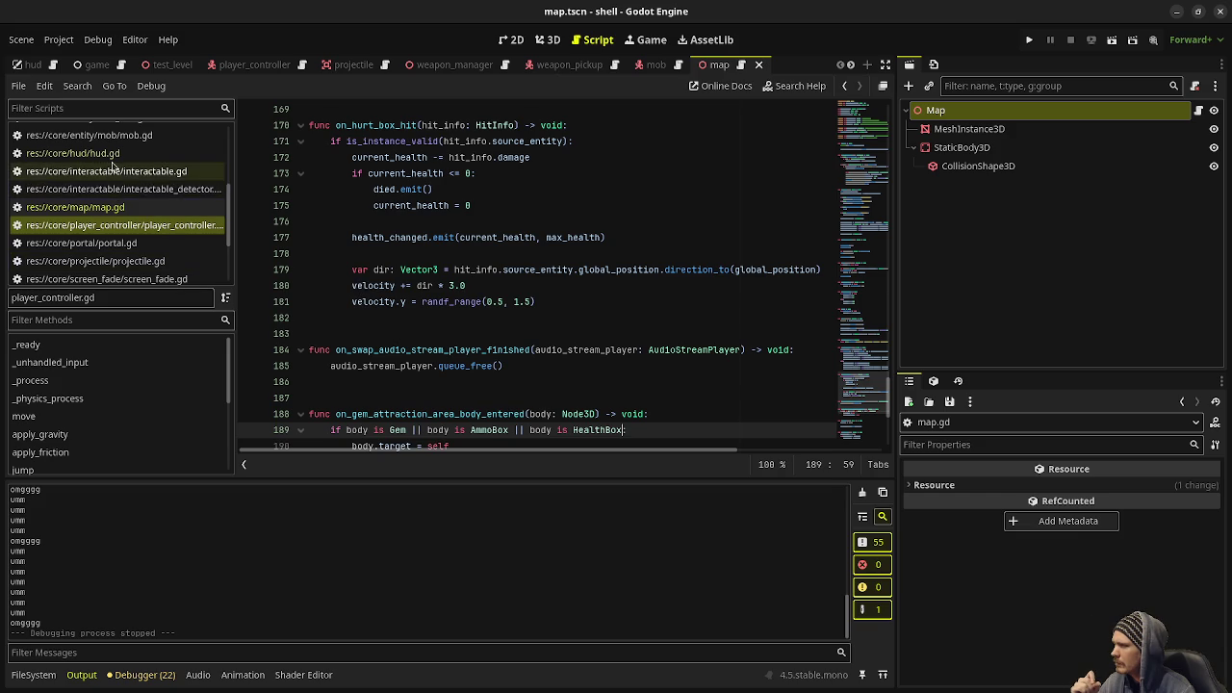
scroll(115, 184, up, 5)
click(149, 154)
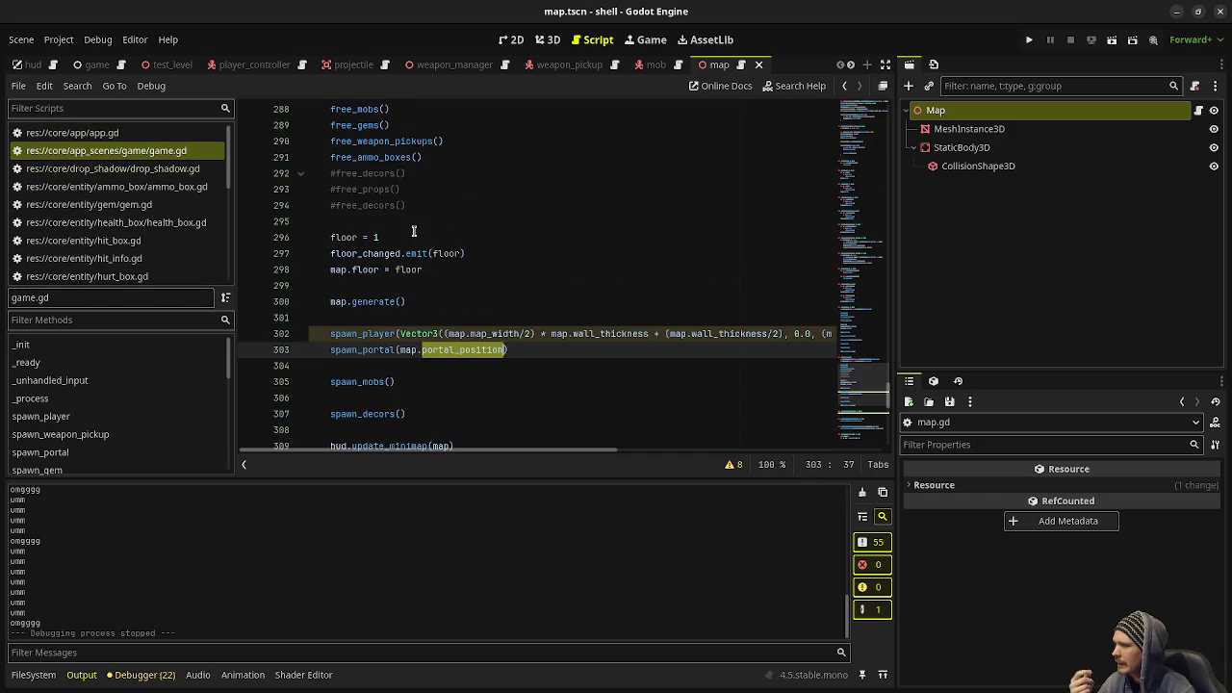
click(886, 64)
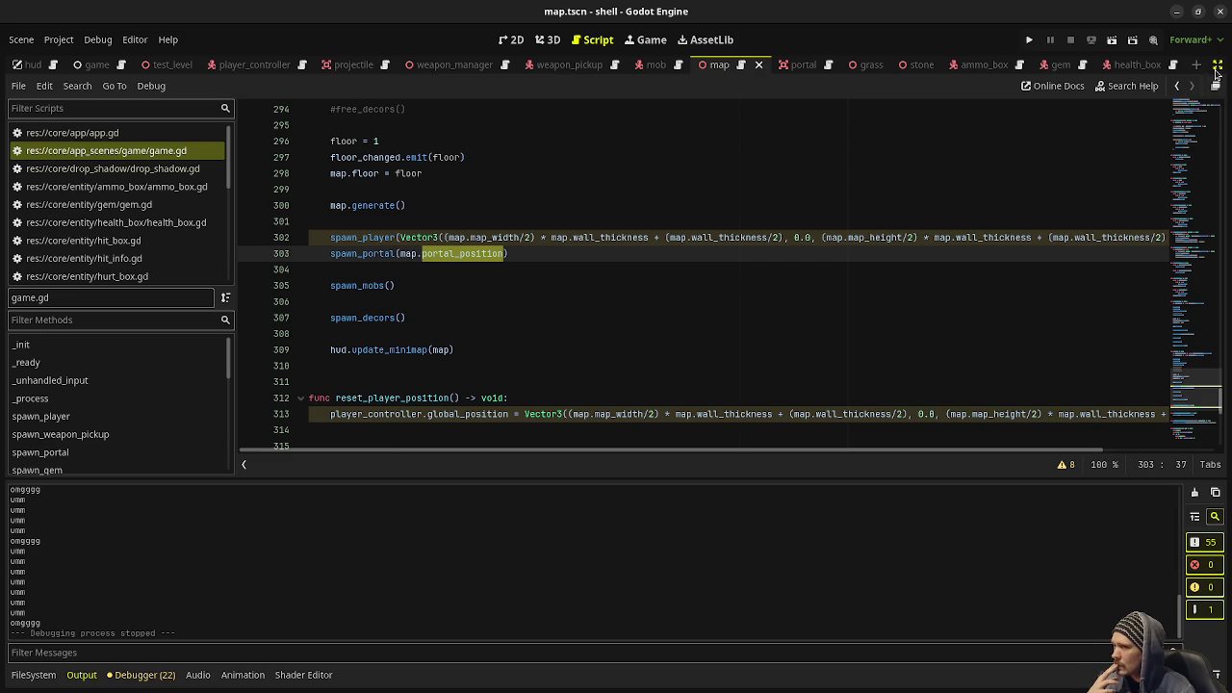
Start an 'if floor >' condition above spawn_portal, then delete it and save game.gd.
click(366, 256)
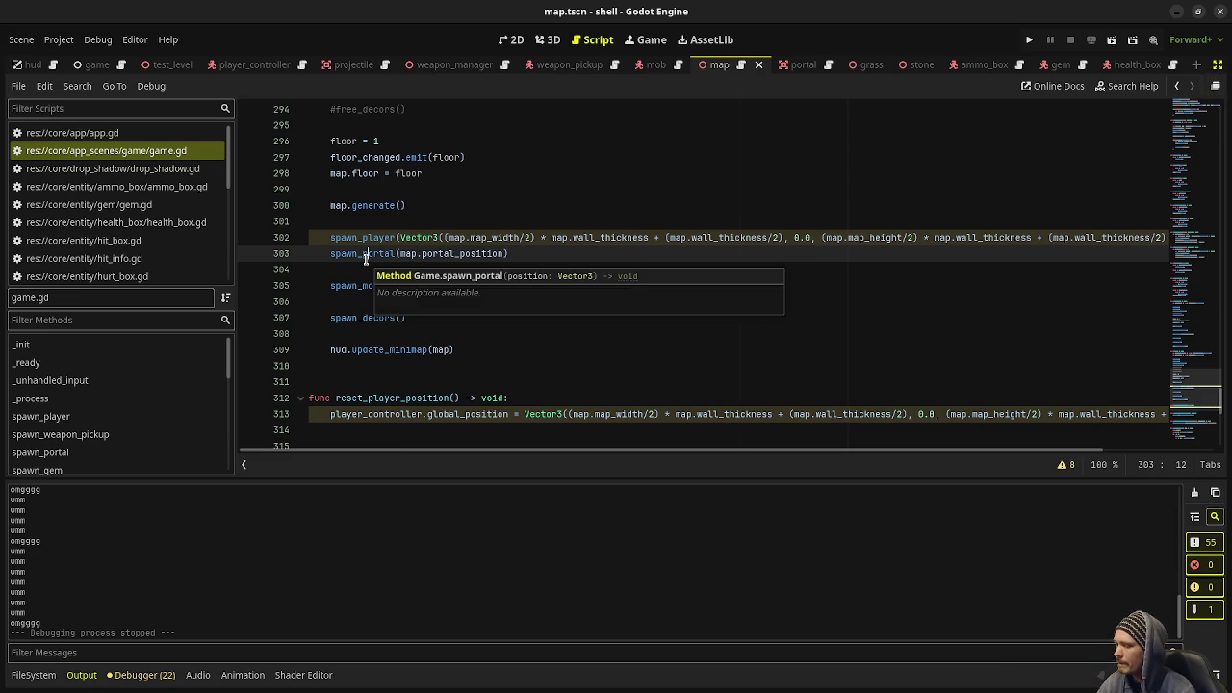
key(alt+Down)
key(Up)
key(Tab)
text(if )
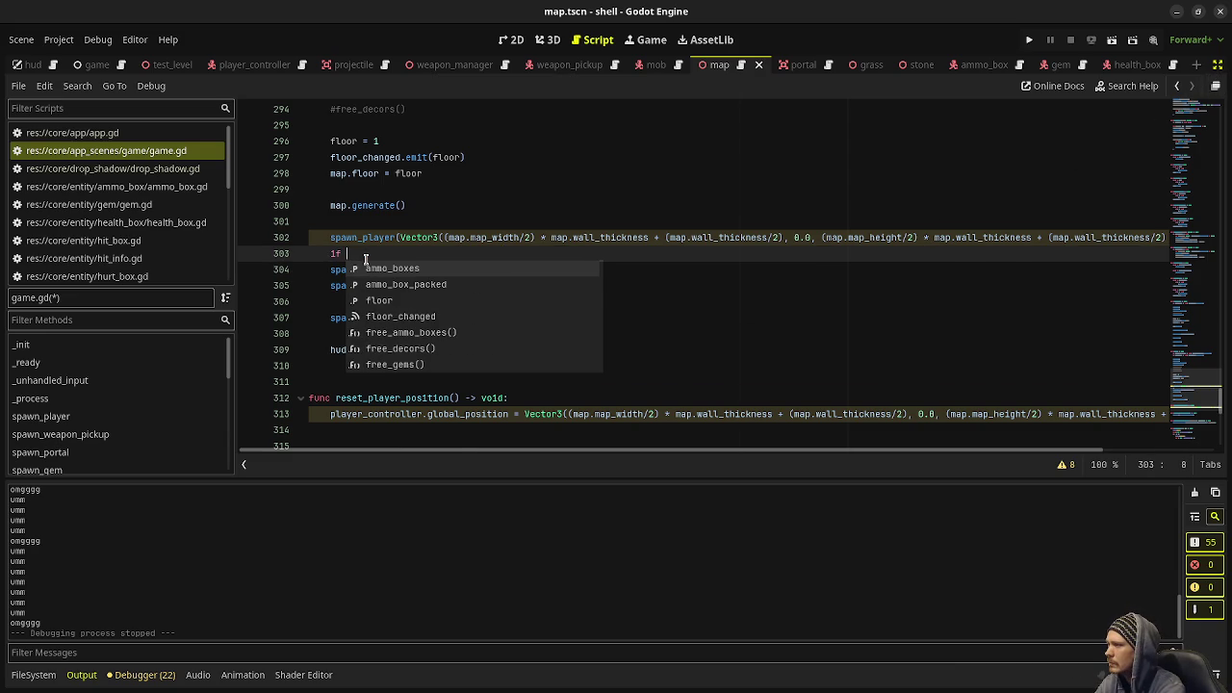
text(floor)
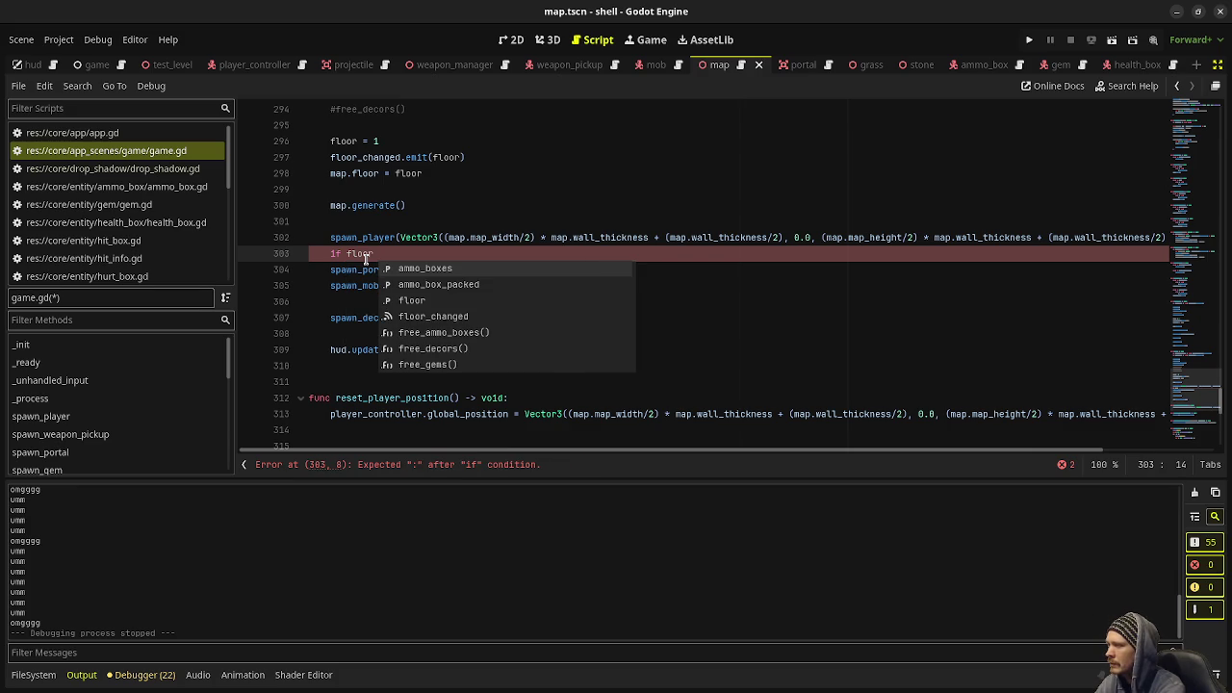
text( >)
key(BackSpace)
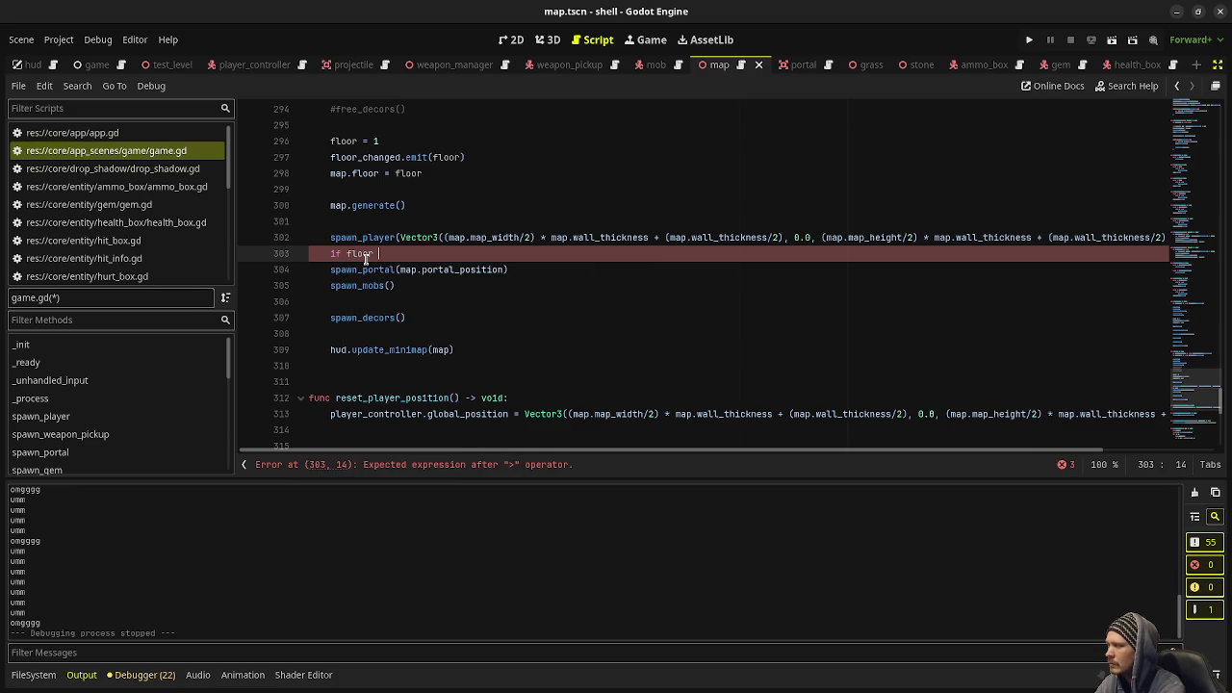
key(BackSpace)
key(BackSpace)
key(BackSpace)
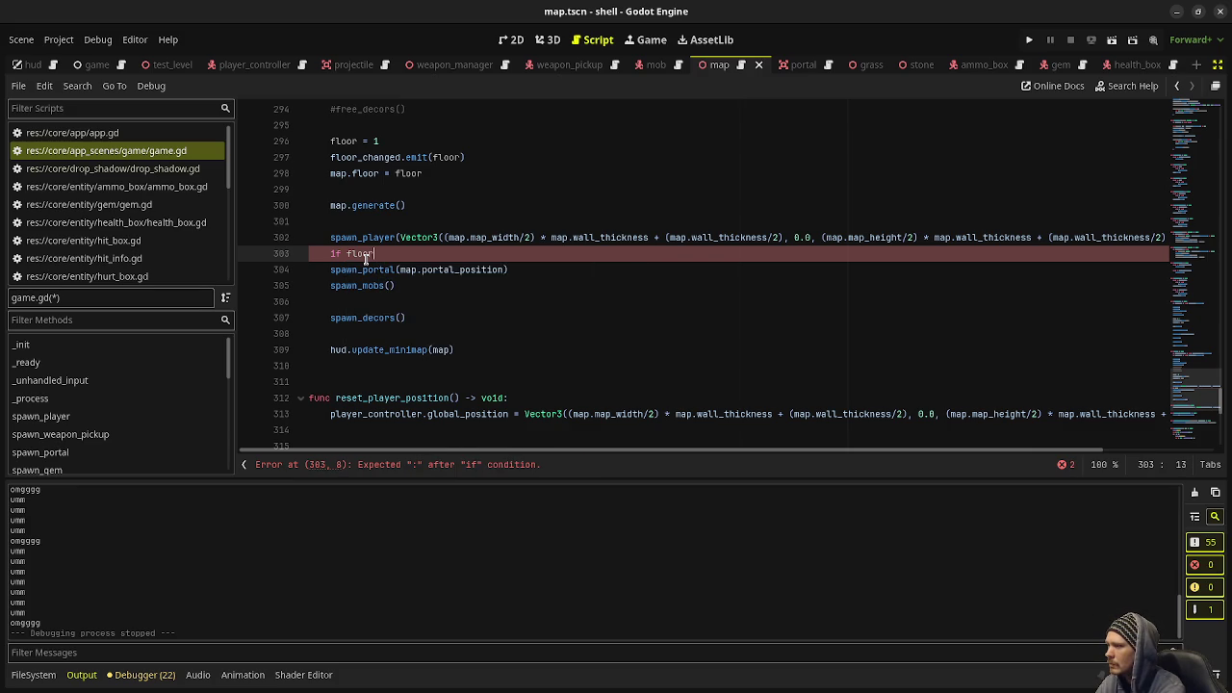
key(BackSpace)
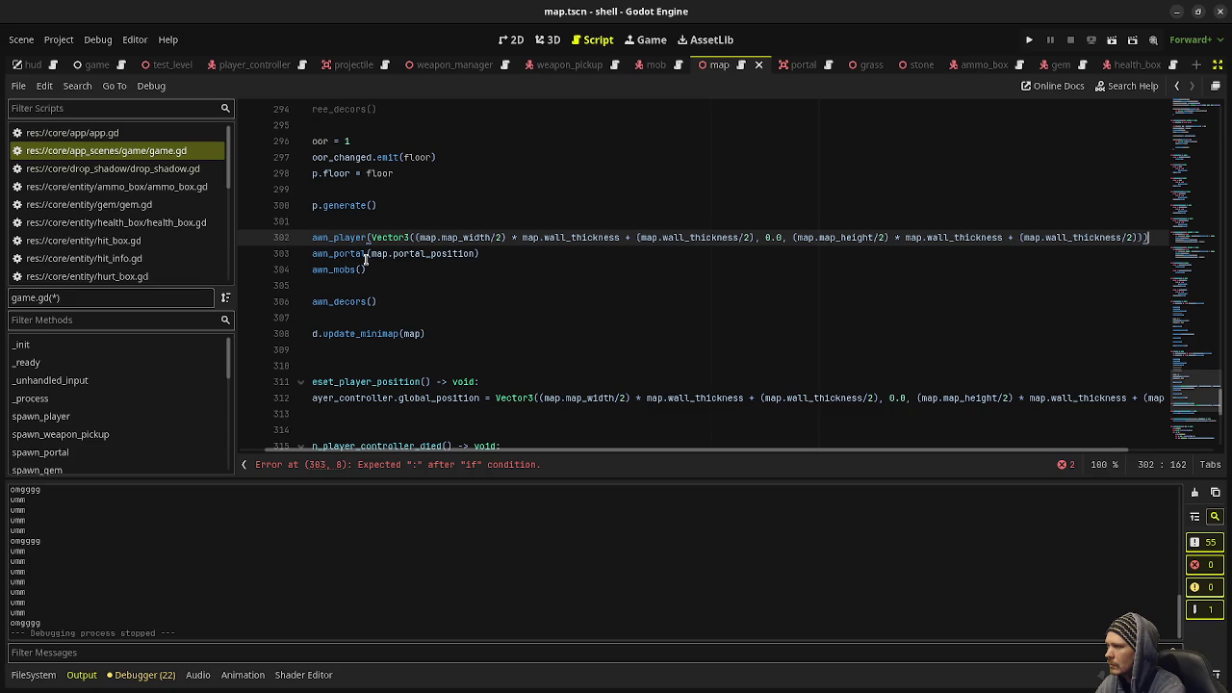
key(ctrl+s)
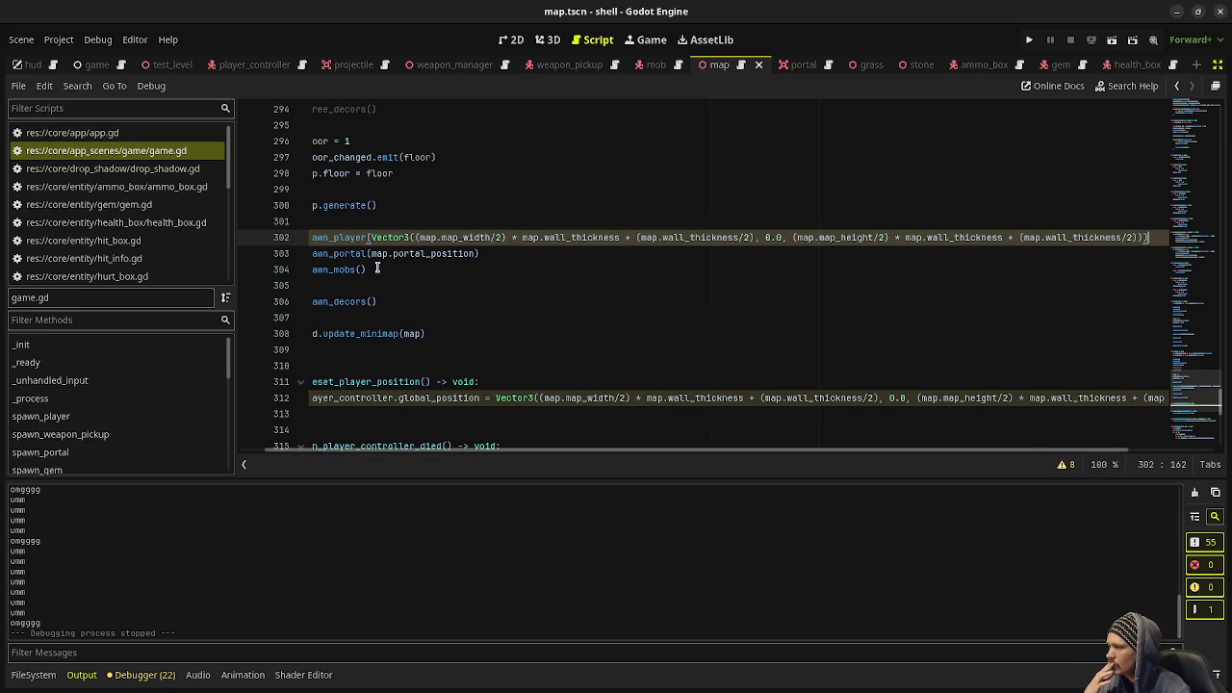
Add a blank line after the spawn_player call and save game.gd.
key(Return)
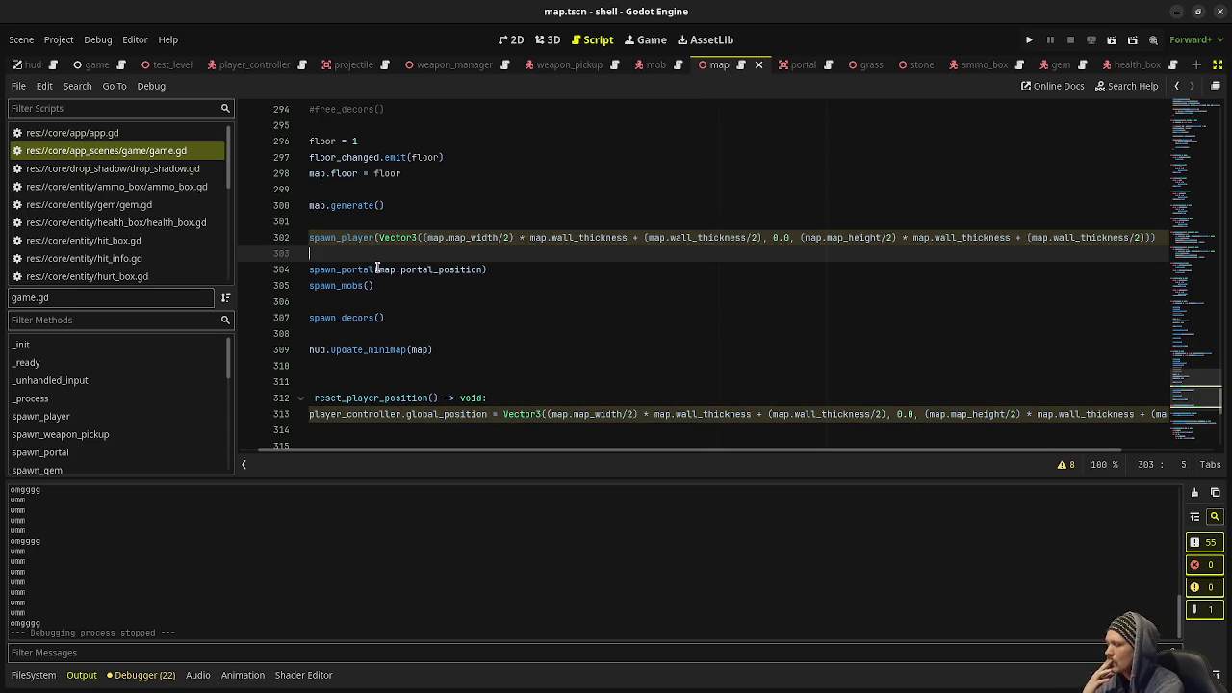
key(ctrl+s)
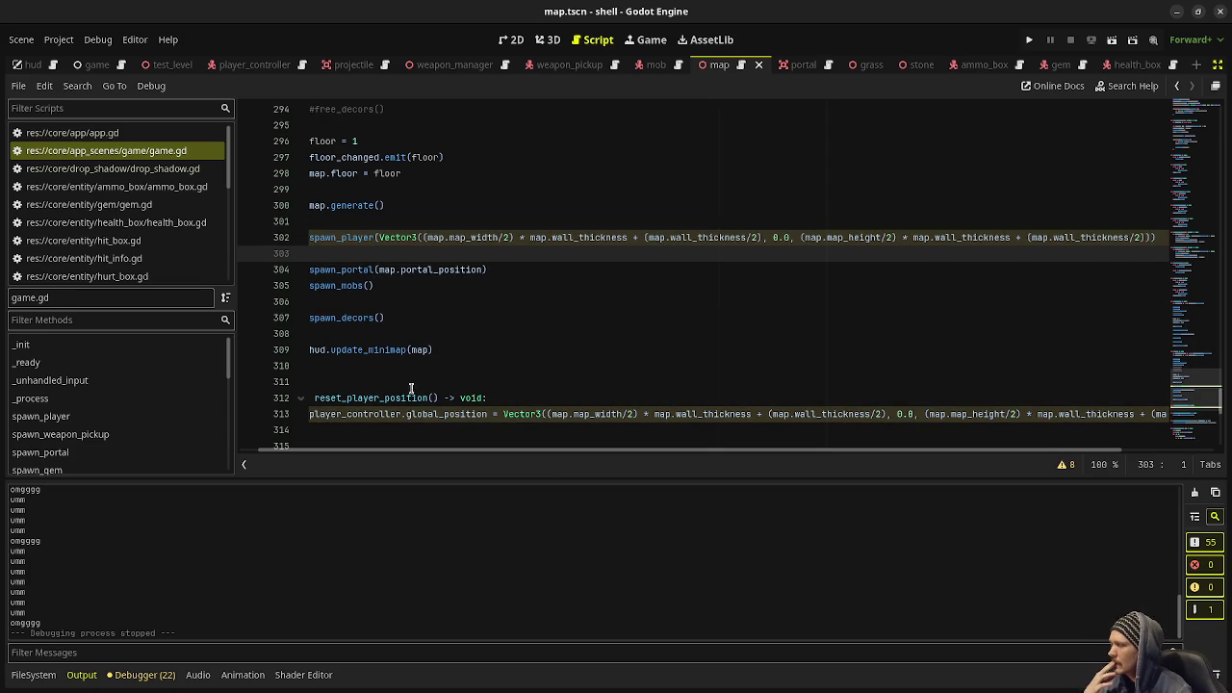
drag(405, 454, 318, 456)
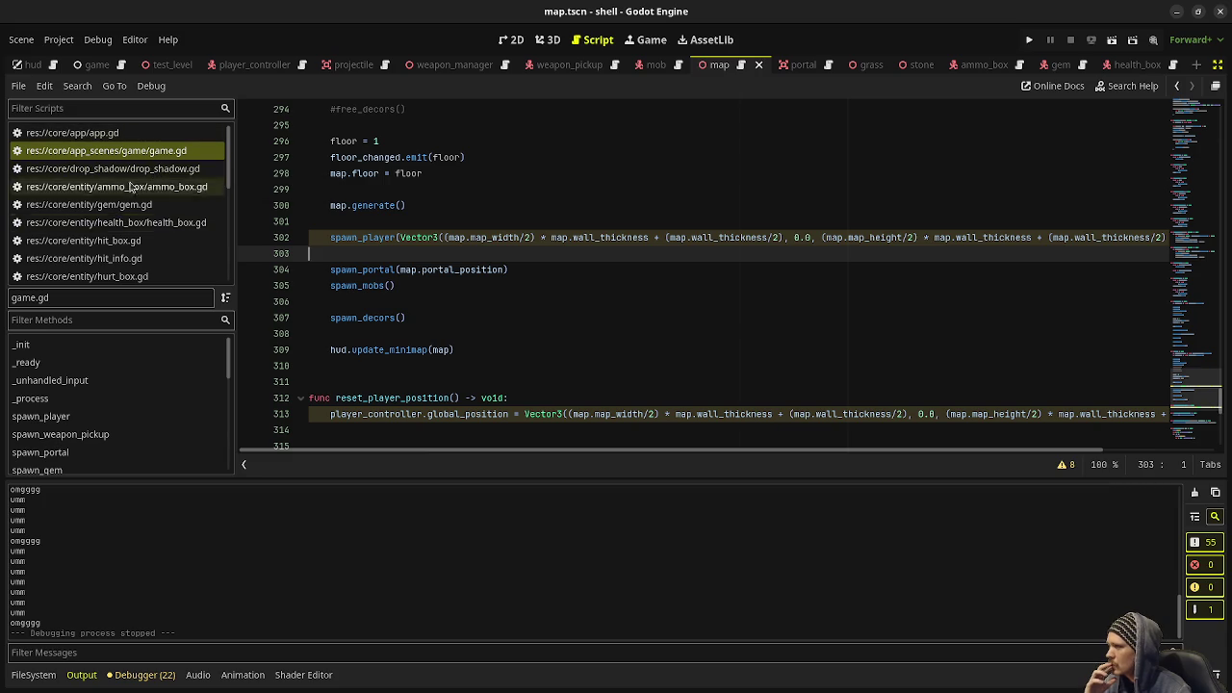
scroll(154, 212, down, 3)
In map.gd, change the portal position reset from Vector3.ZERO to Vector3(-1, -1, -1).
scroll(123, 239, down, 2)
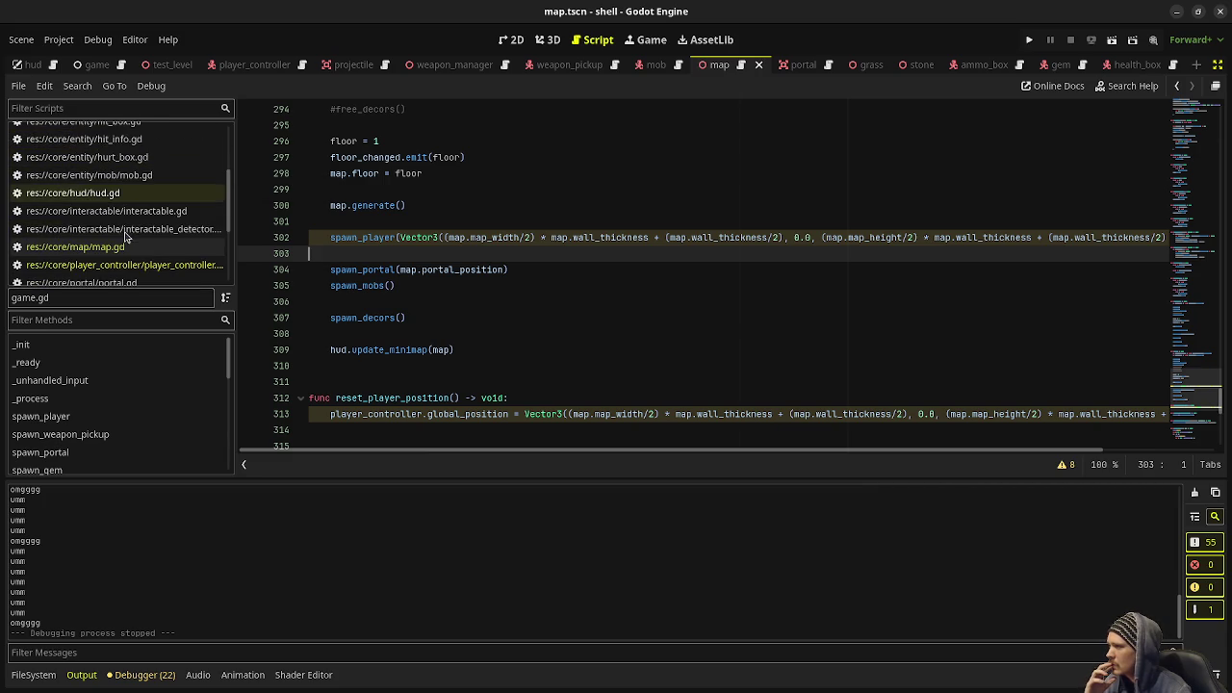
click(124, 247)
scroll(439, 250, up, 15)
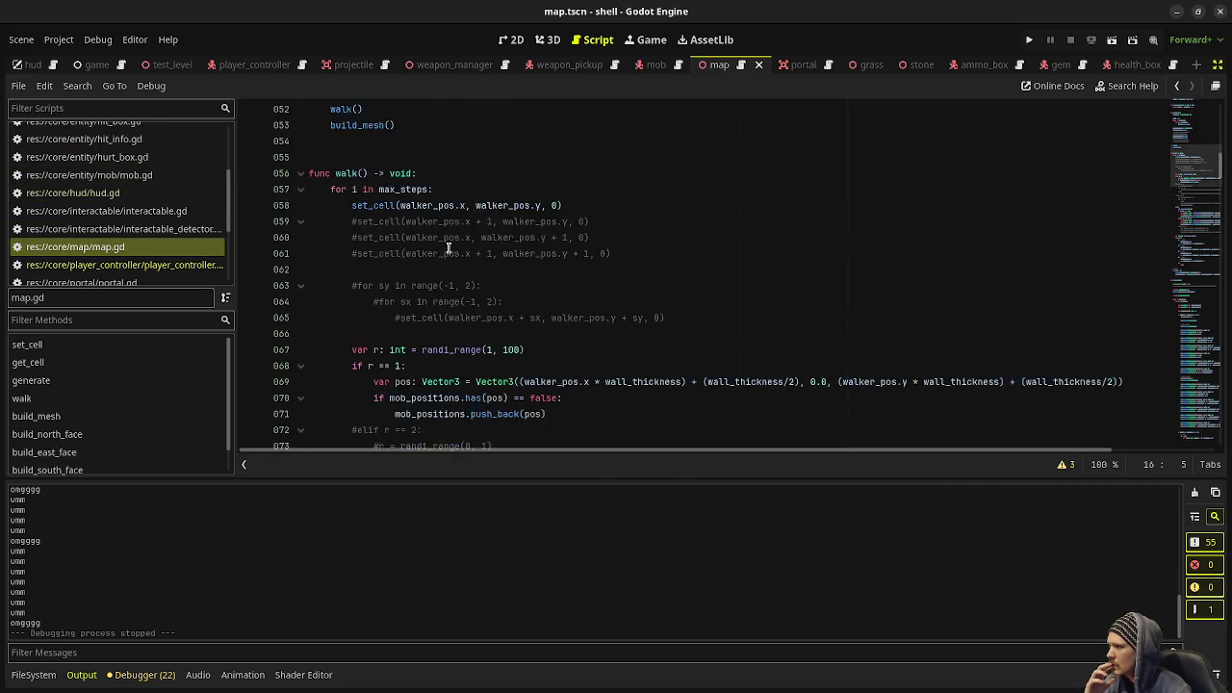
scroll(448, 248, up, 2)
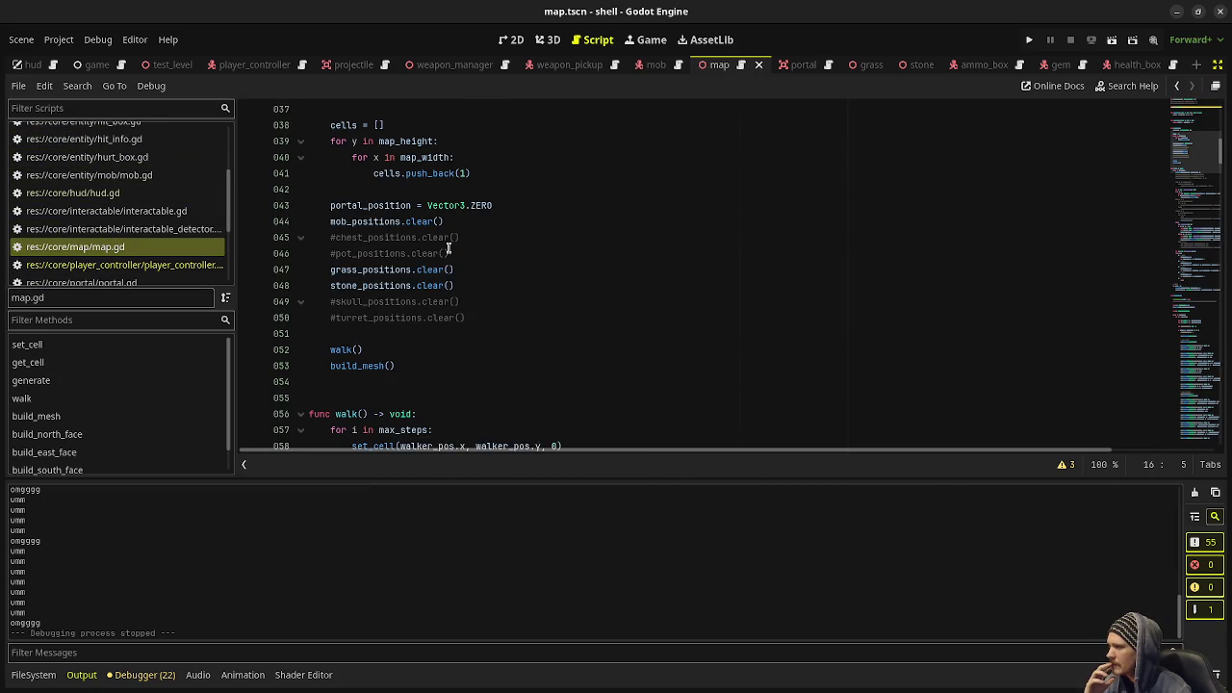
scroll(448, 249, up, 3)
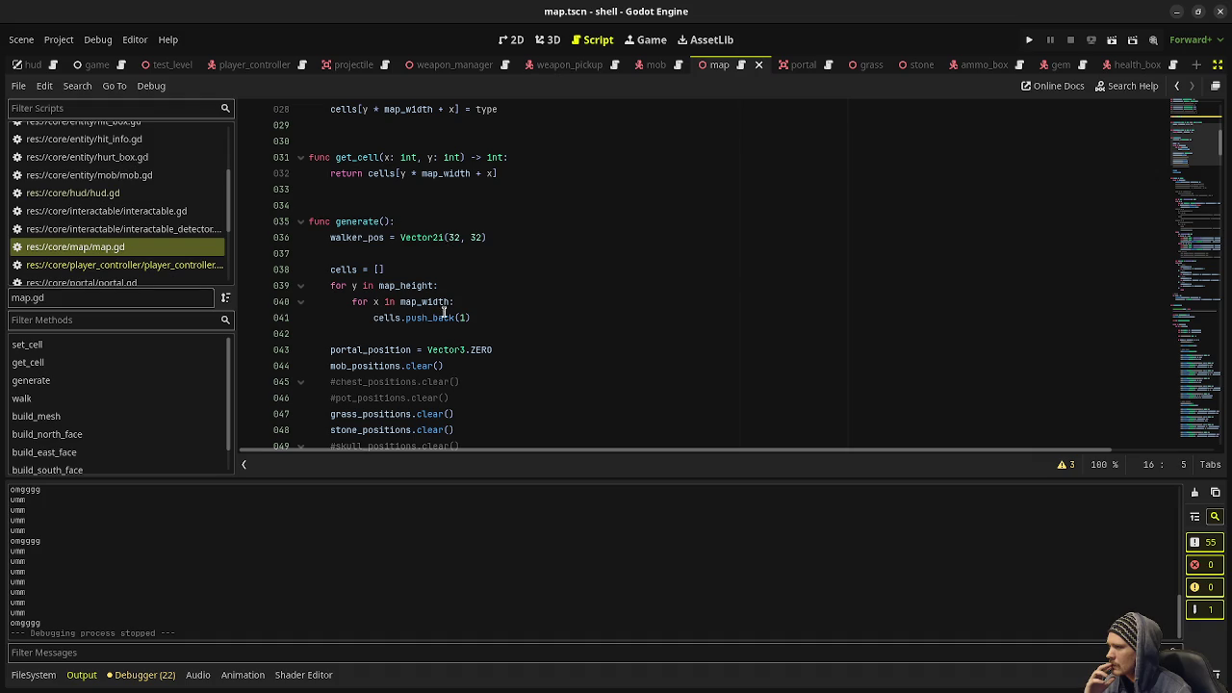
drag(494, 349, 435, 348)
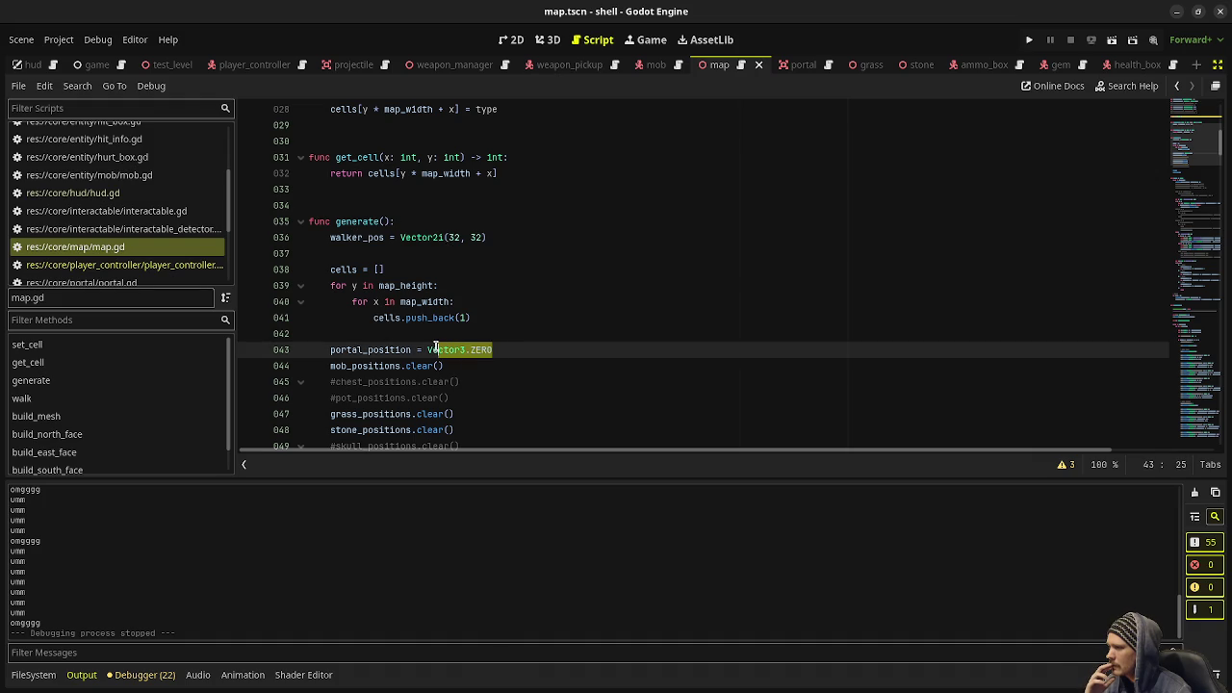
text(ctor3(-1, -1, -1)
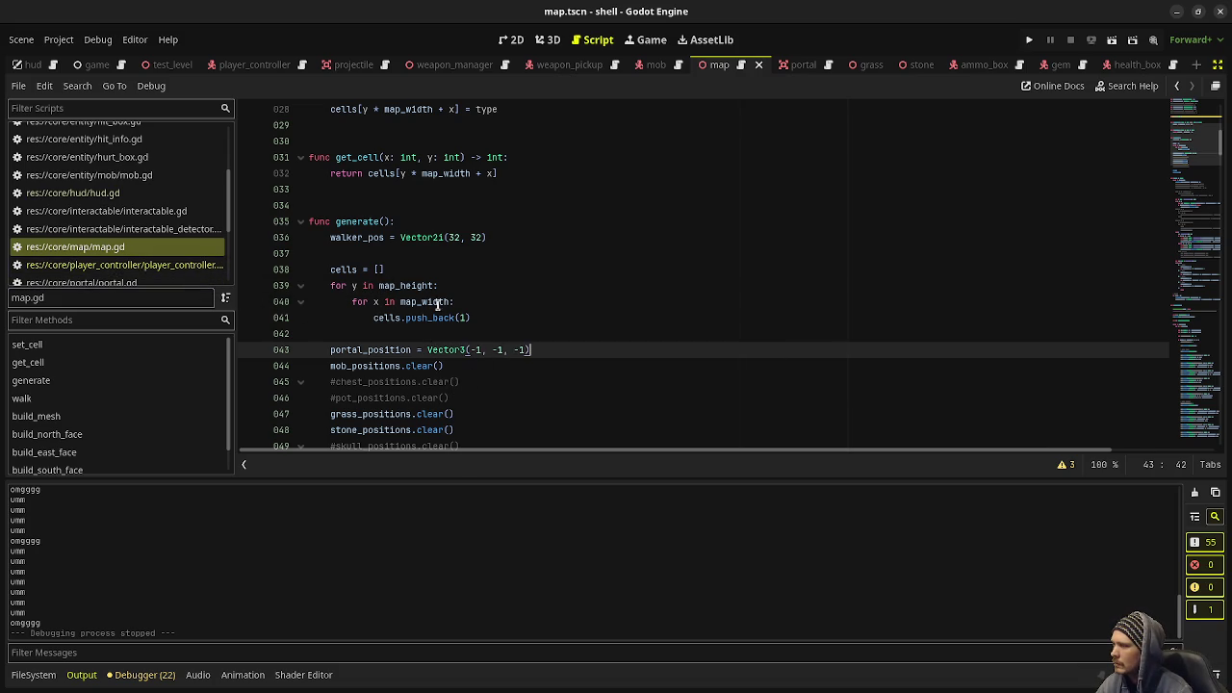
Search map.gd for portal_position to reach its declaration.
scroll(438, 306, up, 6)
scroll(532, 363, down, 5)
drag(539, 398, 421, 397)
text(f)
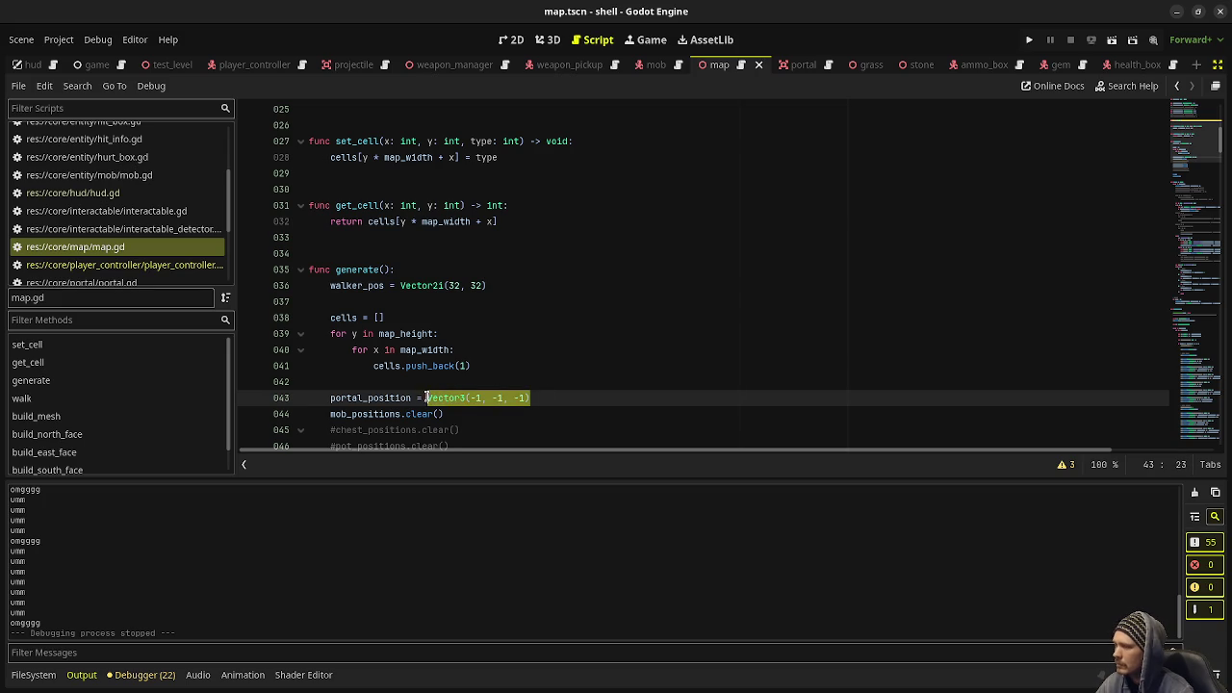
ctrl+click(477, 391)
scroll(476, 391, up, 3)
scroll(475, 393, down, 15)
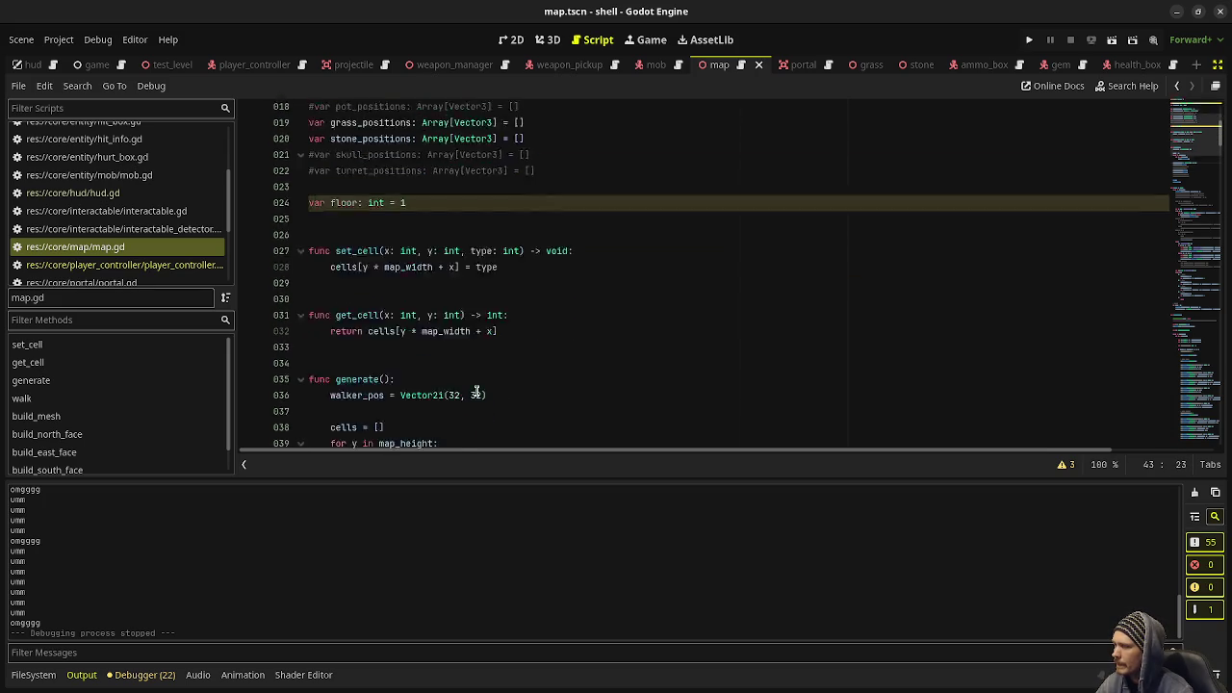
click(390, 398)
double_click(390, 397)
key(ctrl+f)
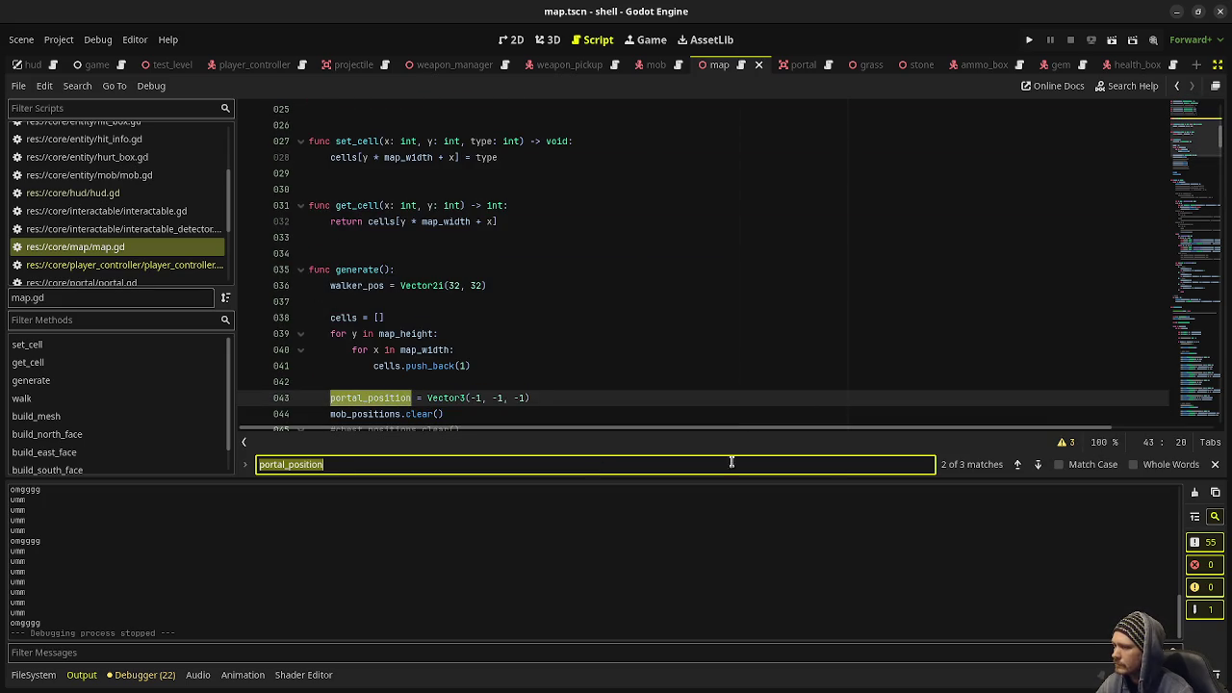
click(1039, 465)
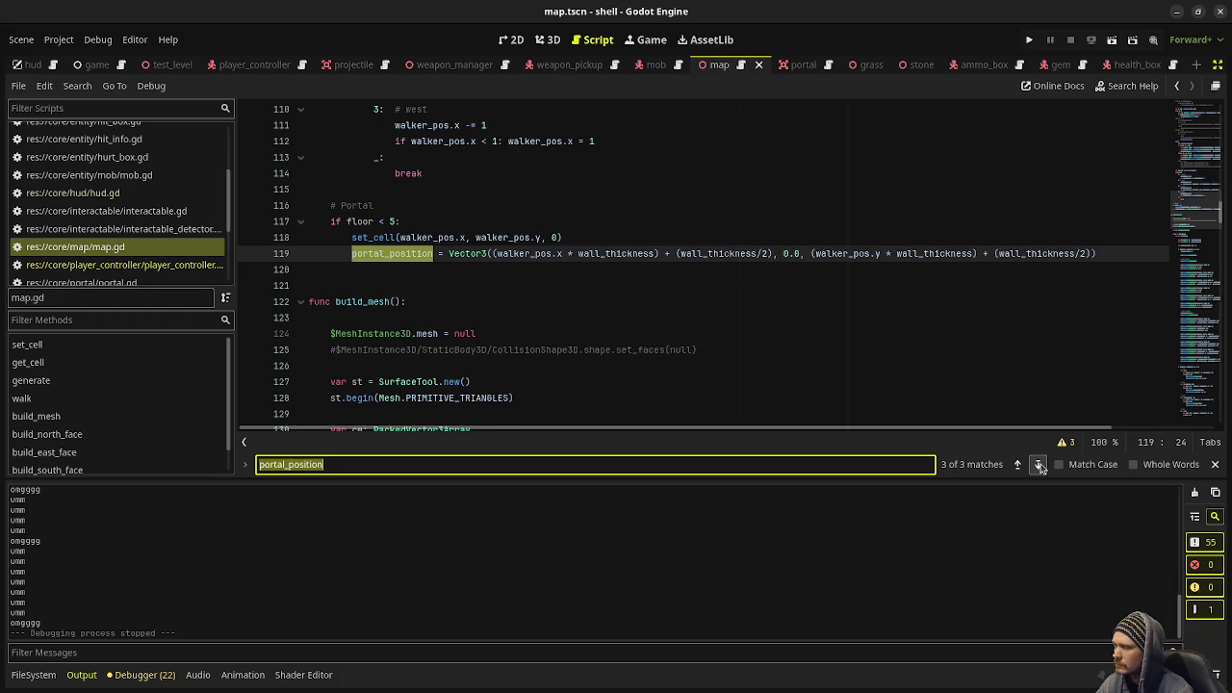
click(1039, 465)
Set the portal_position declaration default to Vector3(-1, -1, -1) and save map.gd.
drag(545, 254, 470, 254)
text(Vector3()
key(ctrl+s)
click(183, 264)
scroll(180, 257, up, 5)
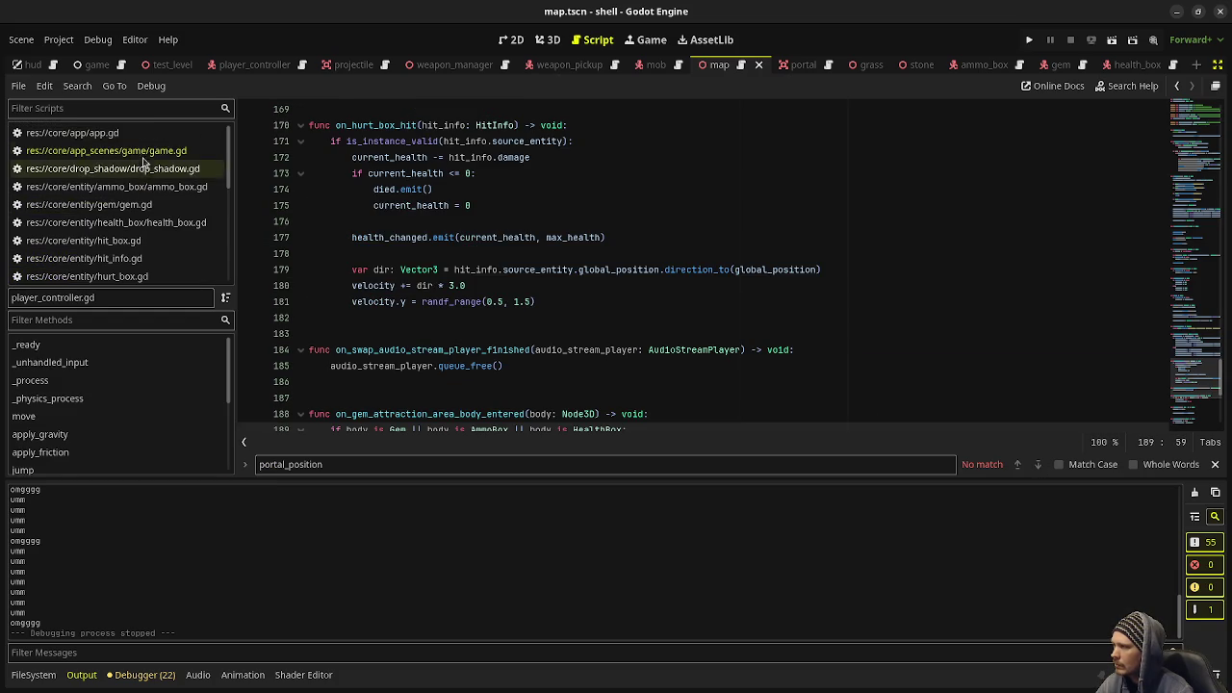
Wrap spawn_portal in 'if map.portal_position != Vector3(-1, -1, -1):' in game.gd and save.
click(106, 151)
key(Return)
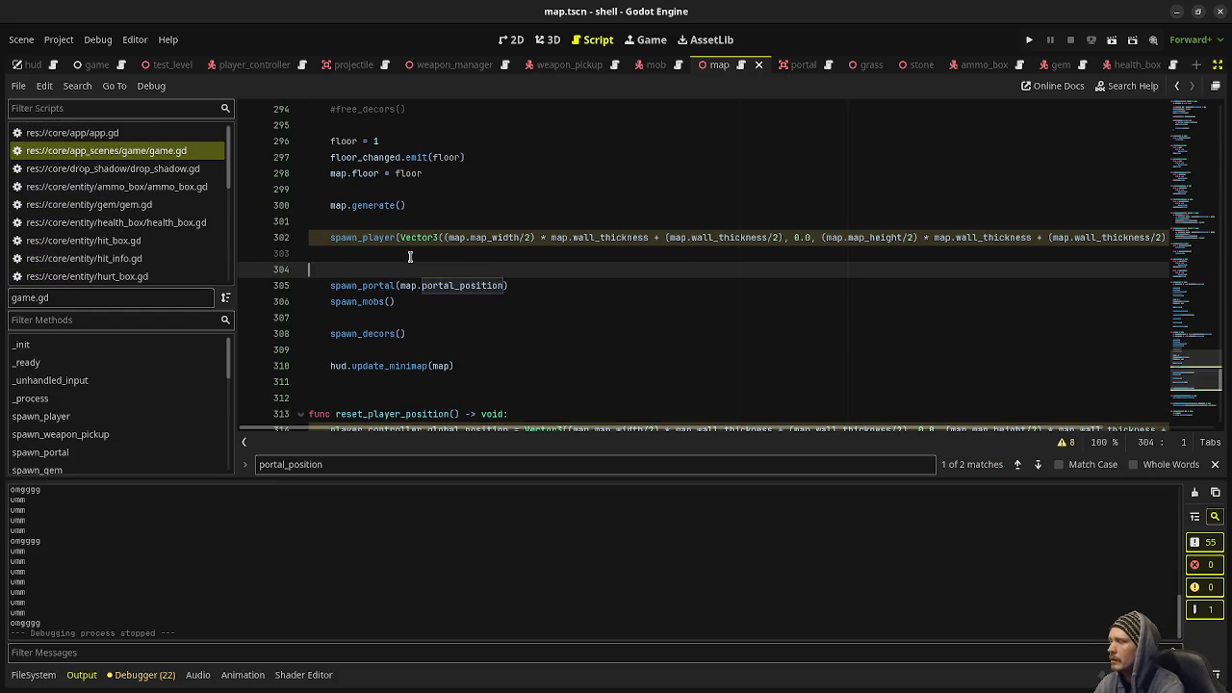
text(if )
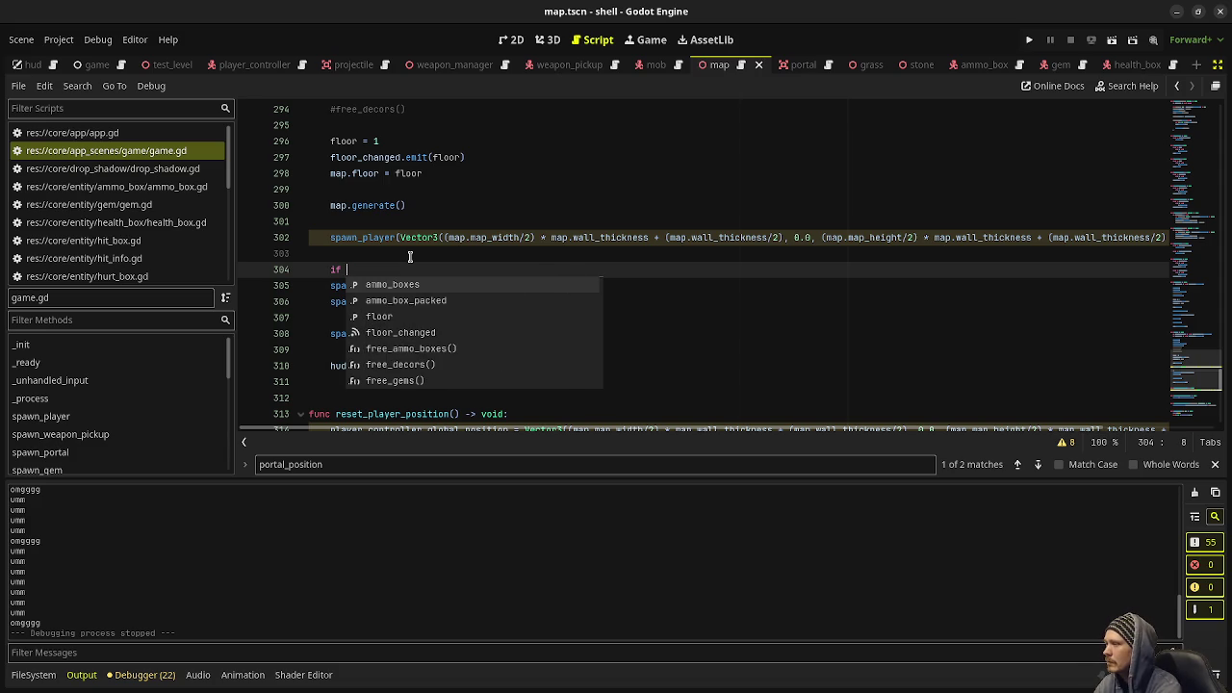
text(map.por)
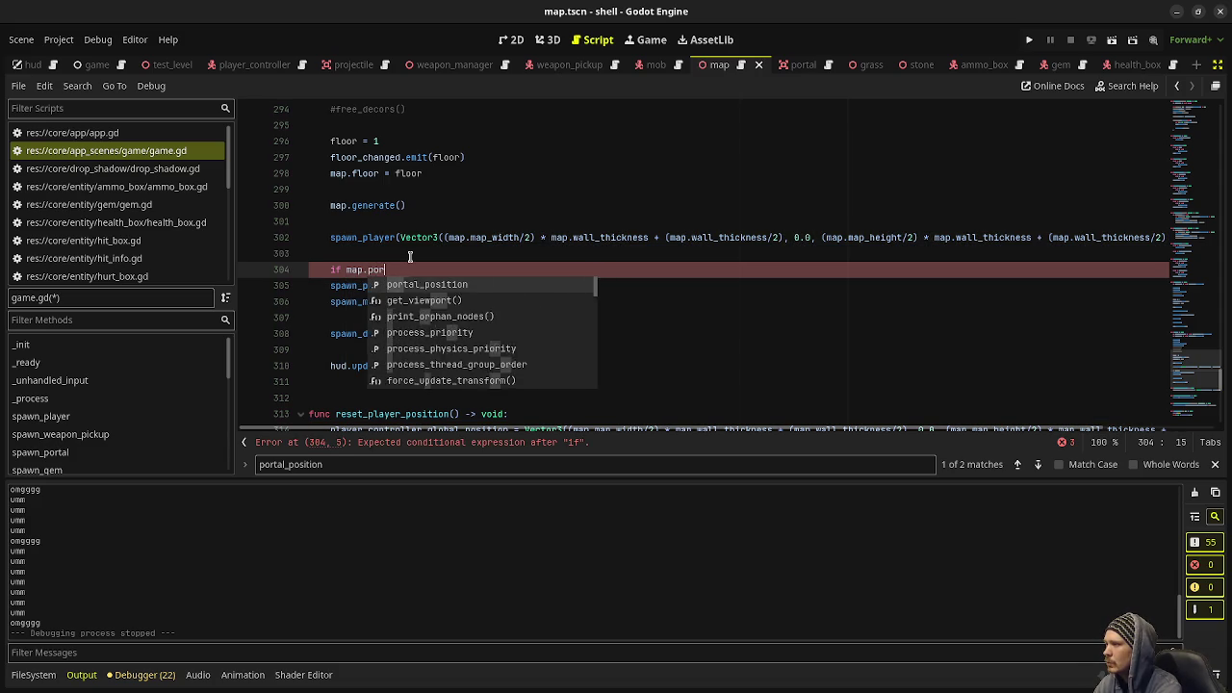
text(tal_position != Vector3)
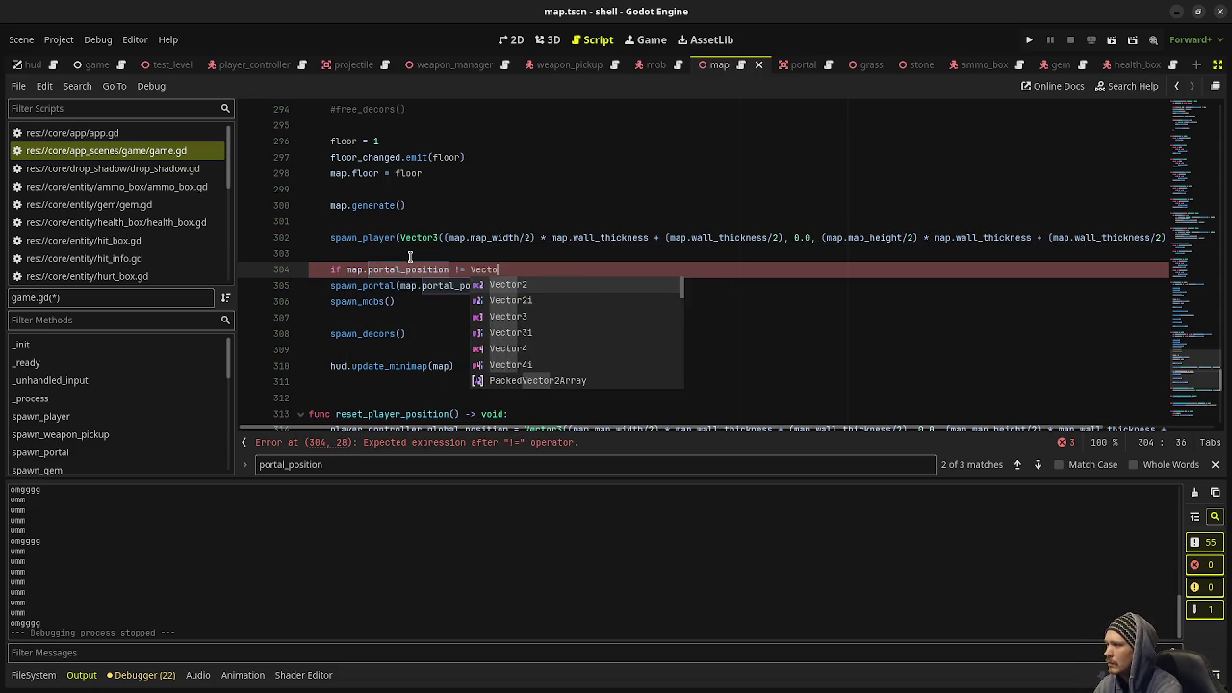
text((-1, -1, -1)
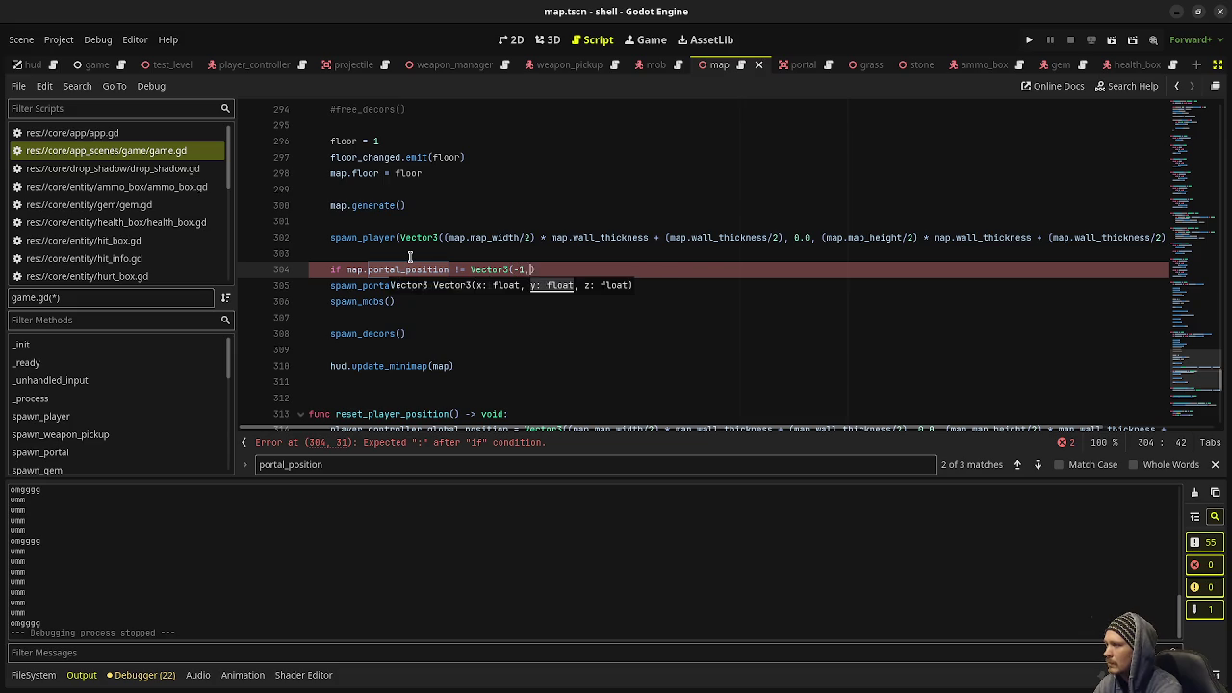
text())
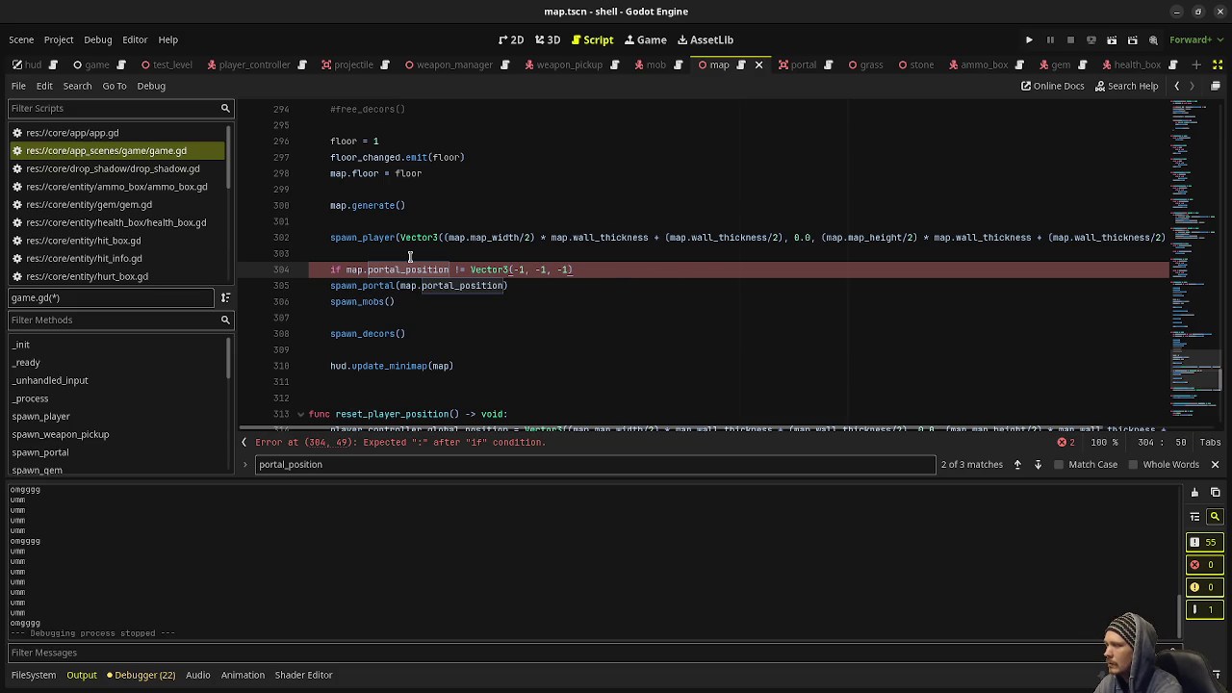
text(:)
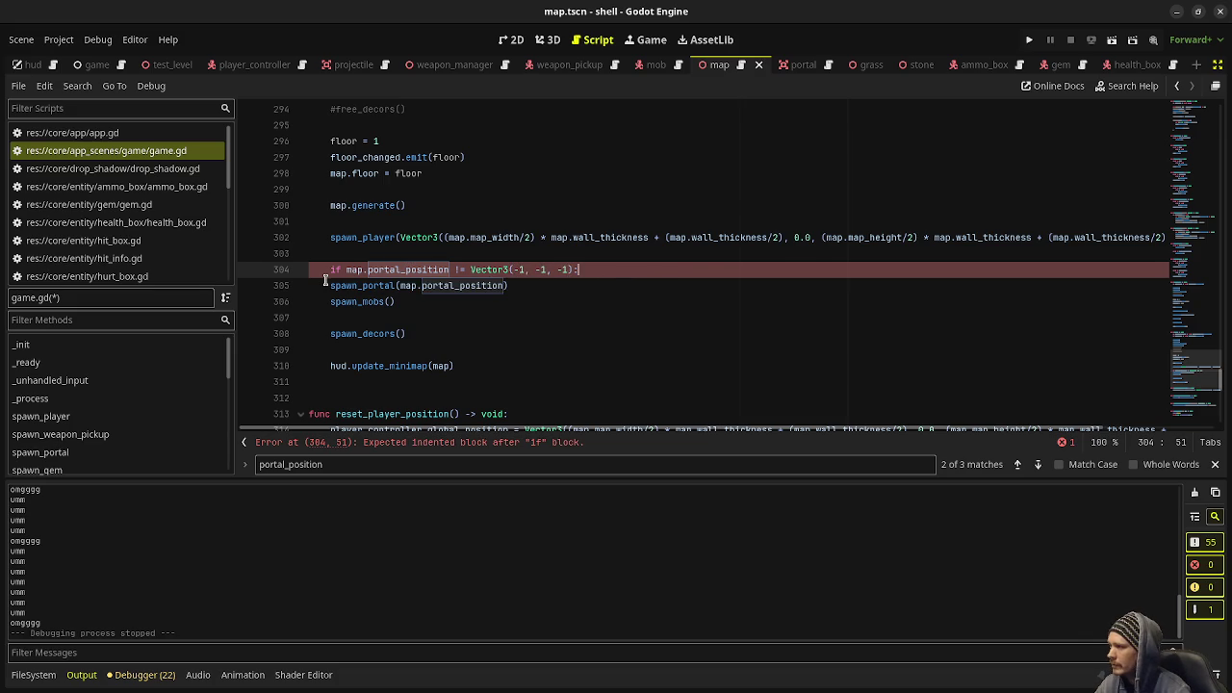
click(326, 282)
key(Tab)
key(ctrl+s)
Add a blank line after the portal block and run the game with F5.
click(560, 282)
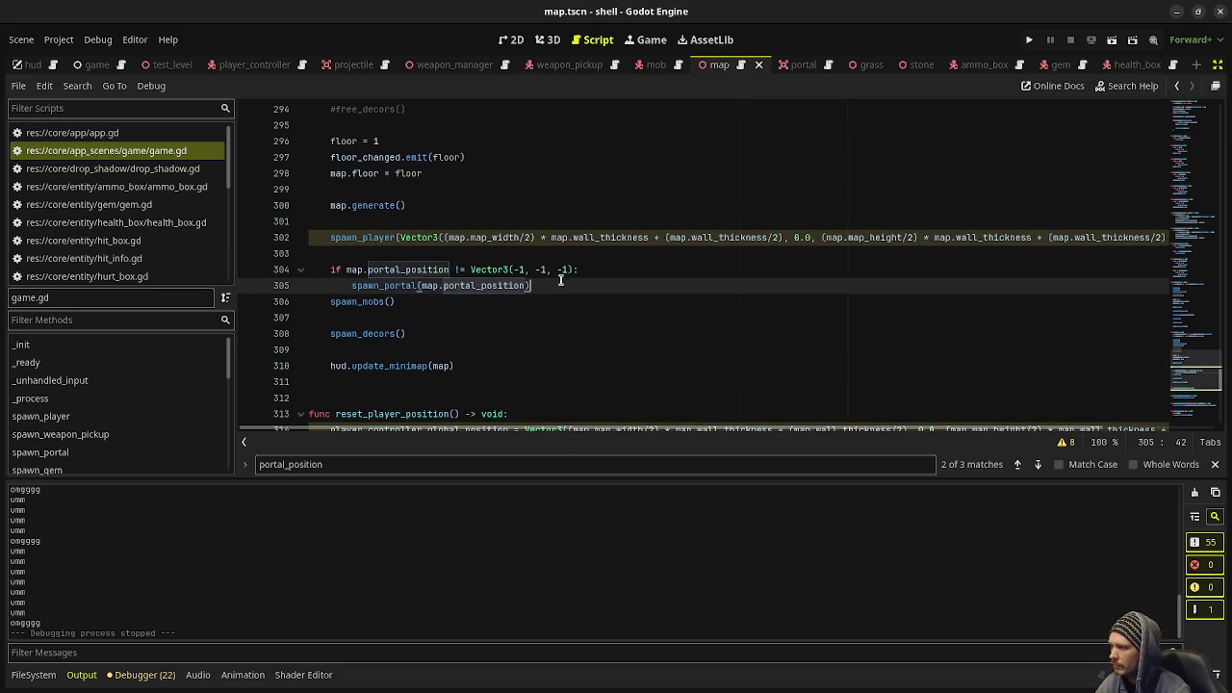
key(Return)
key(F5)
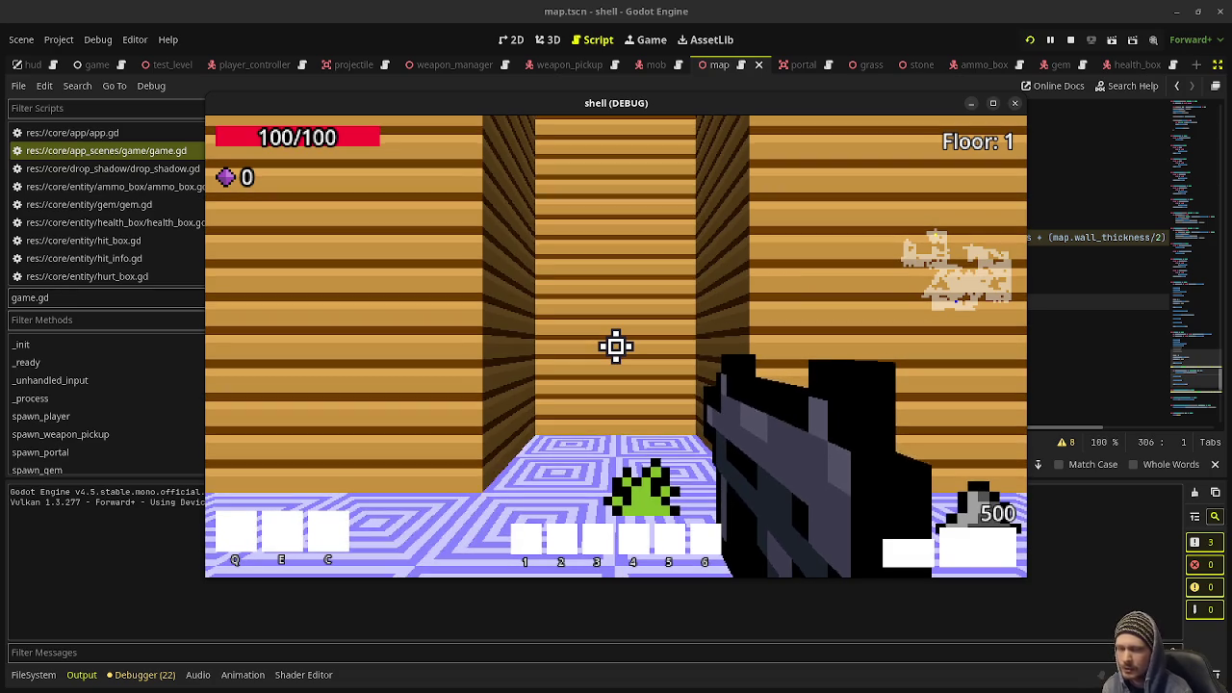
Walk through the rooms past the pillar and shoot the approaching zombie.
key(w)
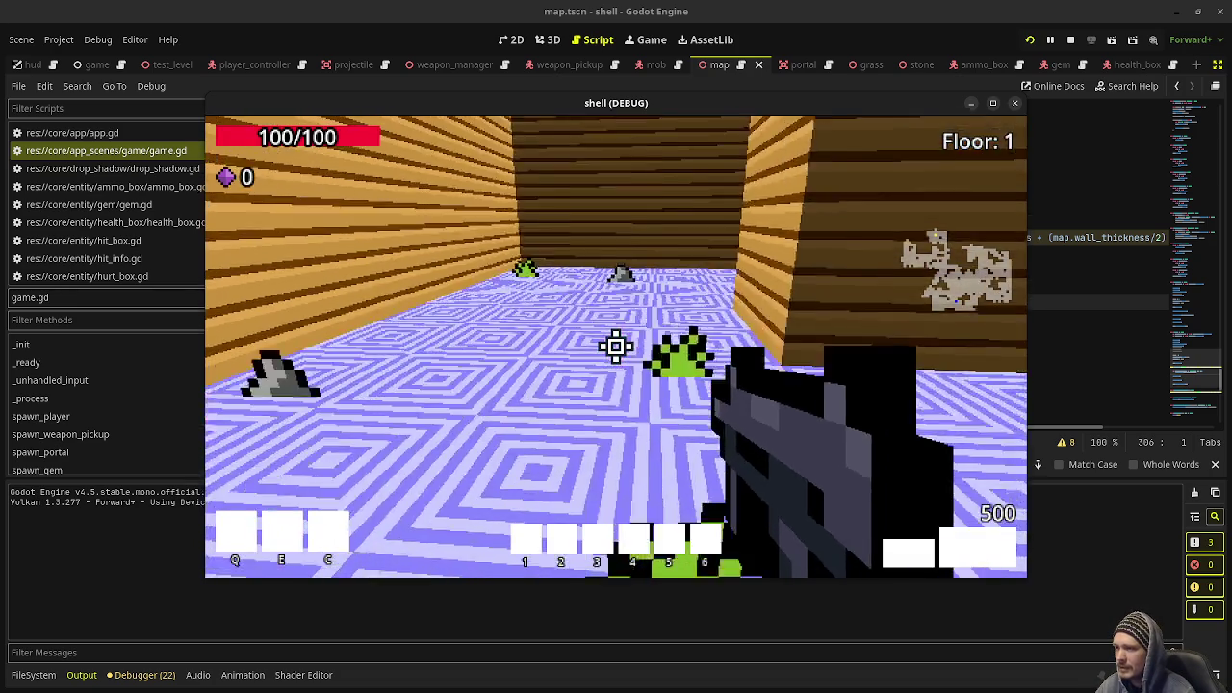
key(w)
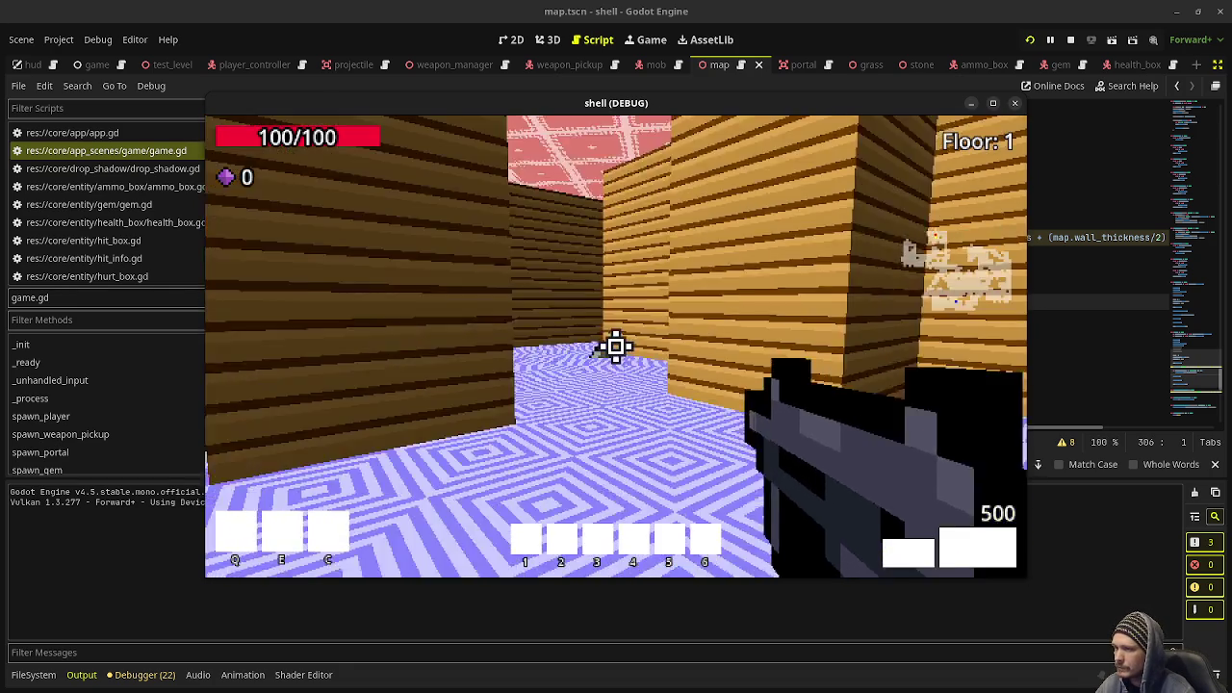
key(w)
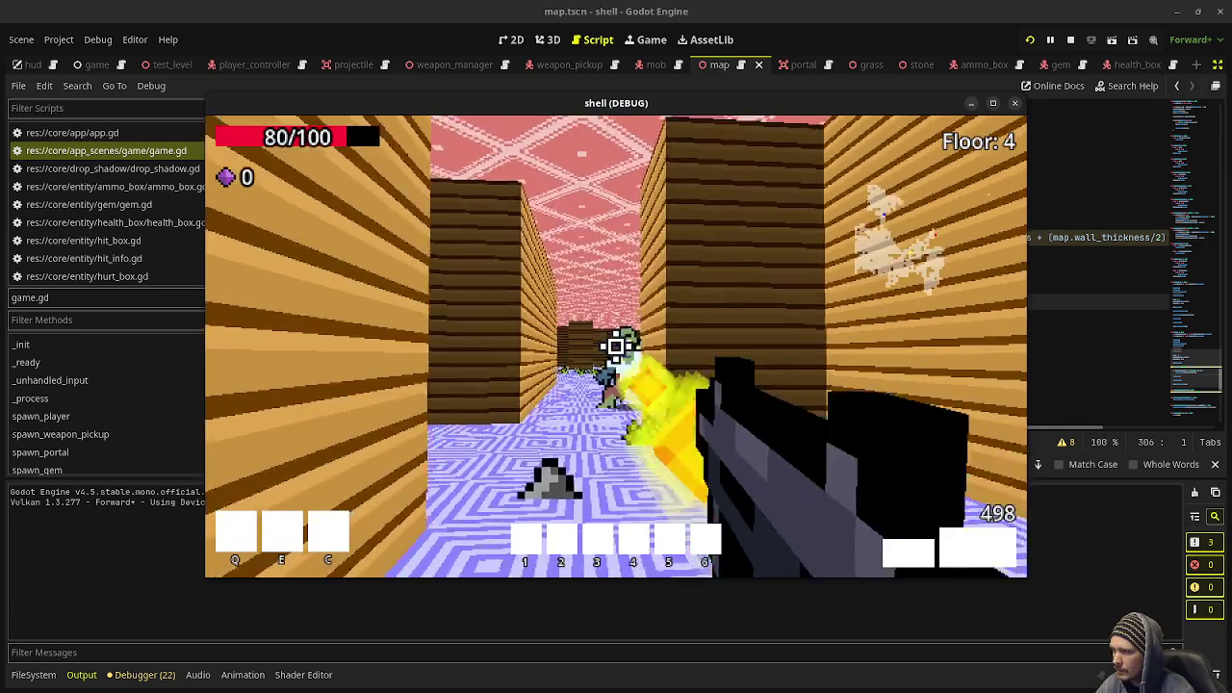
key(w)
click(616, 347)
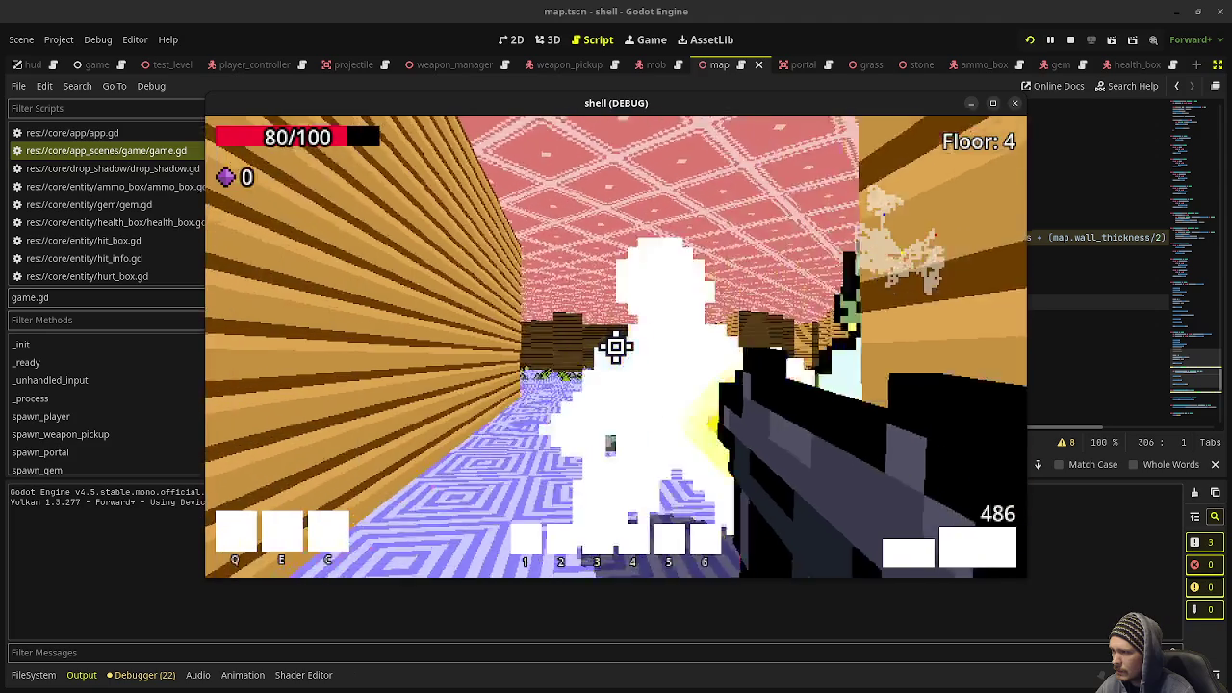
key(a)
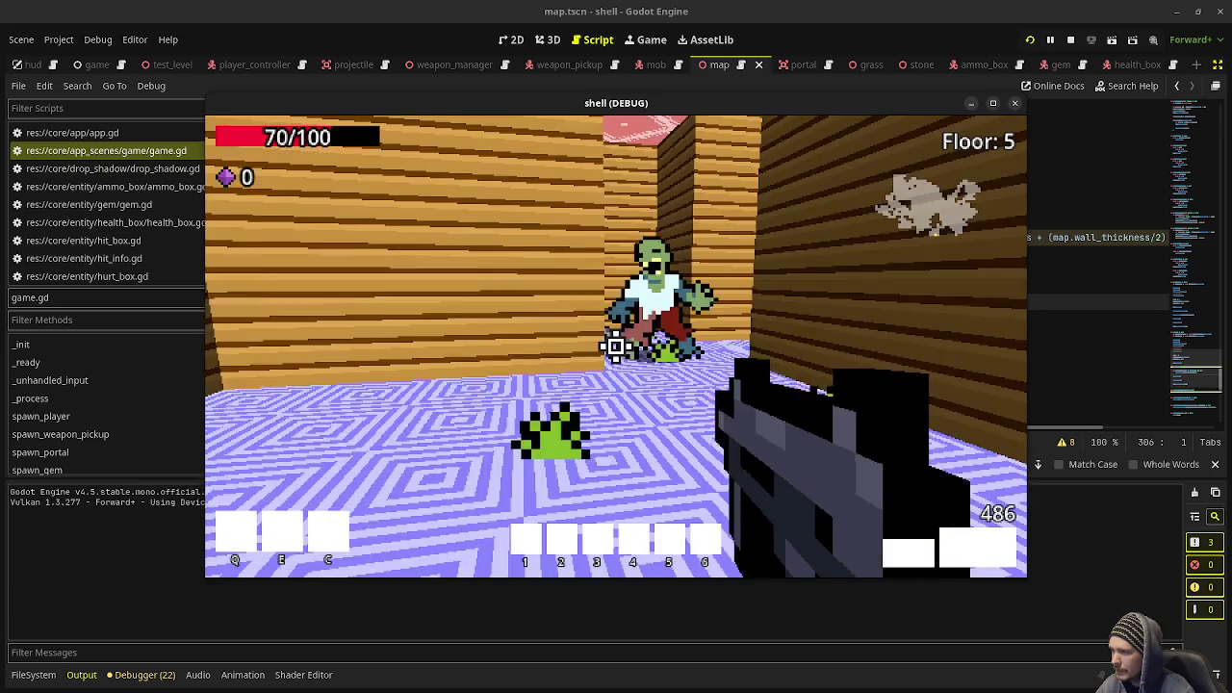
key(a)
drag(616, 346, 616, 347)
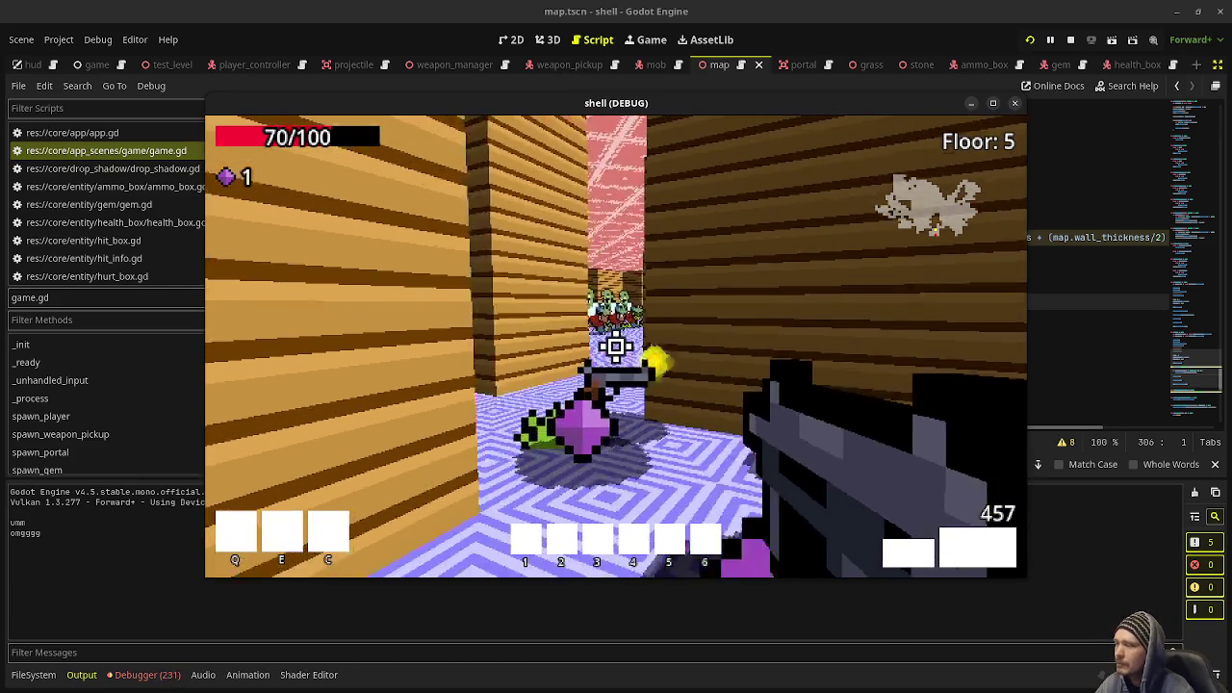
Collect the dropped gems, shoot the zombie crowd, then stop the game on Floor 5.
key(w)
key(w)
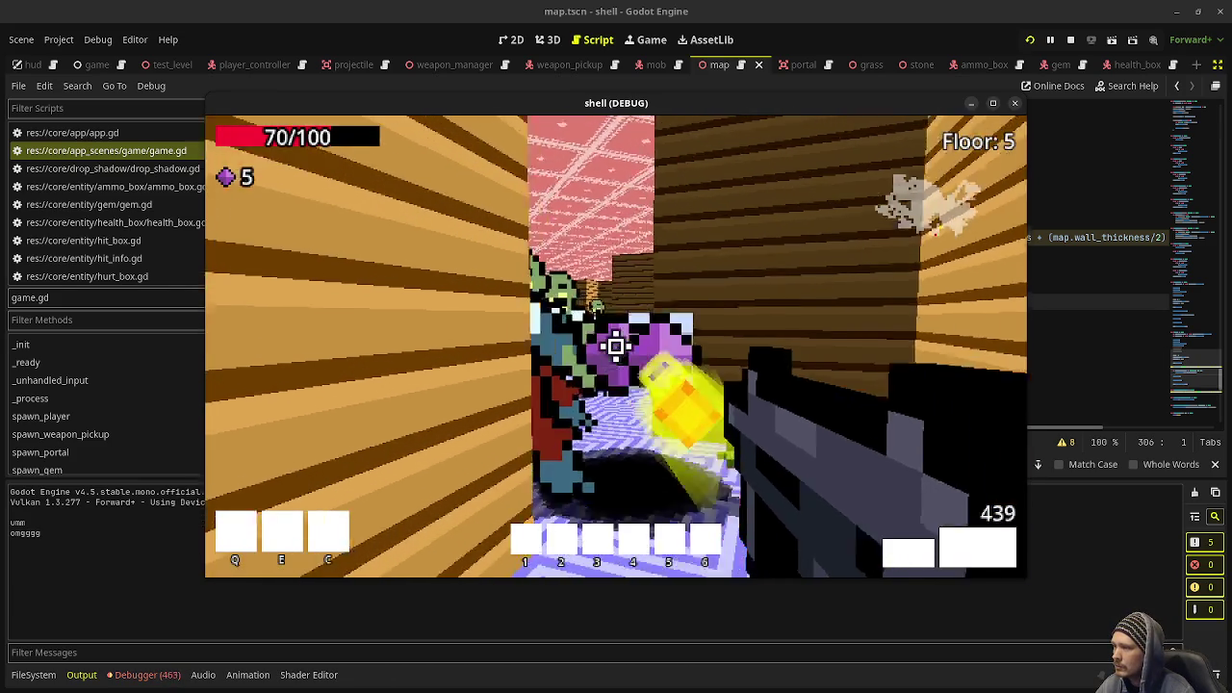
key(w)
drag(616, 346, 616, 347)
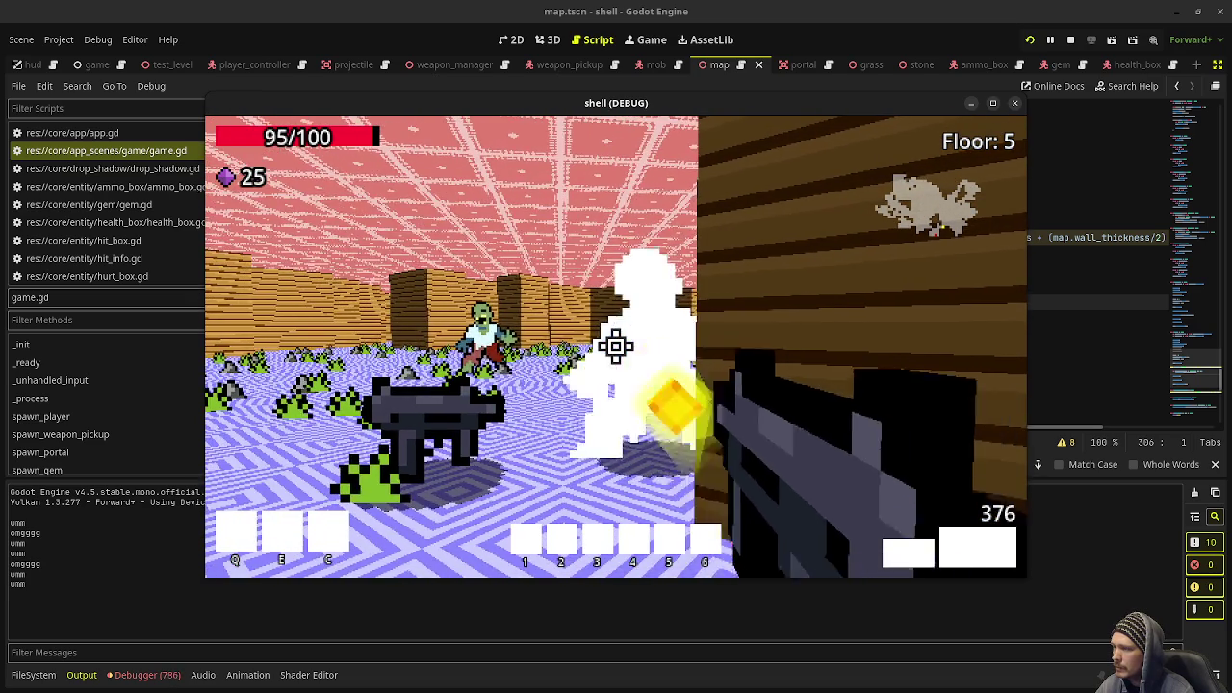
drag(616, 347, 616, 347)
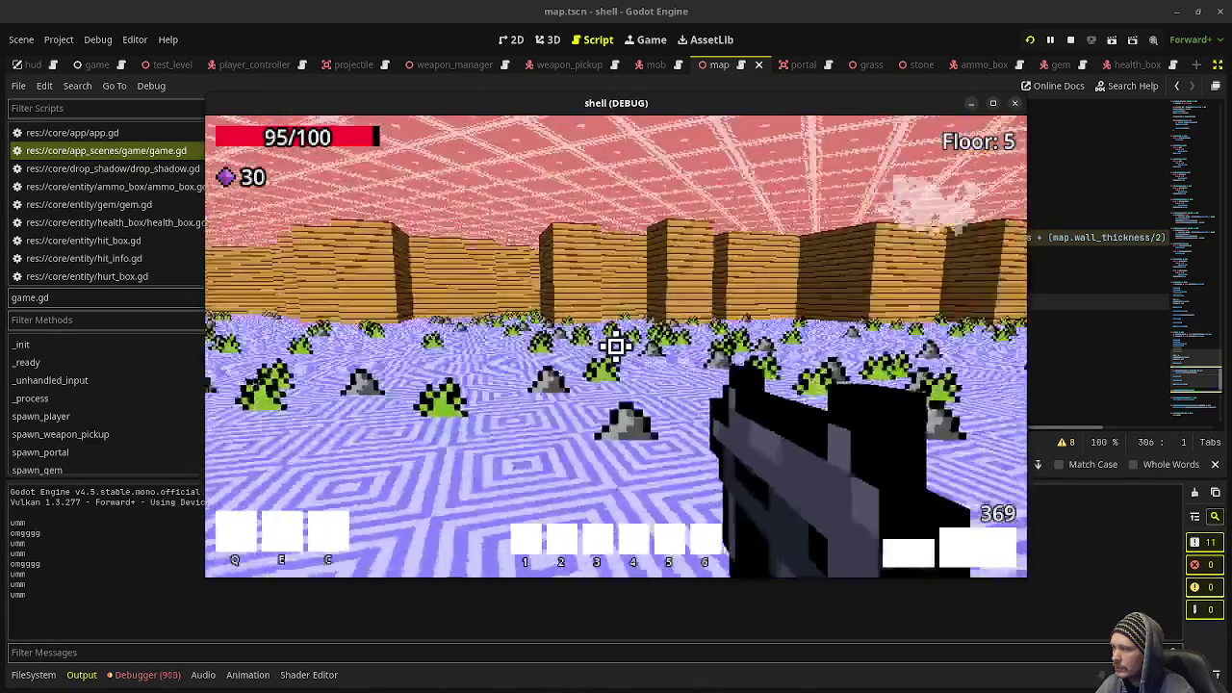
key(w)
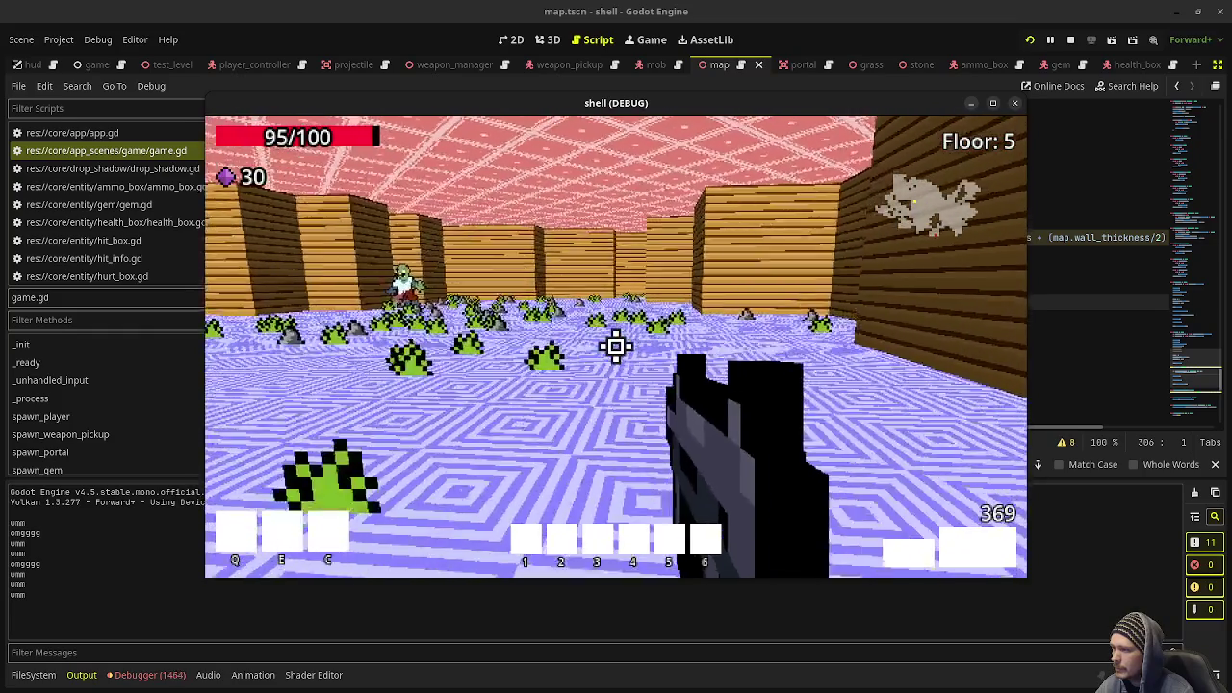
key(w)
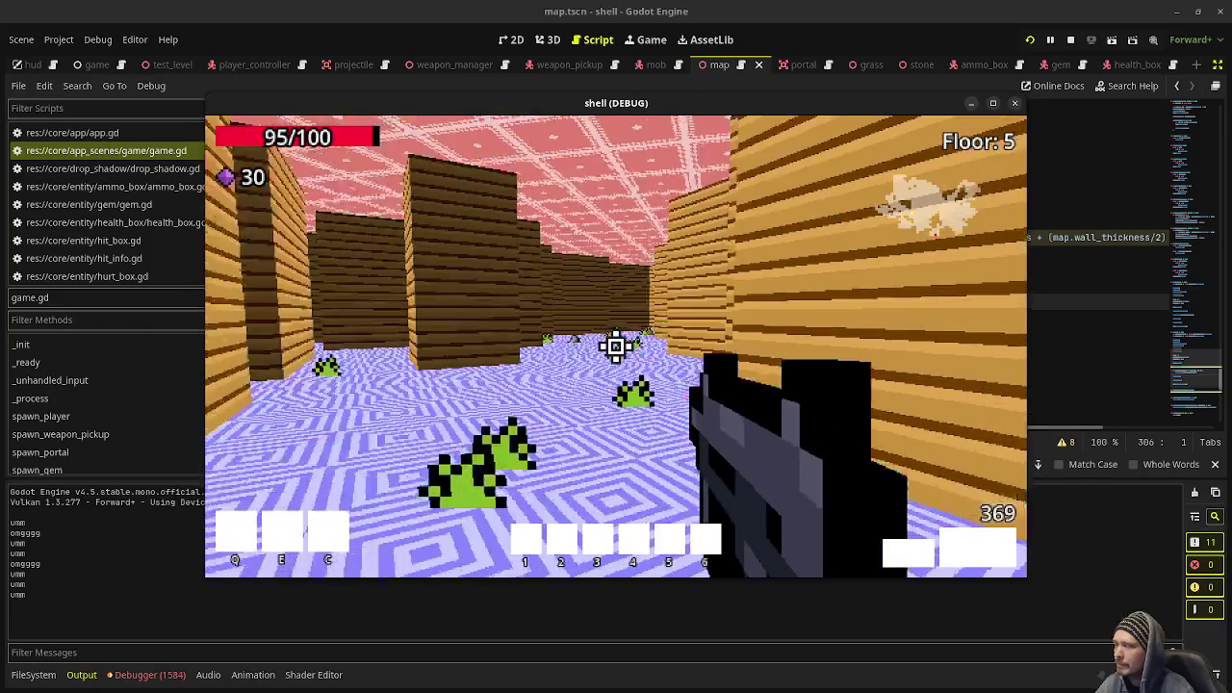
click(1070, 40)
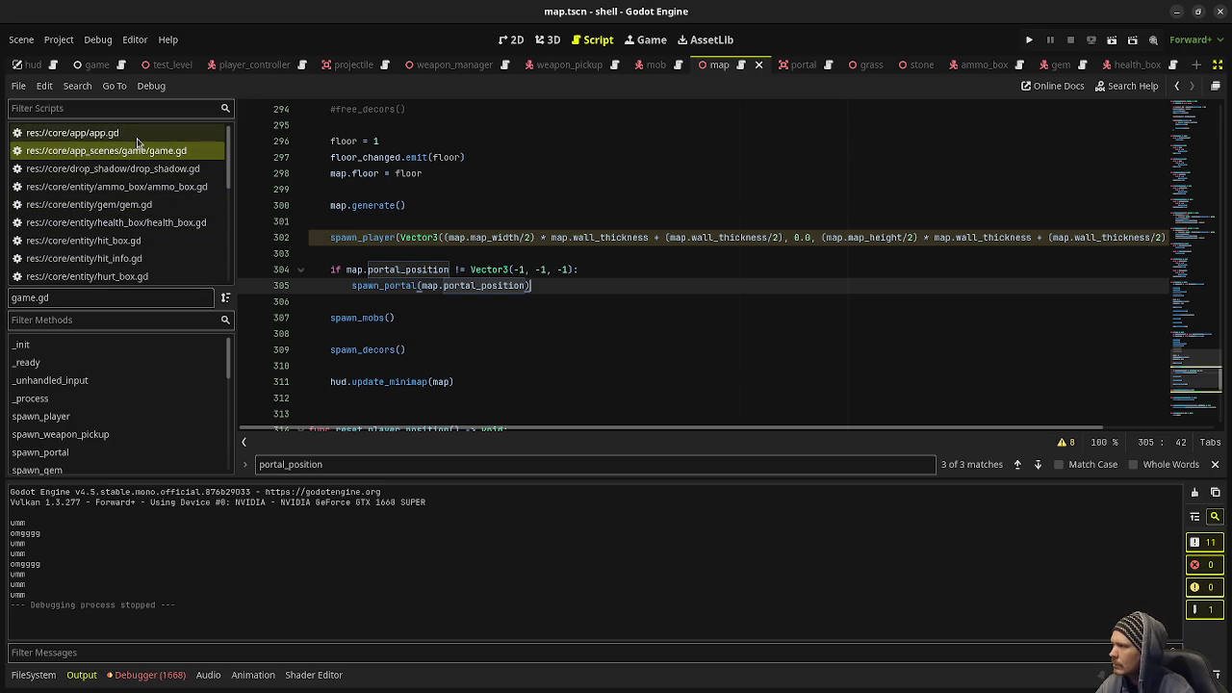
scroll(156, 211, down, 3)
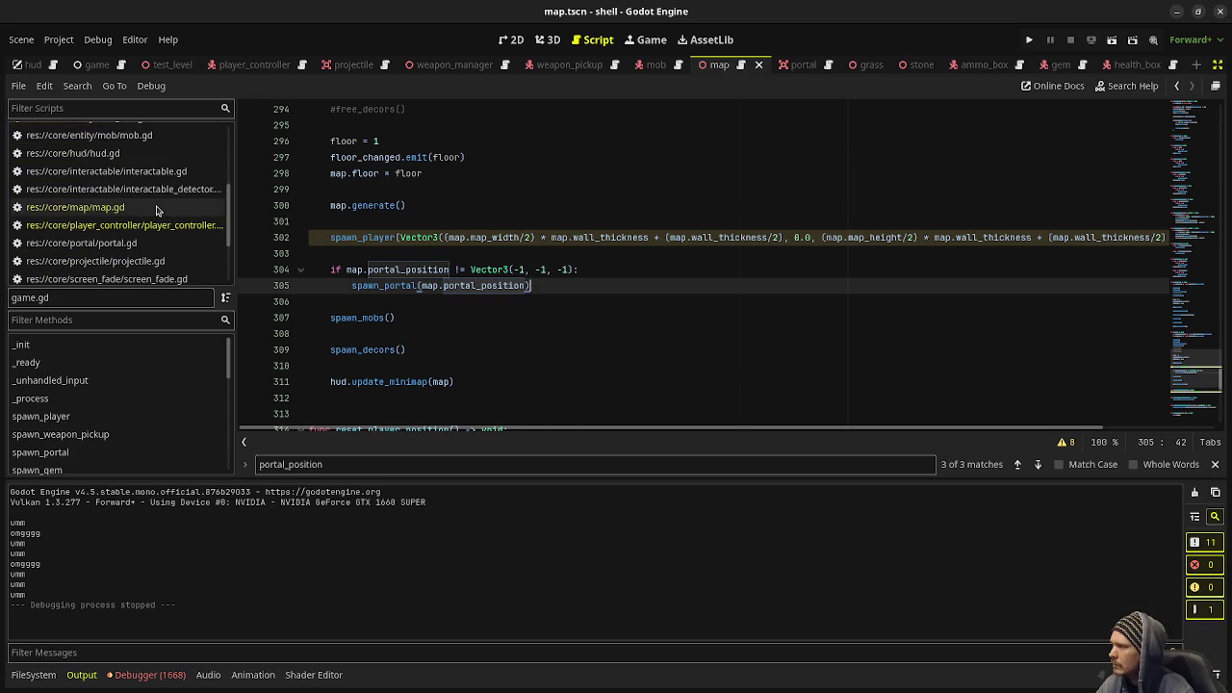
Add 'var floppy_position: Vector3 = Vector3(-1, -1, -1)' after map.gd's position variables and save.
click(125, 208)
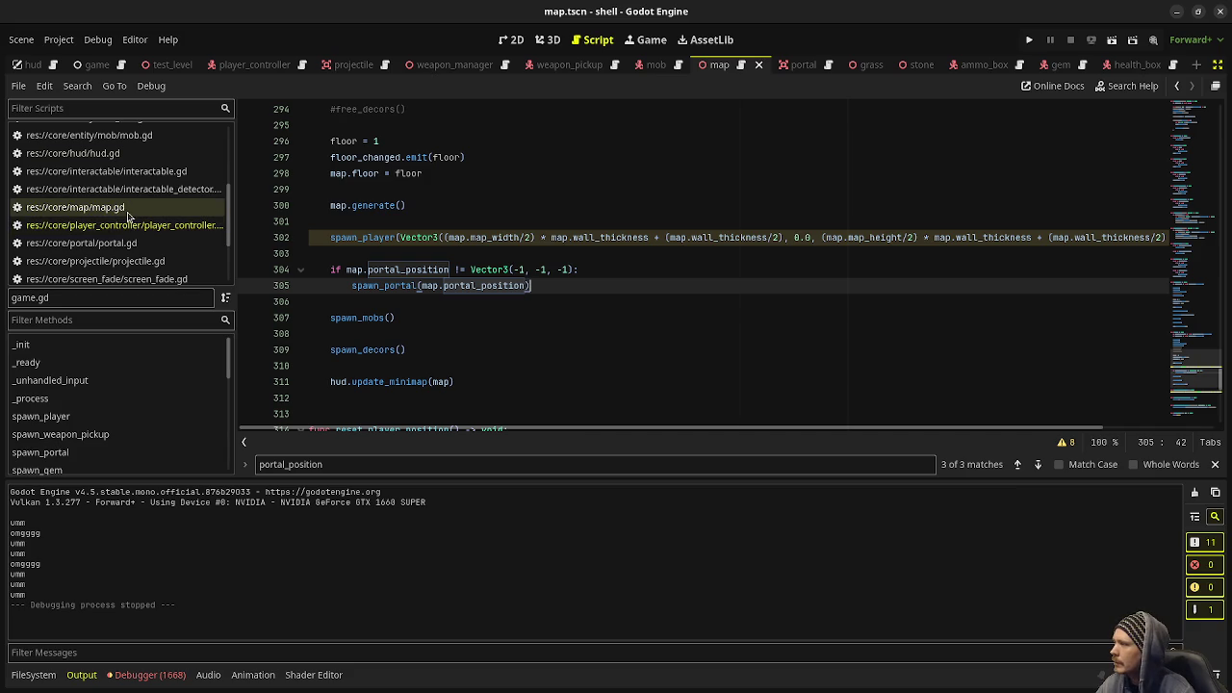
scroll(525, 327, down, 4)
scroll(525, 327, up, 4)
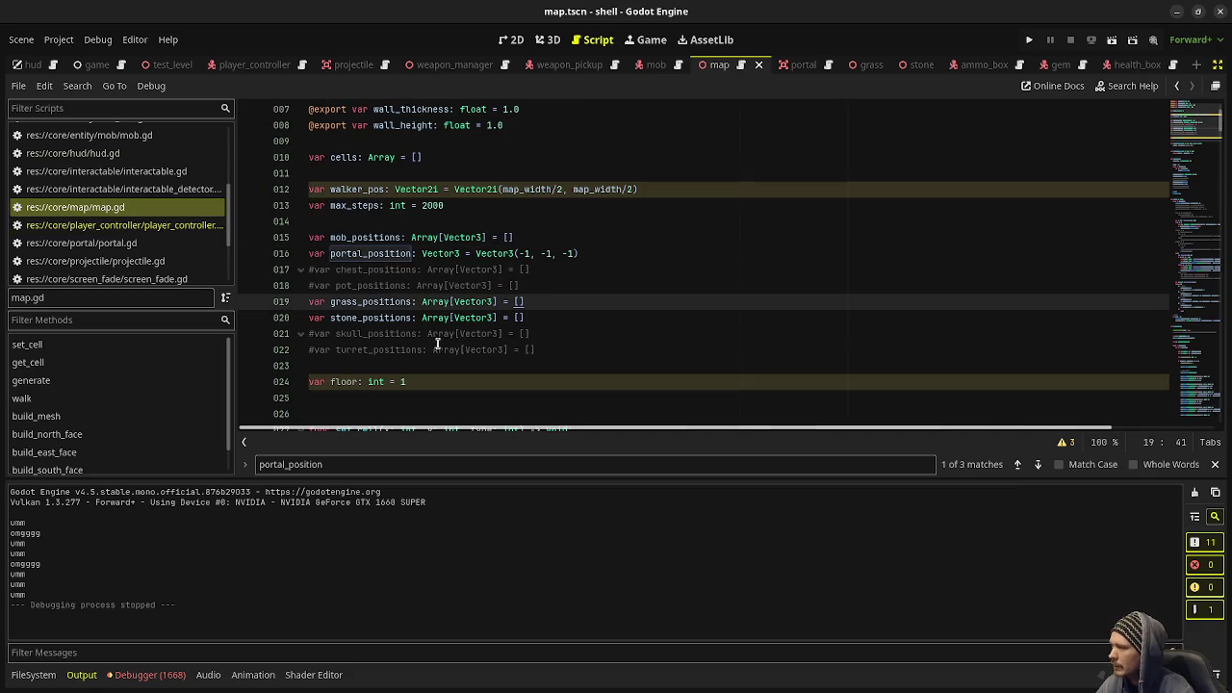
click(569, 352)
key(Return)
text(var )
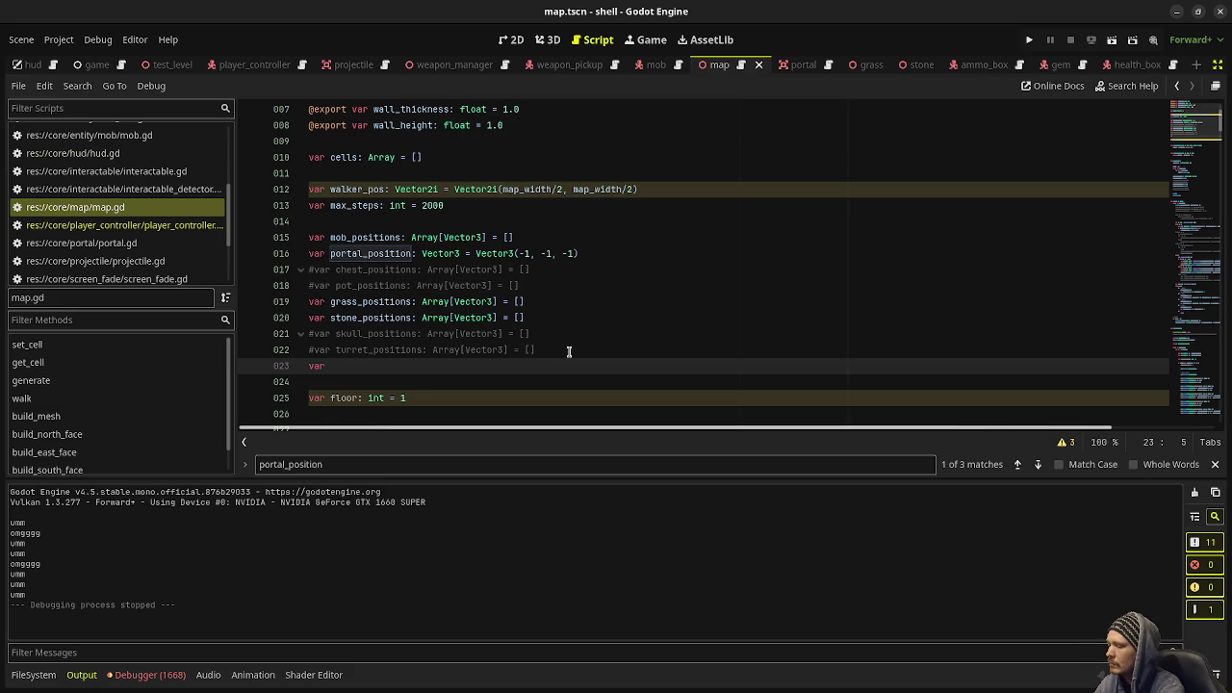
text(floo)
key(BackSpace)
text(pp)
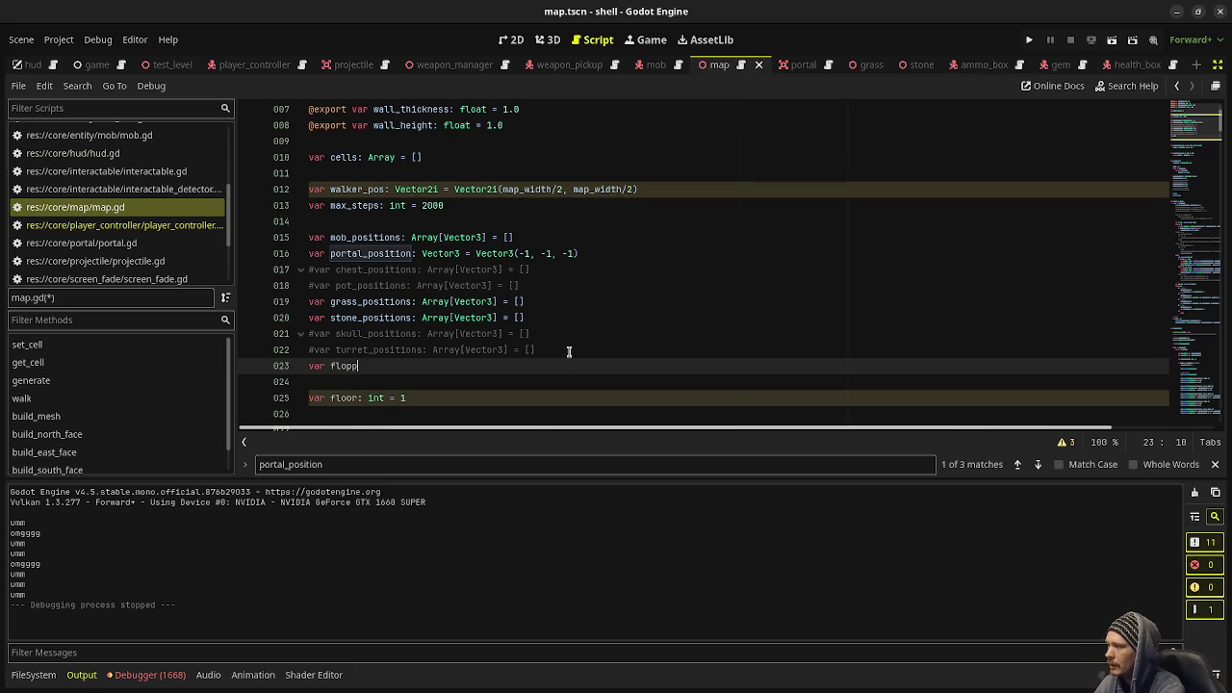
text(y_positio)
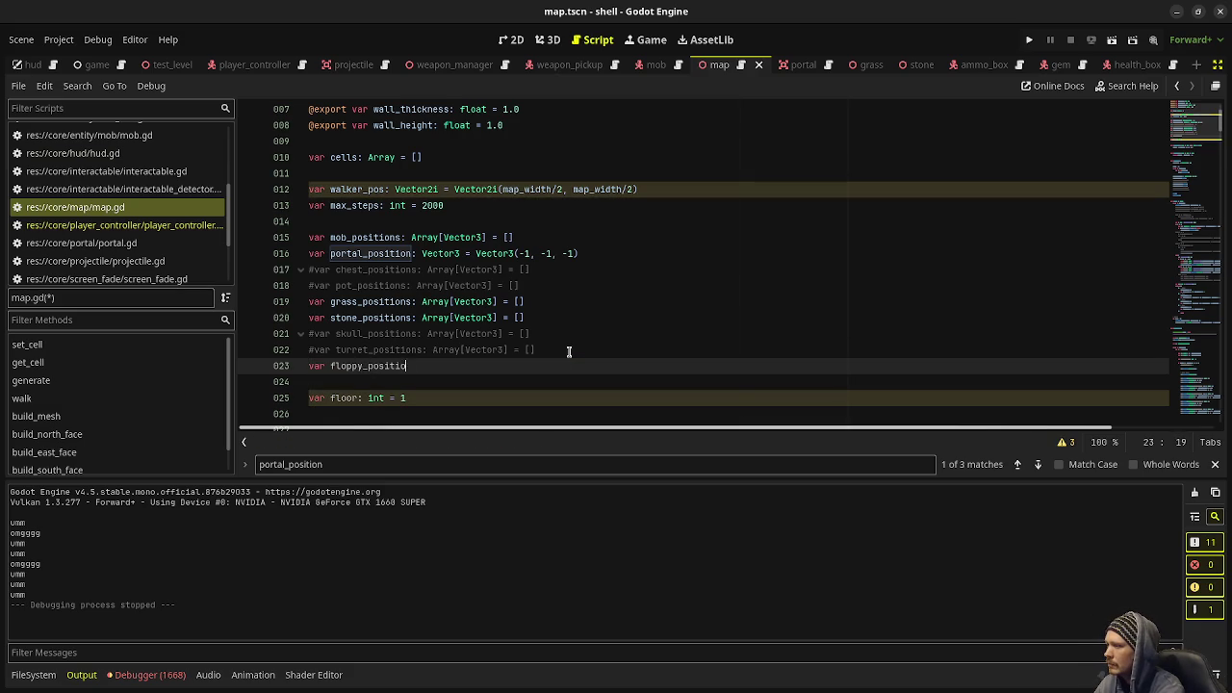
text(n: Vec)
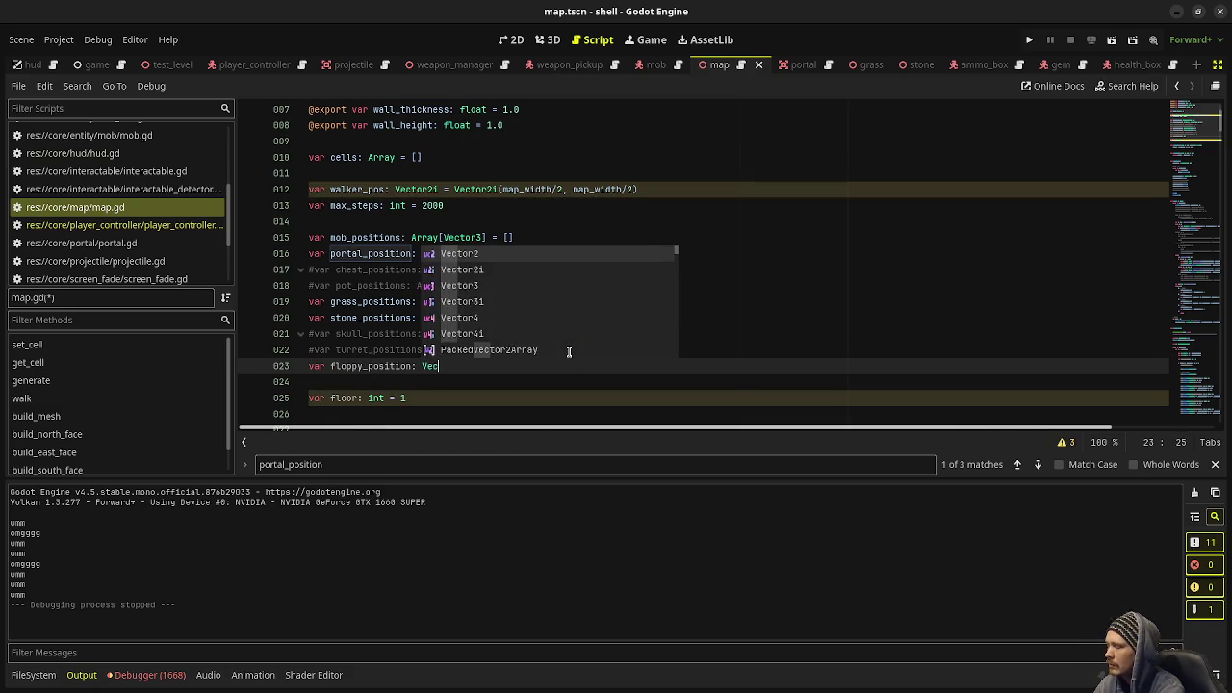
text(tor3 = Vector3)
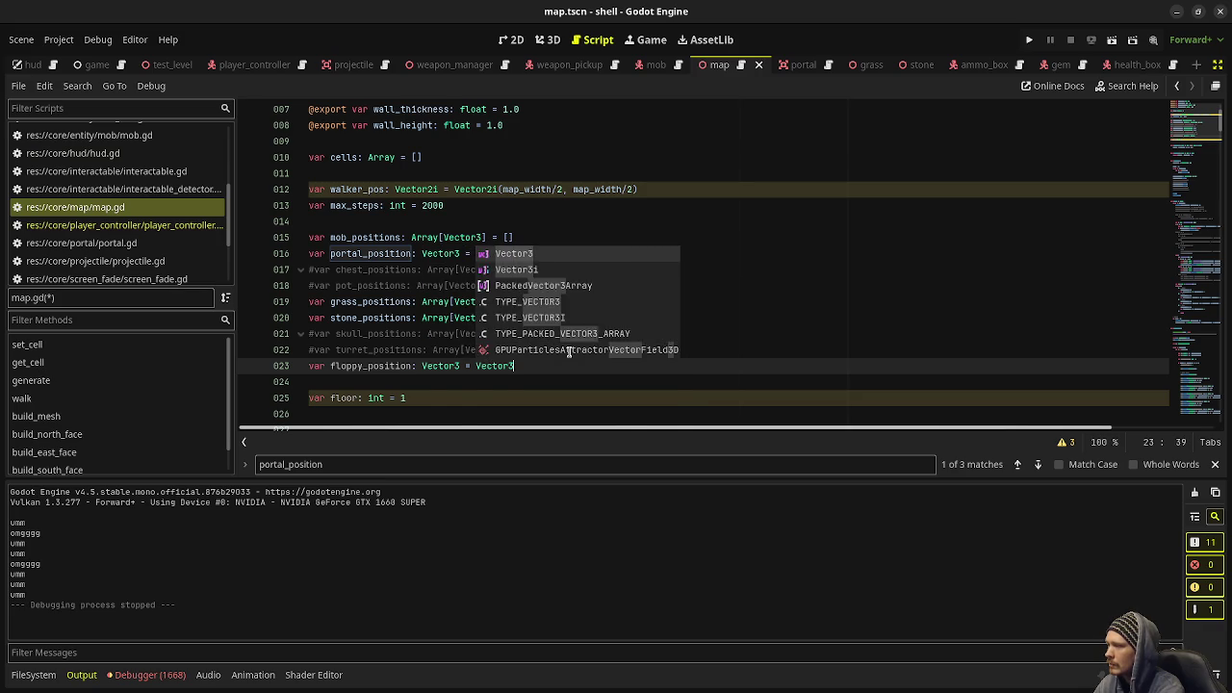
text((-1, -1, -1))
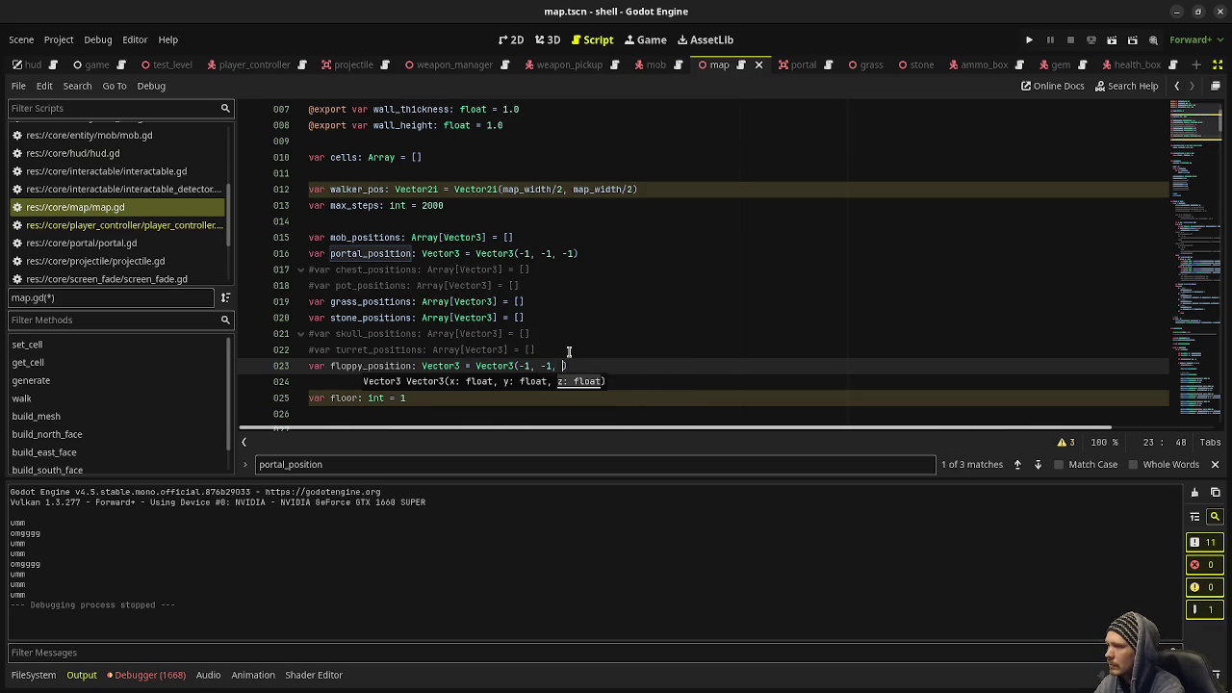
key(ctrl+s)
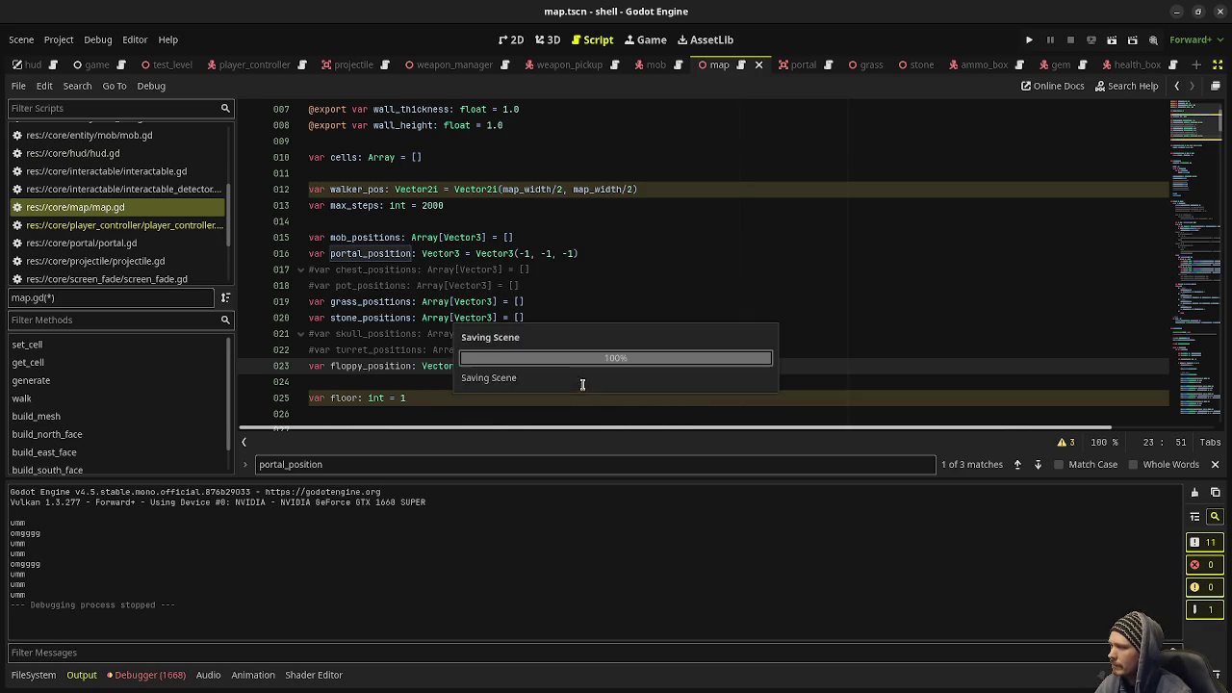
scroll(581, 281, down, 10)
scroll(577, 291, up, 5)
click(558, 315)
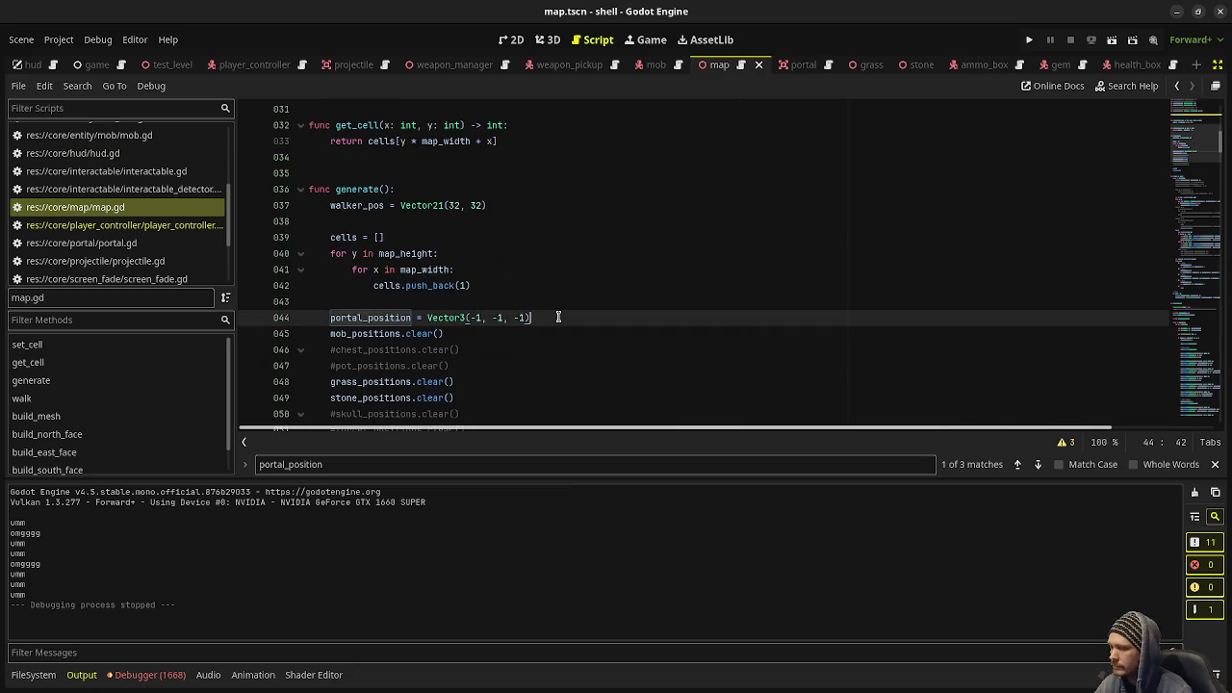
Add 'floppy_position = Vector3(-1, -1, -1)' below the portal_position reset in generate().
key(Return)
text(floppy_position =)
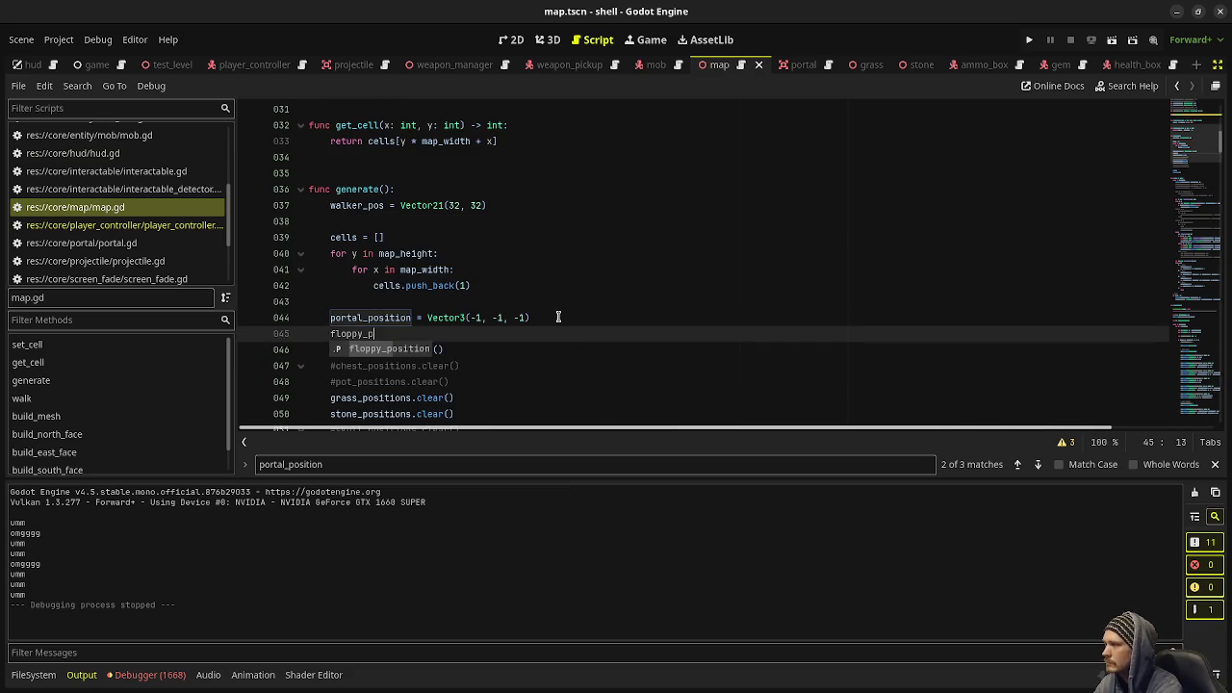
text( Vector3)
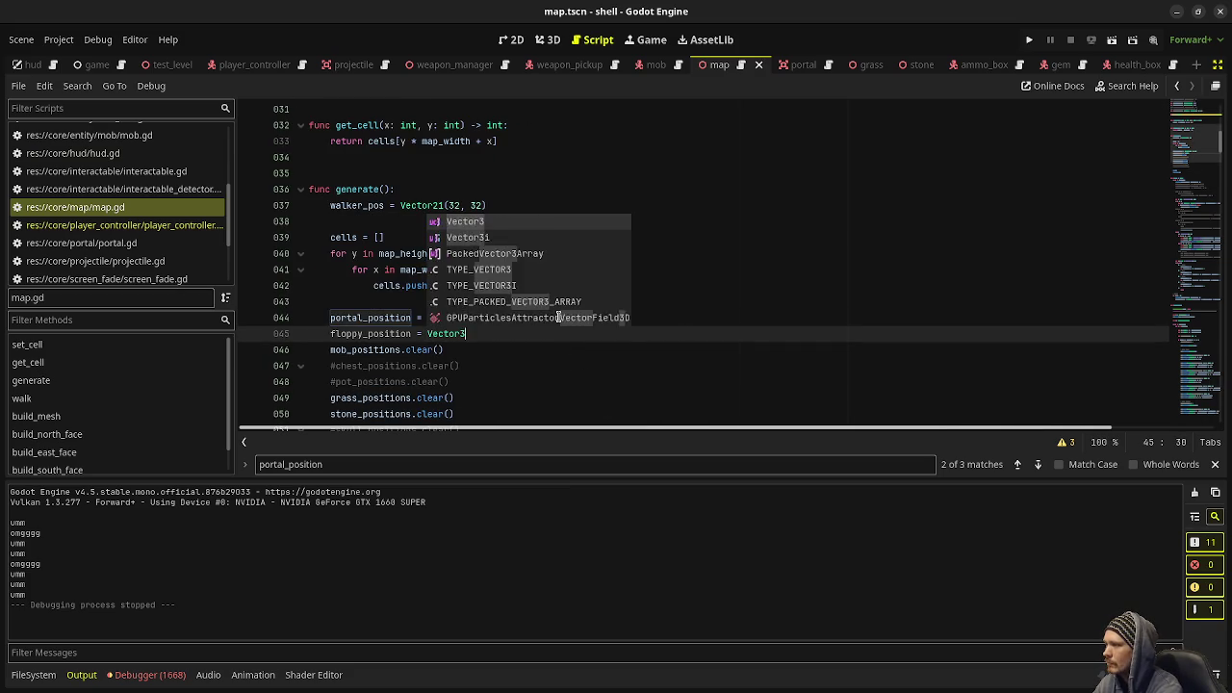
text((-1, -1, -1))
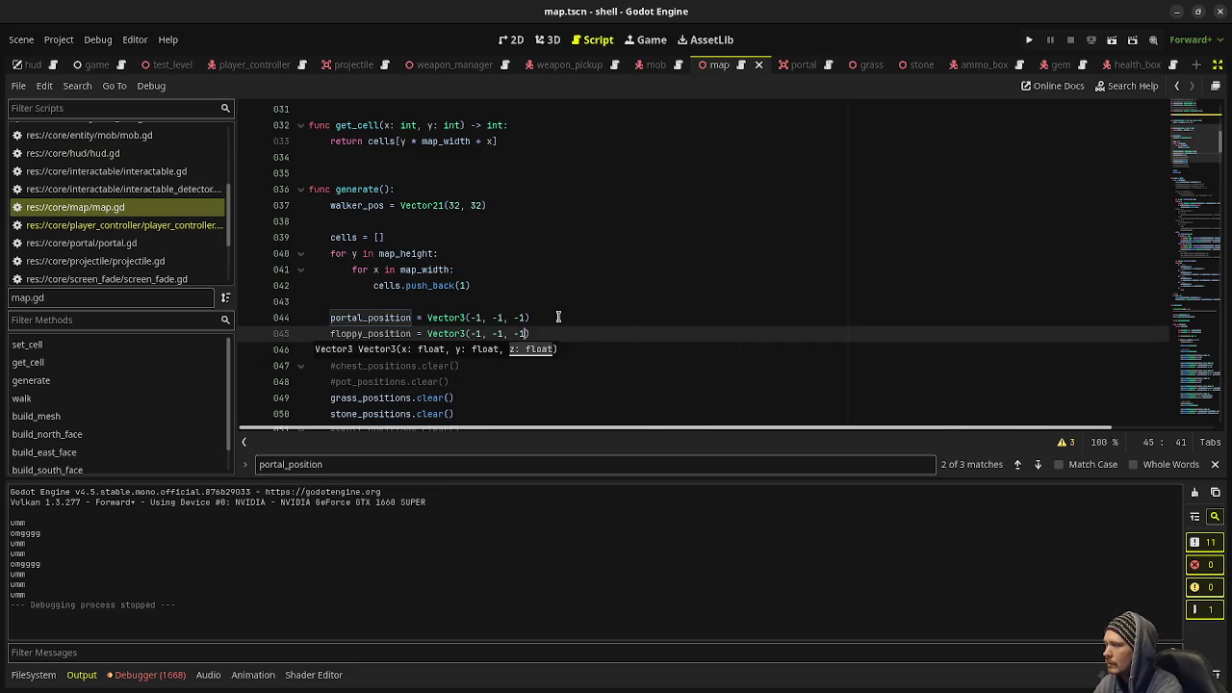
scroll(558, 317, down, 13)
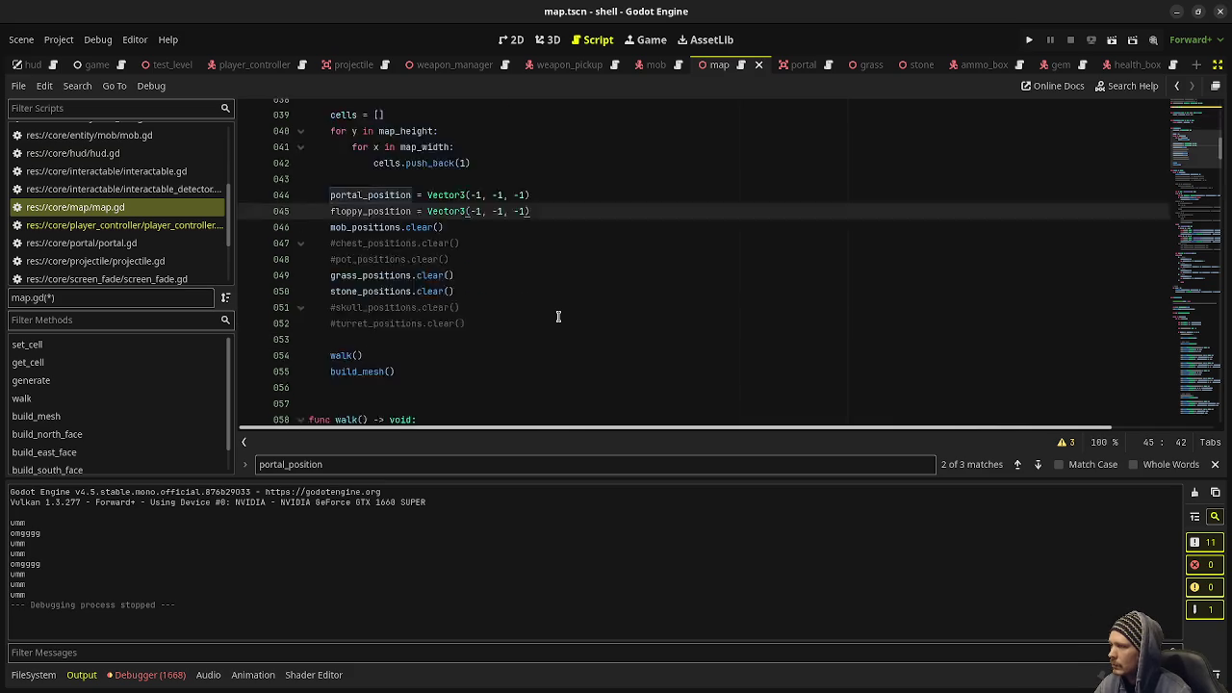
scroll(481, 266, down, 12)
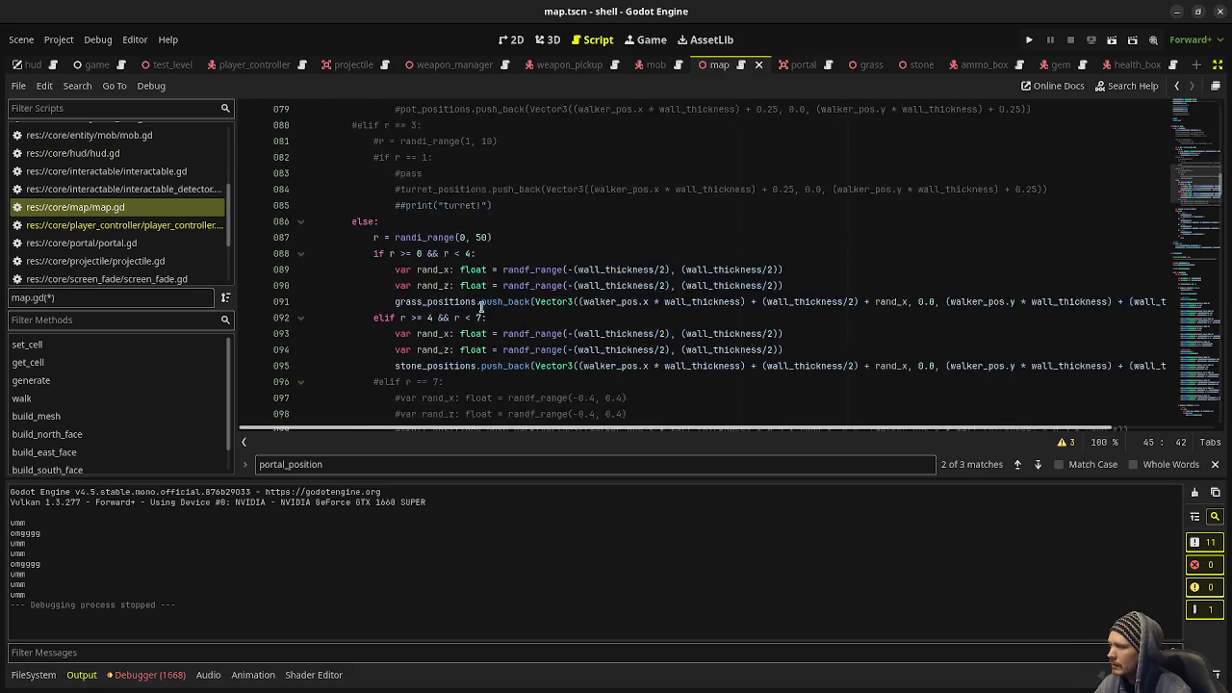
scroll(434, 287, down, 1)
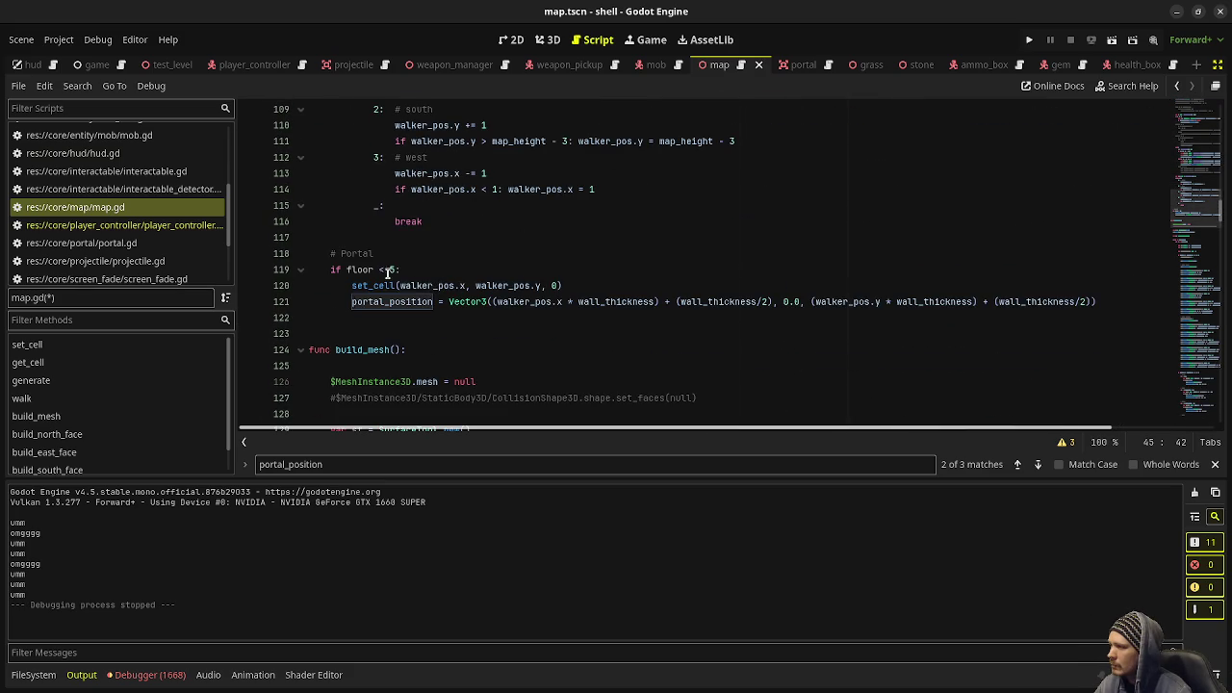
Start an 'else:' branch after the floor < 5 portal placement and select lines 120–121.
click(1102, 301)
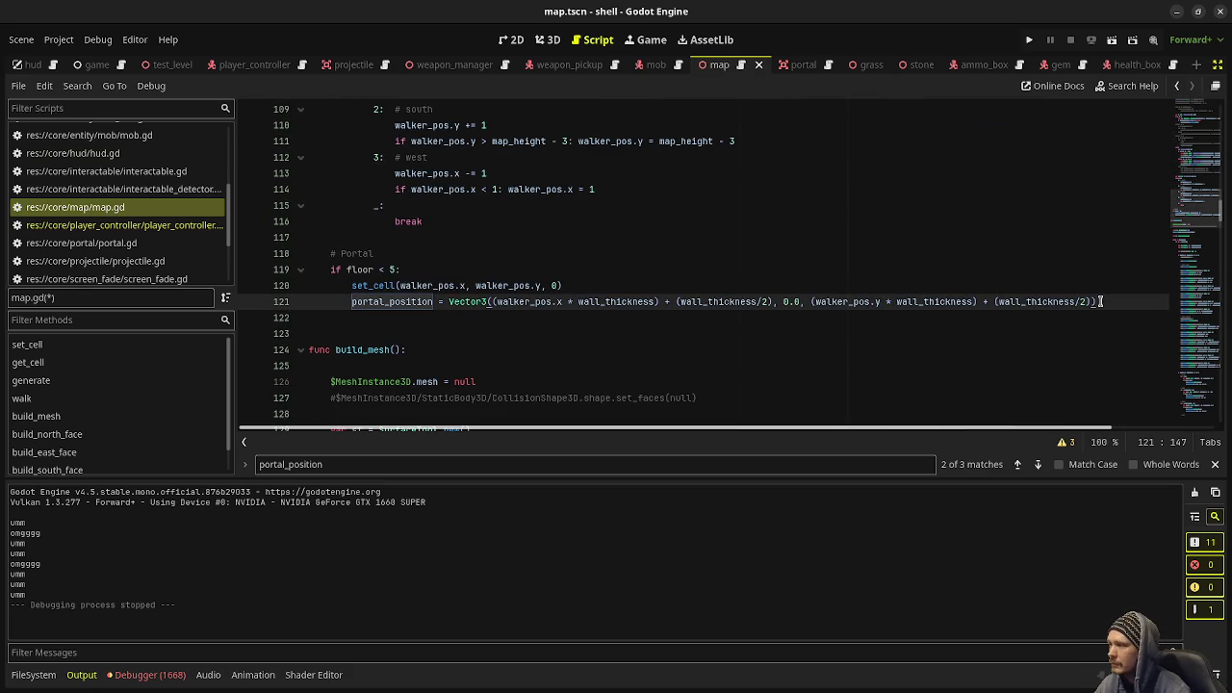
key(Return)
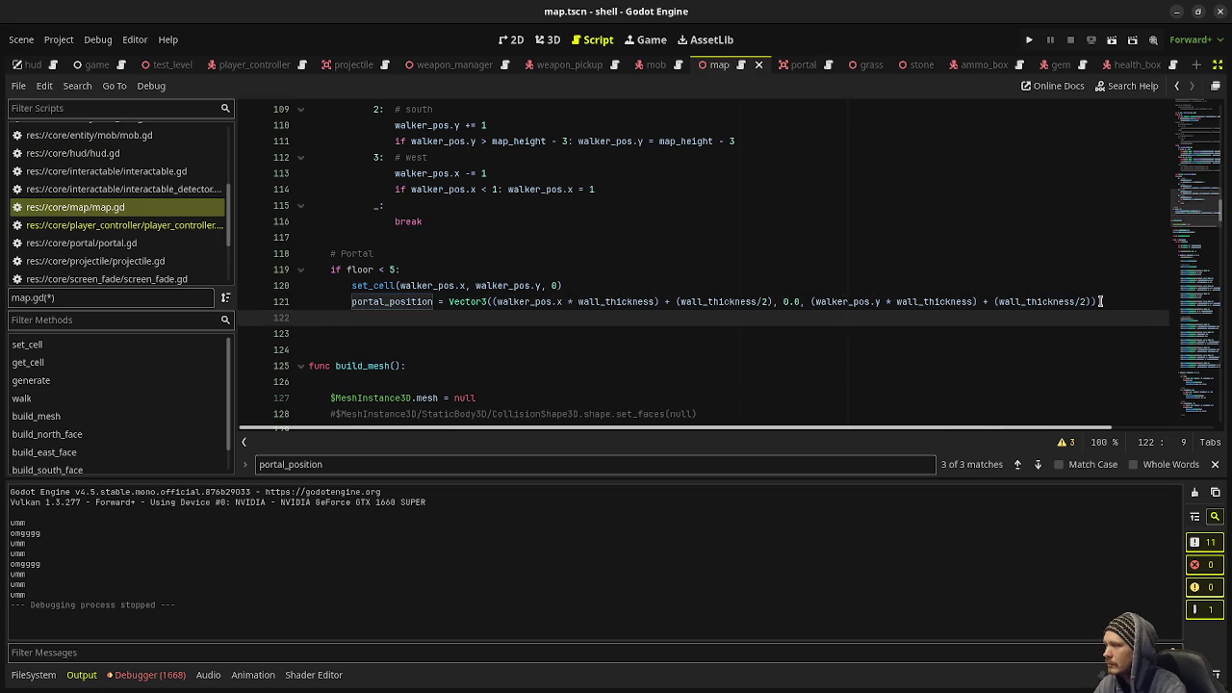
key(BackSpace)
text(else:)
key(Return)
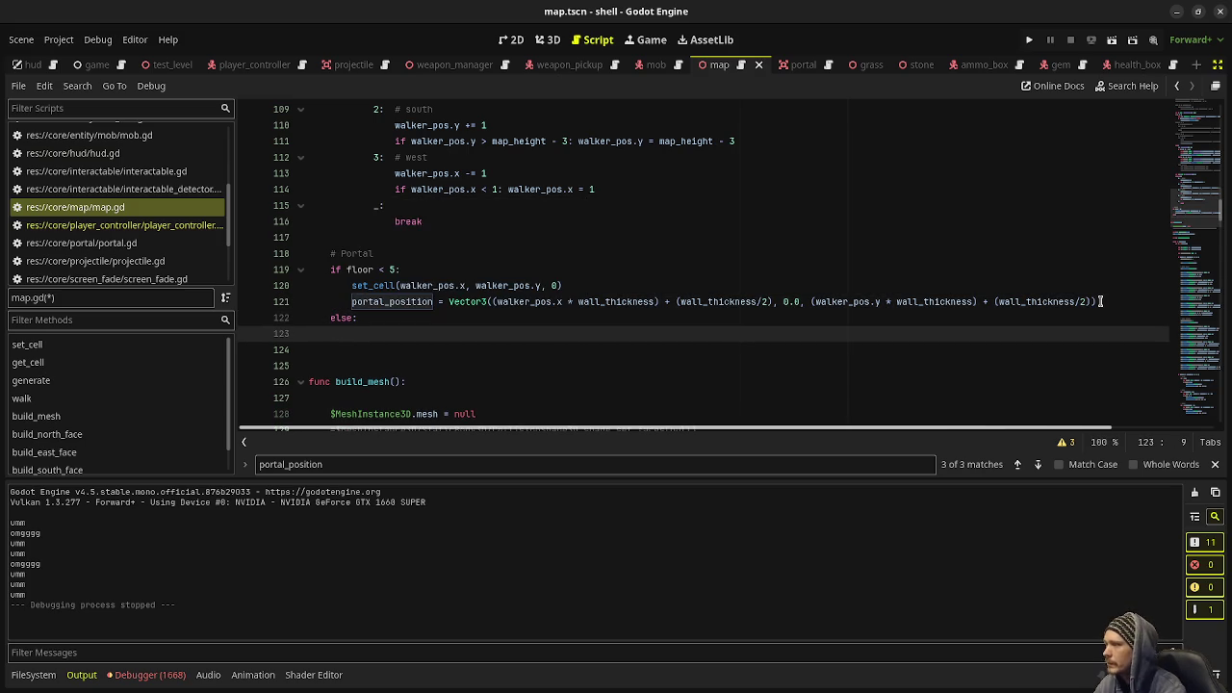
drag(1102, 301, 353, 285)
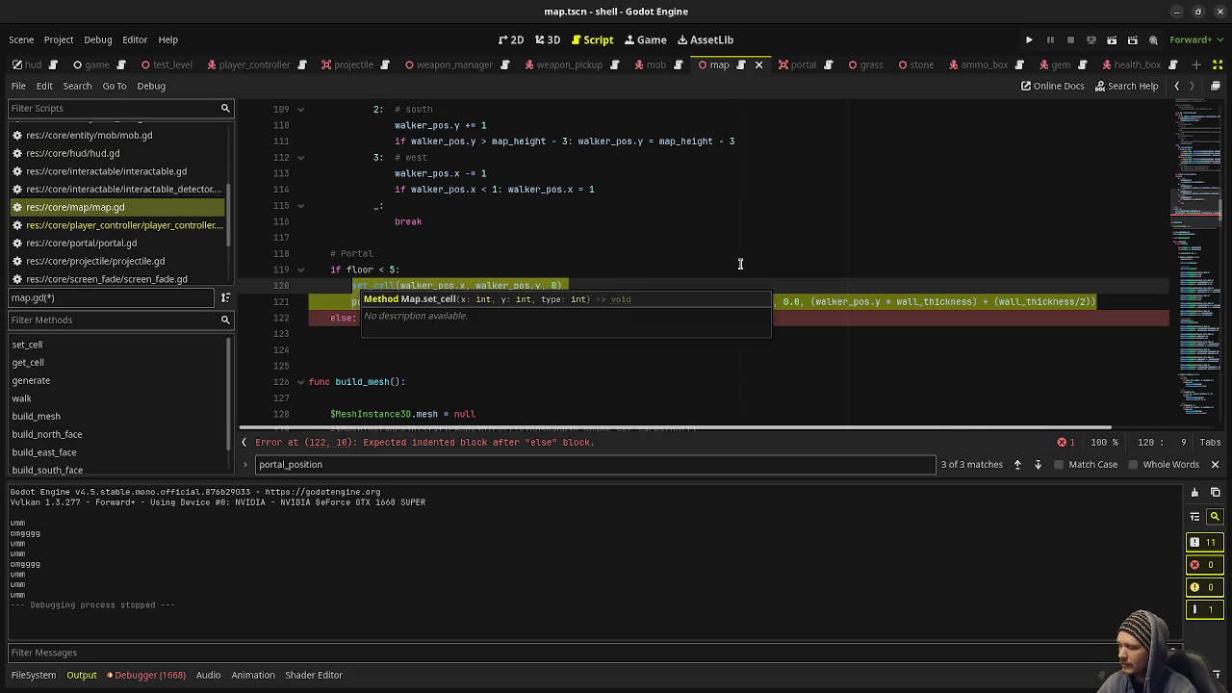
key(ctrl+alt+t)
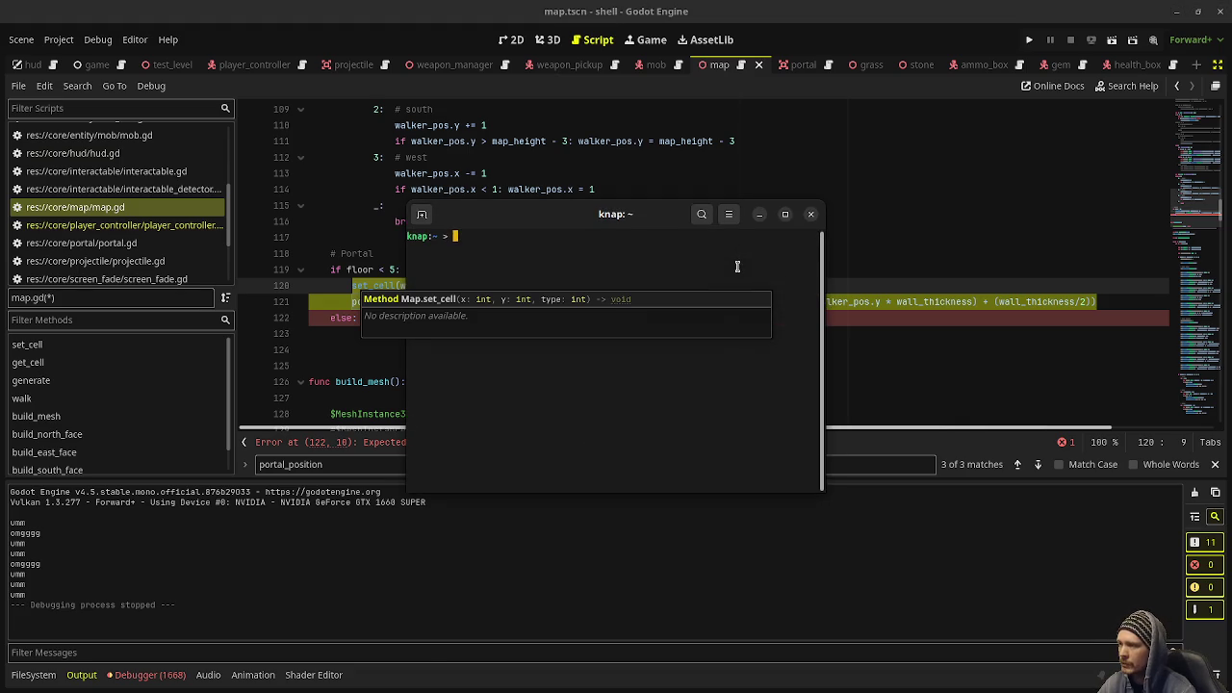
Kill the frozen Godot editor with xkill, close the terminal, and relaunch Godot.
text(xklll)
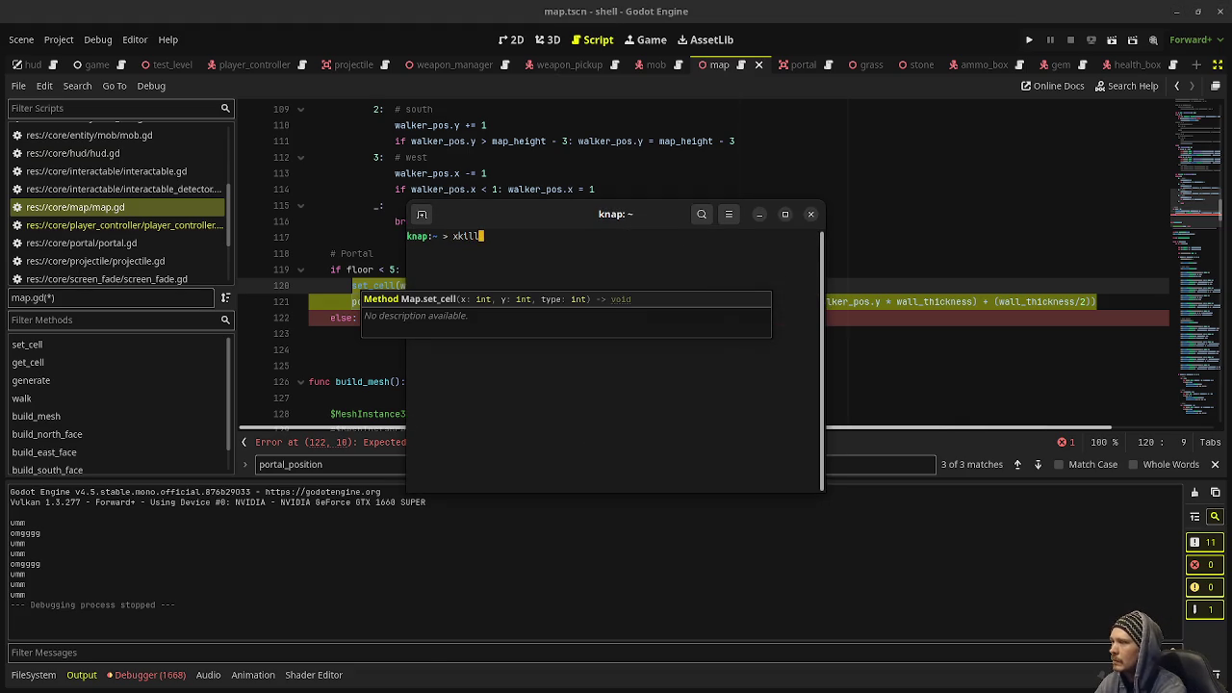
key(Return)
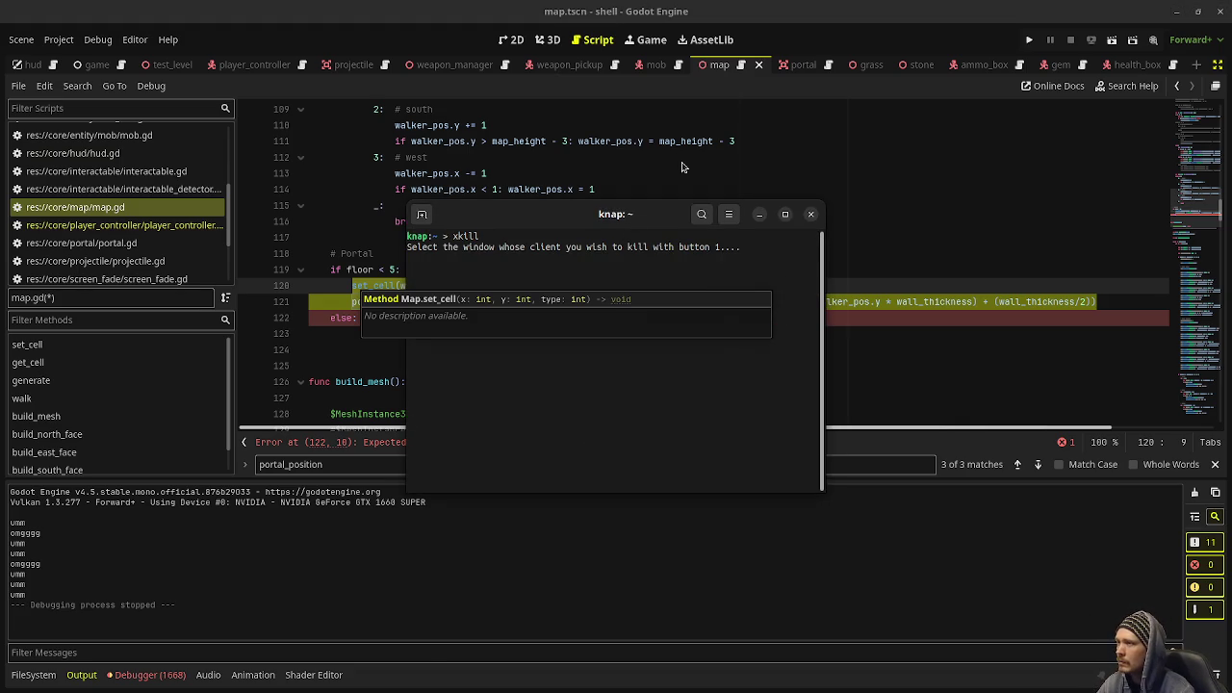
click(684, 170)
click(811, 214)
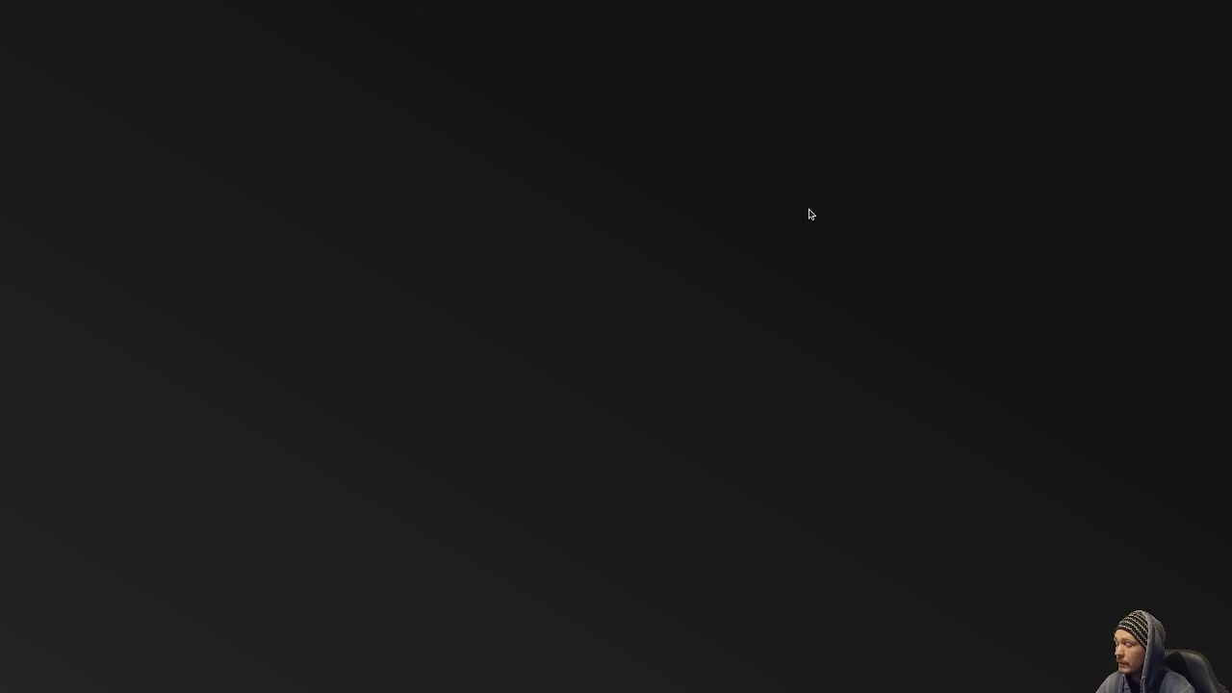
key(super)
key(super)
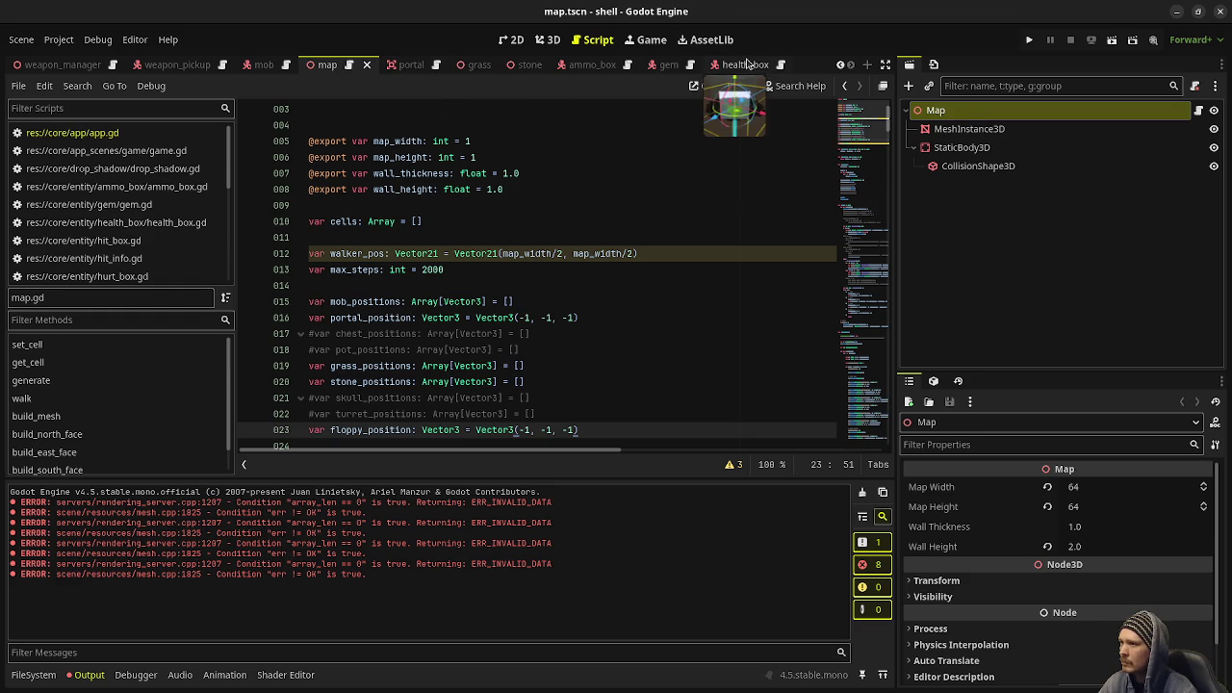
Close the ammo_box, stone, grass, portal, mob, weapon_pickup and projectile scene tabs.
click(747, 63)
click(746, 65)
click(737, 65)
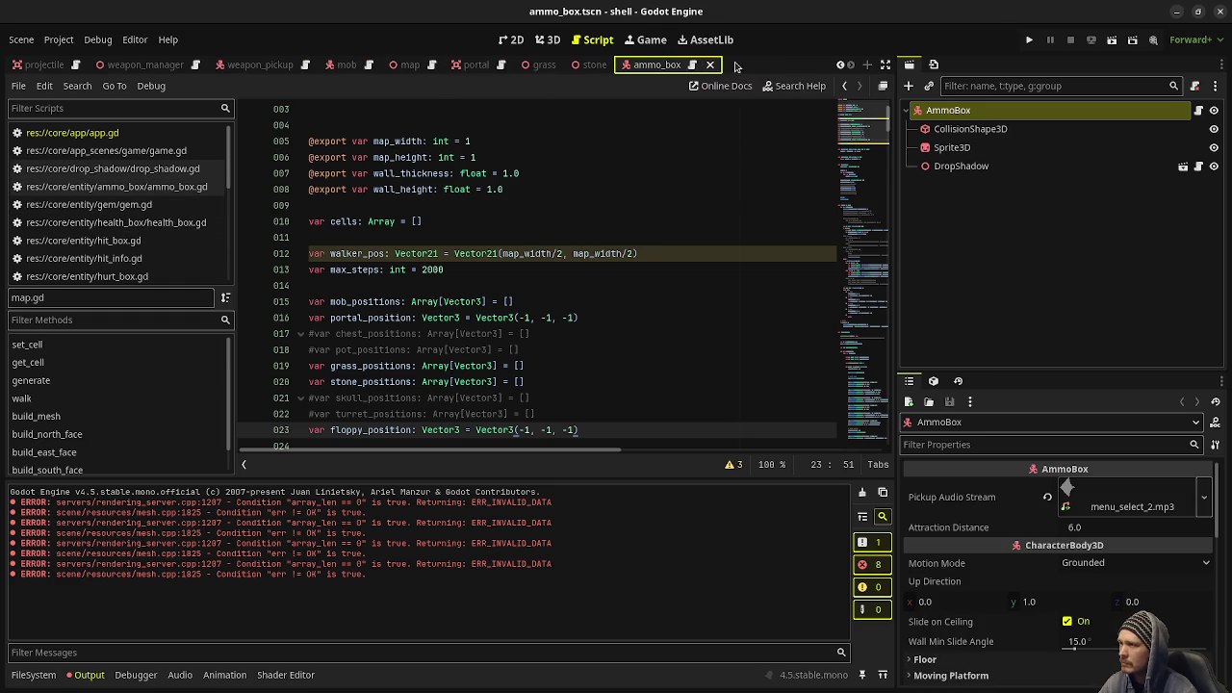
click(710, 64)
click(799, 65)
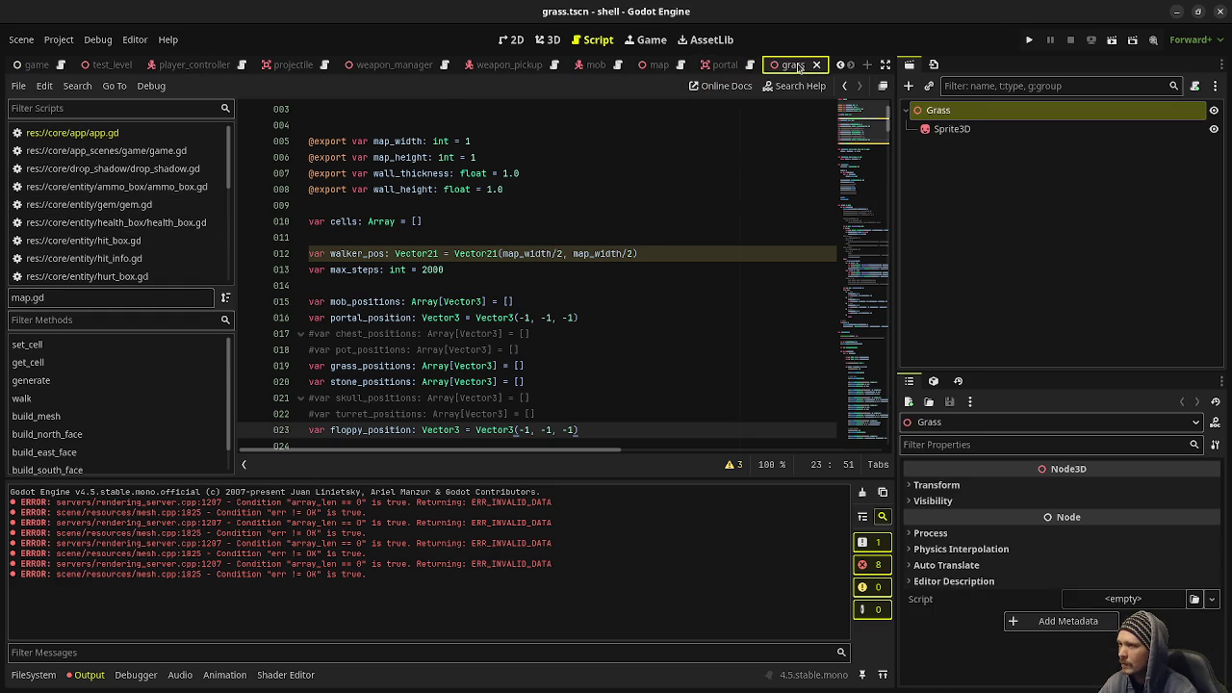
click(816, 65)
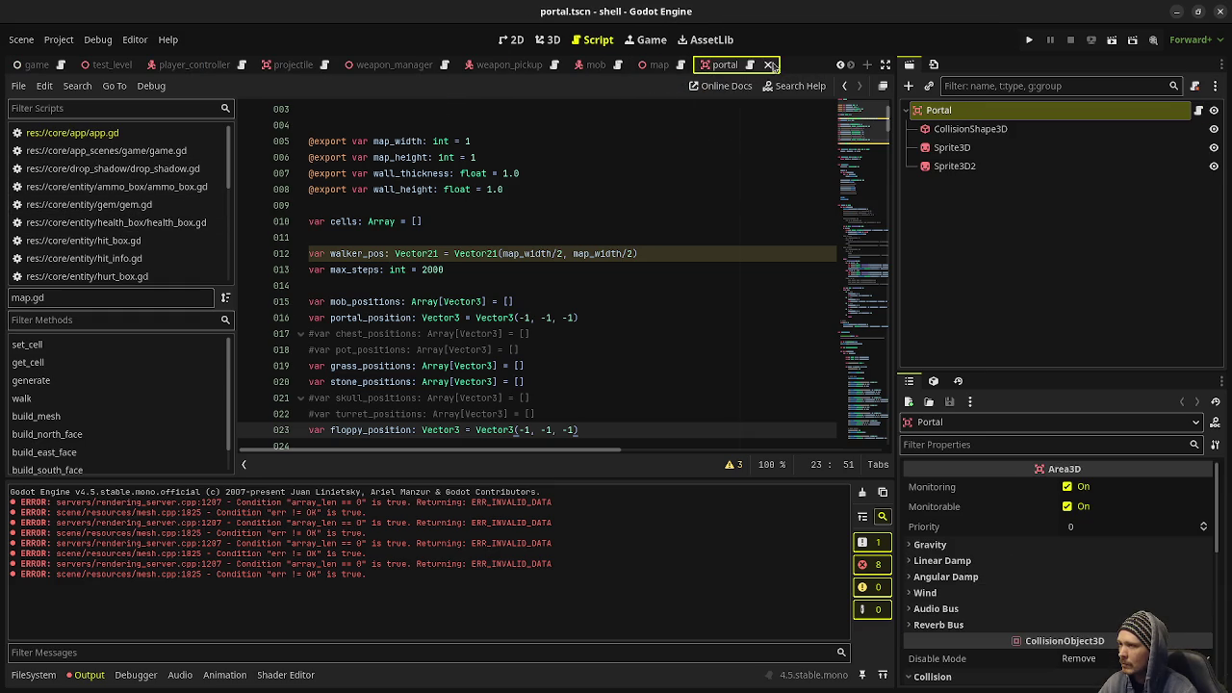
click(770, 65)
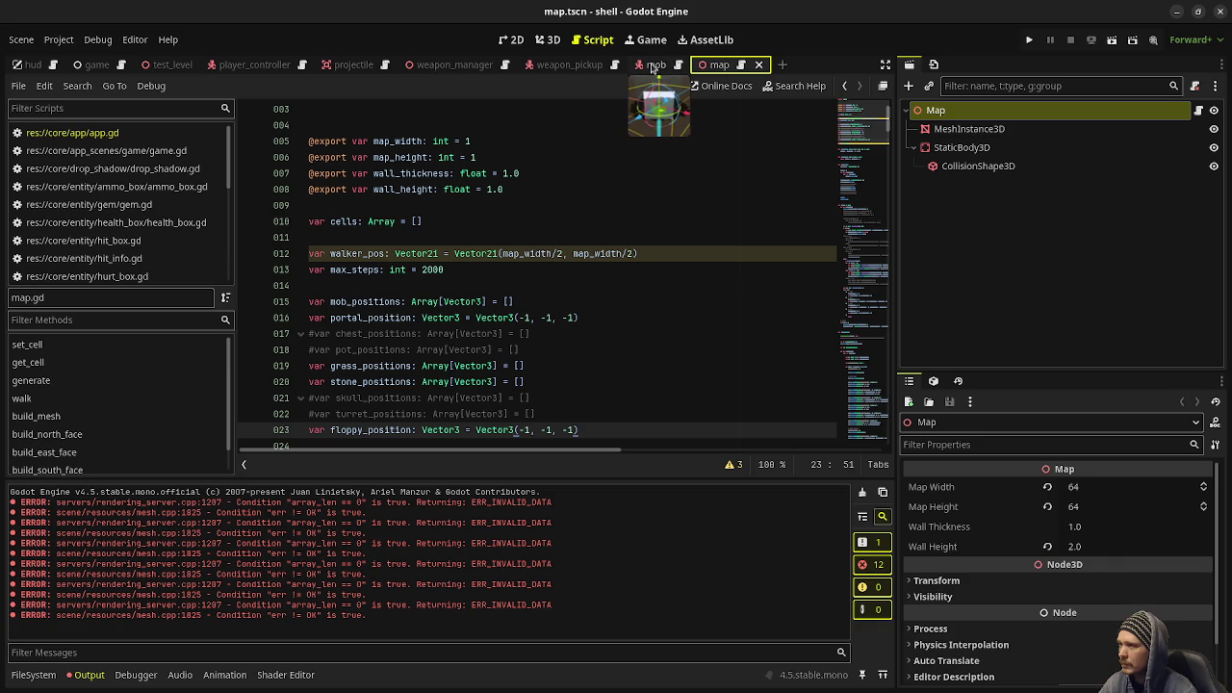
click(651, 66)
click(597, 67)
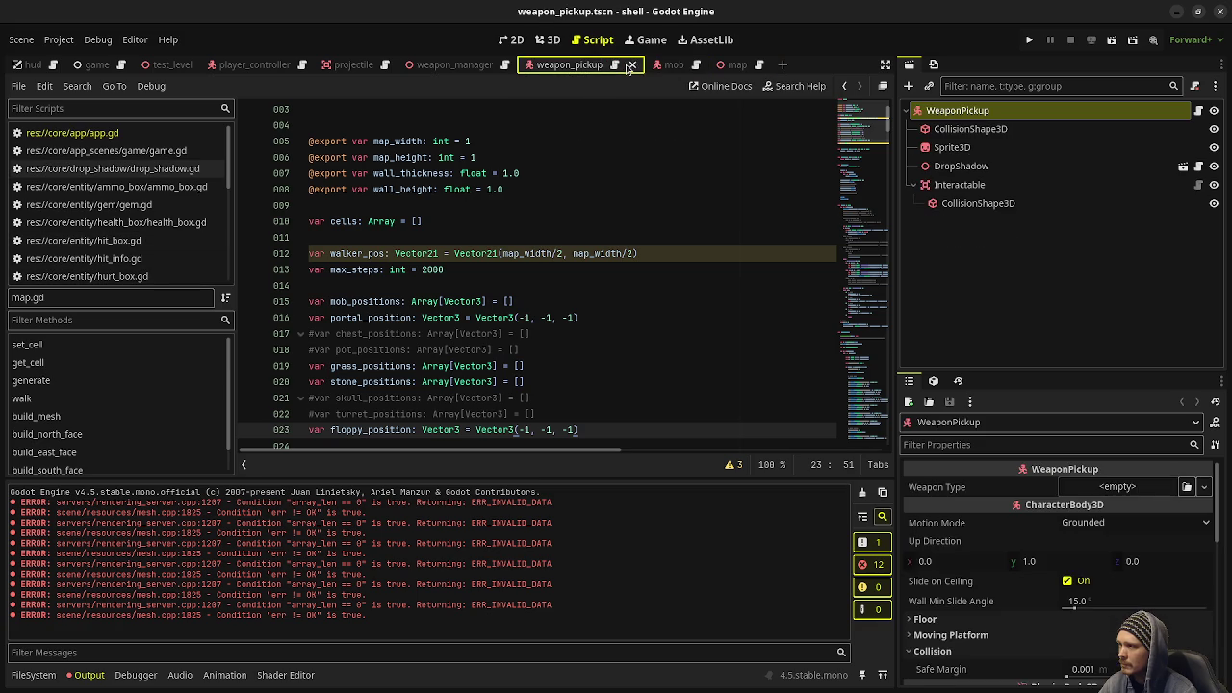
click(631, 65)
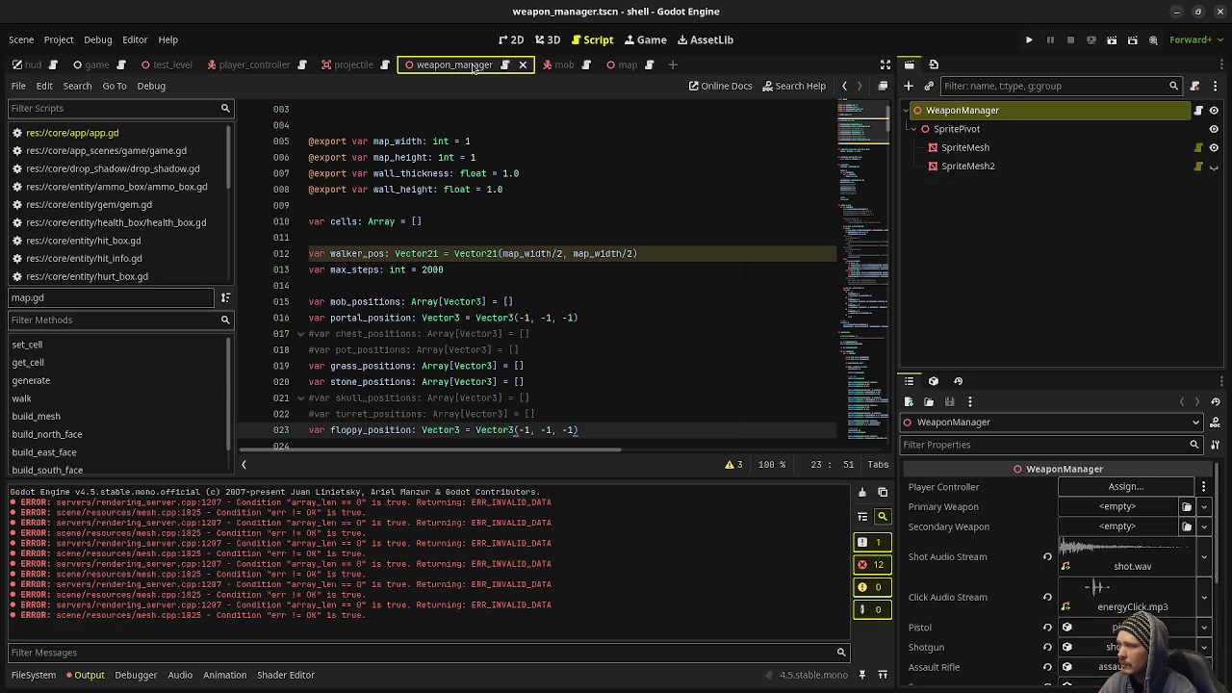
click(352, 64)
click(405, 64)
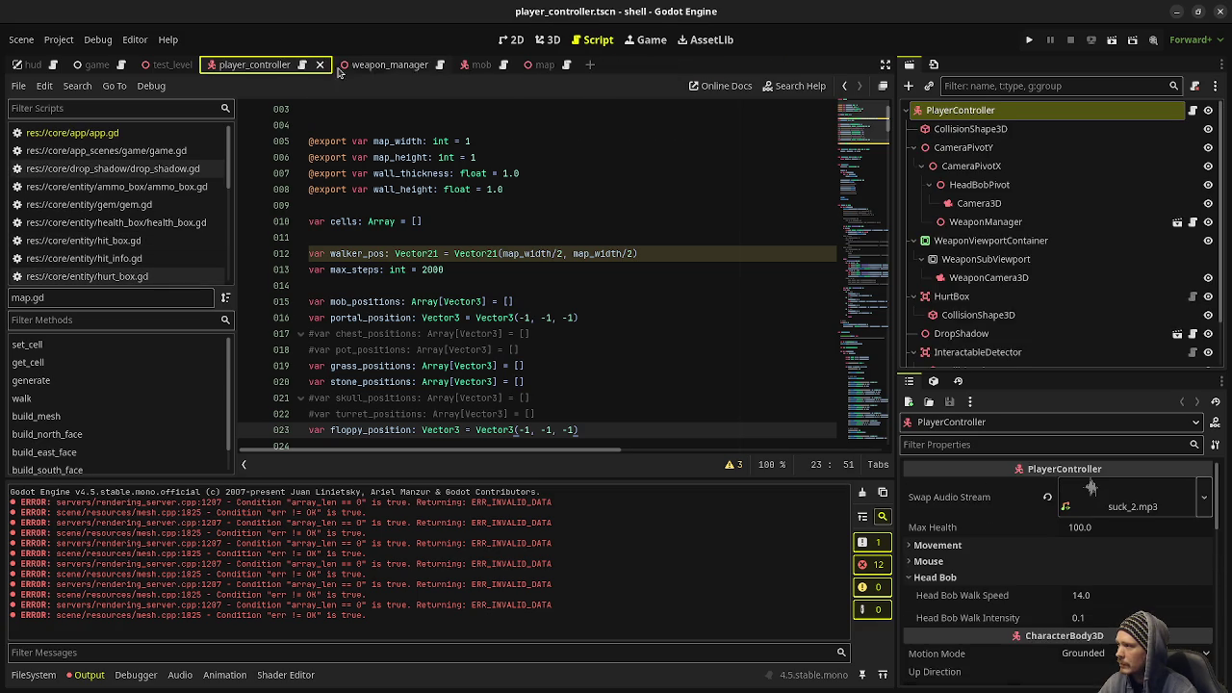
Save map.gd with Ctrl+S and clear the error-filled output log.
click(555, 178)
key(ctrl+s)
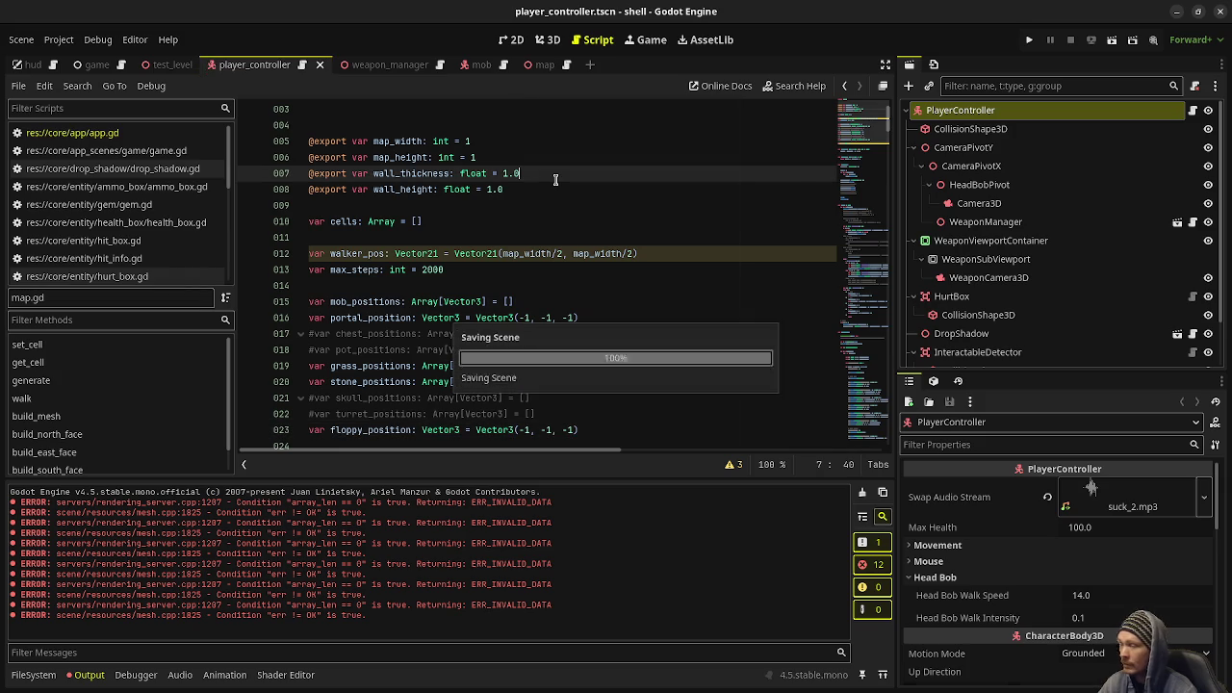
click(862, 491)
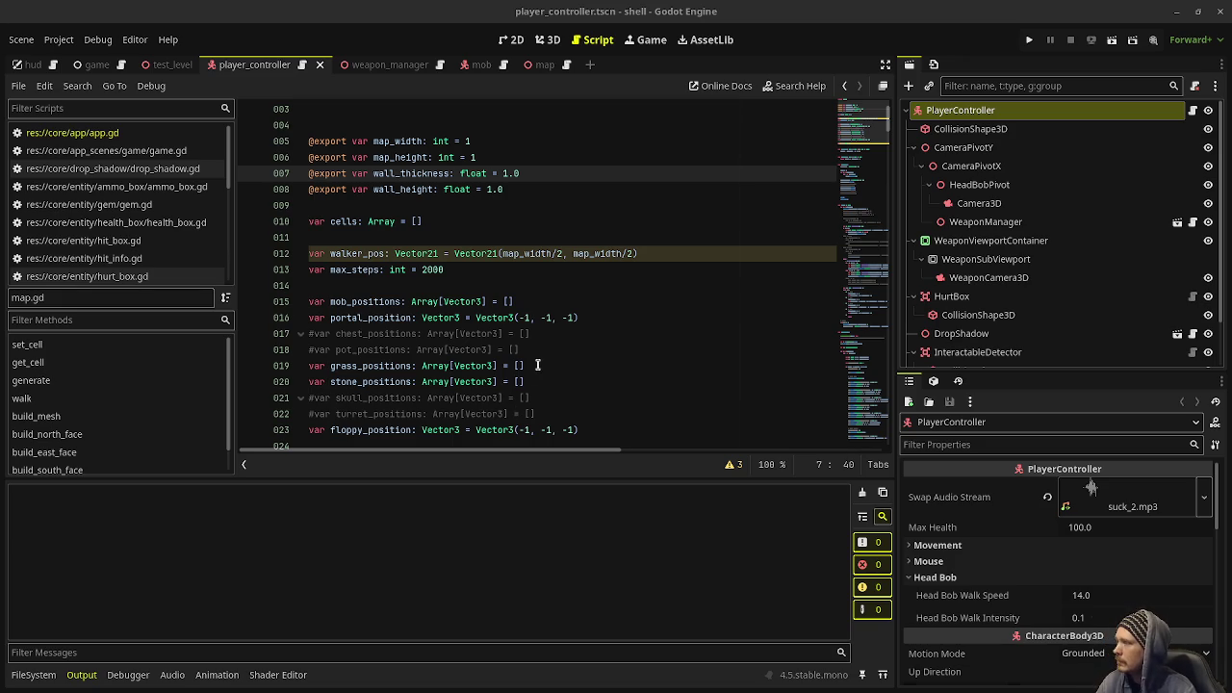
scroll(536, 386, up, 1)
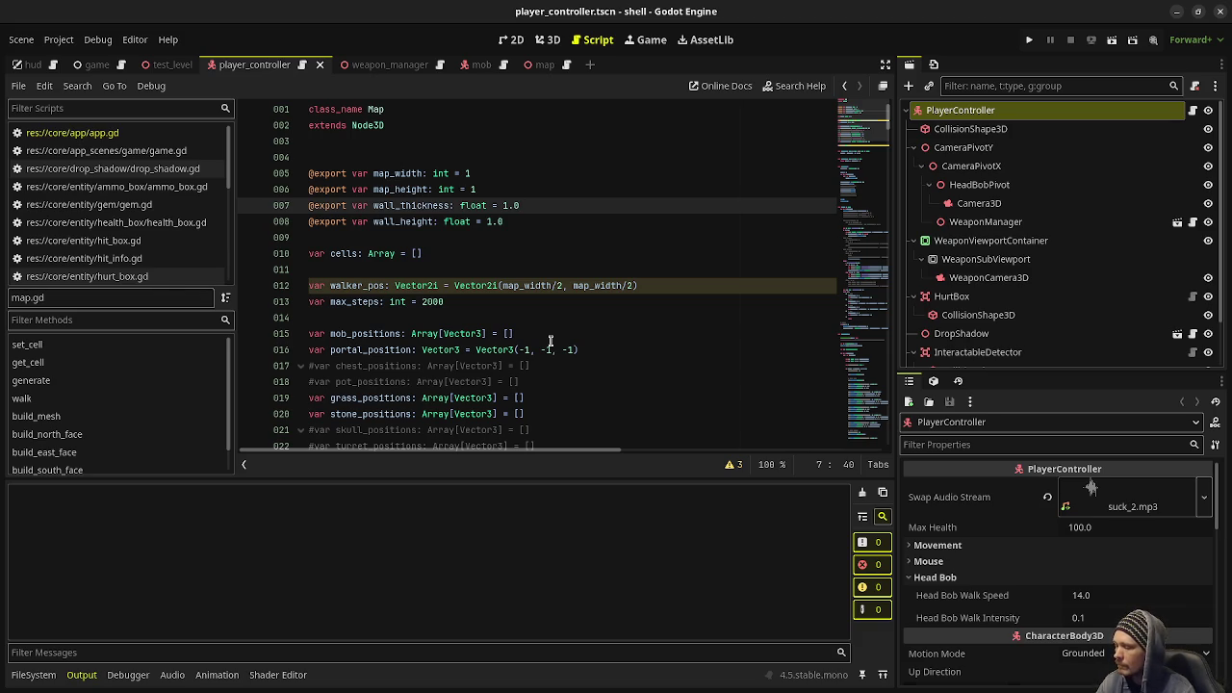
key(super)
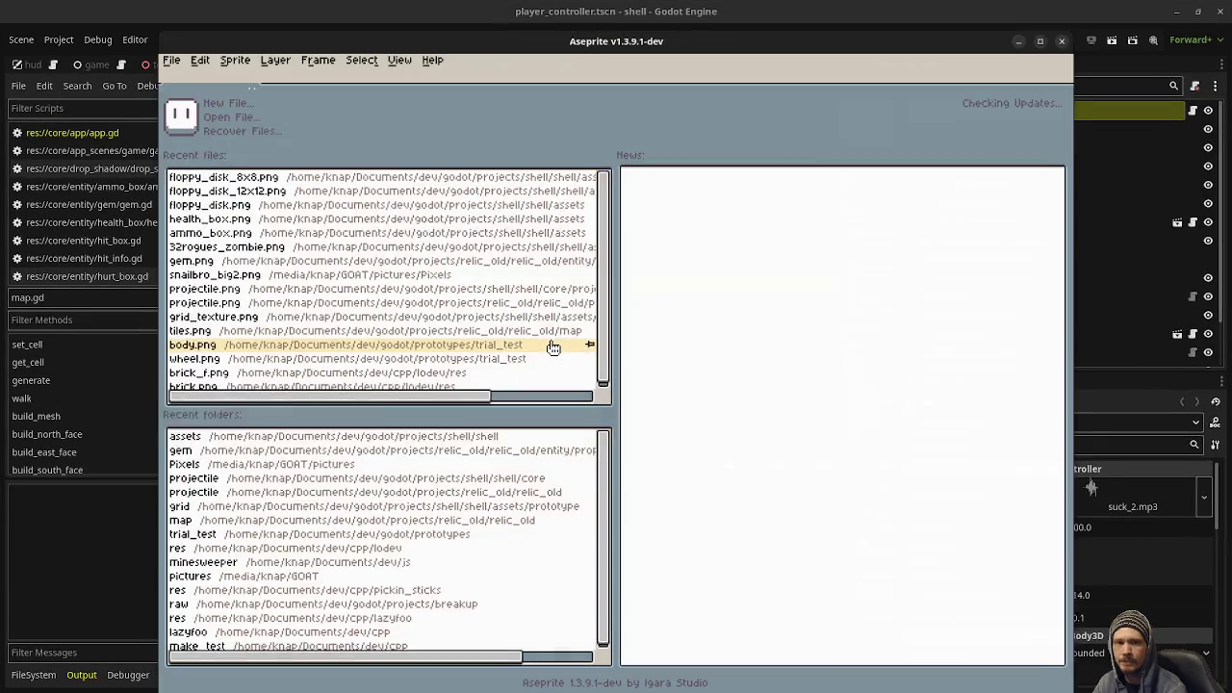
Create a new 1600×1600 sprite filled with dark navy #222034.
click(167, 54)
click(197, 85)
text(1600)
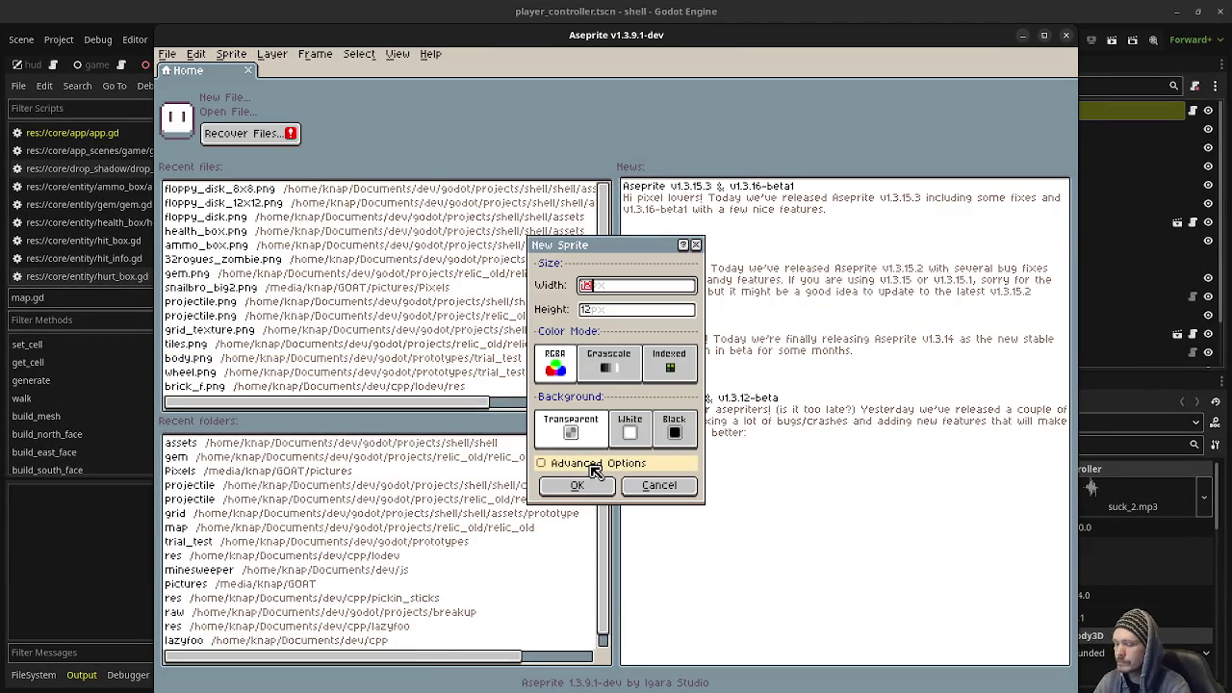
key(Tab)
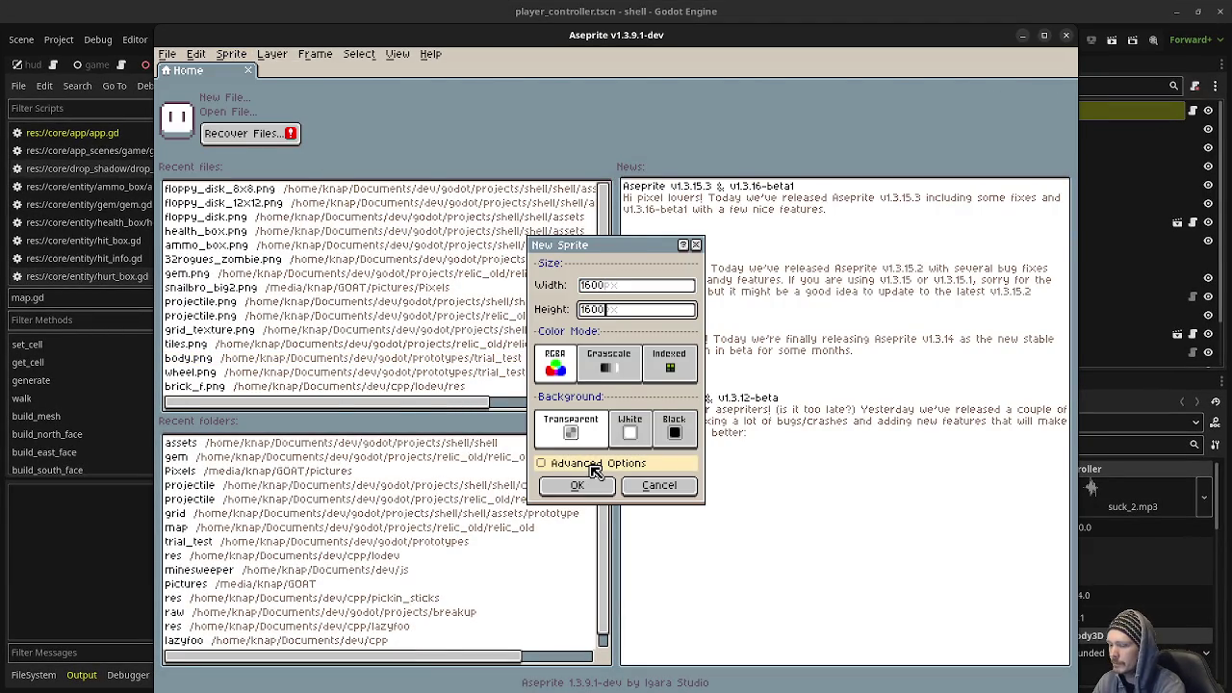
click(583, 484)
click(186, 122)
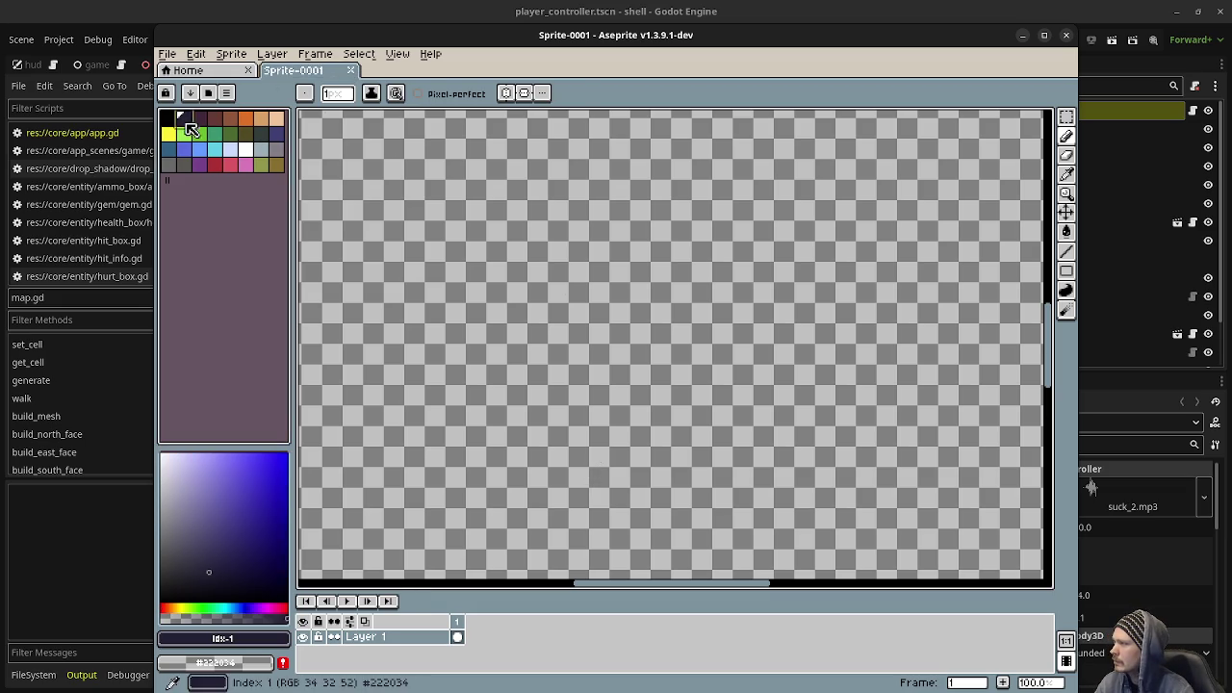
key(g)
click(626, 192)
click(1044, 35)
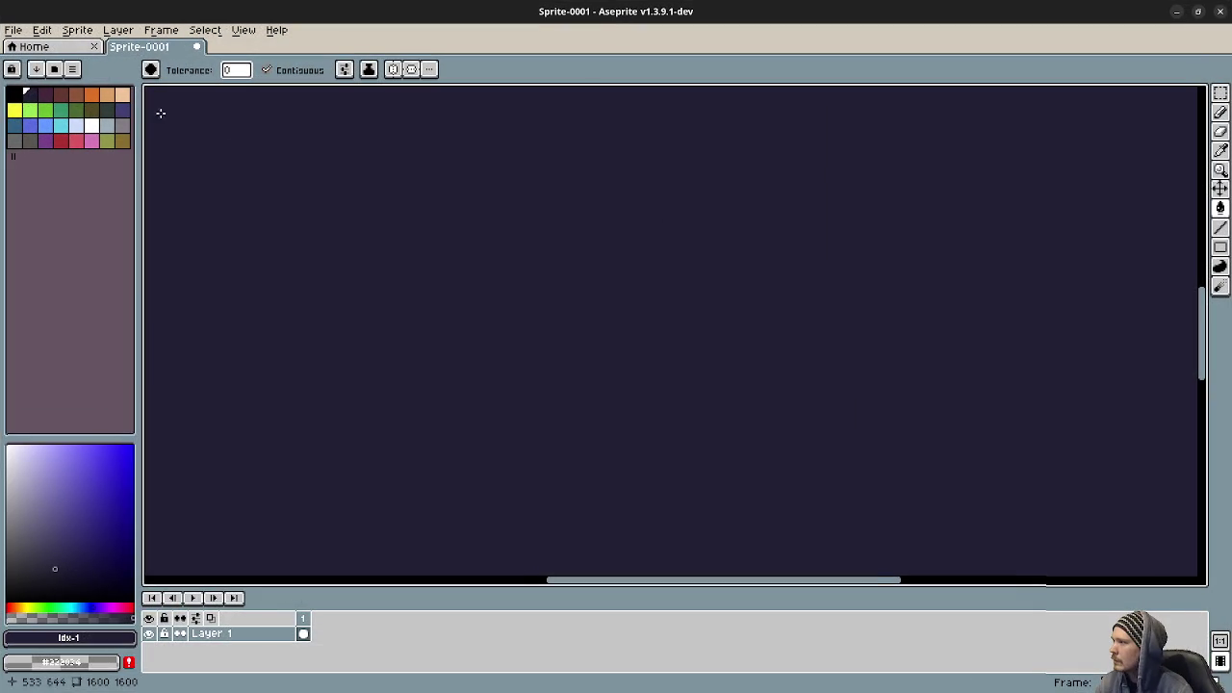
Set up a white pencil for sketching, undoing the test stroke.
click(91, 110)
click(92, 126)
key(b)
mouse_move(501, 287)
mouse_down()
mouse_move(481, 286)
mouse_move(556, 347)
mouse_up()
key(ctrl+z)
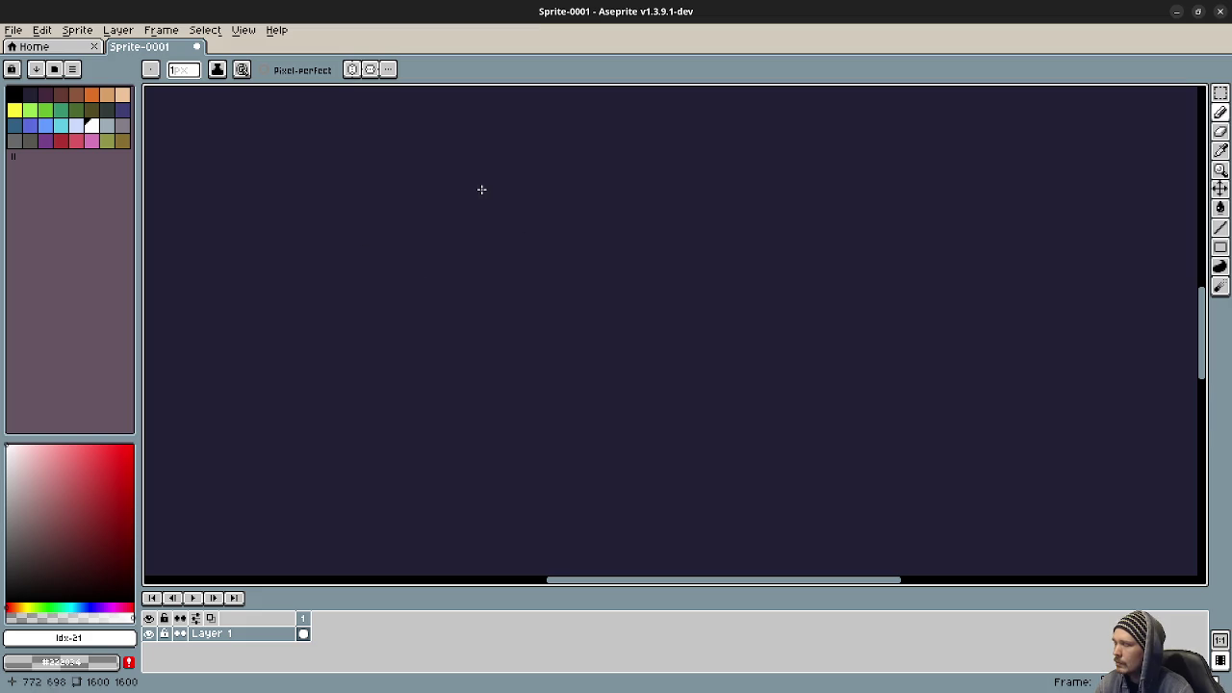
Draw an ellipse in the upper canvas and write 'Dungeon' inside it.
mouse_move(493, 198)
mouse_down()
mouse_move(414, 214)
mouse_move(534, 285)
mouse_move(518, 199)
mouse_move(486, 200)
mouse_up()
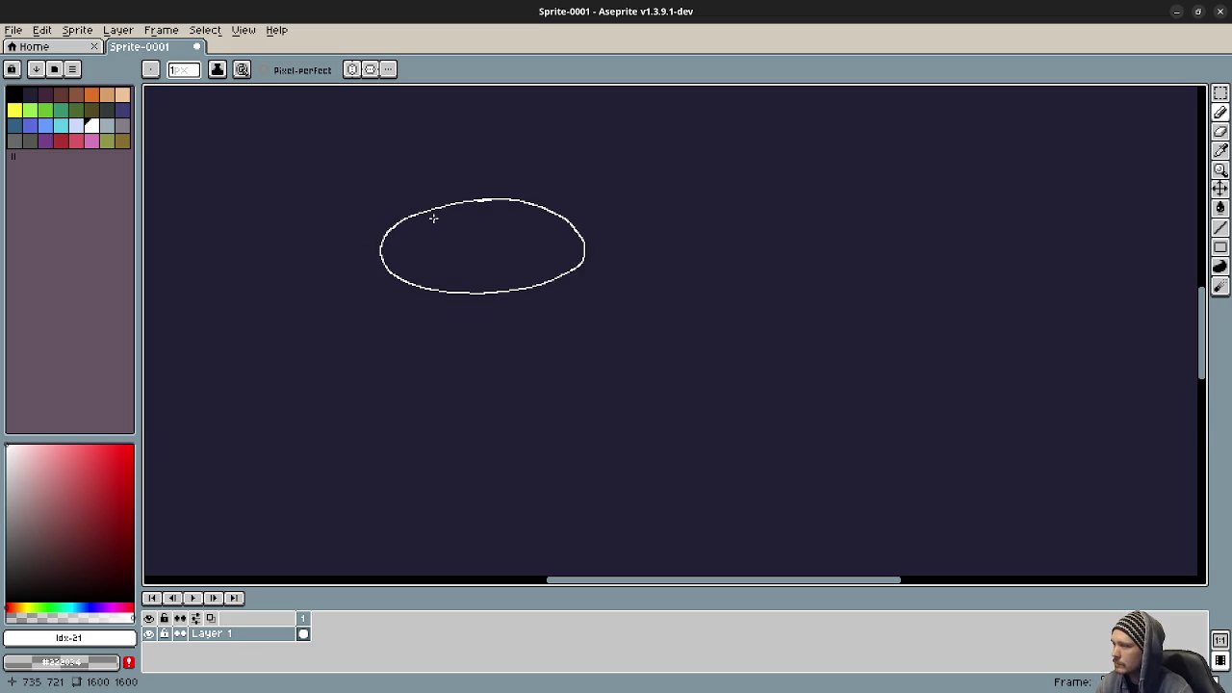
scroll(438, 233, up, 4)
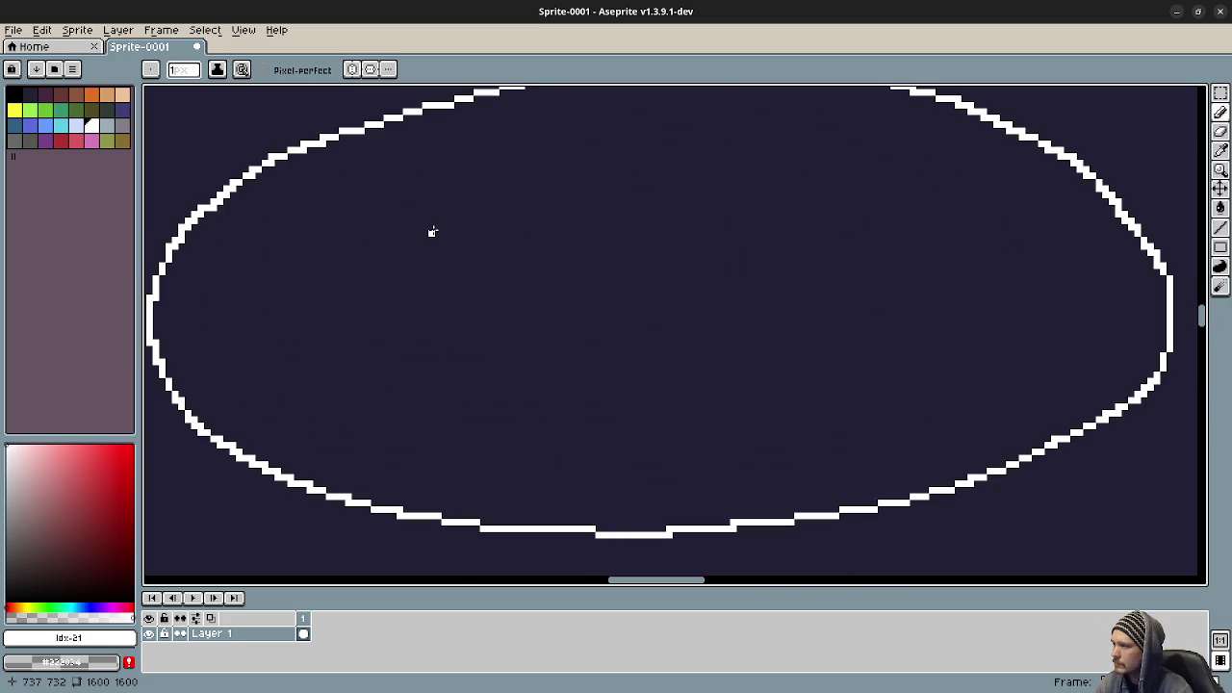
scroll(344, 241, up, 1)
mouse_move(336, 407)
mouse_down()
mouse_move(341, 240)
mouse_move(318, 414)
mouse_up()
mouse_move(466, 329)
mouse_down()
mouse_move(564, 326)
mouse_move(628, 373)
mouse_up()
mouse_move(721, 319)
mouse_down()
mouse_move(662, 332)
mouse_move(693, 450)
mouse_up()
mouse_move(782, 343)
mouse_down()
mouse_move(780, 358)
mouse_move(837, 373)
mouse_up()
mouse_move(871, 318)
mouse_down()
mouse_move(847, 332)
mouse_move(869, 312)
mouse_up()
mouse_move(912, 308)
mouse_down()
mouse_move(957, 306)
mouse_move(1022, 374)
mouse_up()
Write 'branch' below the Dungeon ellipse.
scroll(995, 395, down, 2)
mouse_move(885, 350)
mouse_down()
mouse_move(680, 289)
mouse_move(647, 258)
mouse_up()
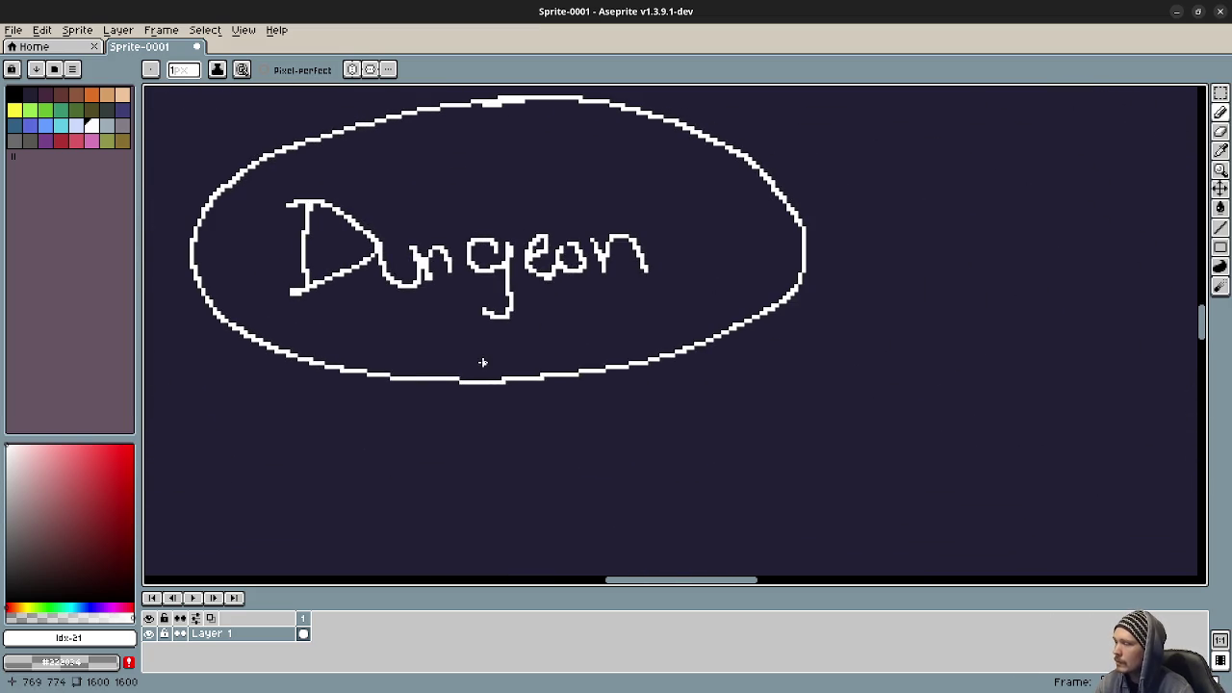
scroll(511, 385, down, 2)
scroll(512, 375, up, 1)
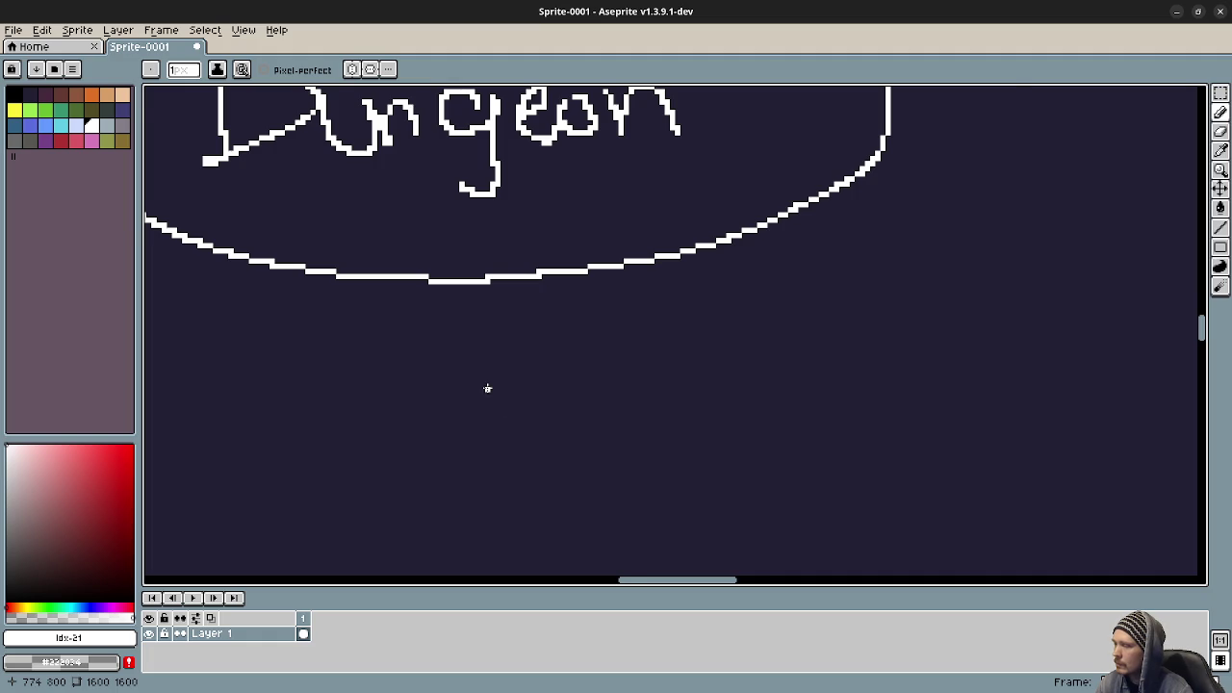
scroll(509, 382, up, 1)
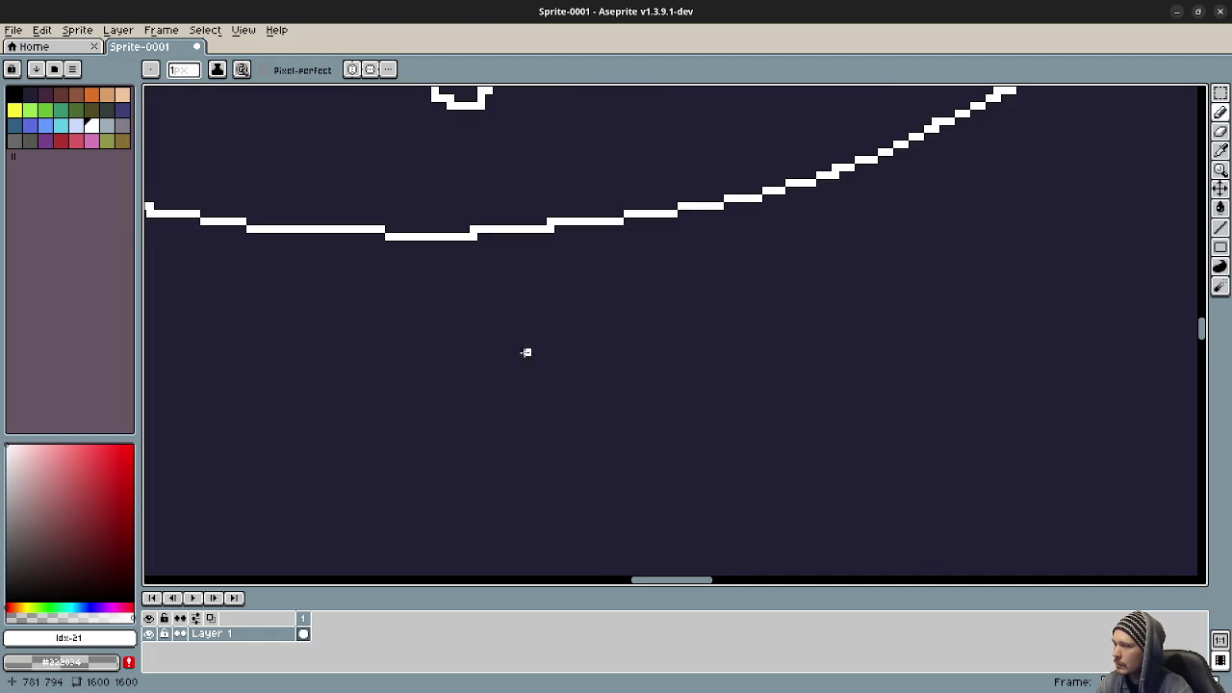
mouse_move(487, 329)
mouse_down()
mouse_move(481, 398)
mouse_move(513, 366)
mouse_move(473, 332)
mouse_move(459, 421)
mouse_move(554, 438)
mouse_move(597, 371)
mouse_move(693, 428)
mouse_move(731, 395)
mouse_move(765, 438)
mouse_up()
key(ctrl+z)
mouse_move(830, 368)
mouse_down()
mouse_move(782, 419)
mouse_move(926, 424)
mouse_up()
Write 'floor' to complete the 'branch floor' note.
scroll(674, 385, down, 2)
mouse_move(535, 407)
mouse_down()
mouse_move(478, 388)
mouse_move(502, 489)
mouse_up()
drag(438, 451, 530, 451)
drag(572, 394, 563, 486)
mouse_move(624, 436)
mouse_down()
mouse_move(667, 457)
mouse_move(674, 433)
mouse_move(742, 435)
mouse_move(761, 491)
mouse_up()
drag(757, 463, 809, 432)
Draw a second ellipse to the right of the 'branch floor' note.
scroll(760, 415, down, 2)
scroll(751, 409, down, 1)
scroll(674, 385, right, 3)
scroll(586, 382, up, 1)
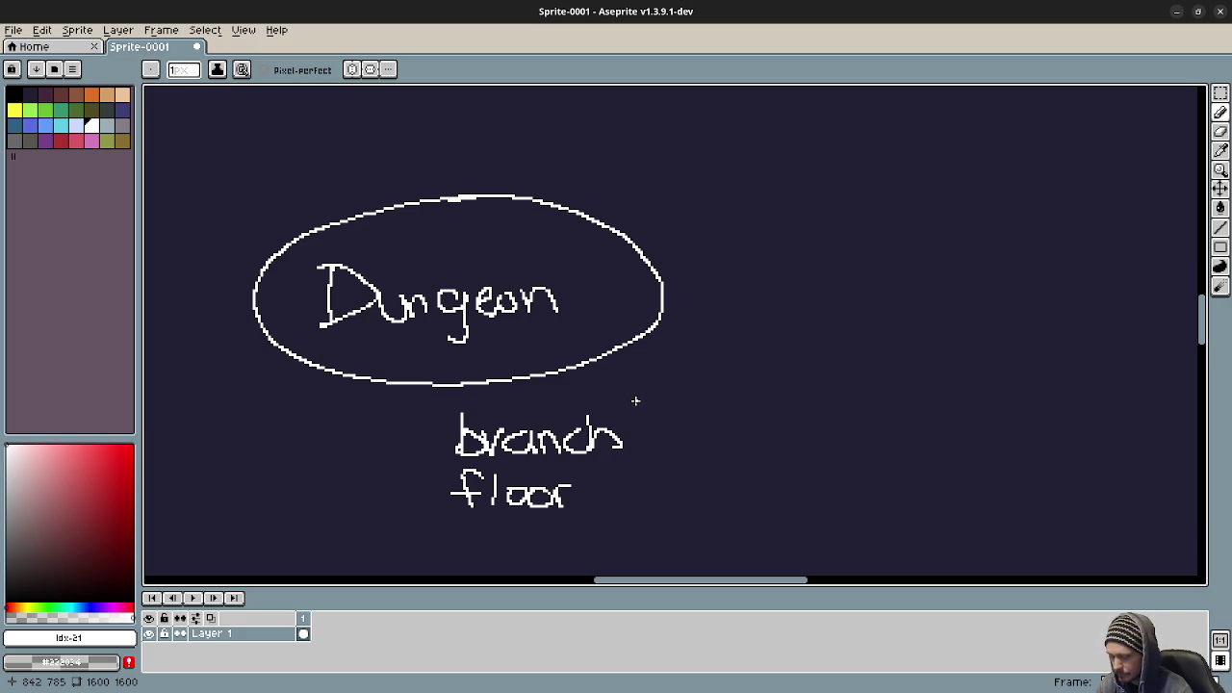
scroll(639, 443, right, 2)
scroll(638, 443, down, 1)
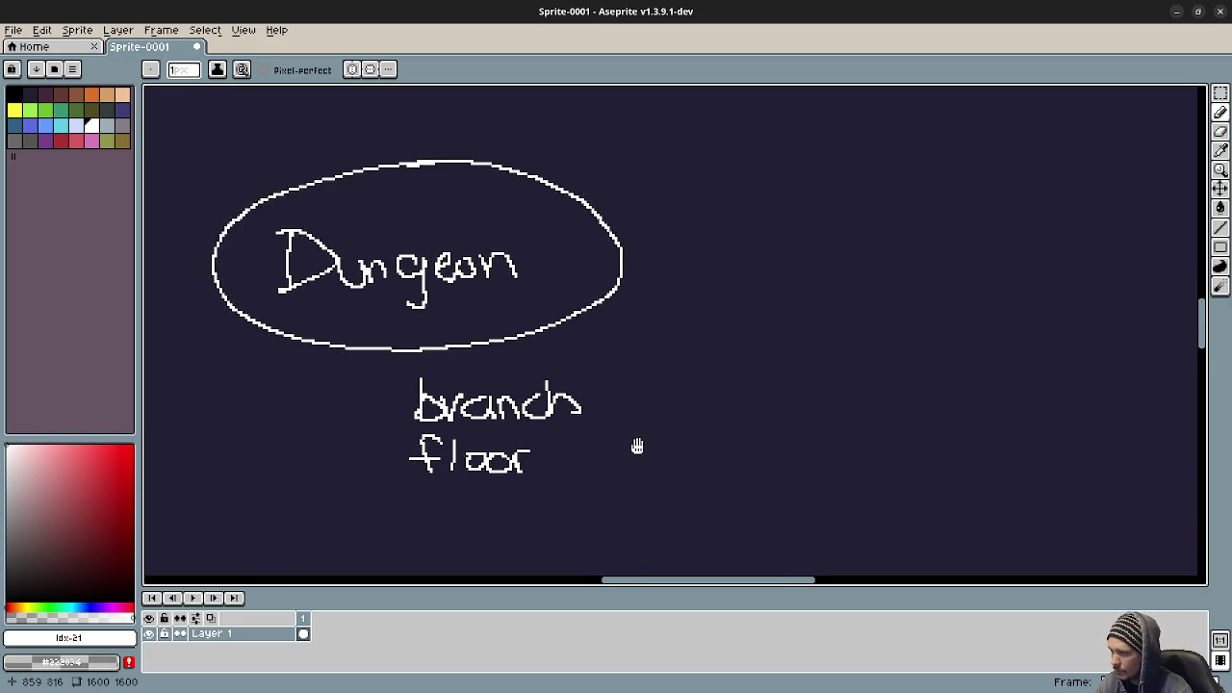
mouse_move(831, 370)
mouse_down()
mouse_move(932, 484)
mouse_move(825, 373)
mouse_up()
Write 'Map' inside the second ellipse.
scroll(797, 429, up, 1)
scroll(717, 389, up, 1)
scroll(716, 388, right, 1)
scroll(717, 389, right, 1)
scroll(717, 389, down, 1)
drag(613, 342, 624, 435)
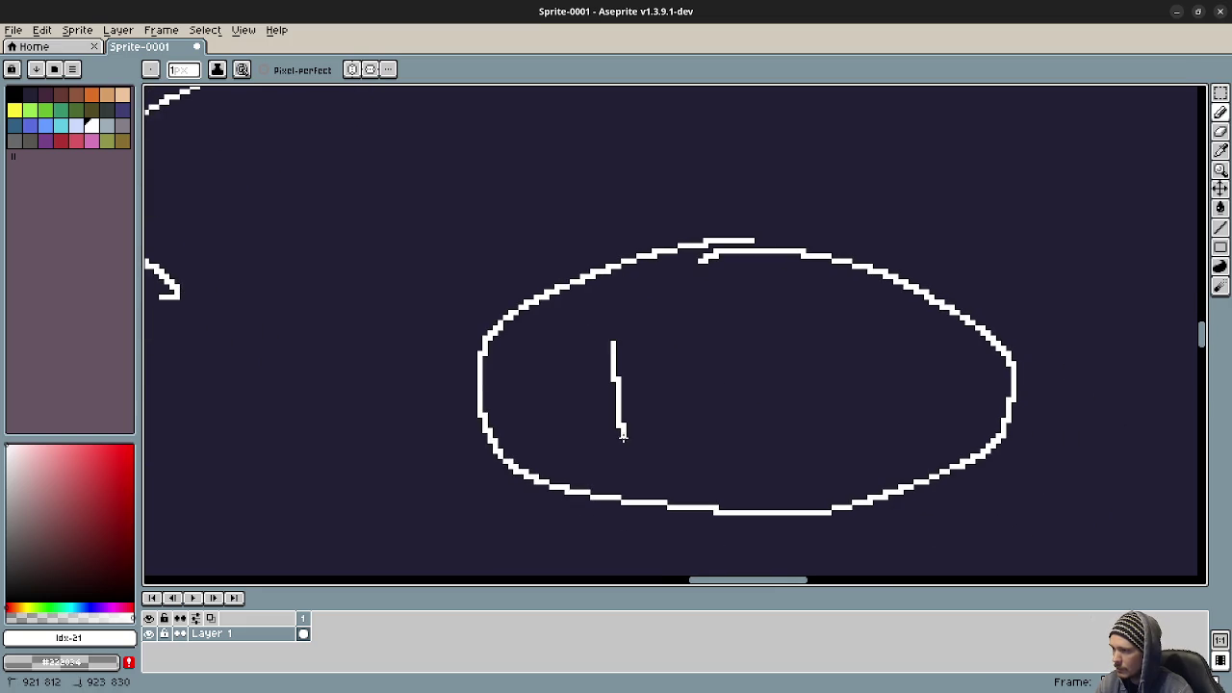
drag(624, 387, 686, 441)
mouse_move(749, 387)
mouse_down()
mouse_move(741, 423)
mouse_move(799, 469)
mouse_up()
mouse_move(777, 409)
mouse_down()
mouse_move(772, 383)
mouse_move(794, 428)
mouse_move(633, 382)
mouse_up()
scroll(790, 438, down, 2)
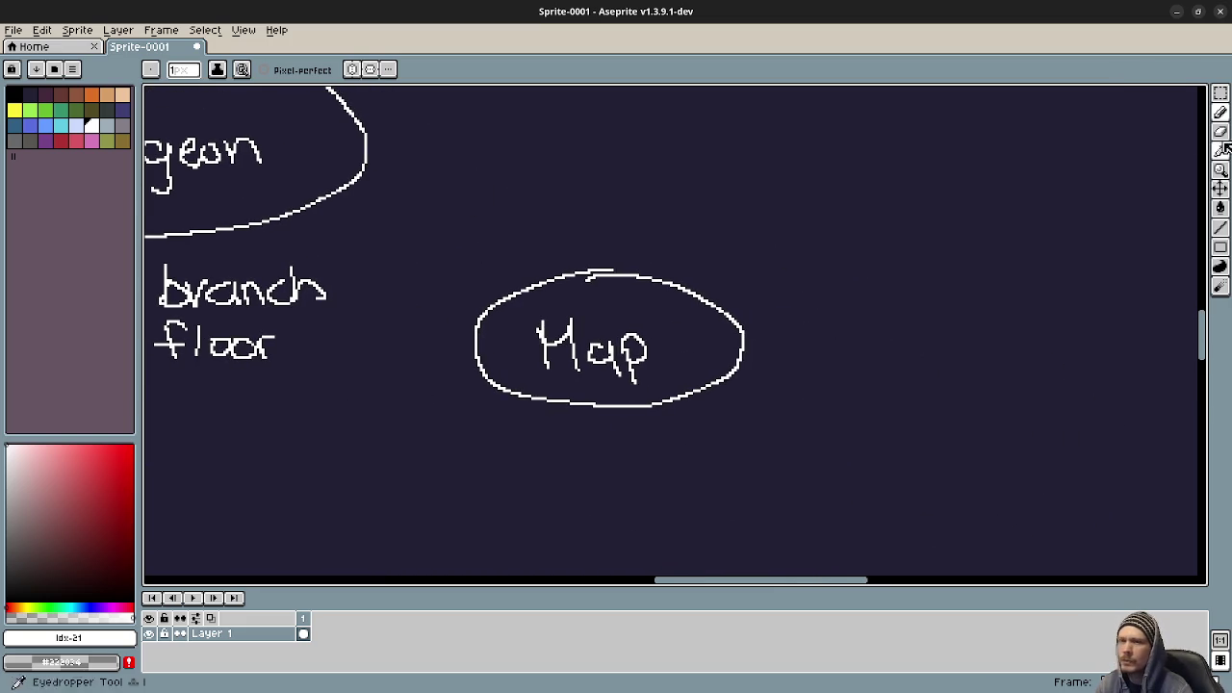
key(alt+Tab)
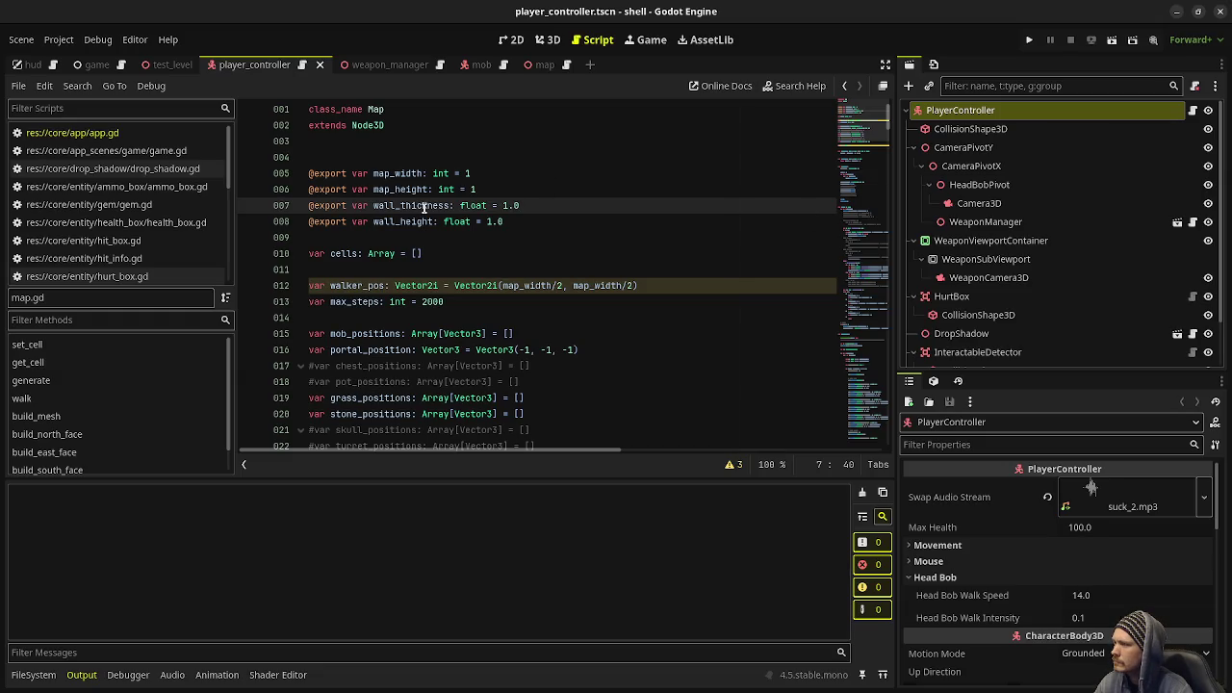
Inspect map.gd's cells variable and select the walker_pos and max_steps lines 12–13.
double_click(348, 253)
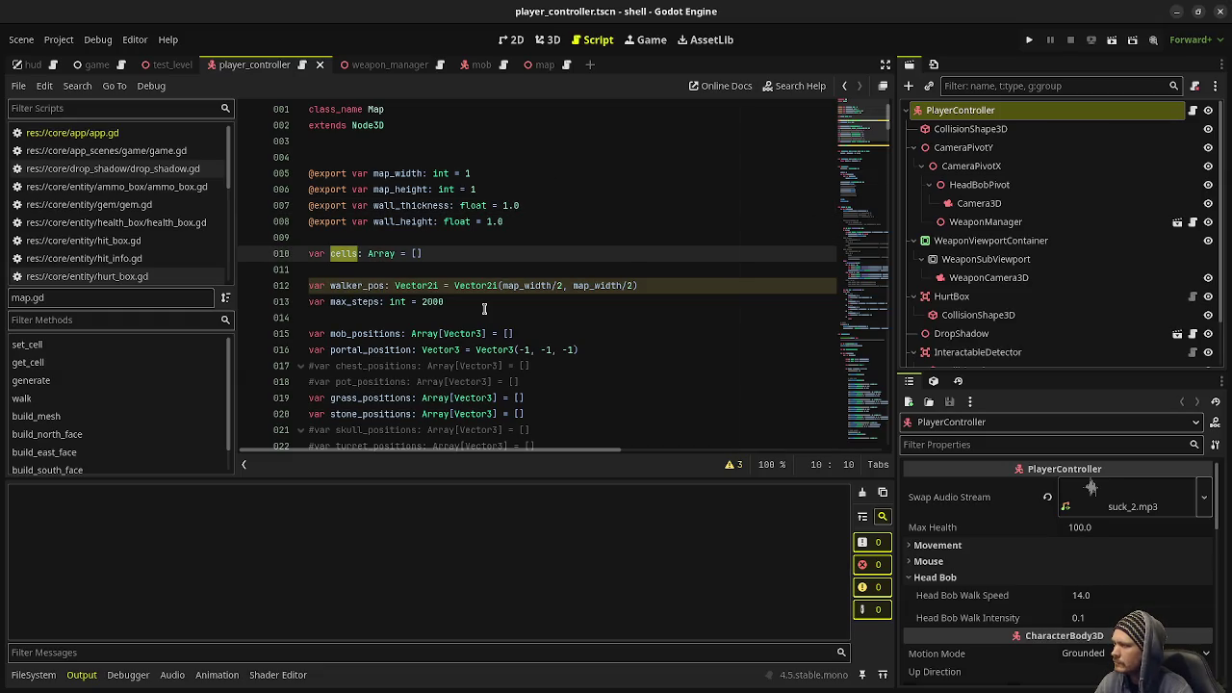
scroll(484, 308, down, 1)
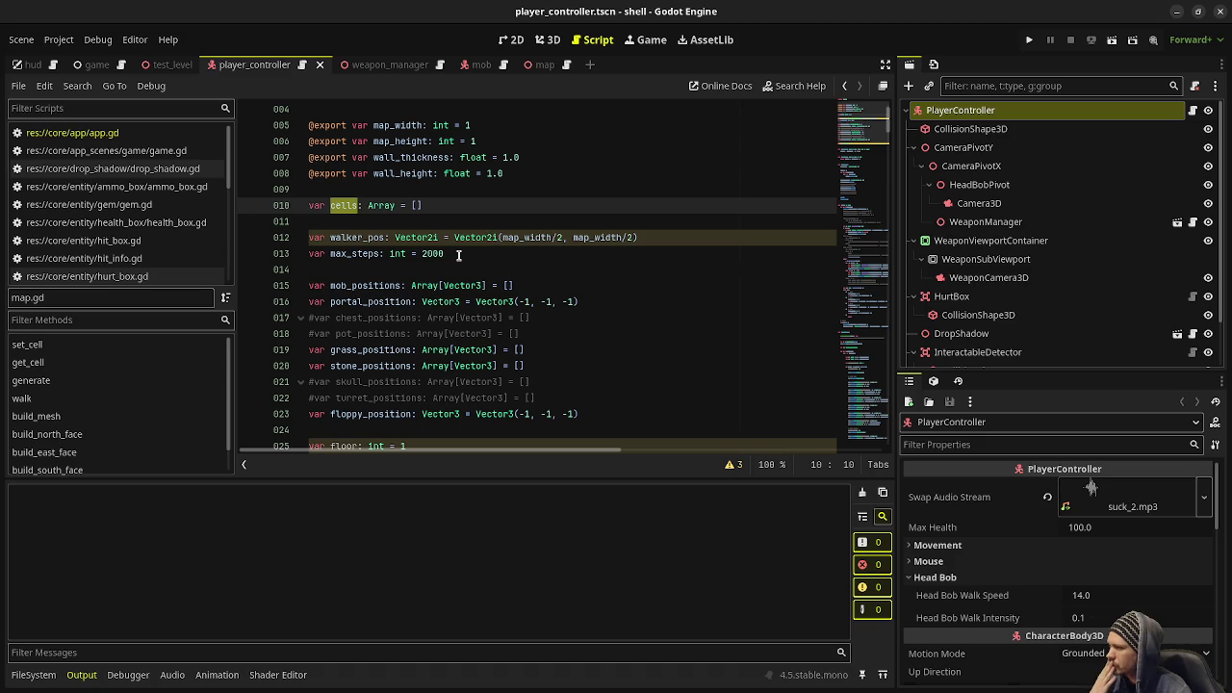
scroll(459, 254, down, 1)
scroll(459, 254, up, 2)
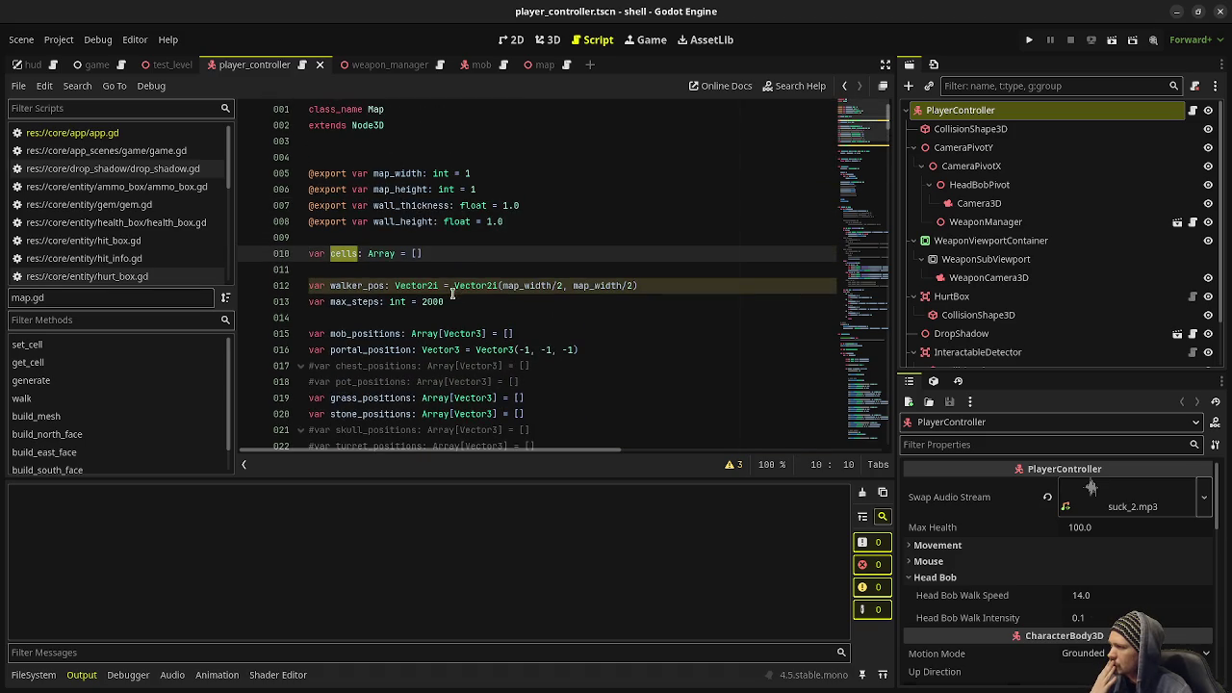
drag(459, 301, 312, 288)
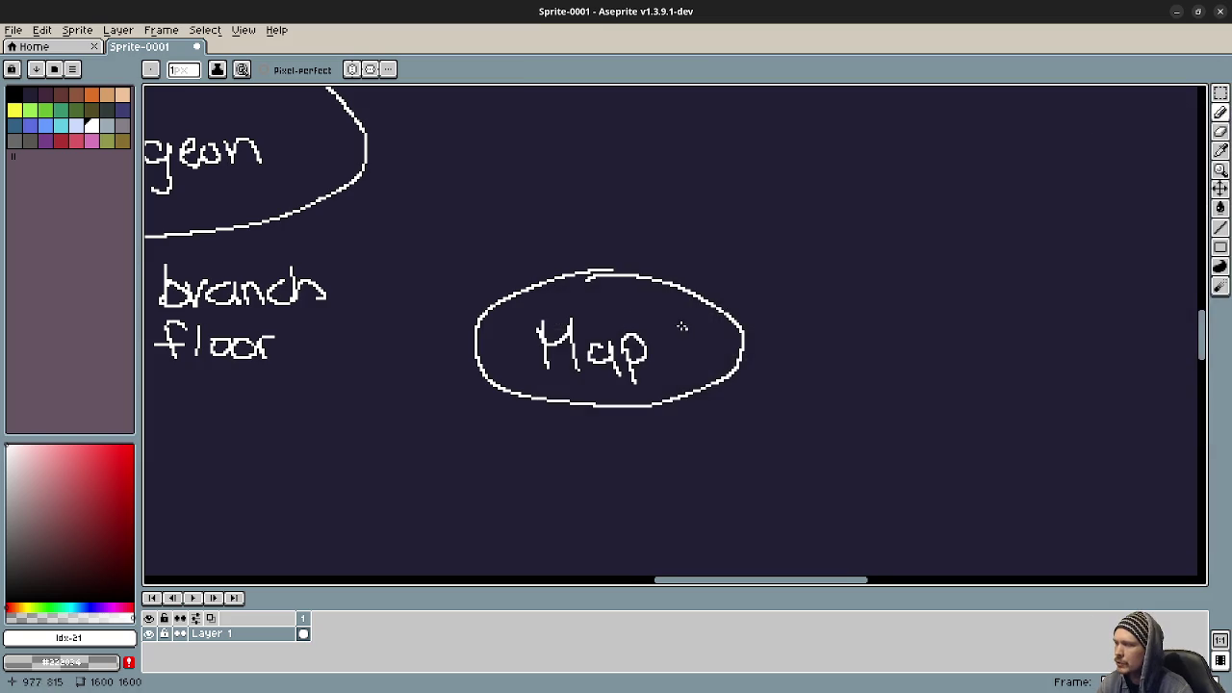
scroll(683, 321, up, 3)
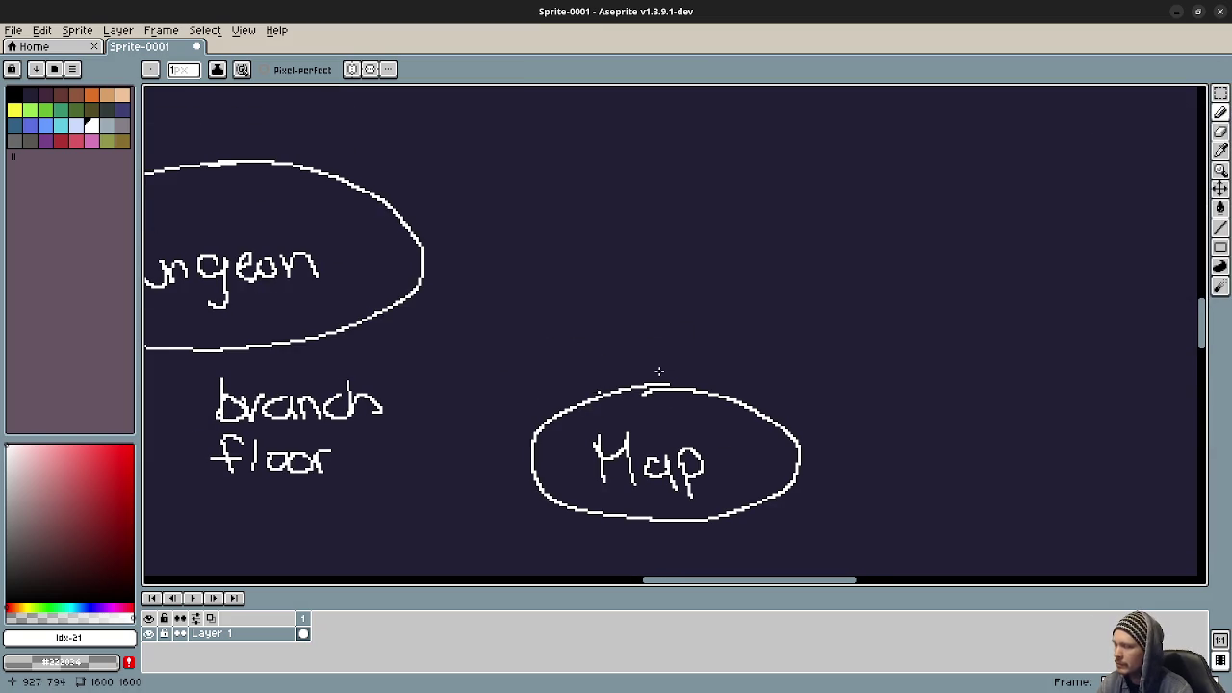
Draw a 'Gen.' bubble beside Map with an arrow from Gen into Map.
scroll(523, 350, up, 2)
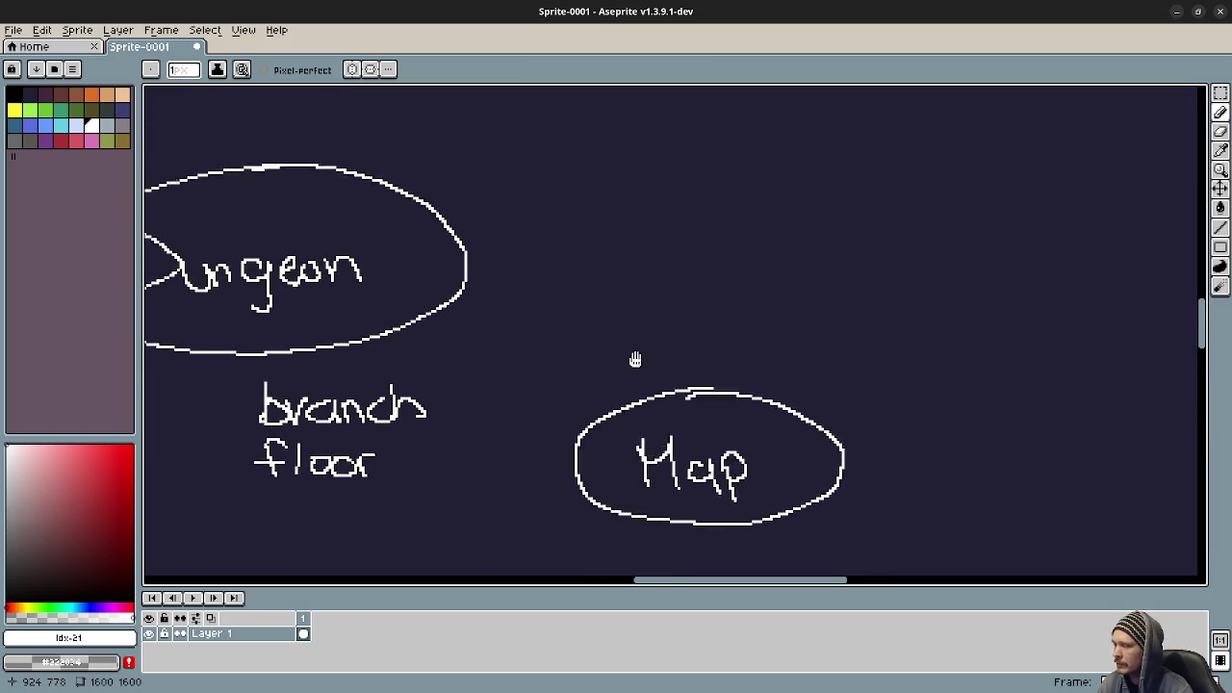
scroll(714, 321, up, 1)
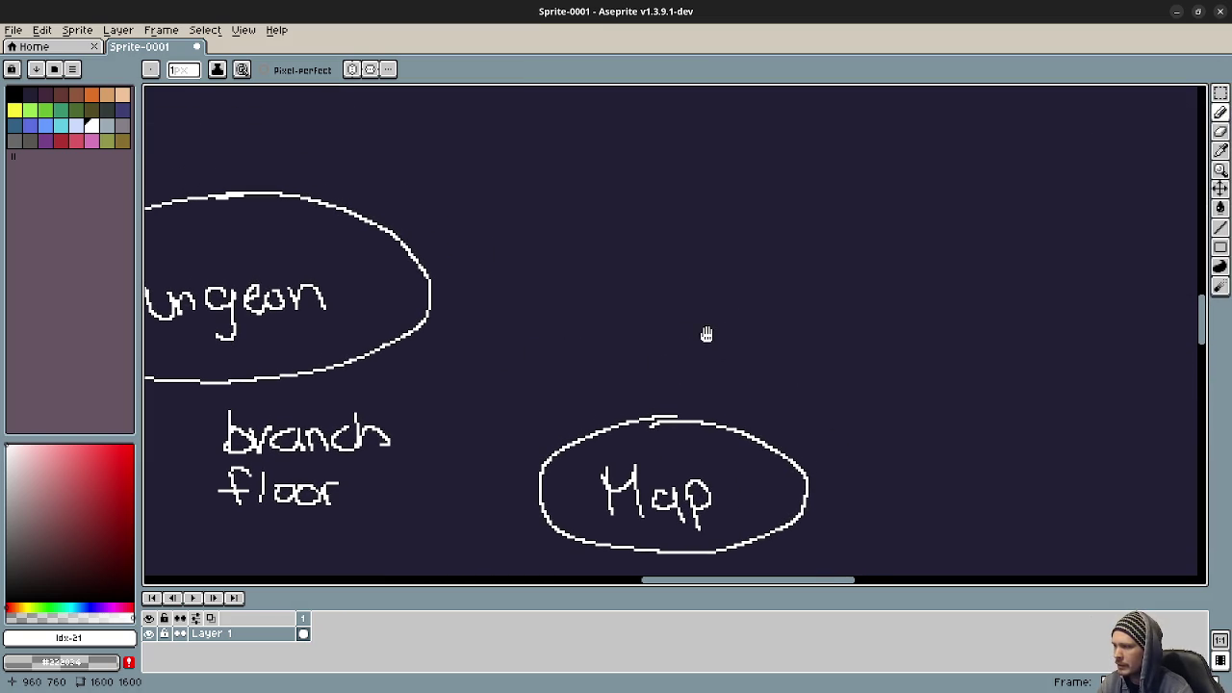
mouse_move(782, 229)
mouse_down()
mouse_move(756, 338)
mouse_move(782, 228)
mouse_up()
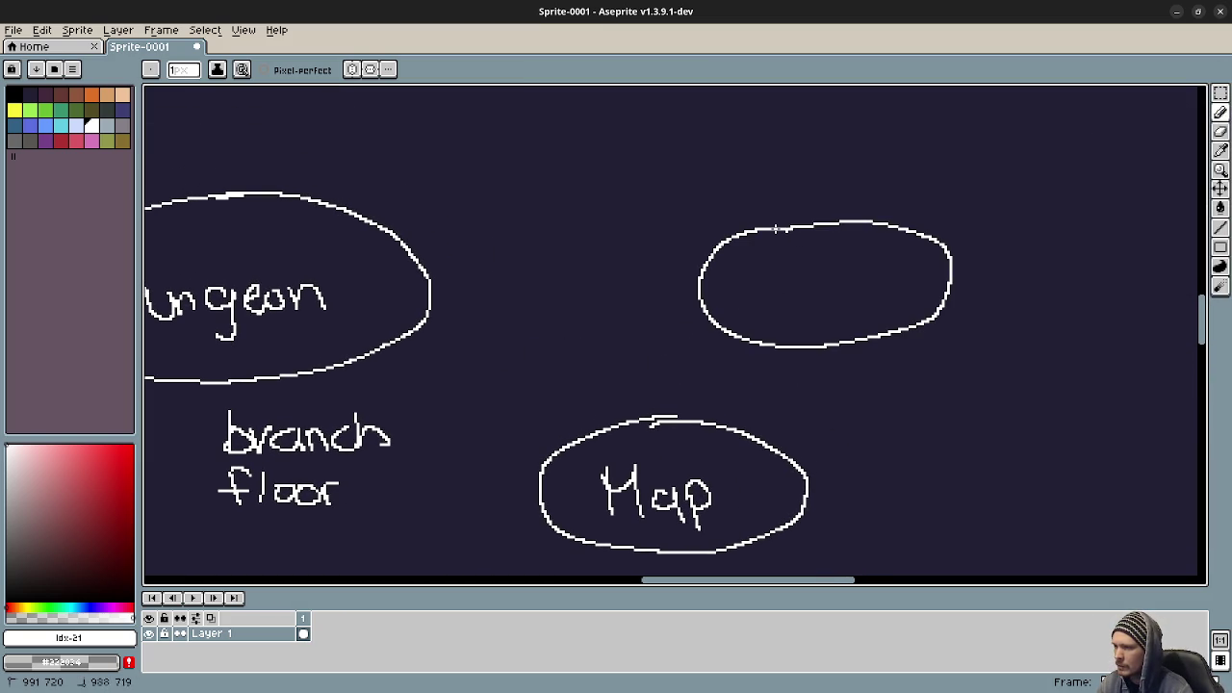
scroll(800, 283, up, 3)
scroll(731, 297, right, 2)
mouse_move(664, 269)
mouse_down()
mouse_move(662, 364)
mouse_move(683, 370)
mouse_up()
mouse_move(703, 328)
mouse_down()
mouse_move(705, 317)
mouse_move(756, 352)
mouse_up()
mouse_move(771, 300)
mouse_down()
mouse_move(782, 352)
mouse_move(836, 363)
mouse_up()
scroll(820, 384, down, 3)
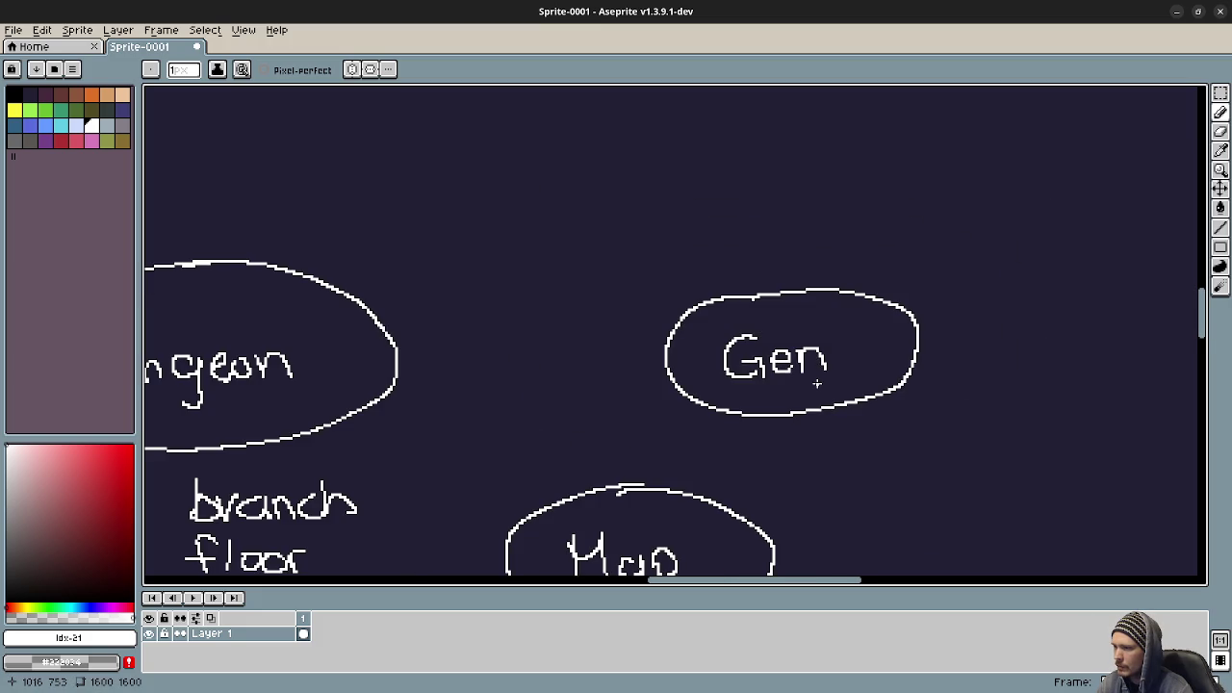
scroll(838, 393, down, 3)
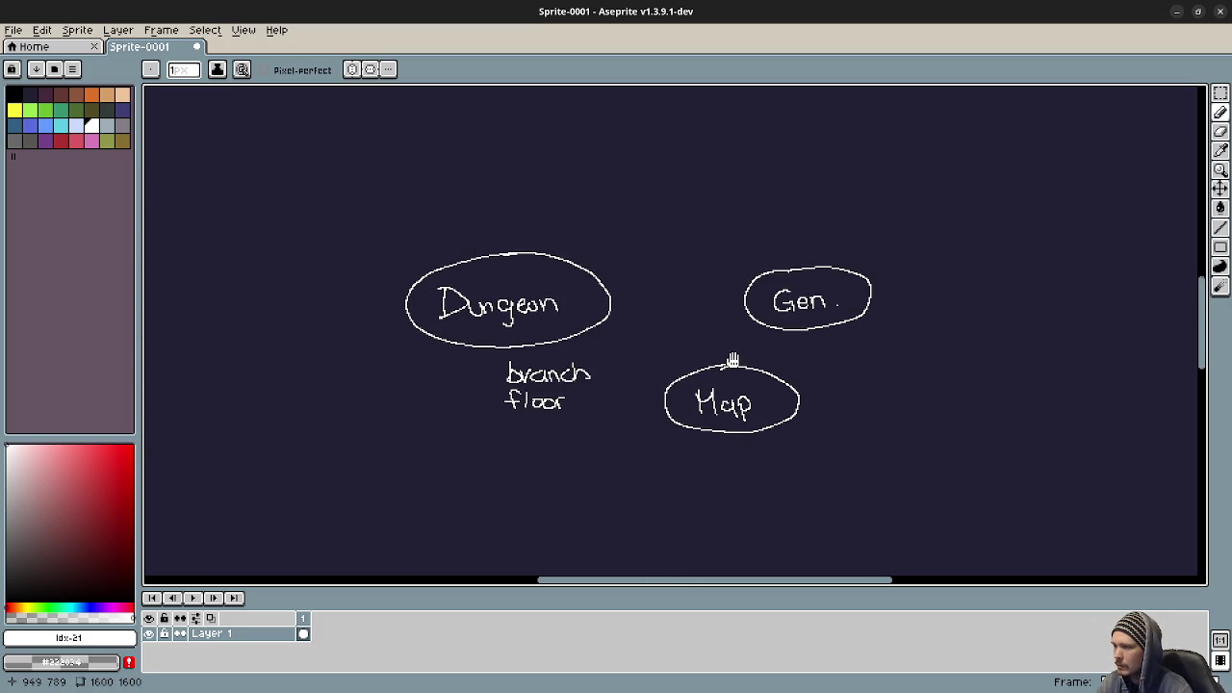
mouse_move(812, 328)
mouse_down()
mouse_move(788, 389)
mouse_move(830, 383)
mouse_up()
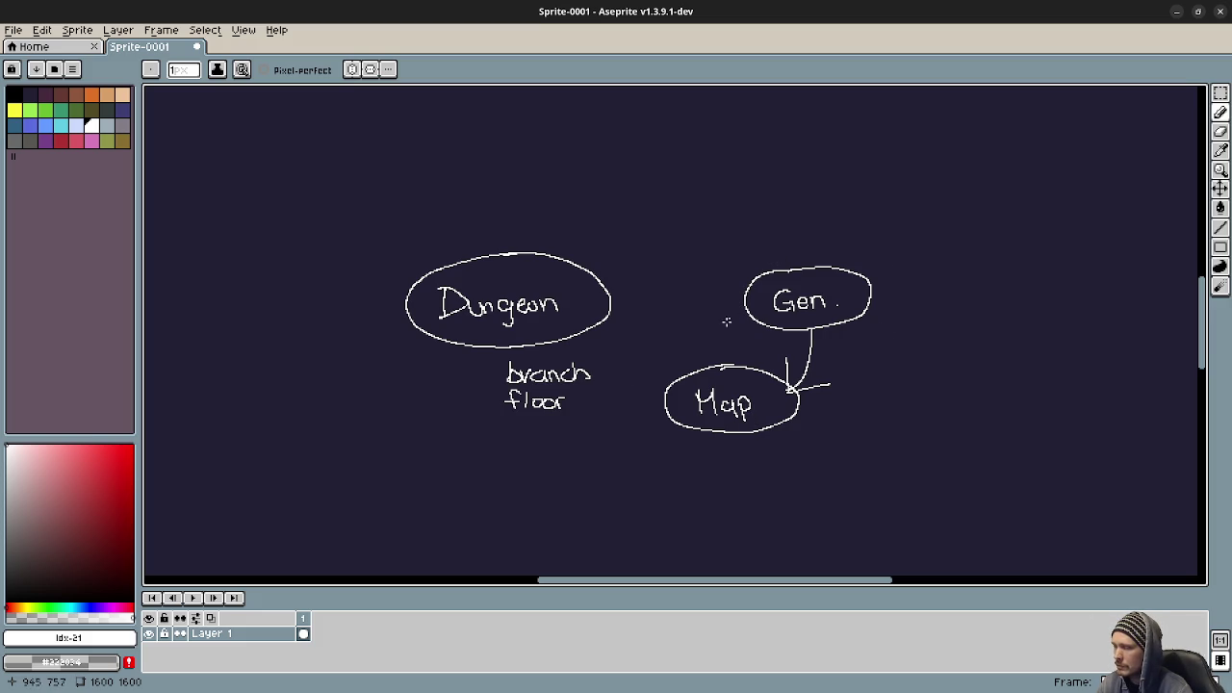
drag(420, 385, 574, 372)
mouse_move(837, 299)
mouse_down()
mouse_move(676, 348)
mouse_move(644, 392)
mouse_up()
Draw a bubble labelled 'Branch' above Dungeon and Gen, then minimise Aseprite.
mouse_move(658, 251)
mouse_down()
mouse_move(689, 328)
mouse_move(657, 251)
mouse_up()
scroll(640, 306, up, 2)
drag(605, 325, 562, 429)
mouse_move(504, 308)
mouse_down()
mouse_move(530, 385)
mouse_move(520, 347)
mouse_move(573, 356)
mouse_move(643, 337)
mouse_move(689, 384)
mouse_up()
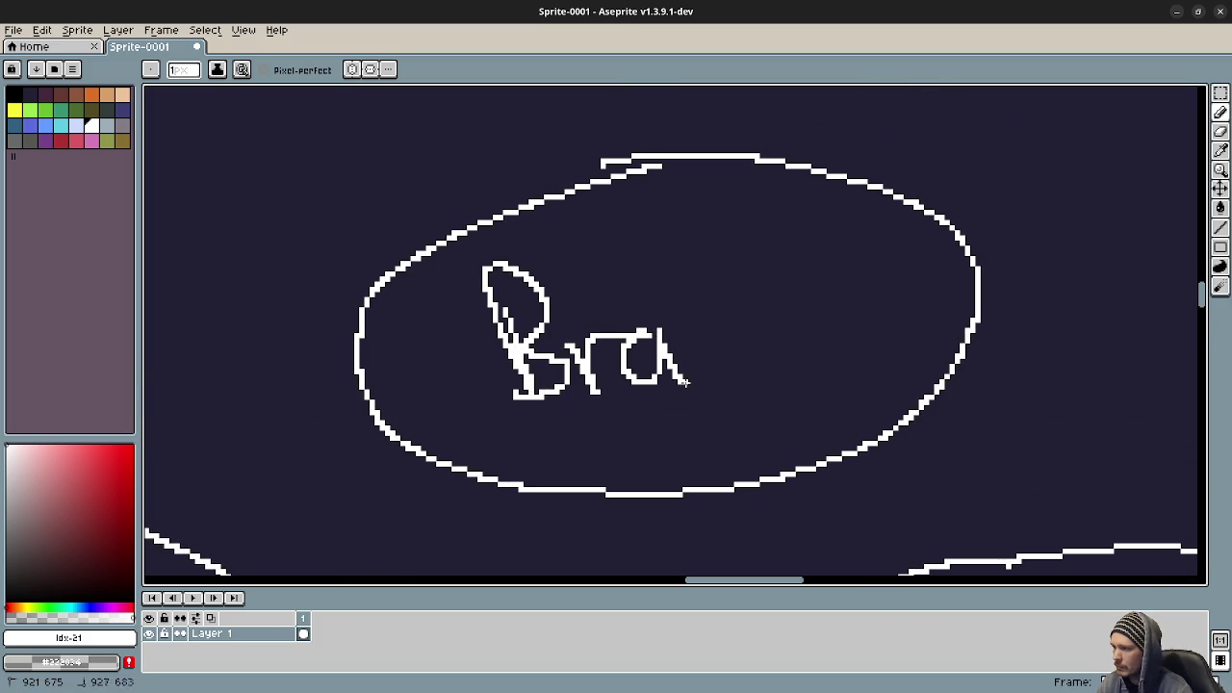
drag(701, 325, 764, 368)
drag(795, 315, 835, 348)
drag(821, 271, 878, 363)
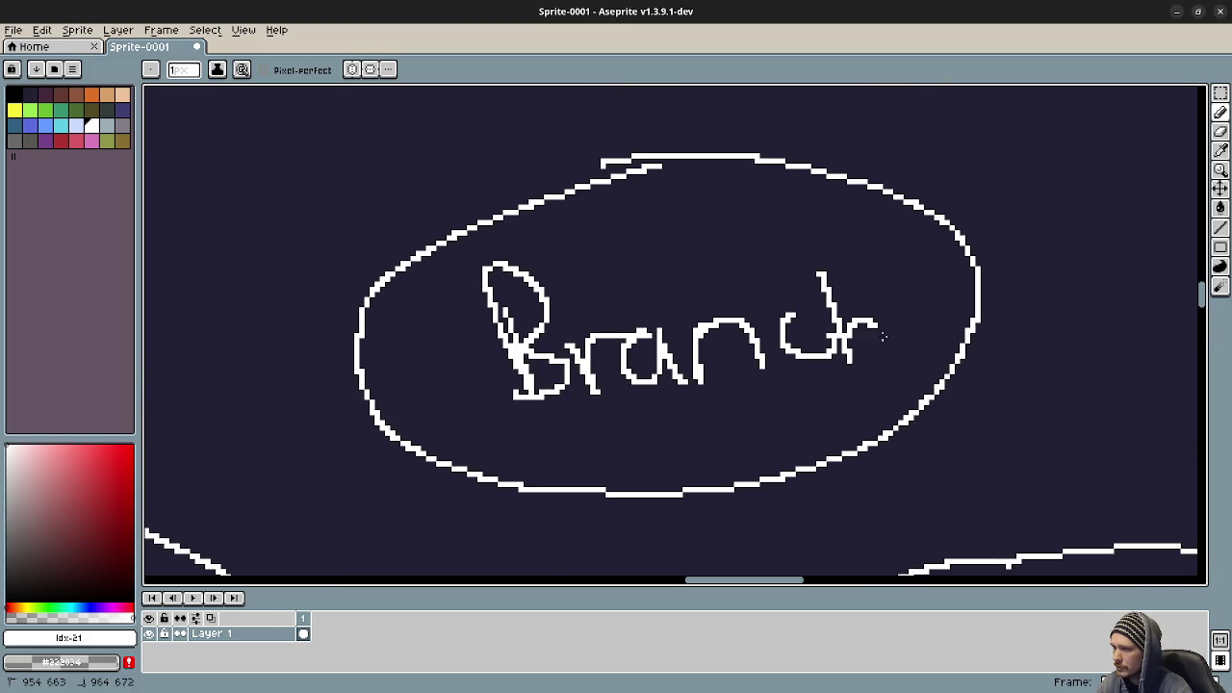
scroll(614, 335, down, 3)
scroll(614, 335, up, 2)
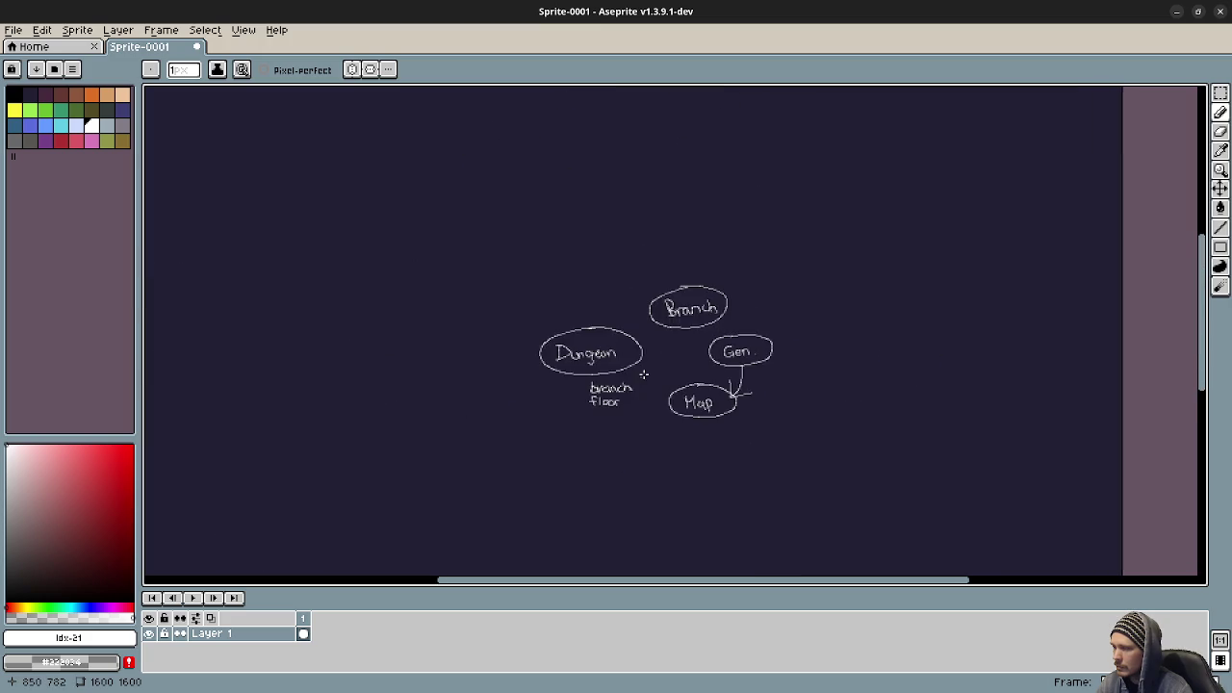
drag(735, 374, 620, 371)
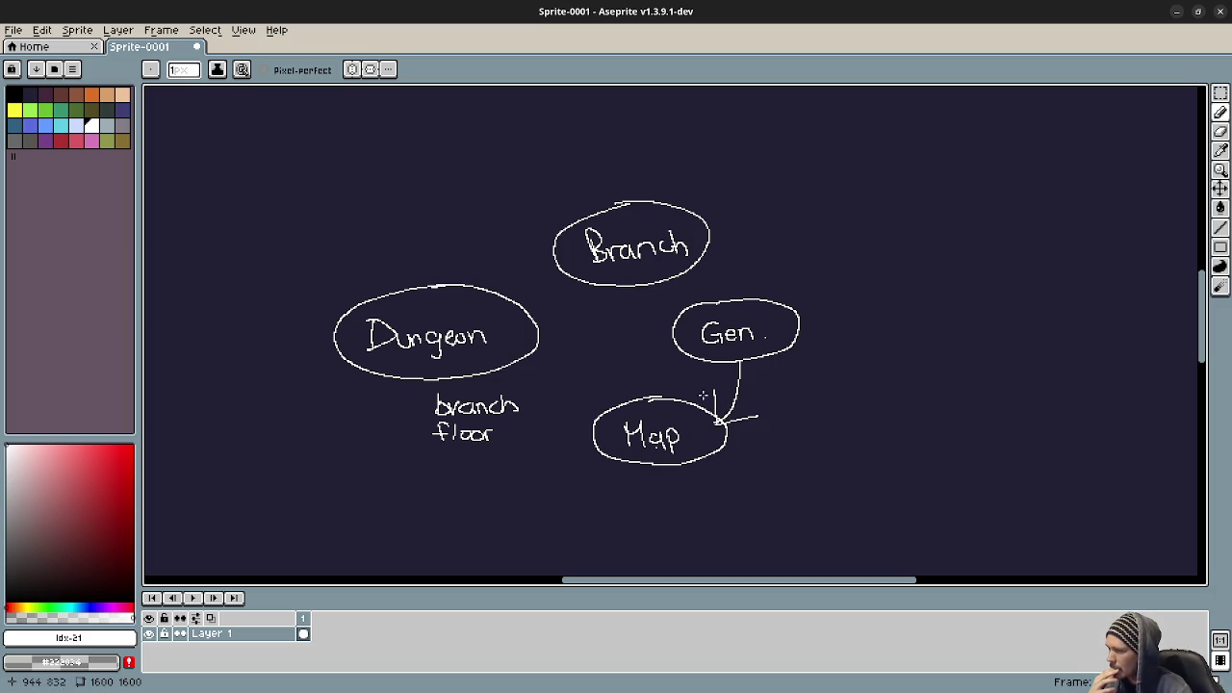
click(1177, 11)
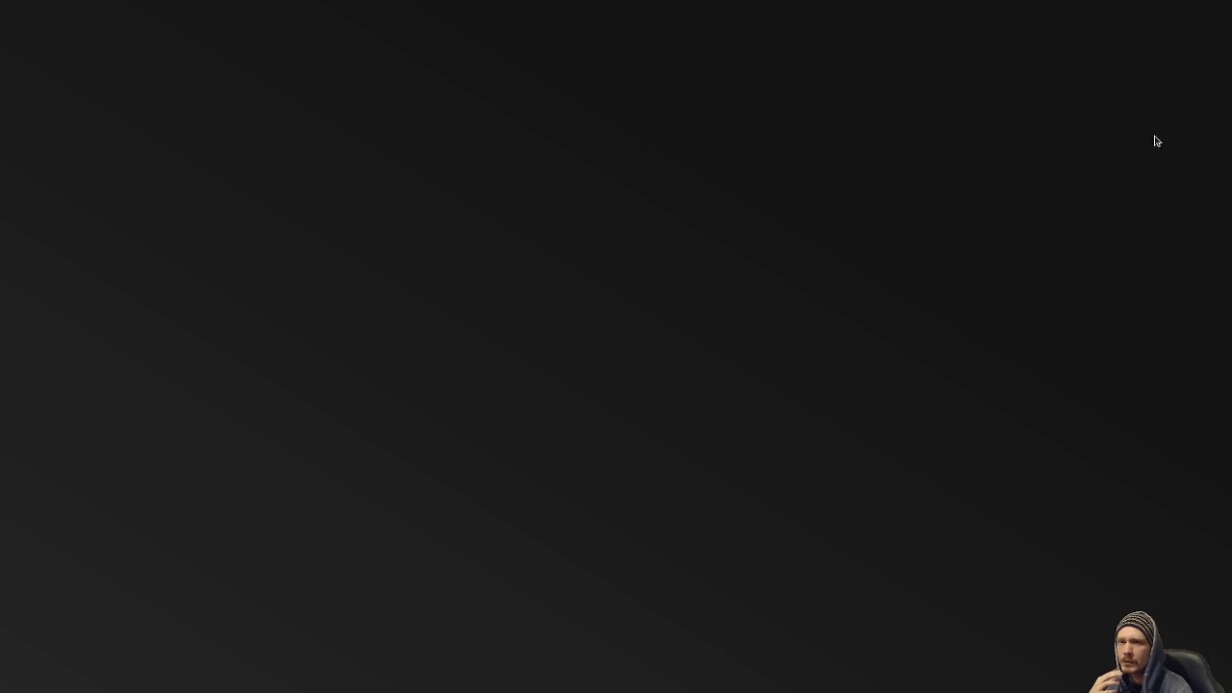
Back in map.gd, select the cells (line 10) and portal_position (line 16) declarations.
key(alt+Tab)
click(572, 351)
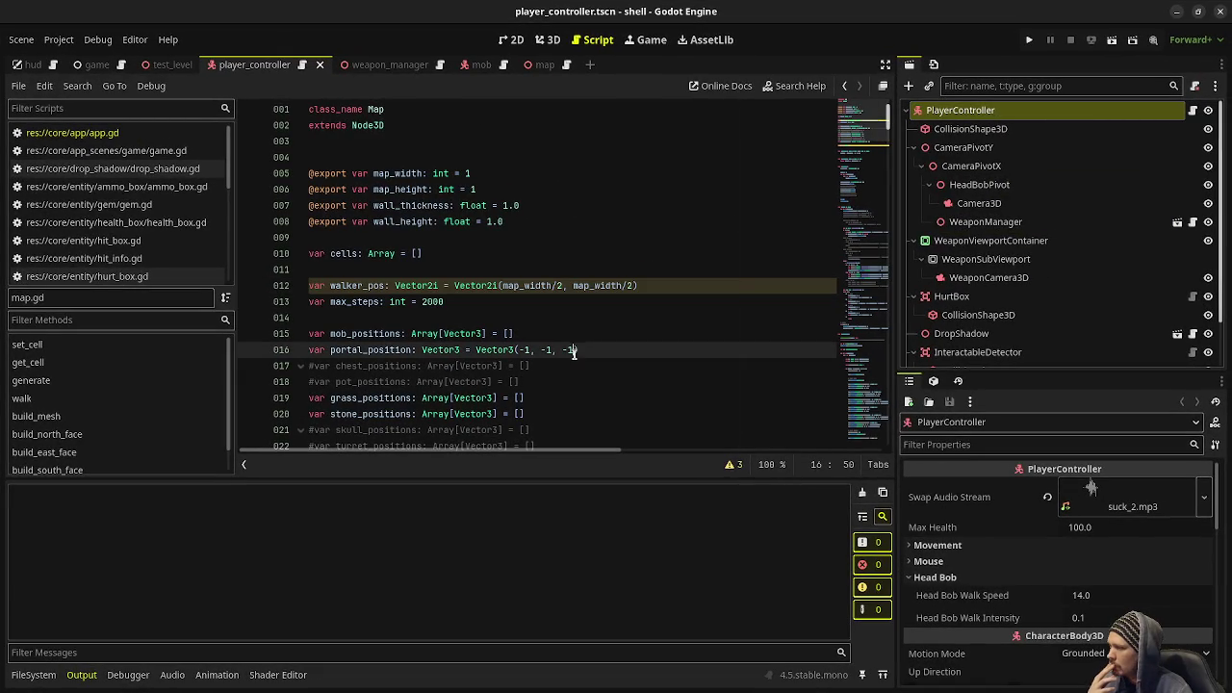
click(439, 254)
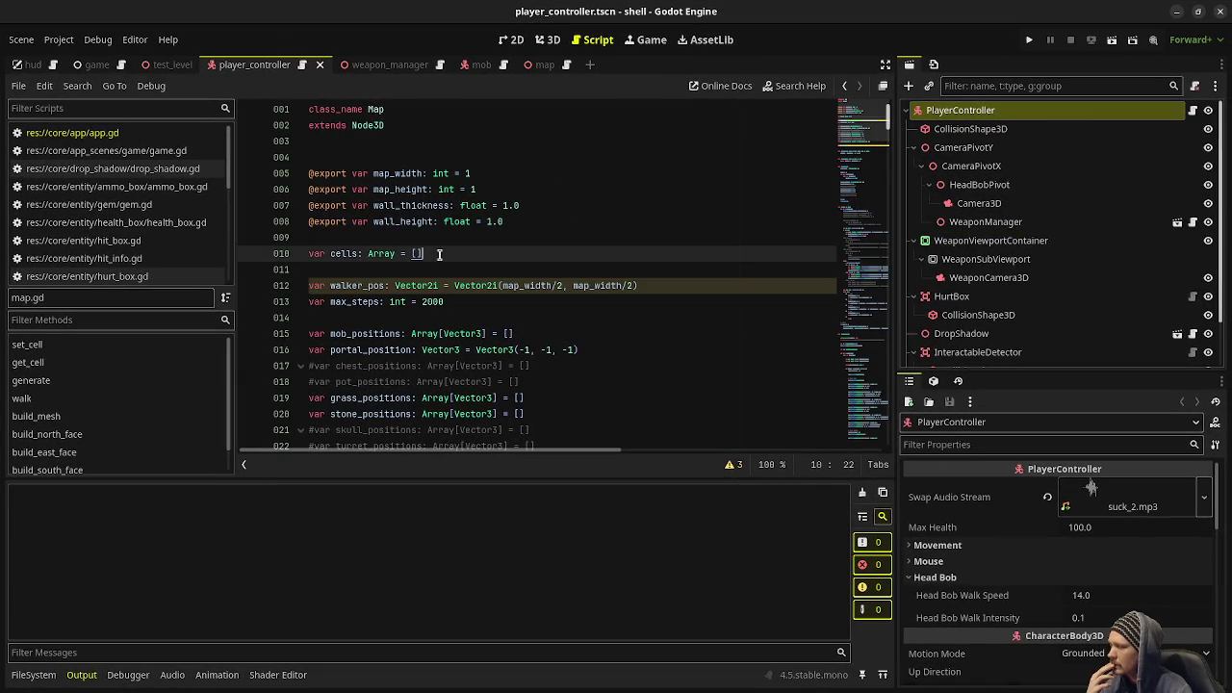
drag(439, 254, 312, 253)
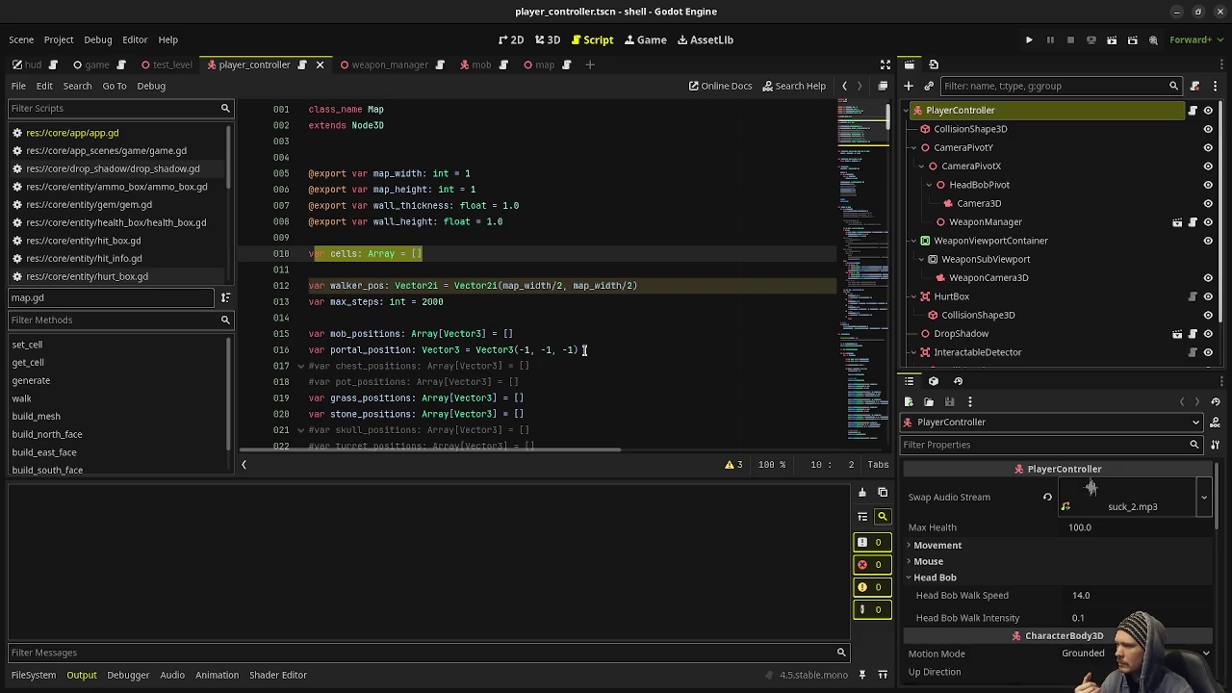
drag(583, 350, 308, 349)
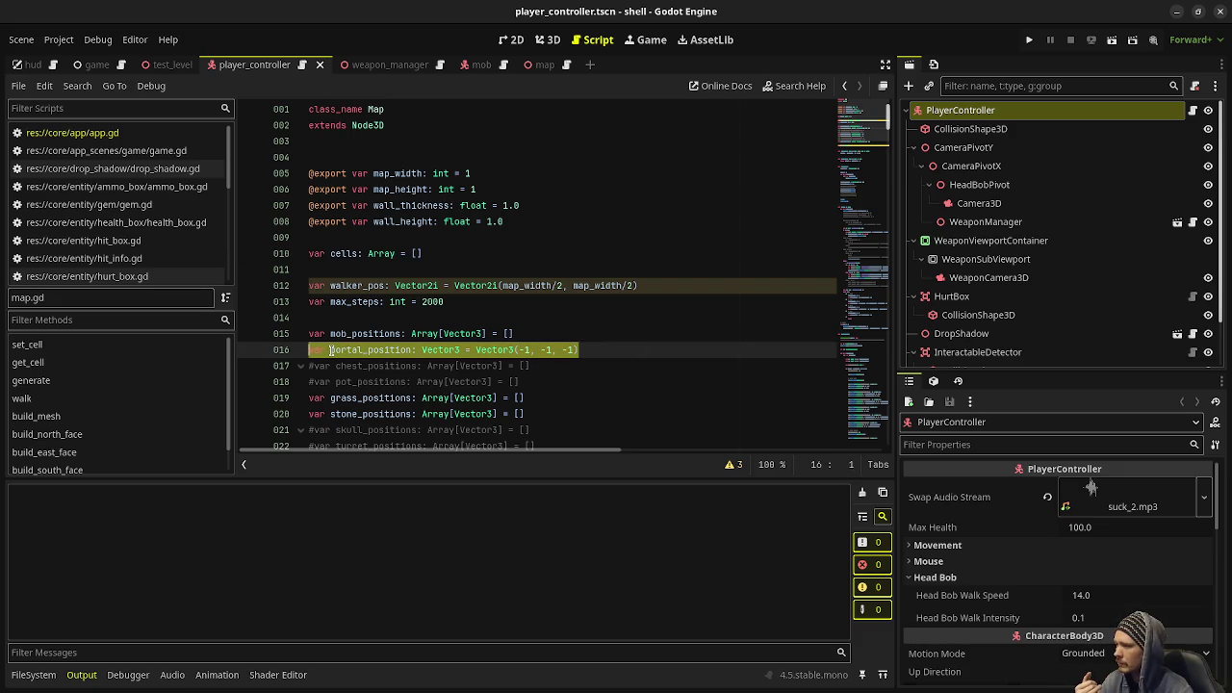
click(330, 351)
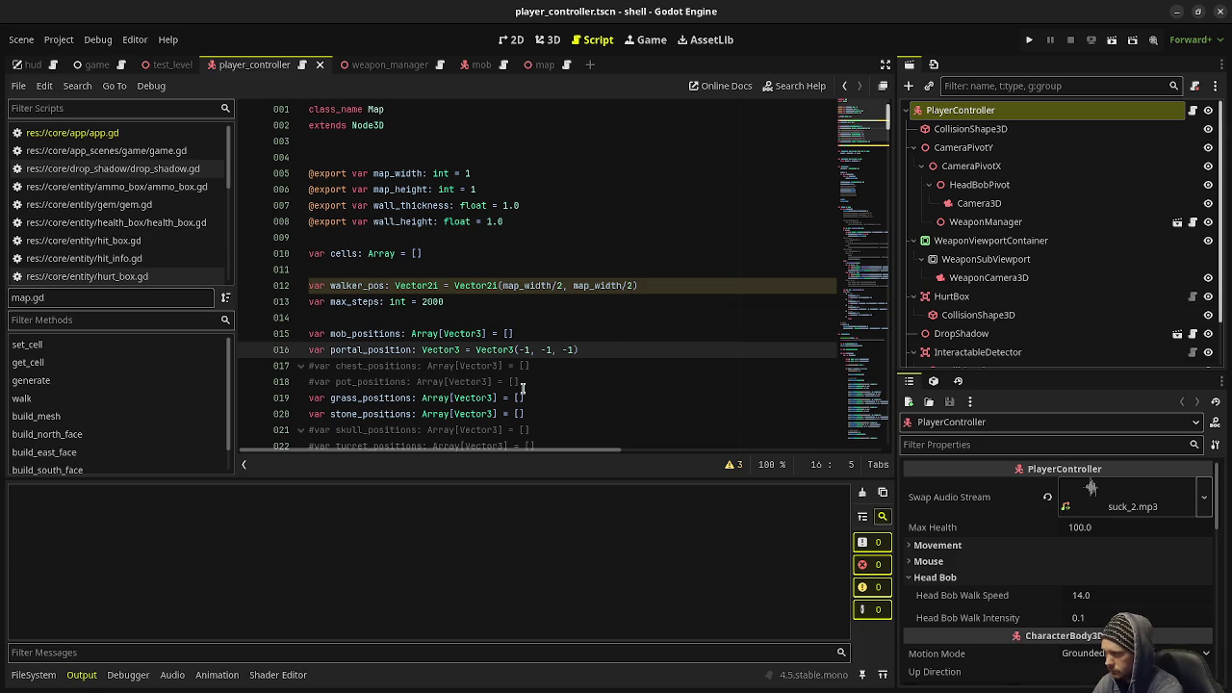
Rename portal_position to down_portal_position on lines 16, 44 and 120.
text(down_)
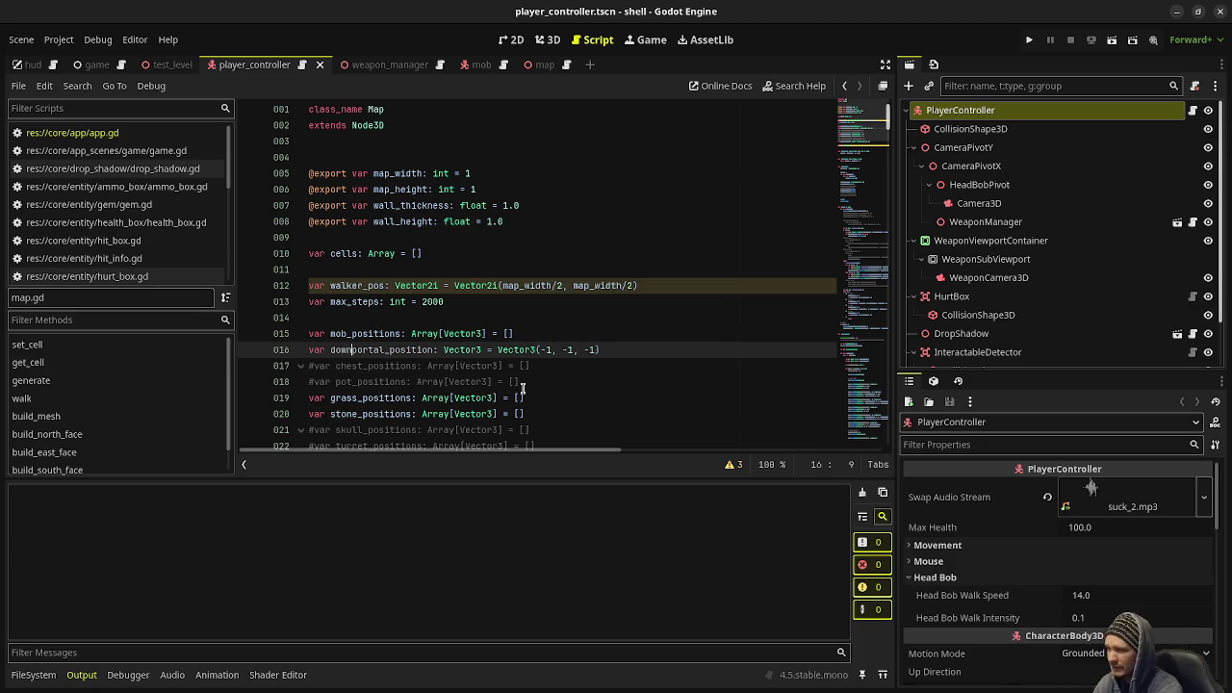
double_click(399, 350)
key(ctrl+c)
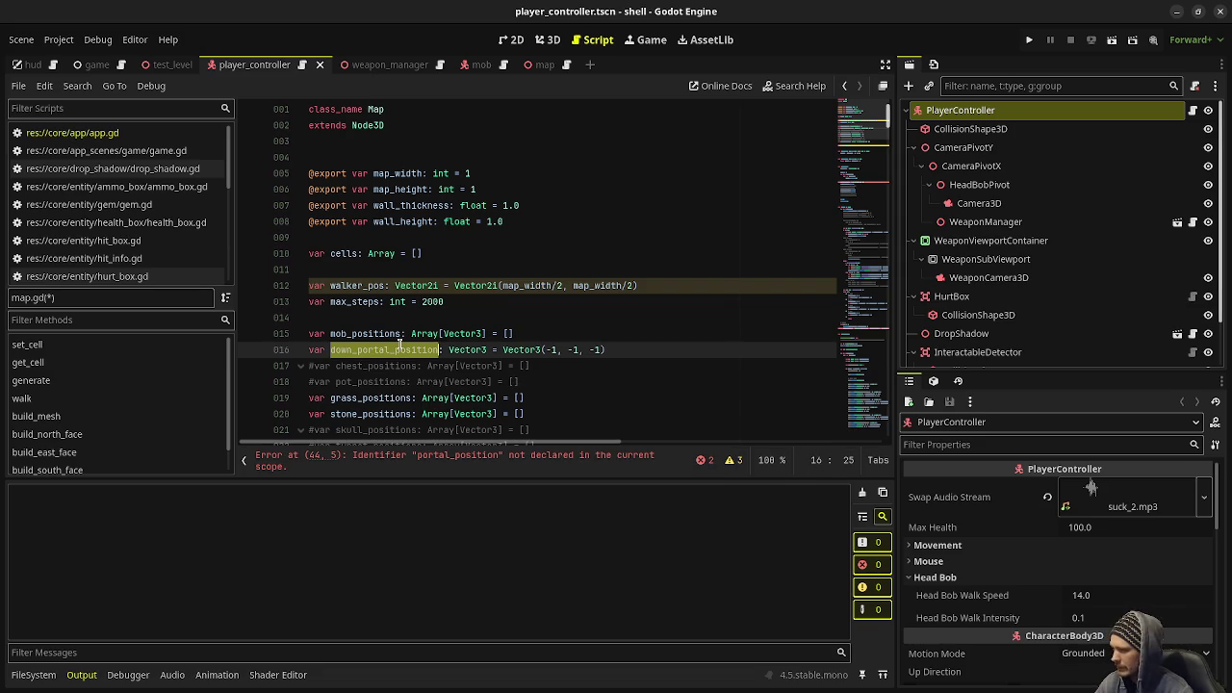
scroll(400, 350, down, 10)
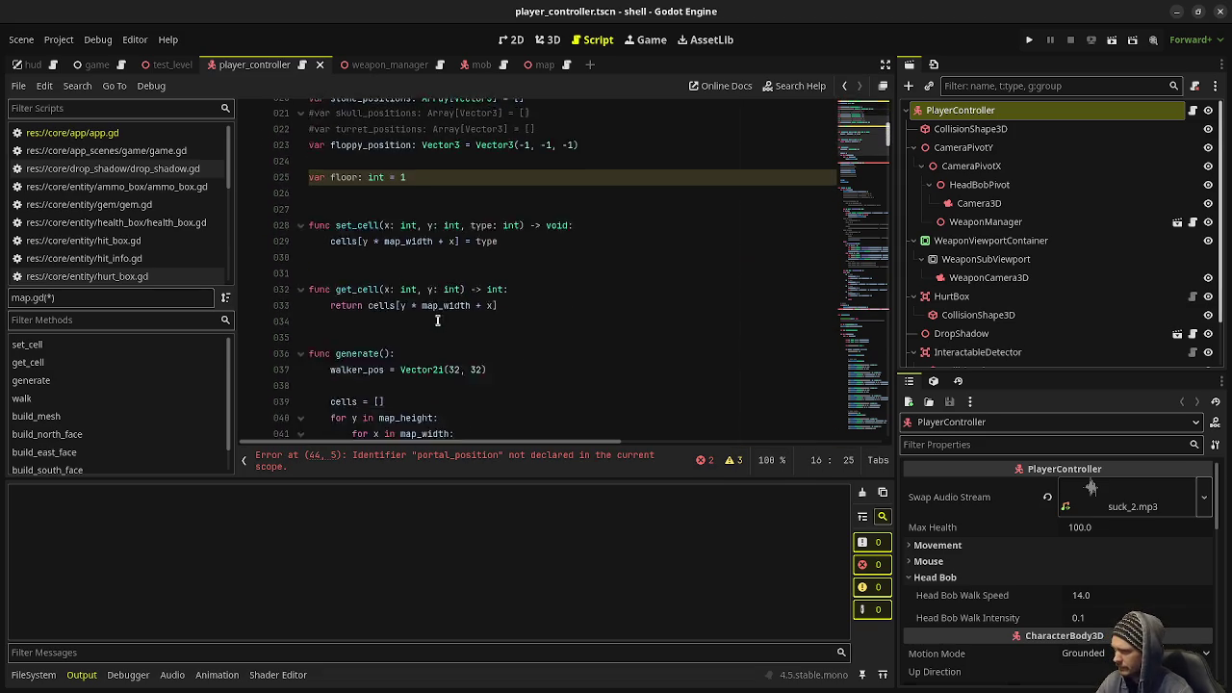
double_click(376, 318)
key(ctrl+v)
scroll(385, 308, down, 4)
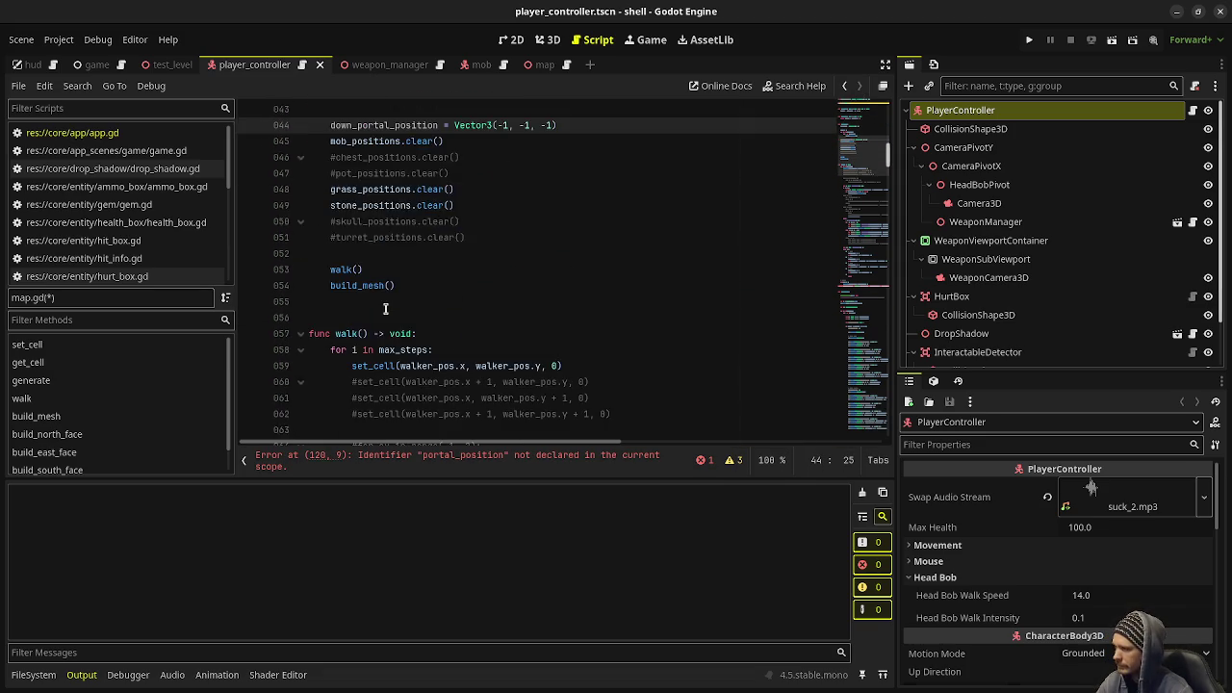
scroll(385, 308, down, 15)
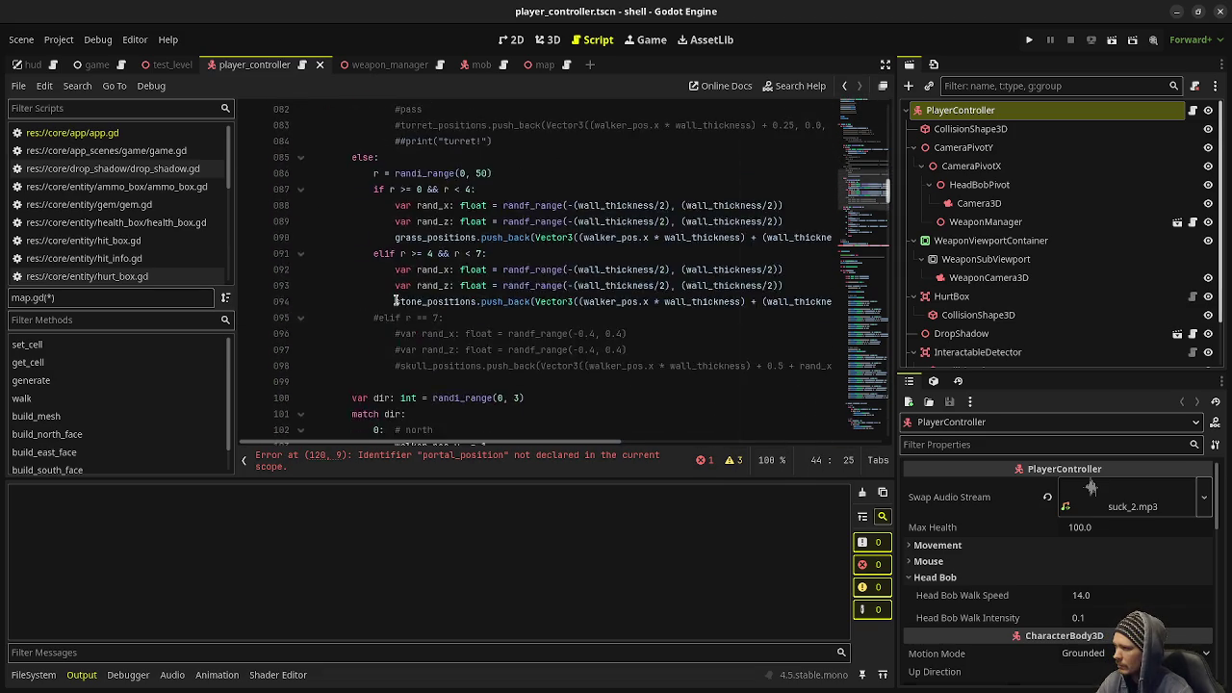
scroll(397, 309, down, 4)
double_click(390, 334)
key(ctrl+v)
Add an else: block after line 120 holding copies of the set_cell and down_portal_position lines.
click(886, 69)
click(1128, 337)
key(Return)
text(else:)
key(Return)
mouse_move(1151, 337)
mouse_down()
mouse_move(318, 335)
mouse_move(351, 318)
mouse_up()
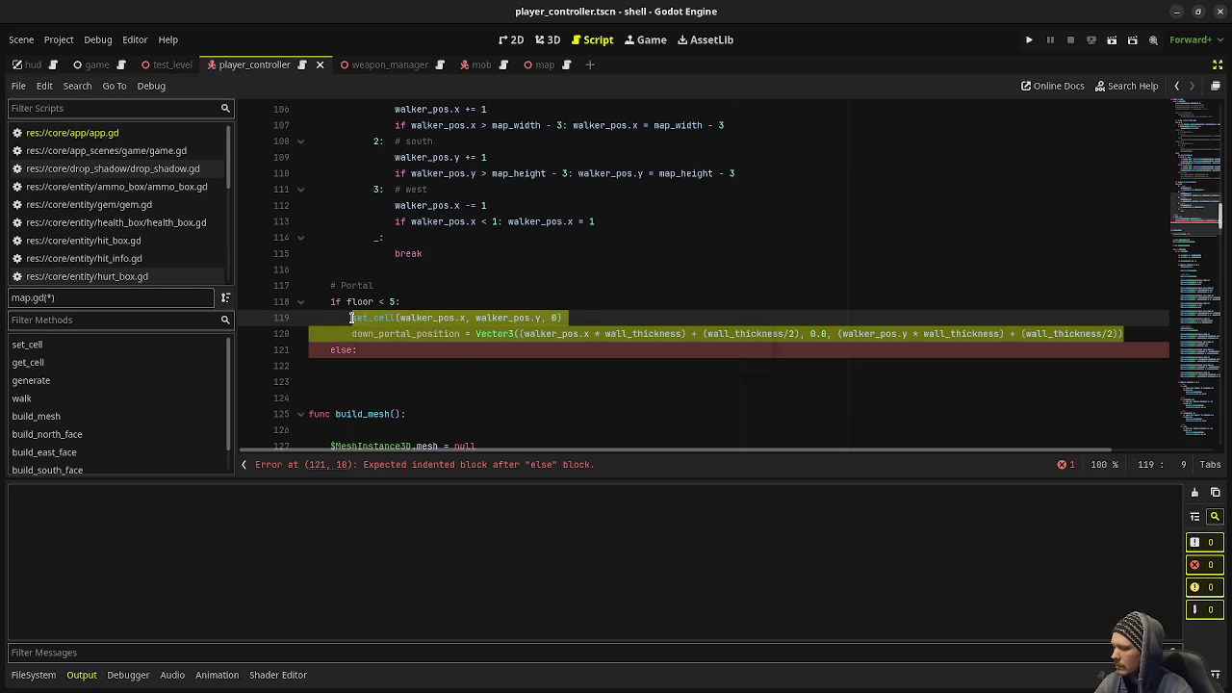
key(ctrl+c)
click(361, 369)
key(ctrl+v)
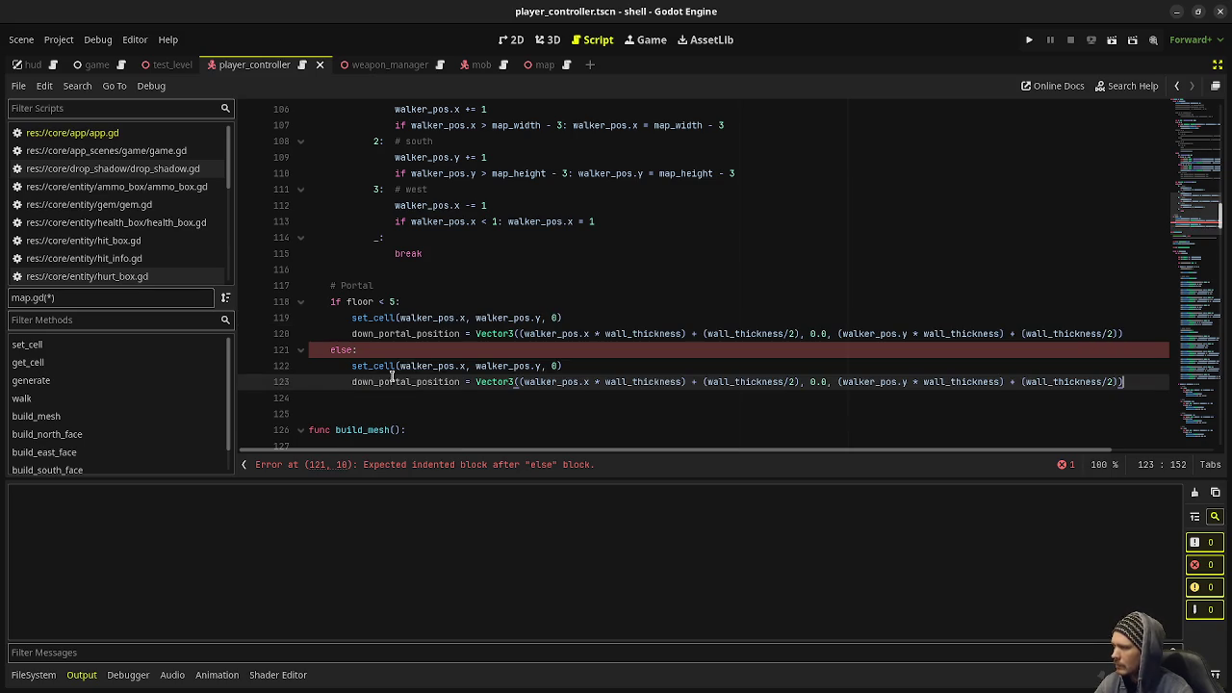
Rename the pasted variable in the else branch to floppy_position and save map.gd.
double_click(399, 381)
text(floppy_posi)
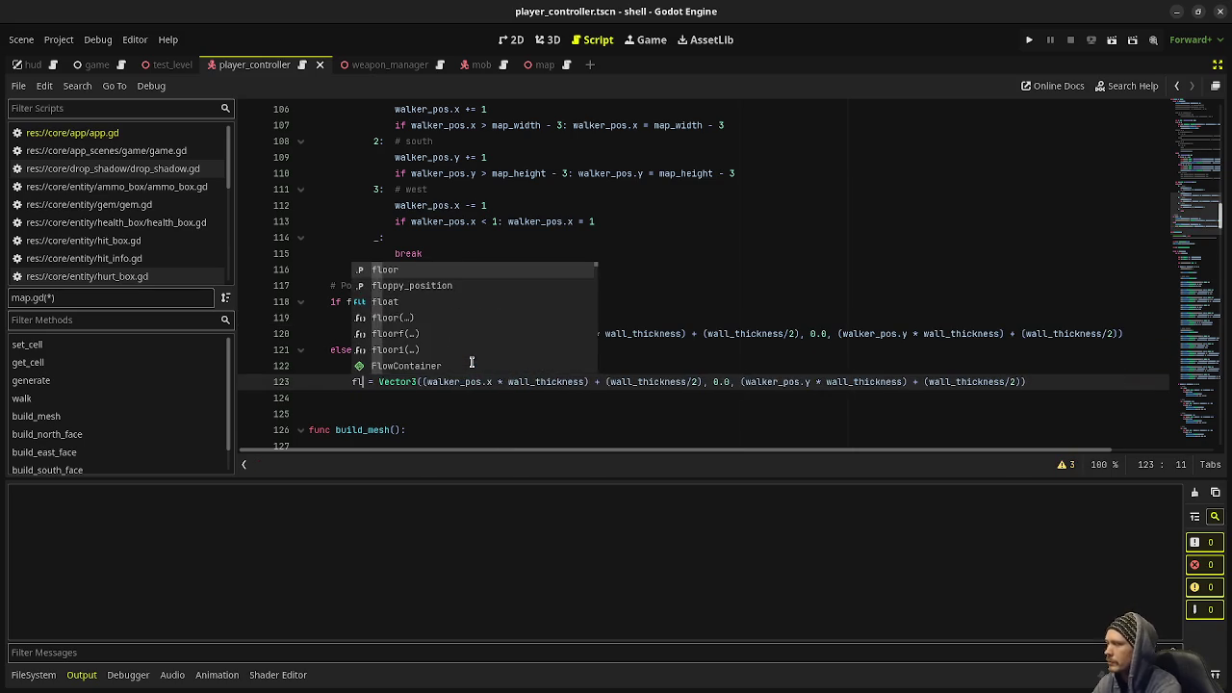
text(tion)
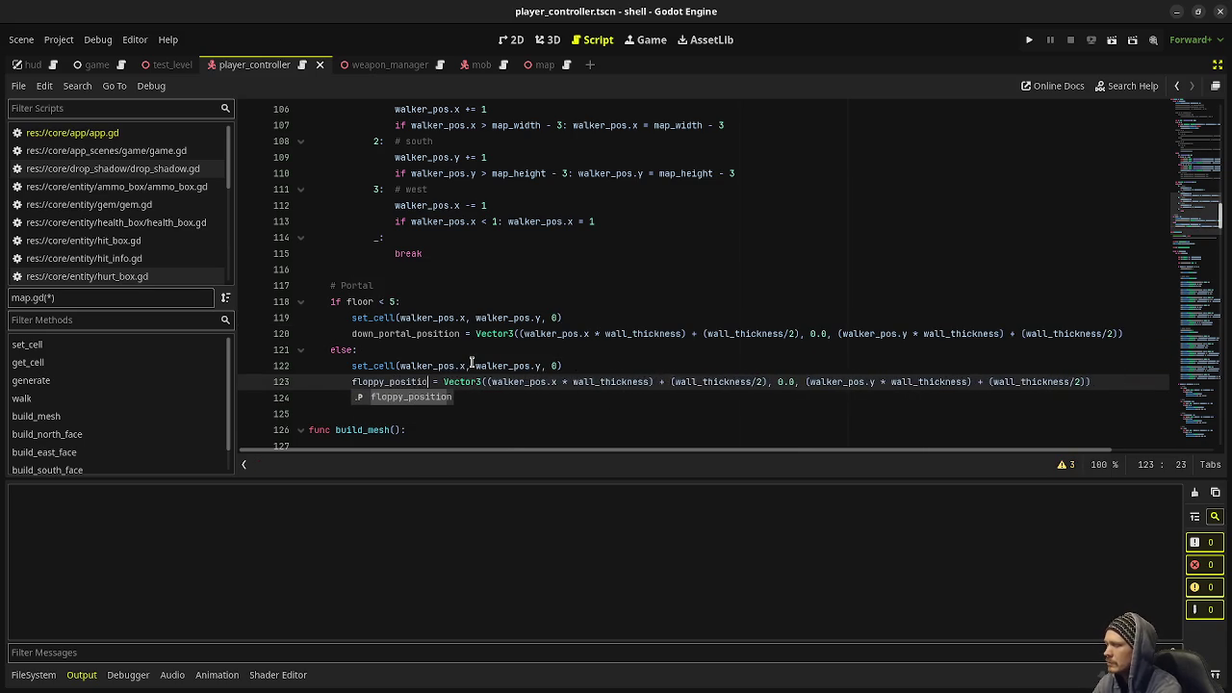
key(ctrl+s)
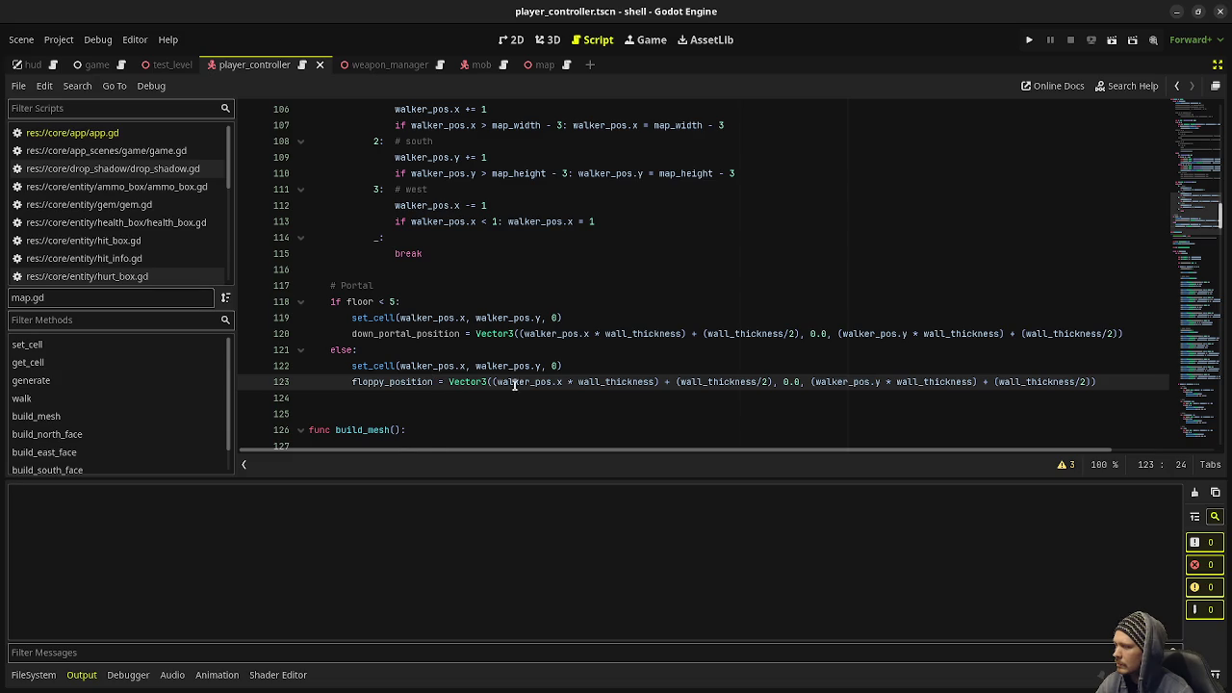
scroll(516, 386, down, 3)
scroll(477, 329, down, 4)
scroll(479, 327, down, 14)
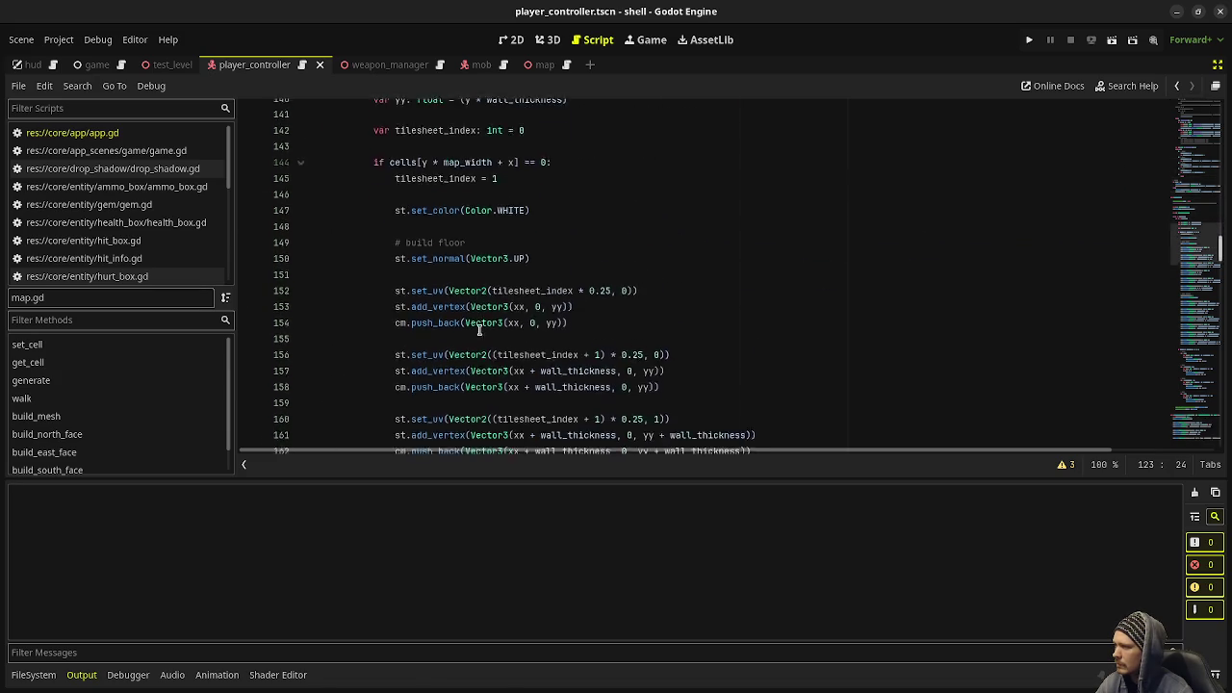
scroll(481, 325, up, 20)
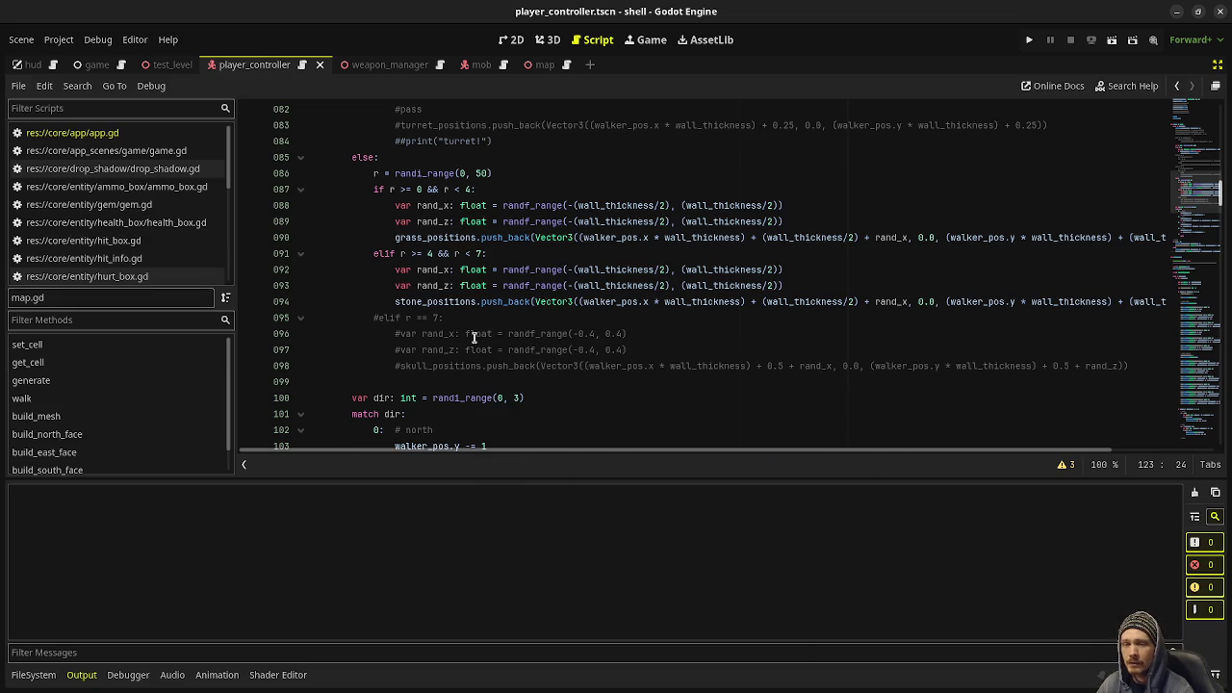
mouse_move(469, 350)
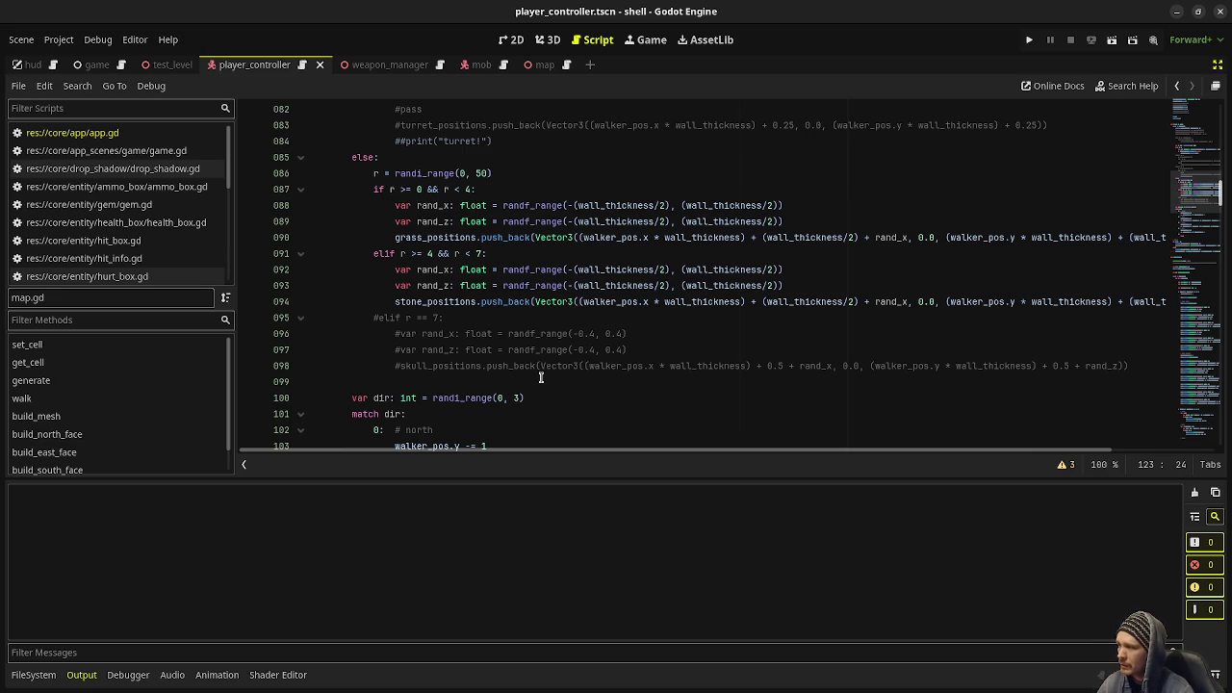
scroll(541, 378, down, 10)
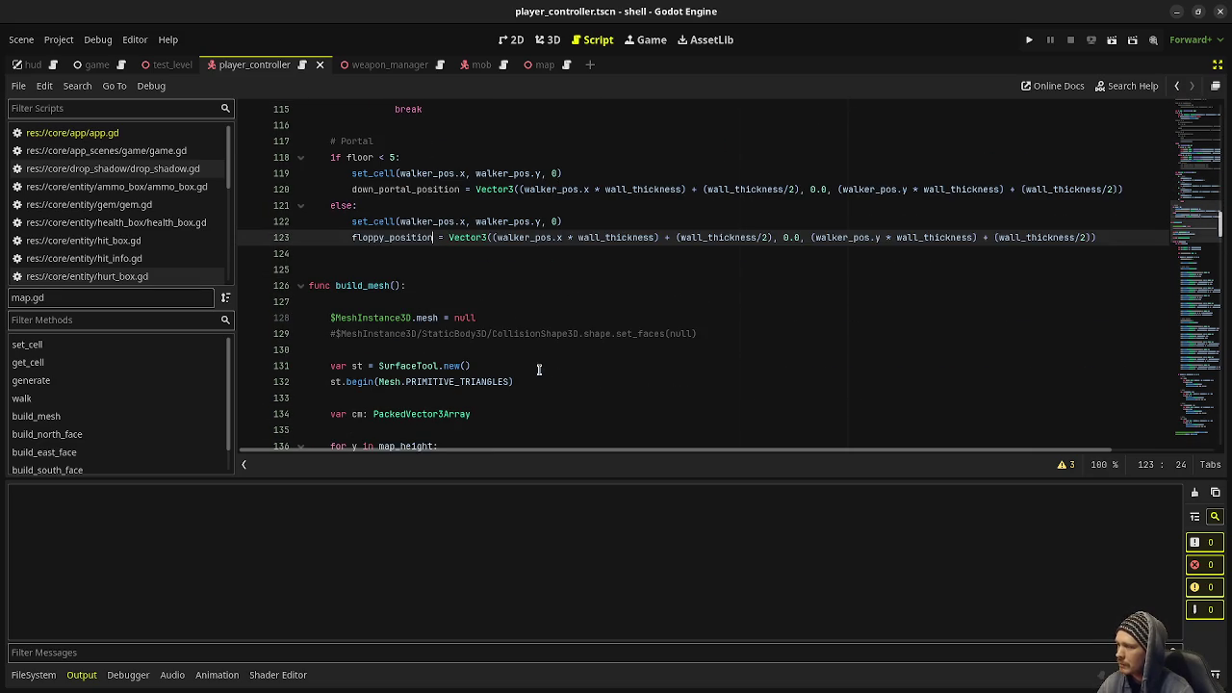
scroll(539, 369, down, 20)
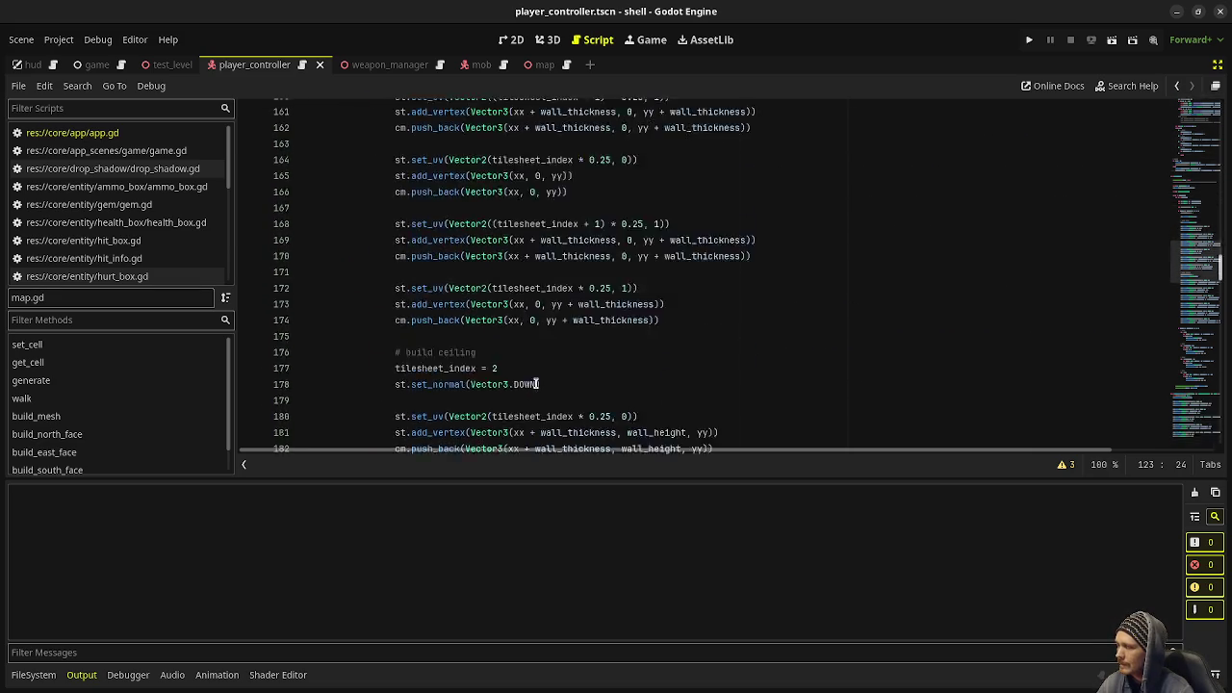
scroll(535, 382, down, 6)
scroll(535, 382, up, 20)
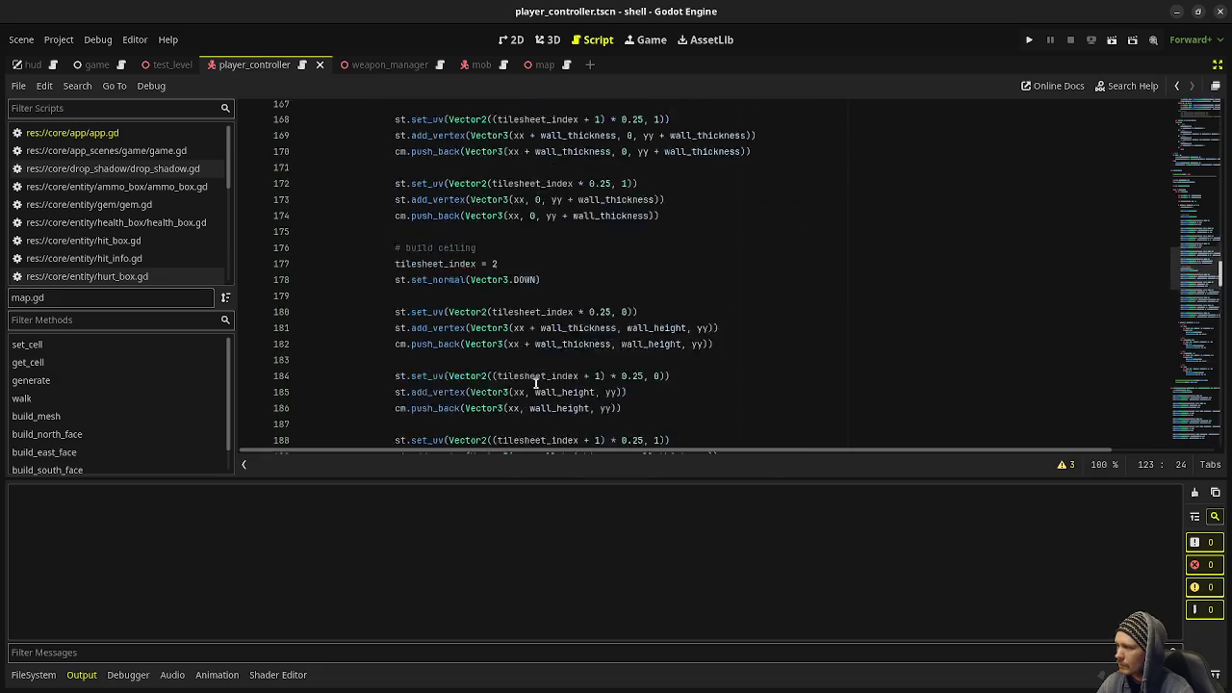
scroll(535, 382, up, 17)
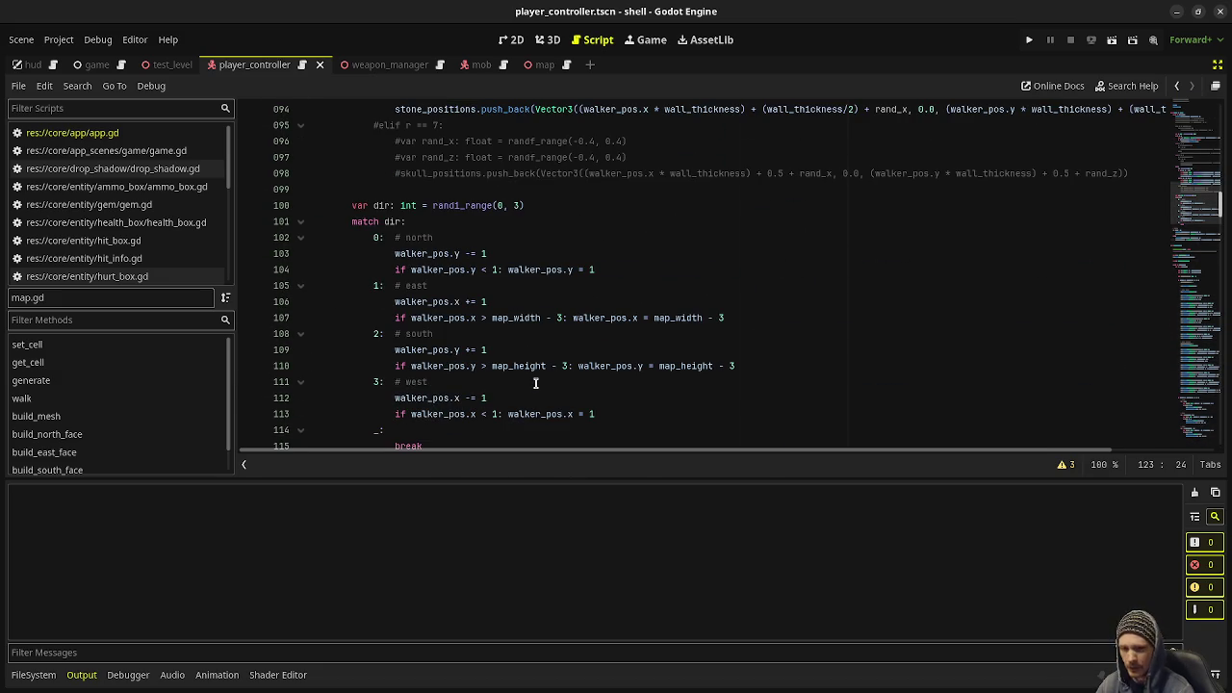
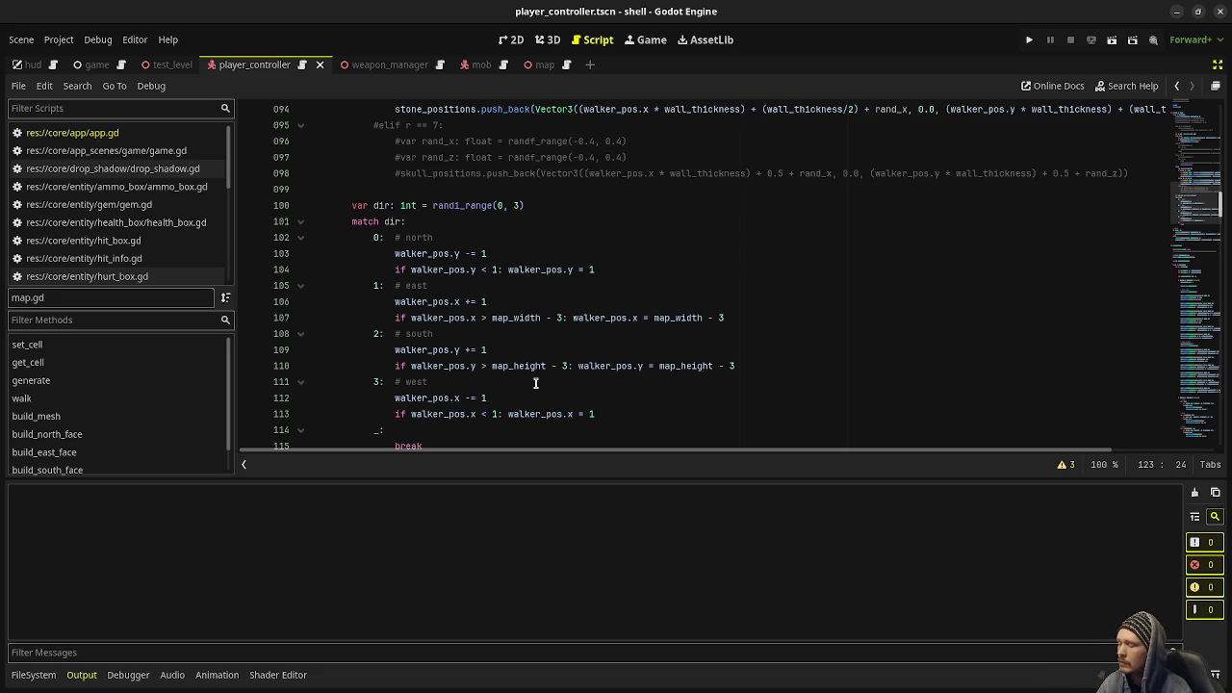
Scroll through map.gd to review its position variables and walk-based generation logic.
scroll(536, 383, up, 3)
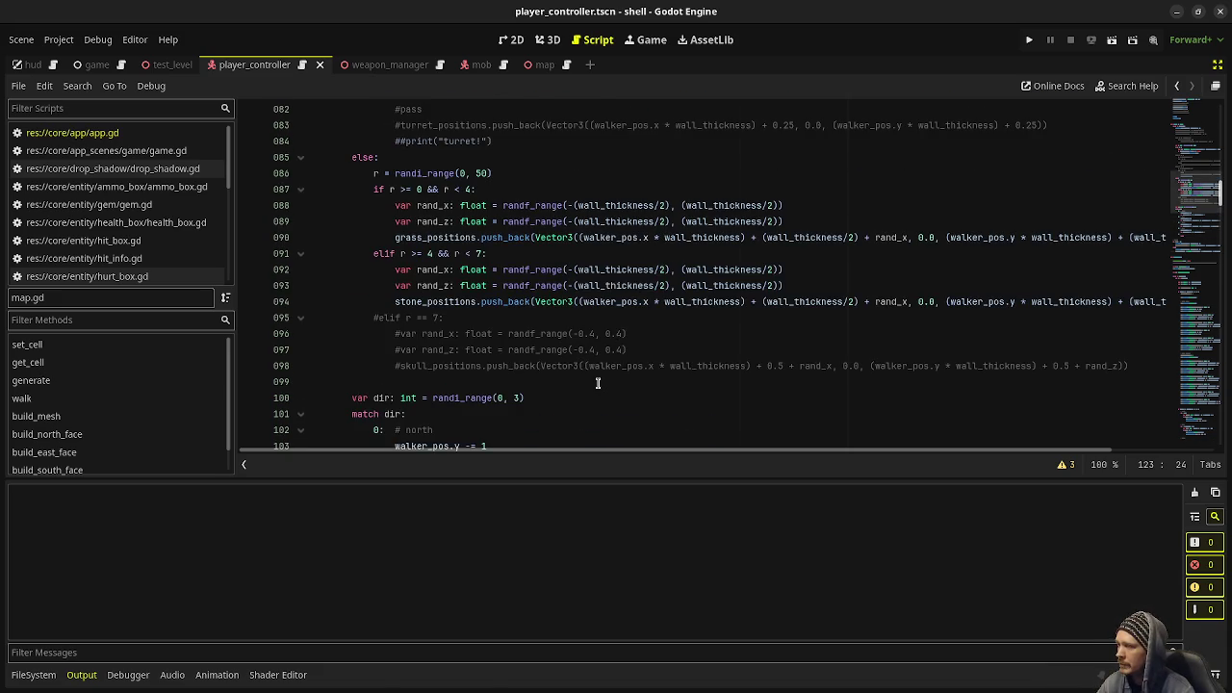
scroll(597, 382, up, 4)
scroll(598, 382, up, 12)
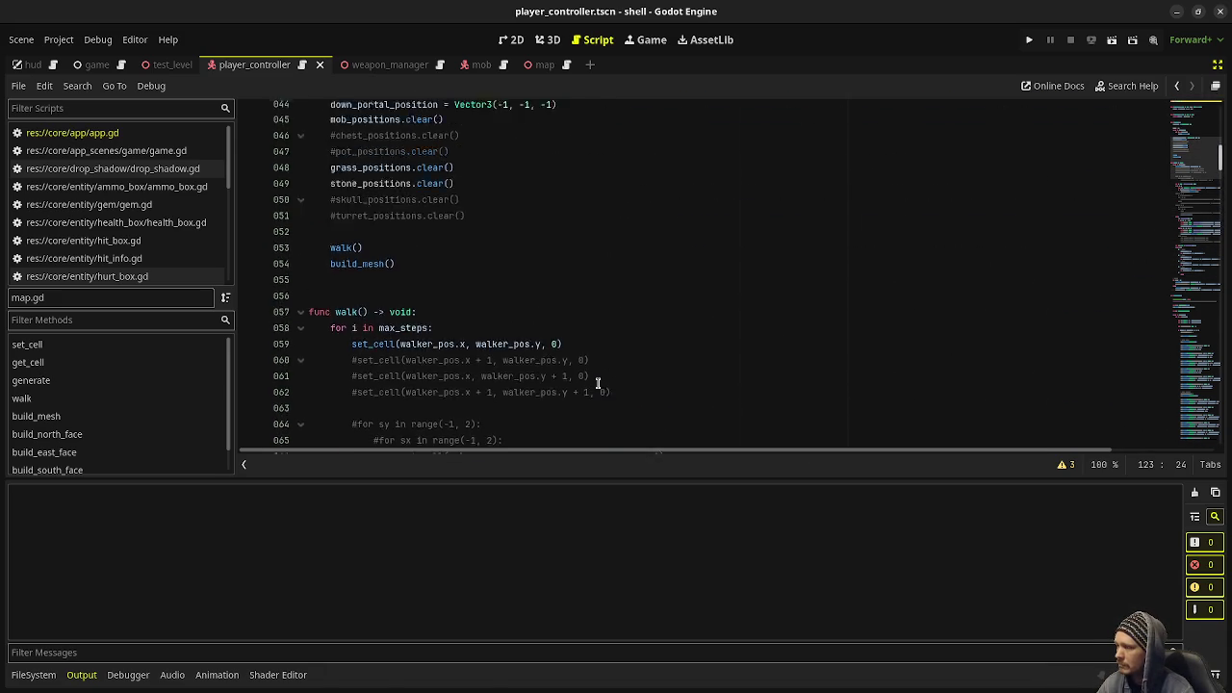
scroll(597, 383, up, 12)
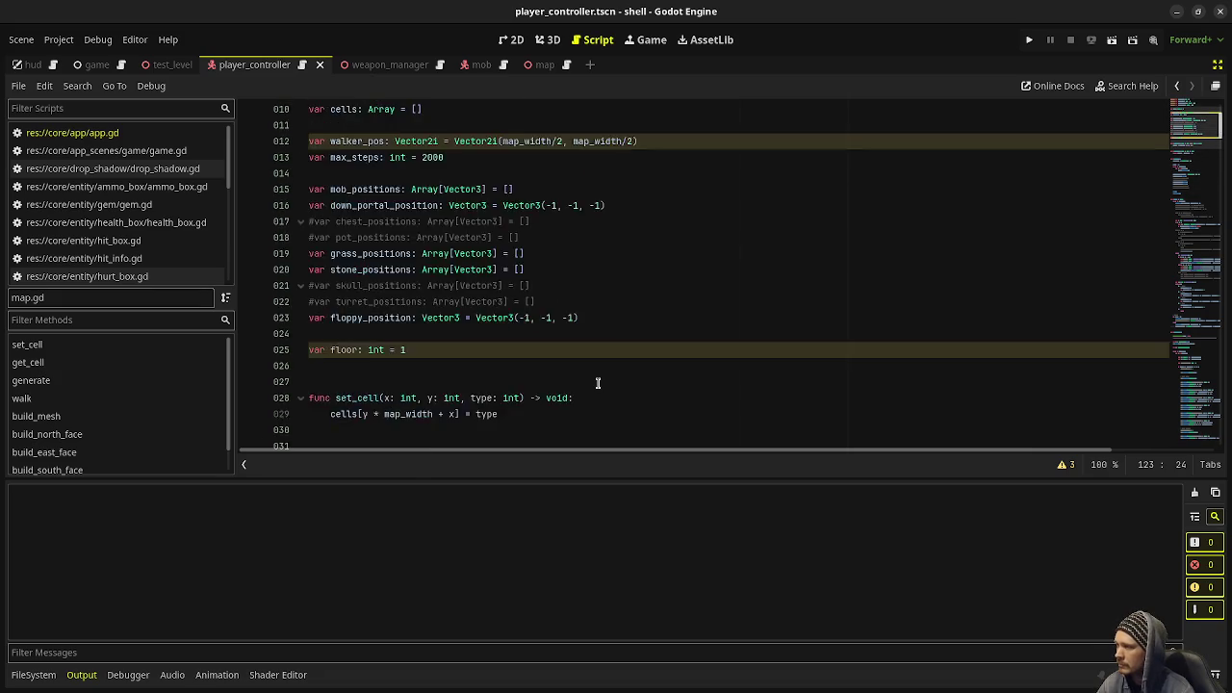
scroll(597, 383, down, 2)
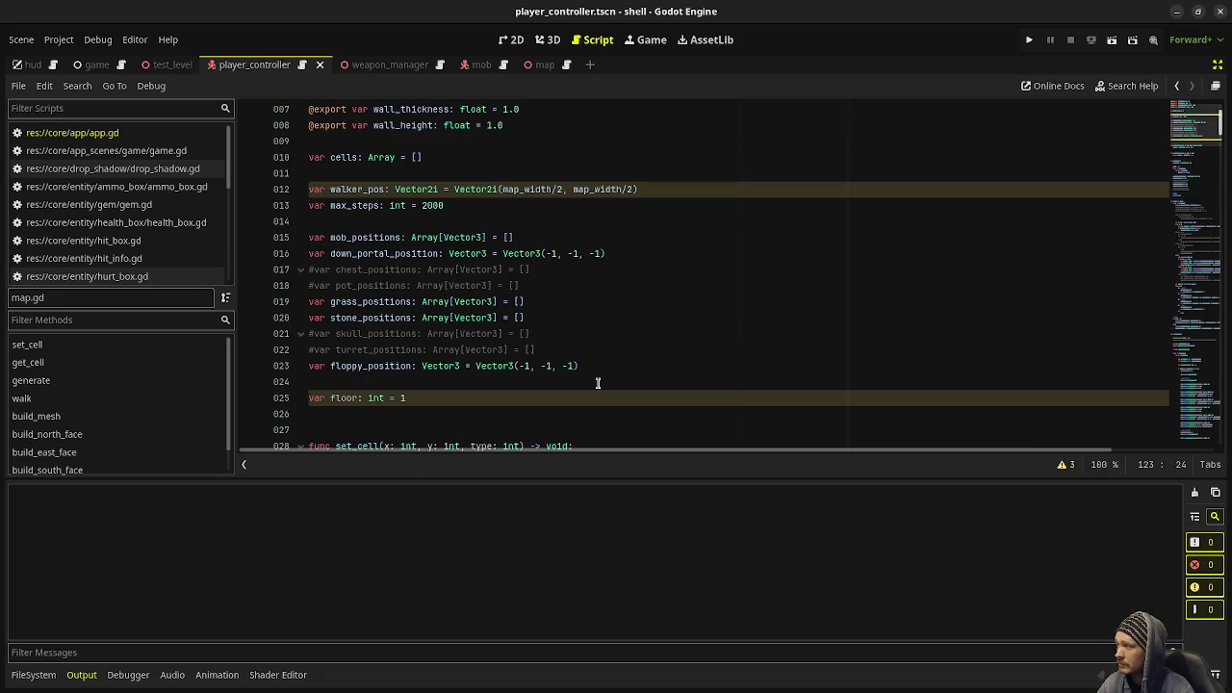
scroll(567, 385, down, 2)
scroll(567, 385, down, 8)
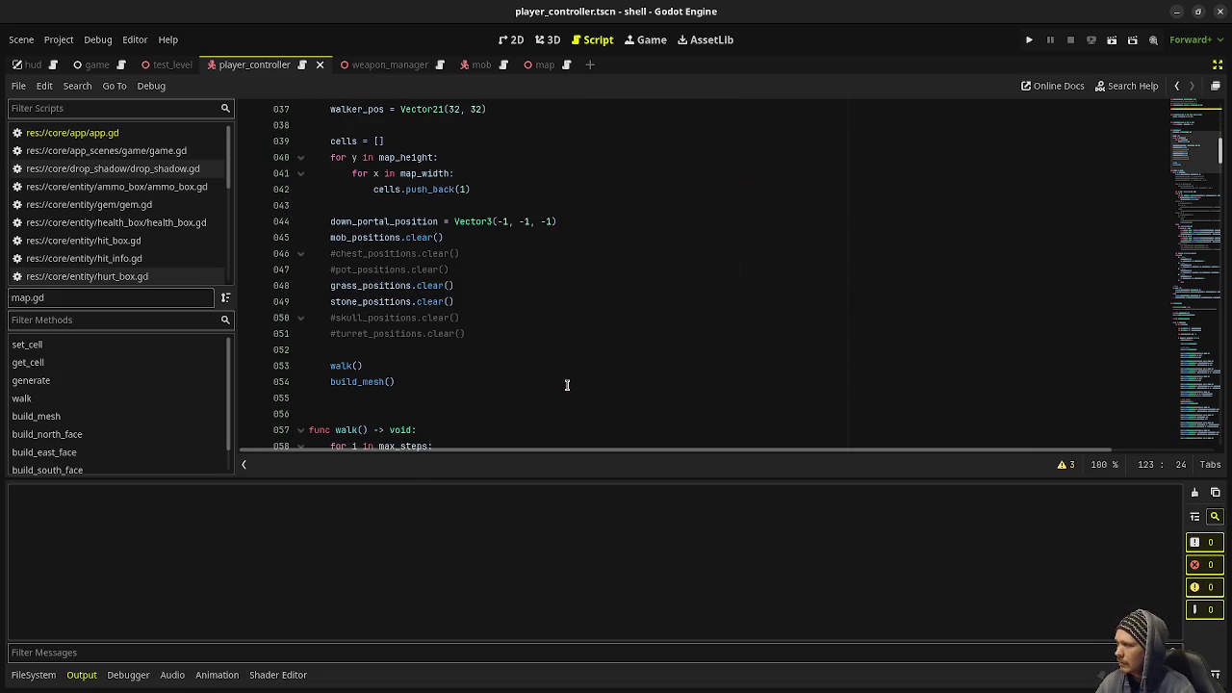
scroll(567, 385, down, 5)
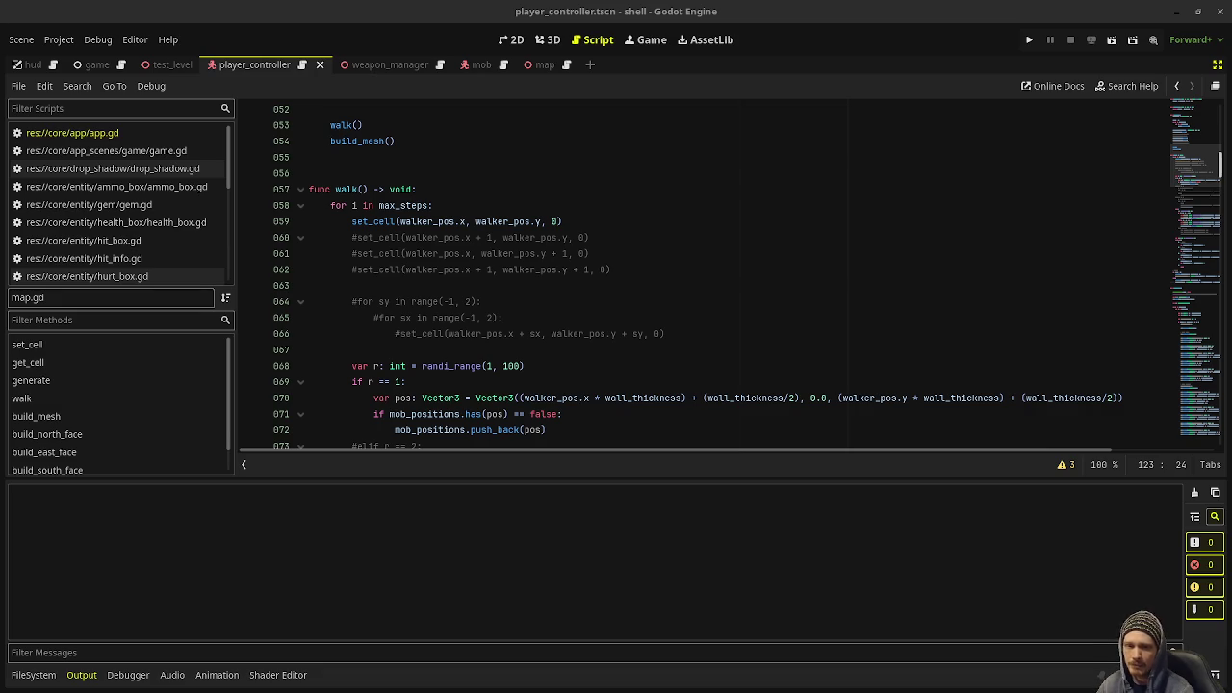
Select floppy_position on line 23 and restore the Scene and Inspector docks.
click(626, 381)
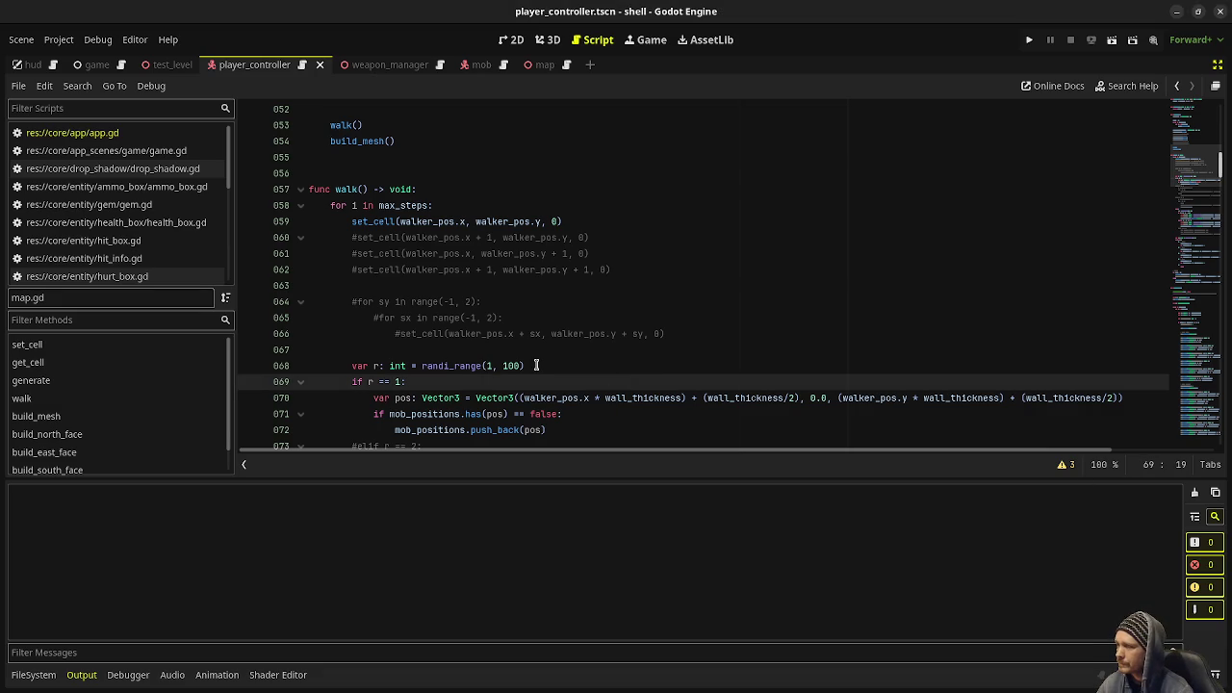
click(536, 366)
scroll(505, 390, down, 7)
scroll(502, 389, down, 13)
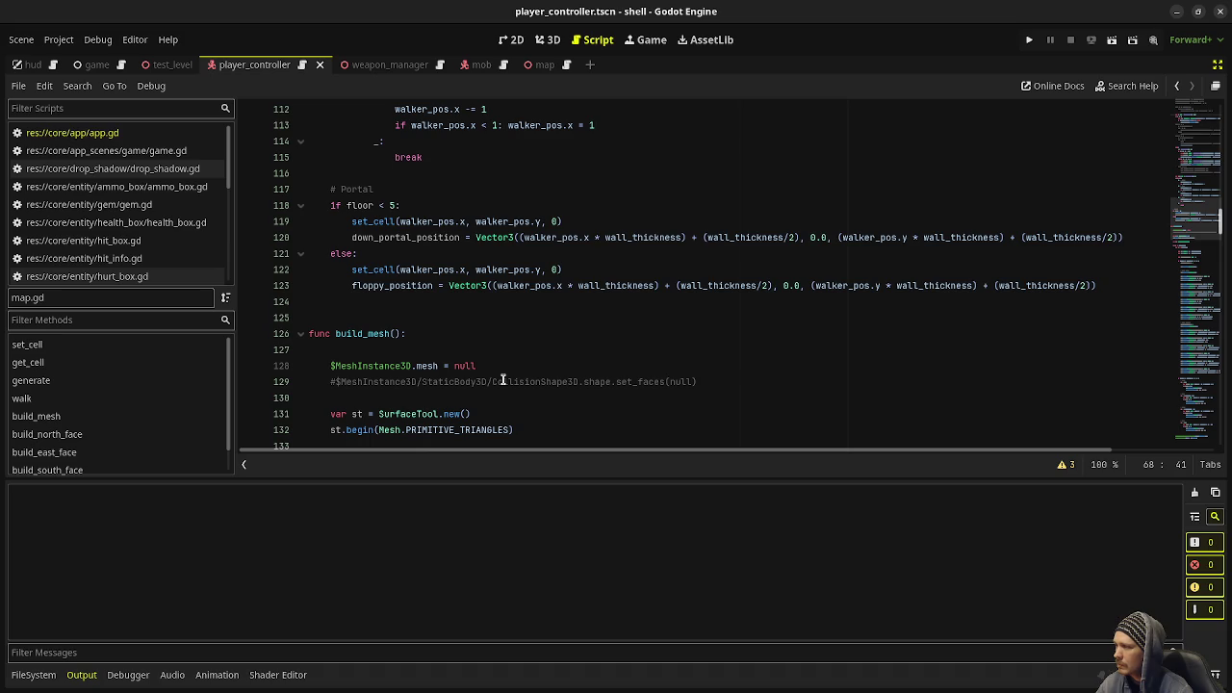
scroll(503, 379, up, 20)
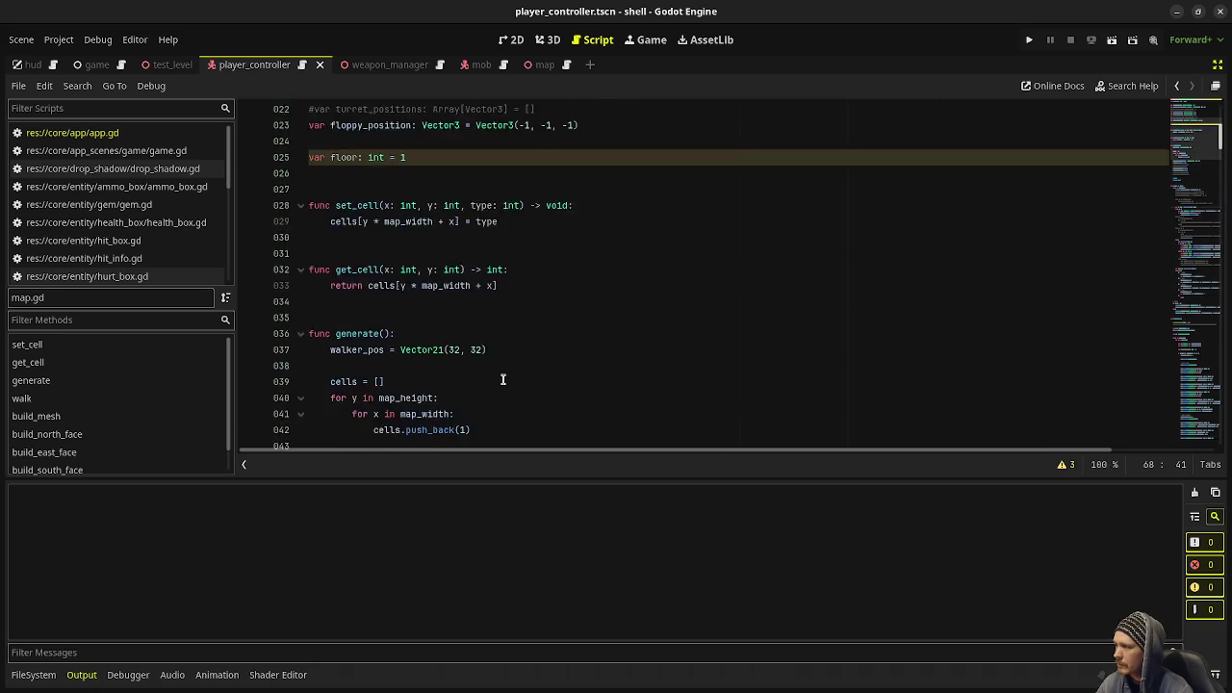
scroll(503, 379, up, 4)
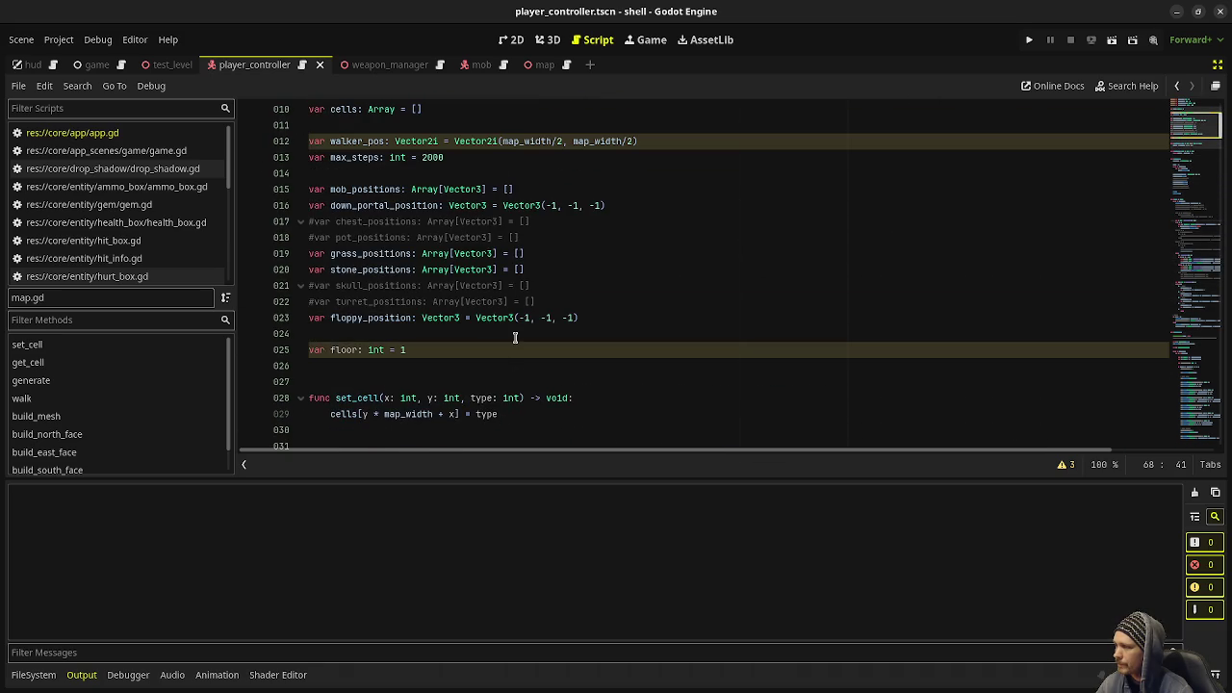
double_click(392, 317)
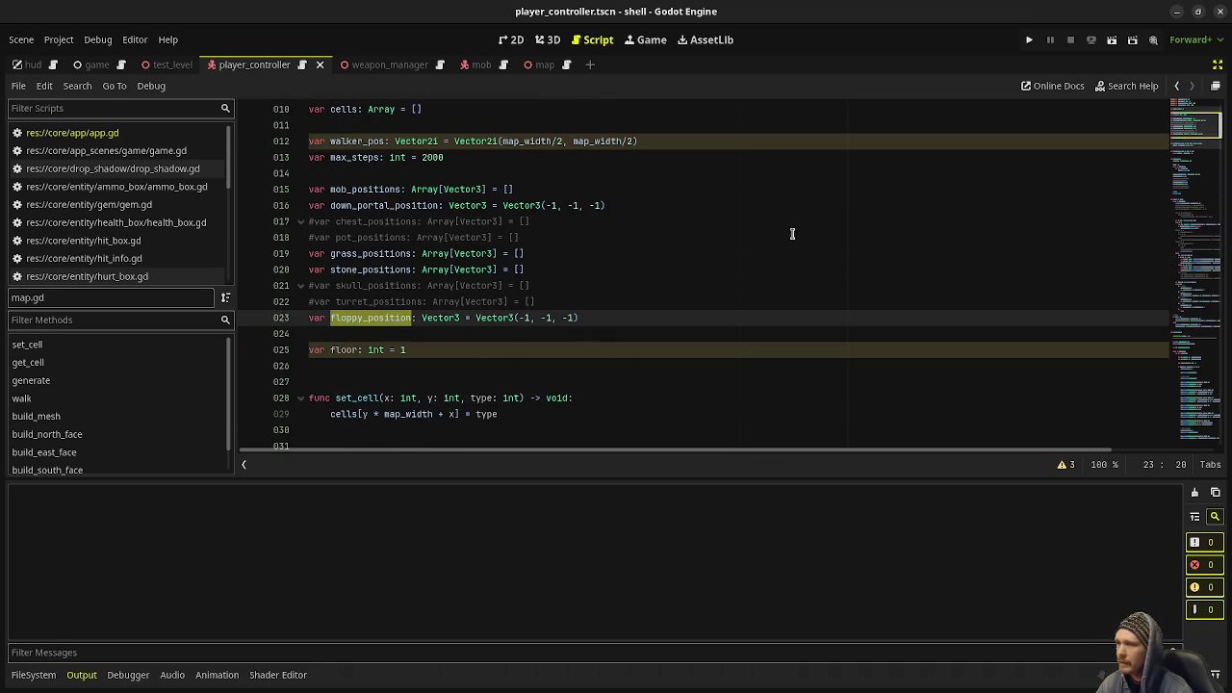
click(1213, 65)
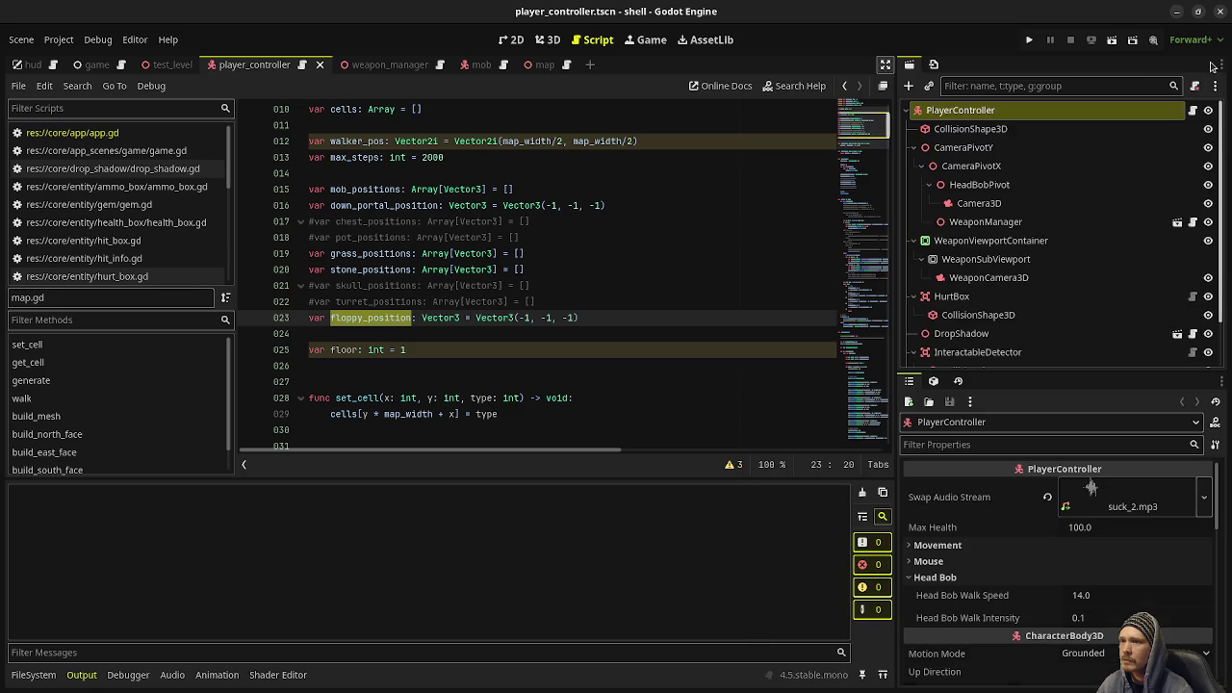
Create a new scene with a CharacterBody3D root renamed FloppyDisk.
click(590, 65)
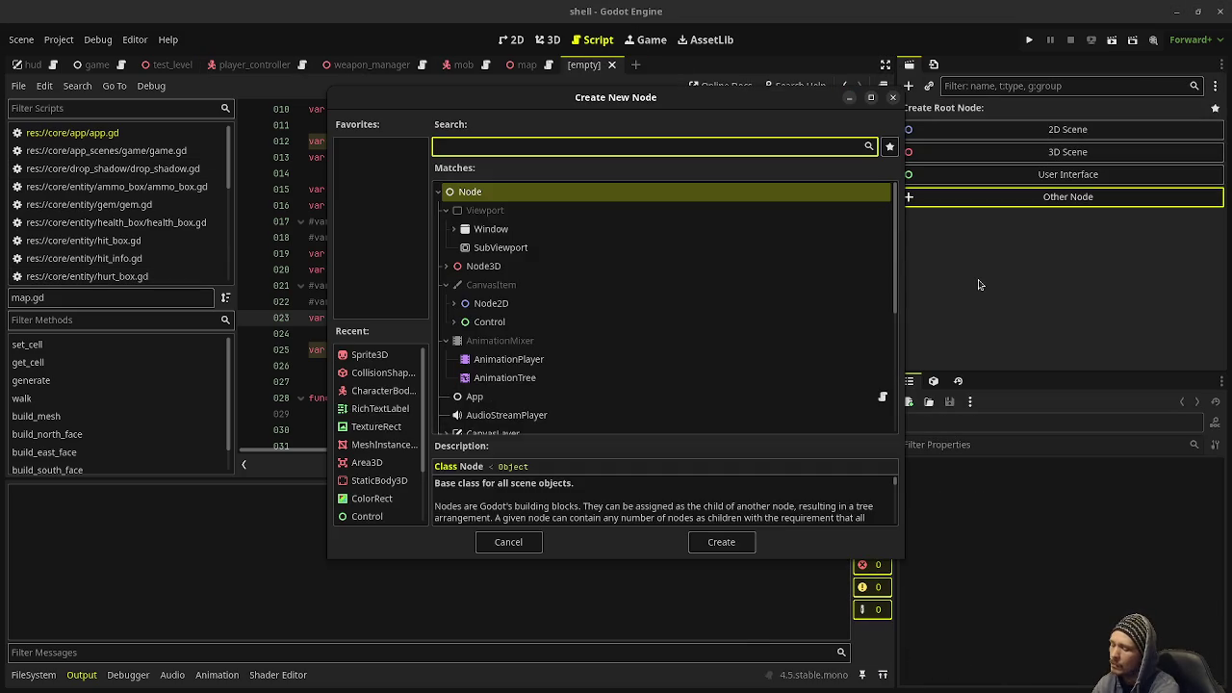
text(character)
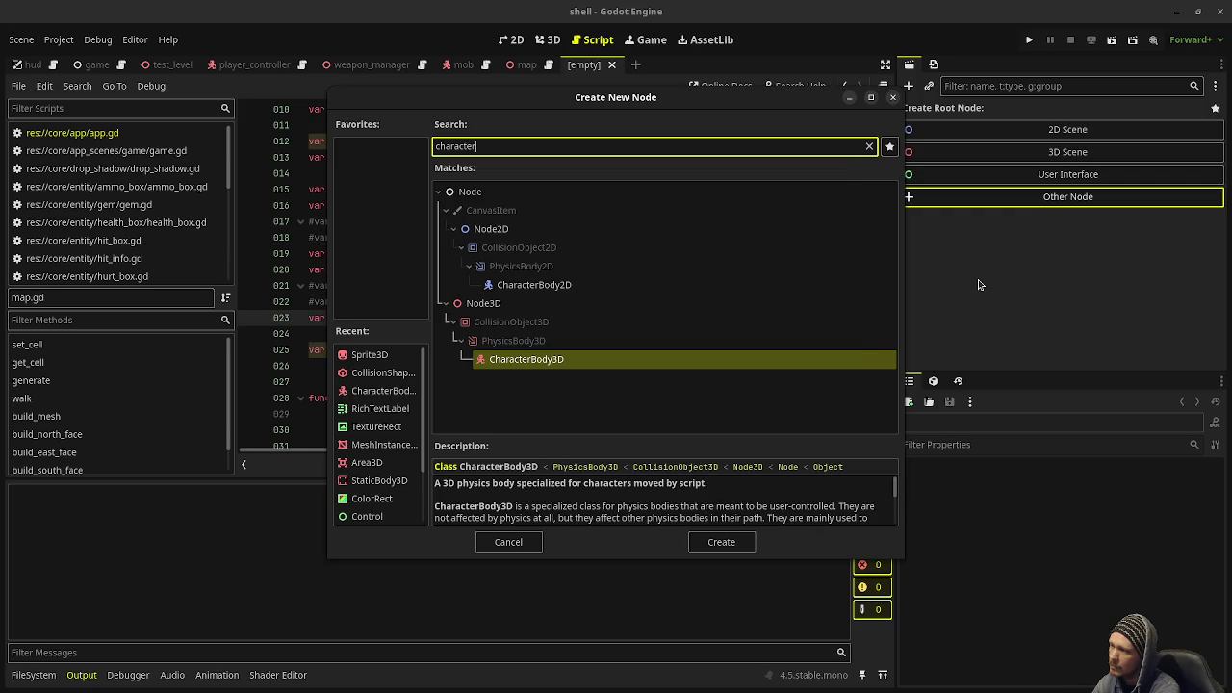
key(Return)
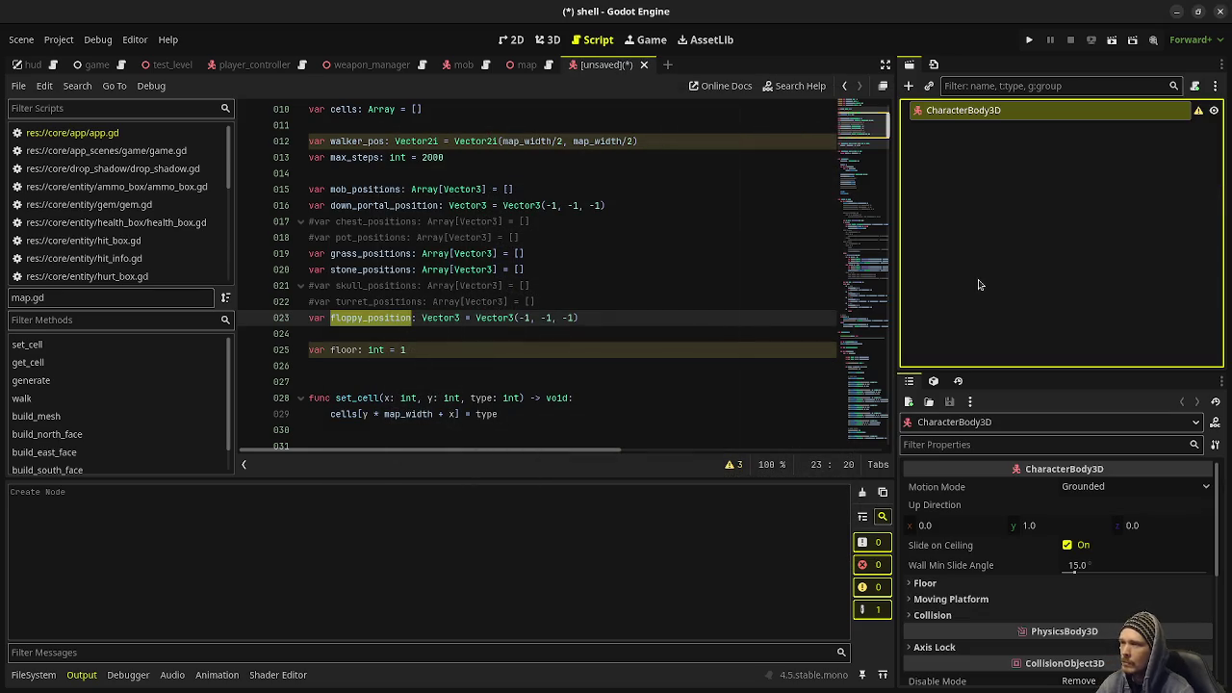
key(F2)
text(Flo)
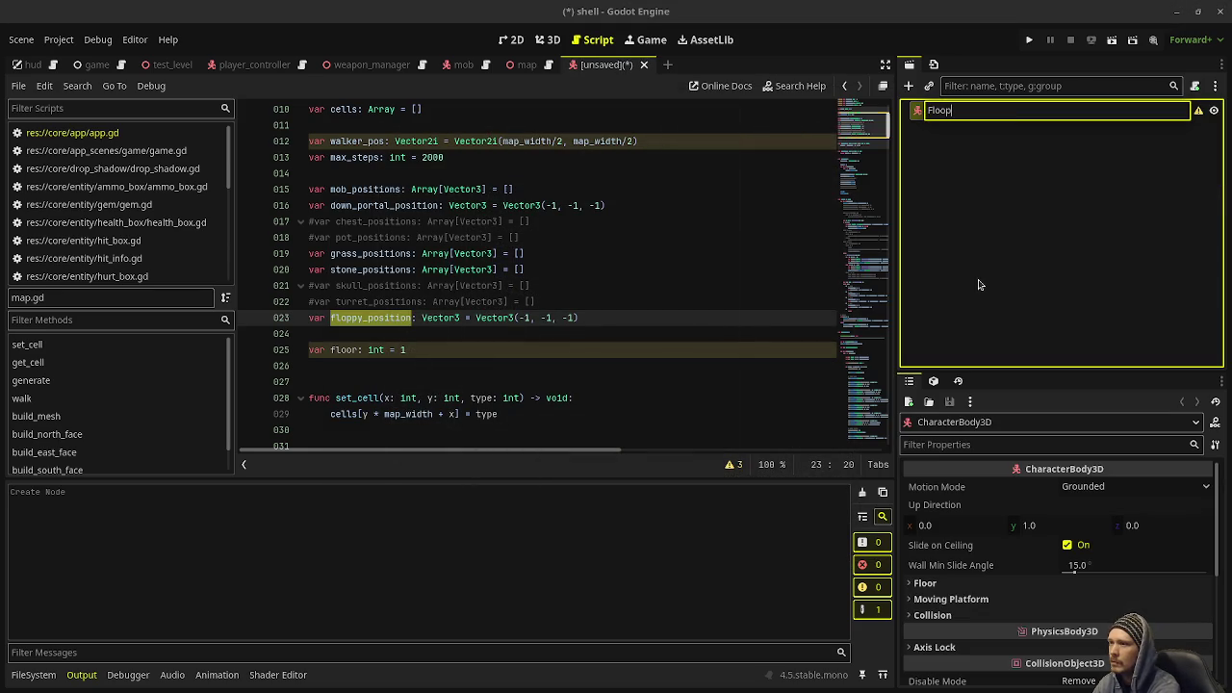
text(ppyDisk)
key(Return)
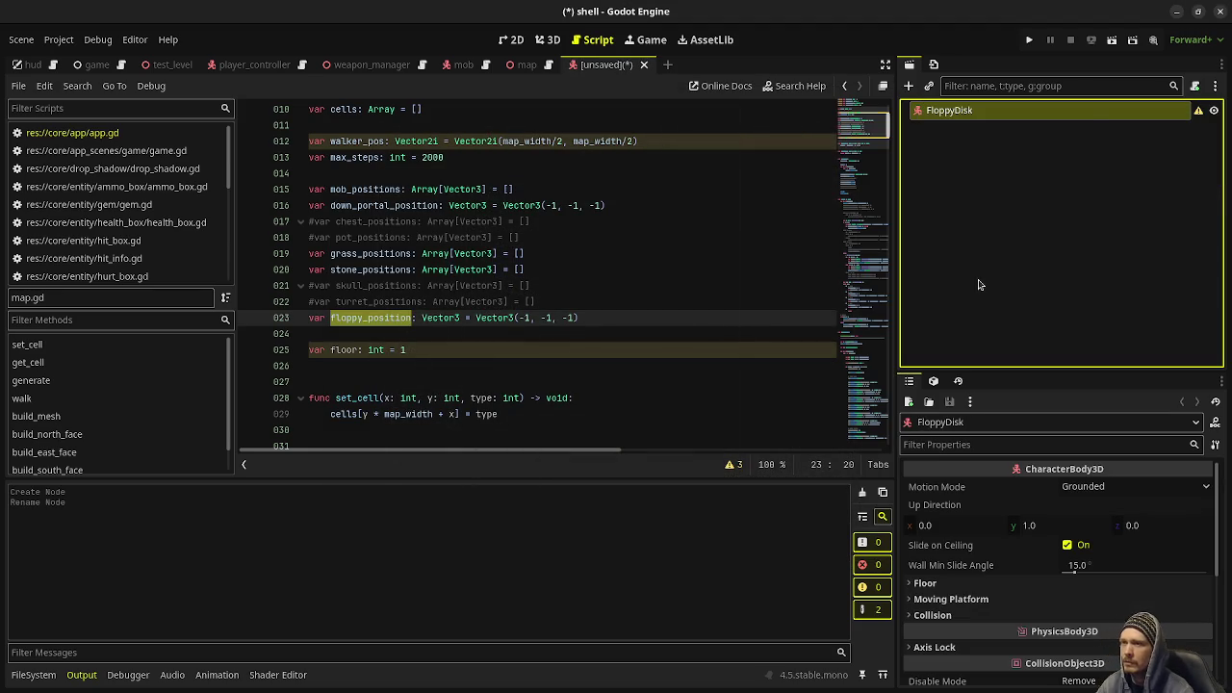
Save the scene as floppy_disk.tscn in a new core/entity/floppy_disk folder.
key(ctrl+s)
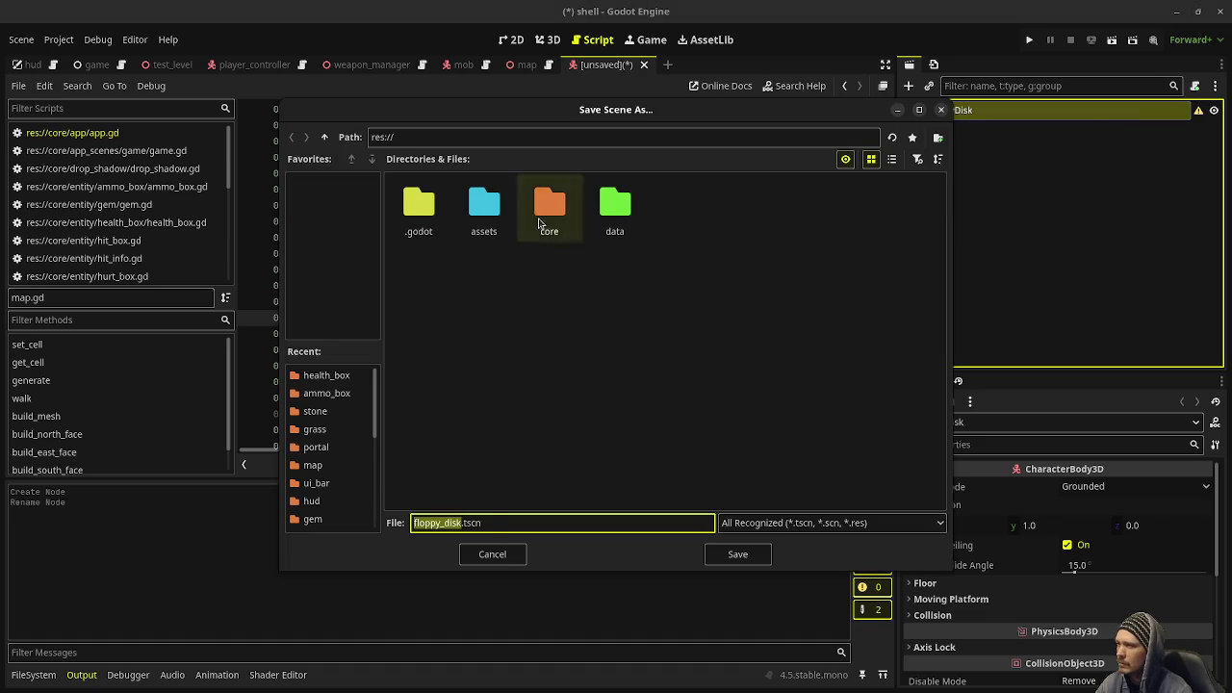
double_click(539, 207)
double_click(614, 207)
click(937, 136)
text(floppy_disk)
key(Return)
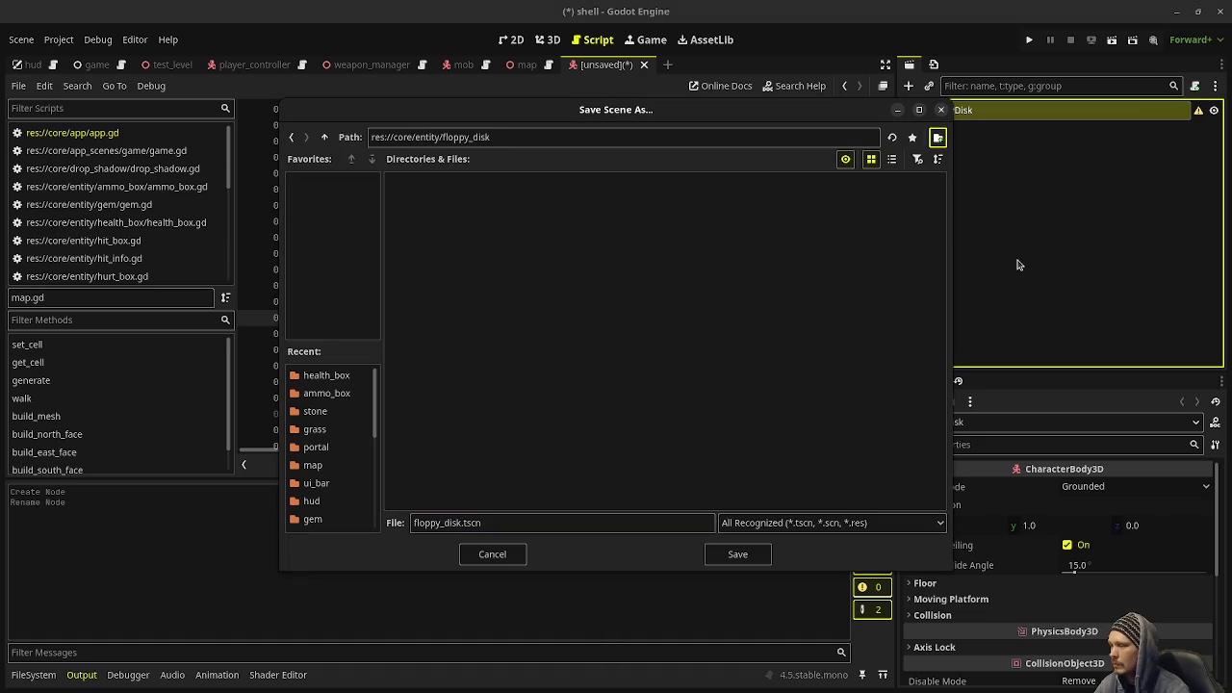
click(737, 554)
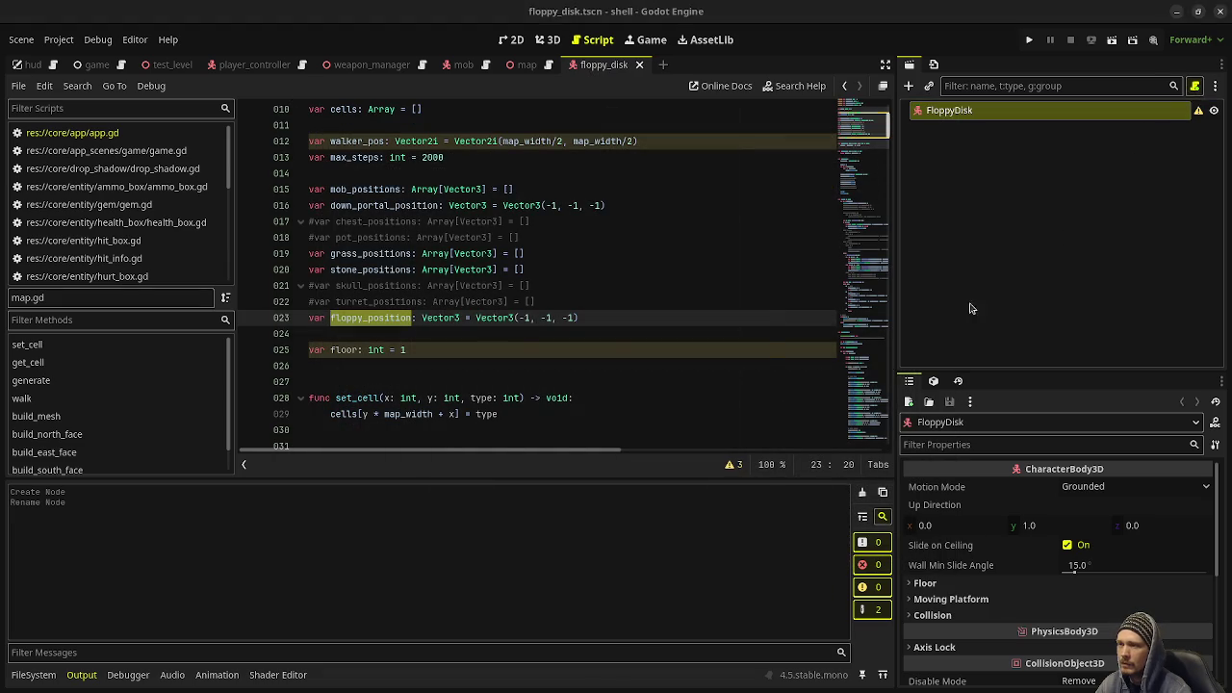
Attach a new floppy_disk.gd script to FloppyDisk and add a CollisionShape3D child.
click(1195, 86)
click(680, 462)
click(970, 117)
key(ctrl+a)
text(coll)
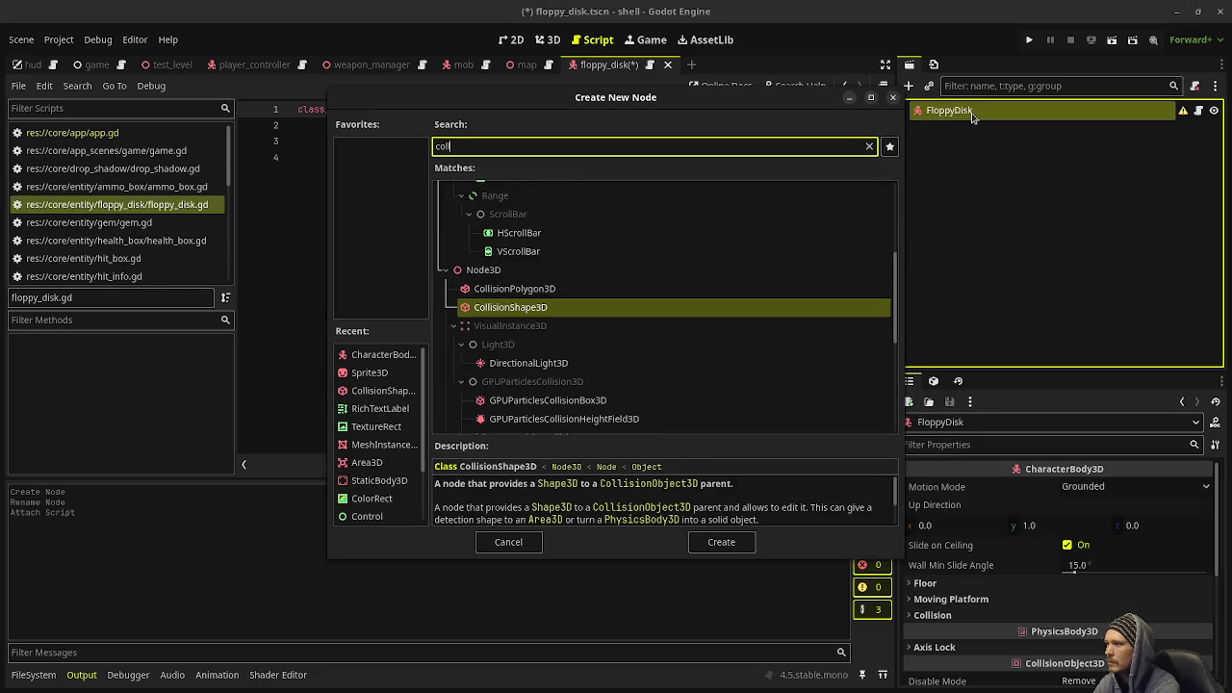
key(Return)
Add a Sprite3D child under the FloppyDisk root.
click(972, 113)
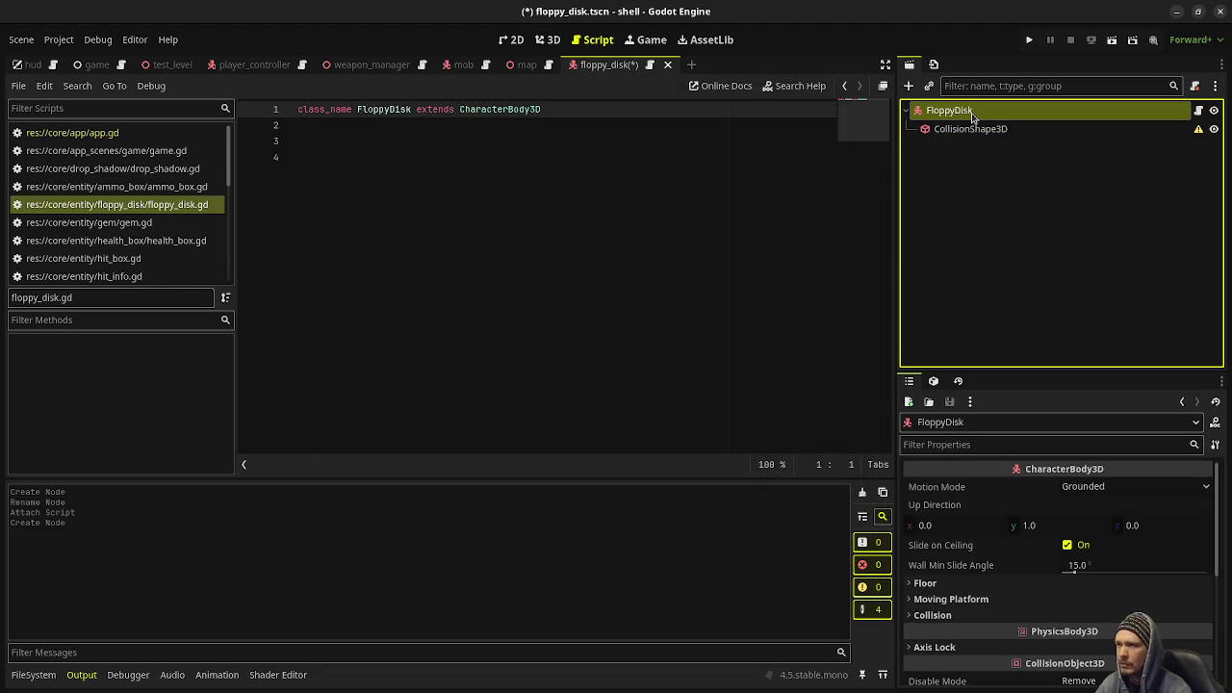
key(ctrl+a)
text(sprite)
key(Return)
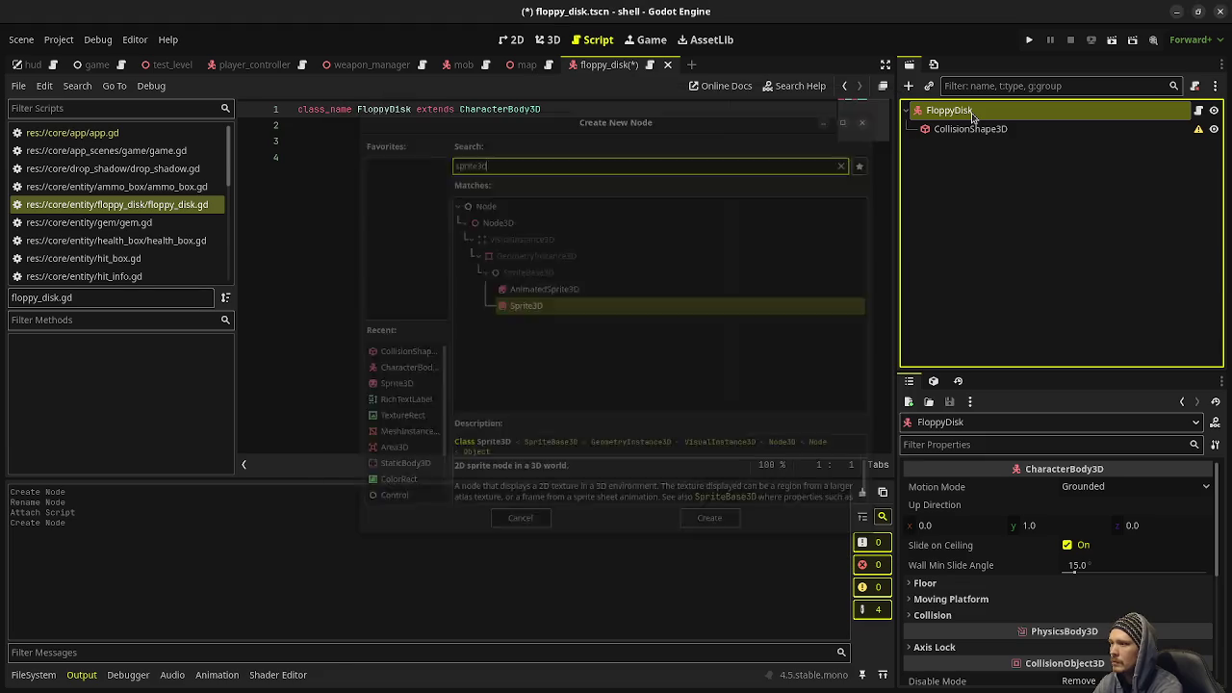
click(972, 113)
key(ctrl+a)
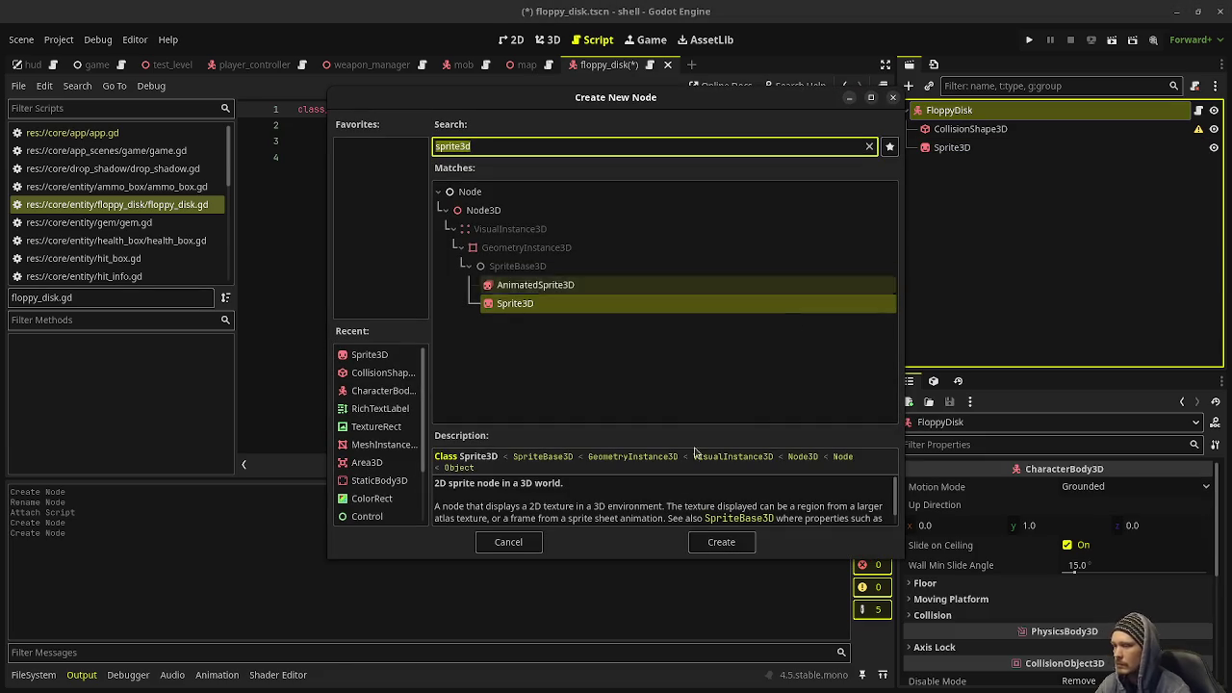
click(509, 542)
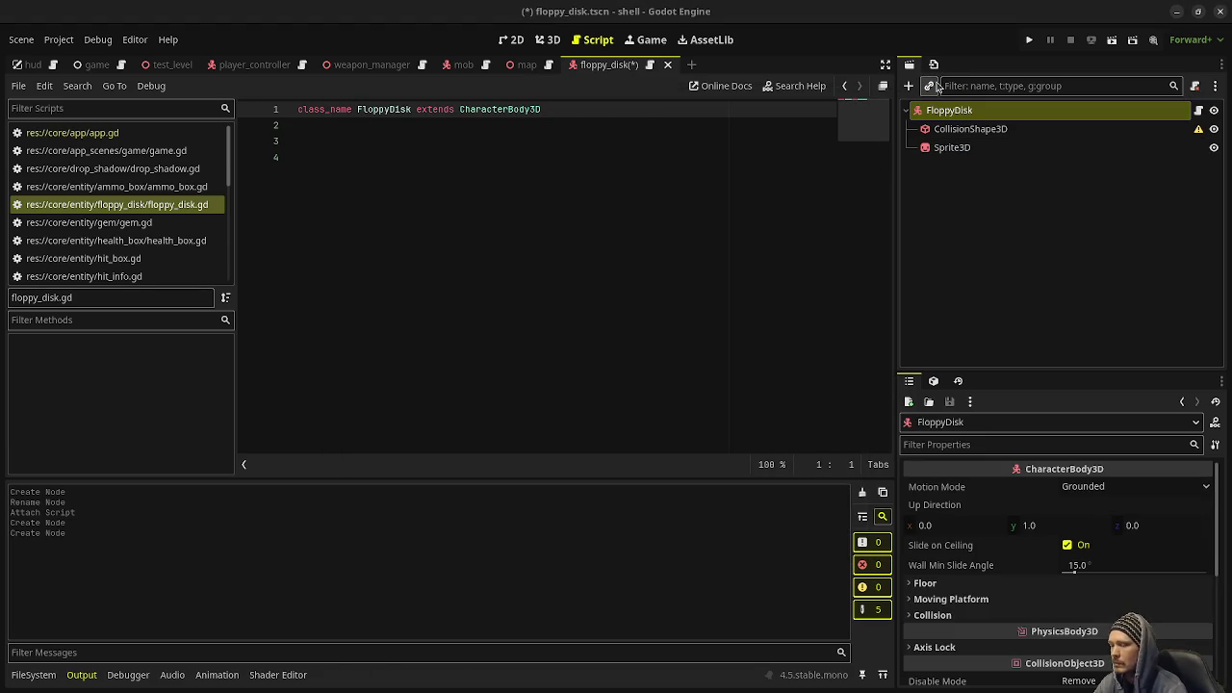
Instance the DropShadow scene under FloppyDisk and select the Sprite3D.
click(936, 86)
text(drop)
key(Return)
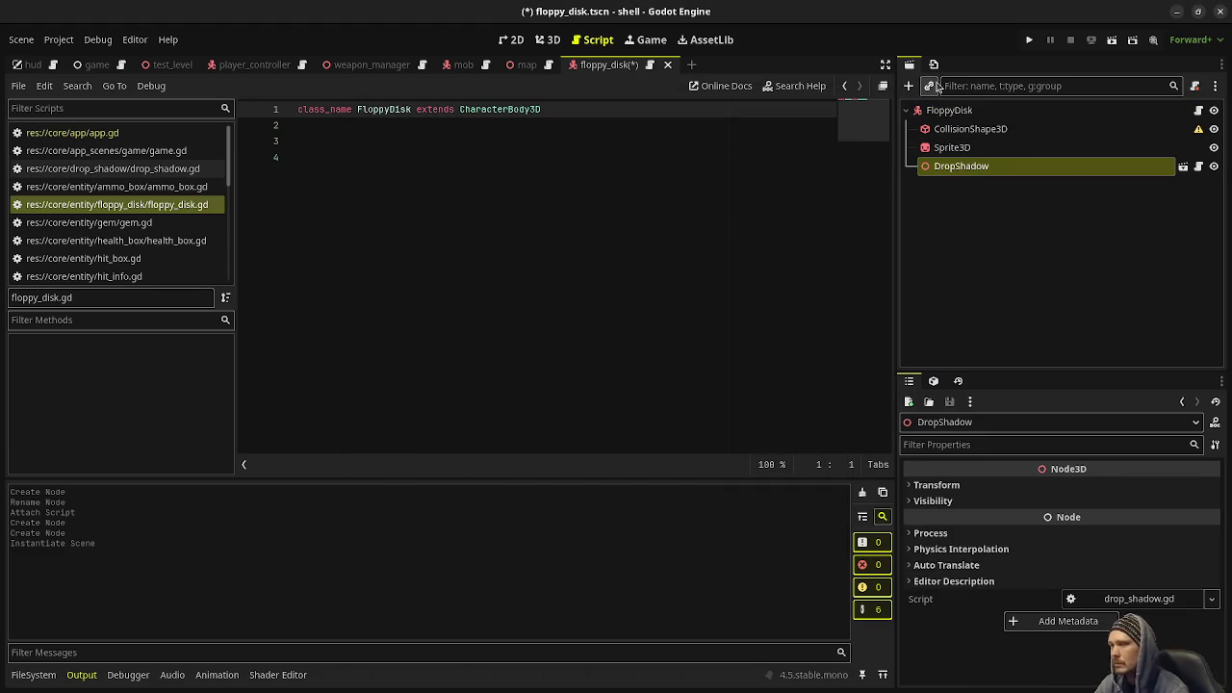
click(953, 147)
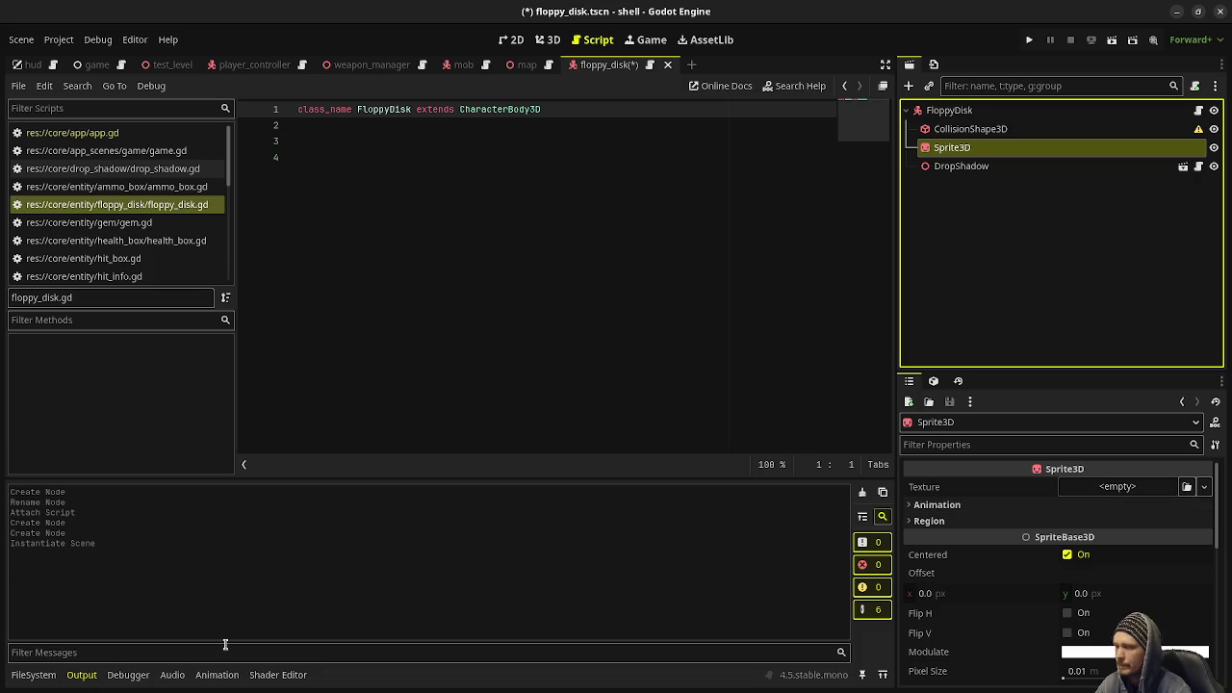
click(32, 675)
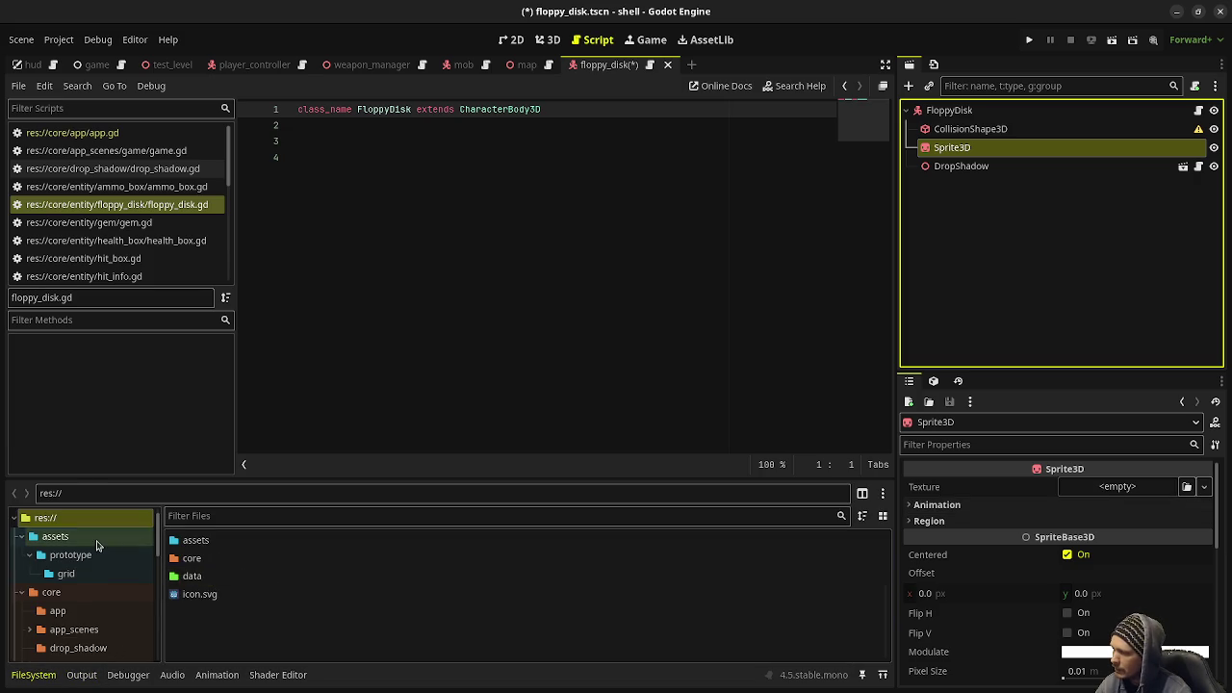
Assign floppy_disk.png as the Sprite3D texture and save the scene.
click(55, 537)
scroll(202, 607, down, 1)
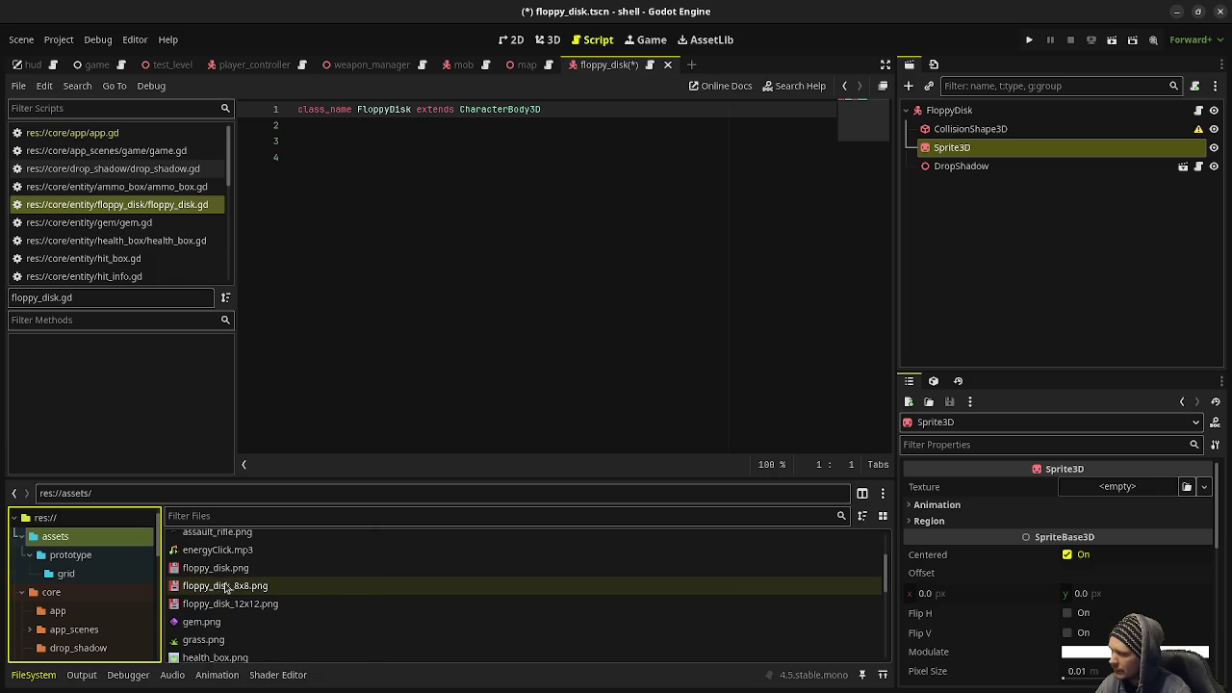
drag(216, 570, 1114, 489)
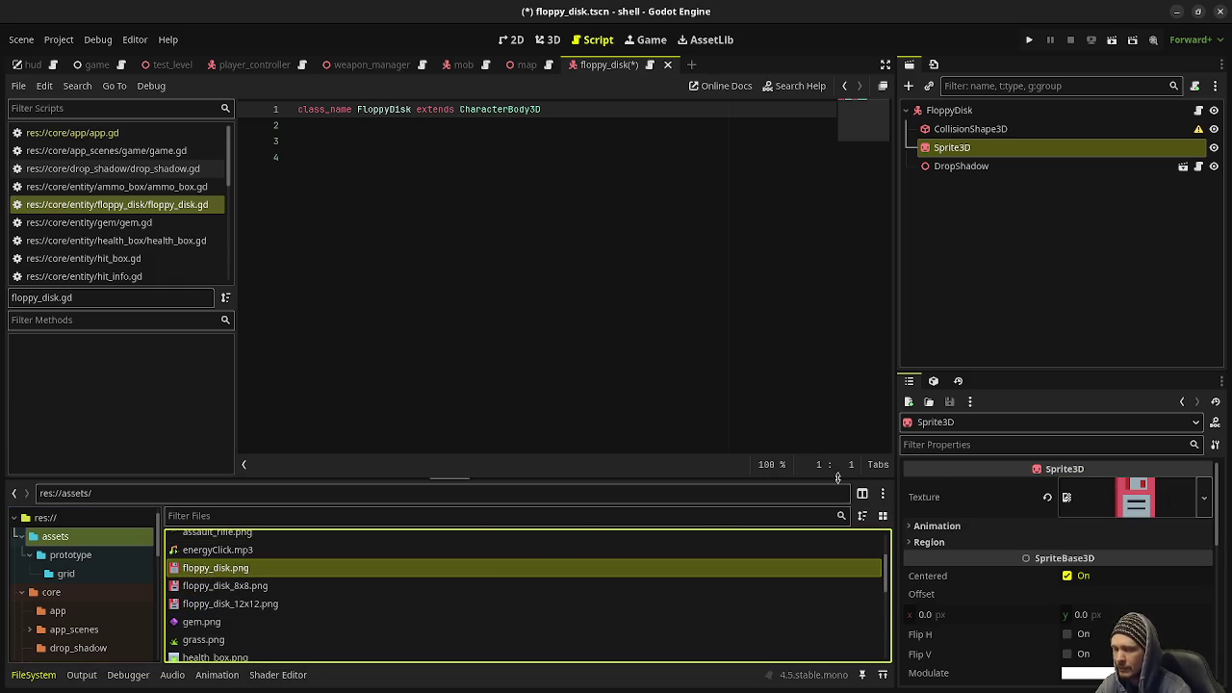
key(ctrl+s)
Set the sprite's pixel size to 0.0313 and billboard mode to Y-Billboard.
scroll(1030, 575, down, 2)
scroll(1031, 575, down, 1)
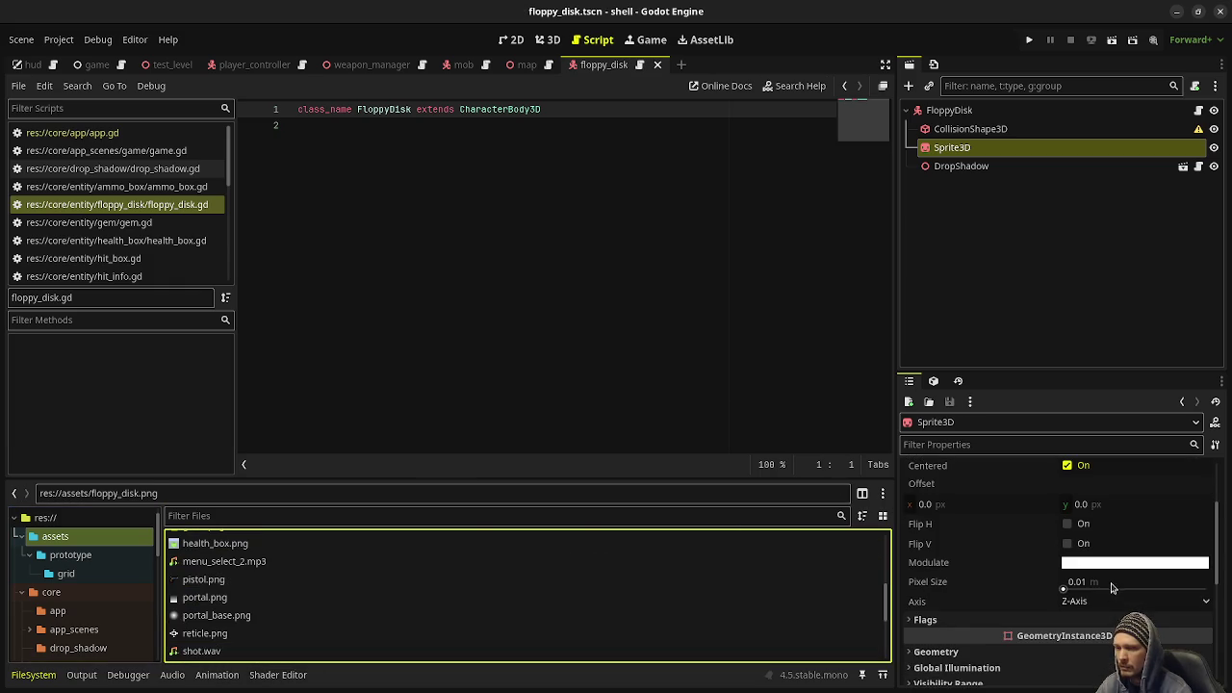
click(1067, 581)
text(0.03)
key(Return)
scroll(1107, 578, down, 1)
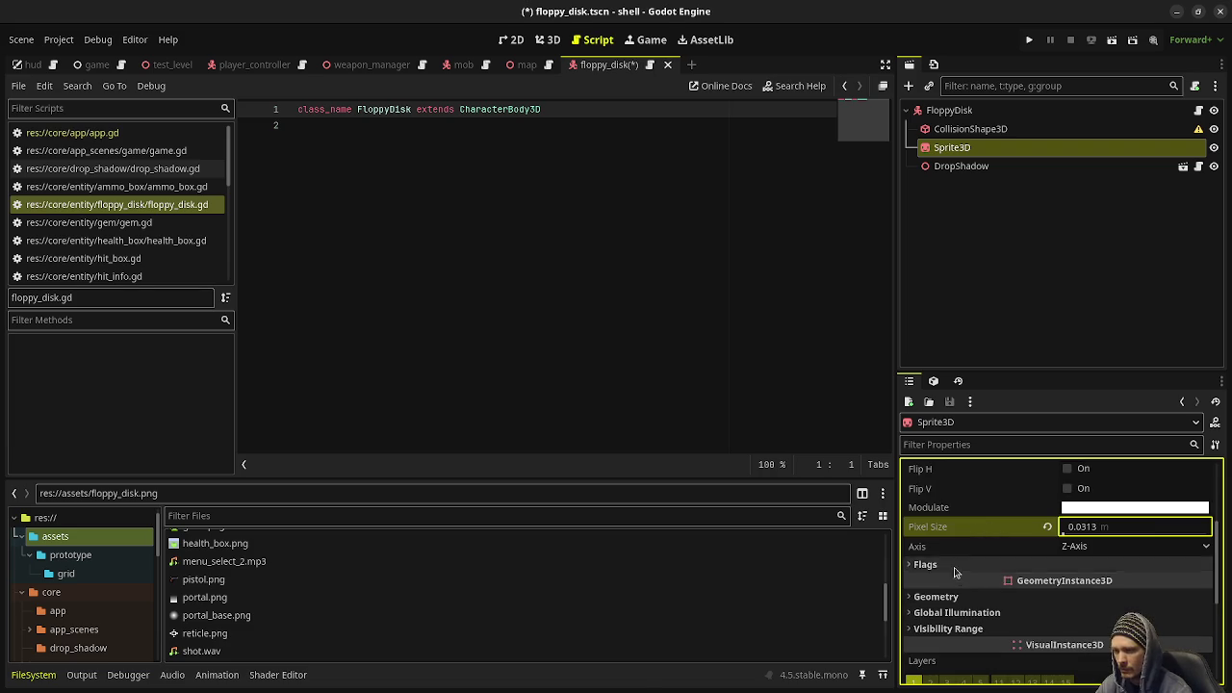
click(1081, 566)
click(1081, 581)
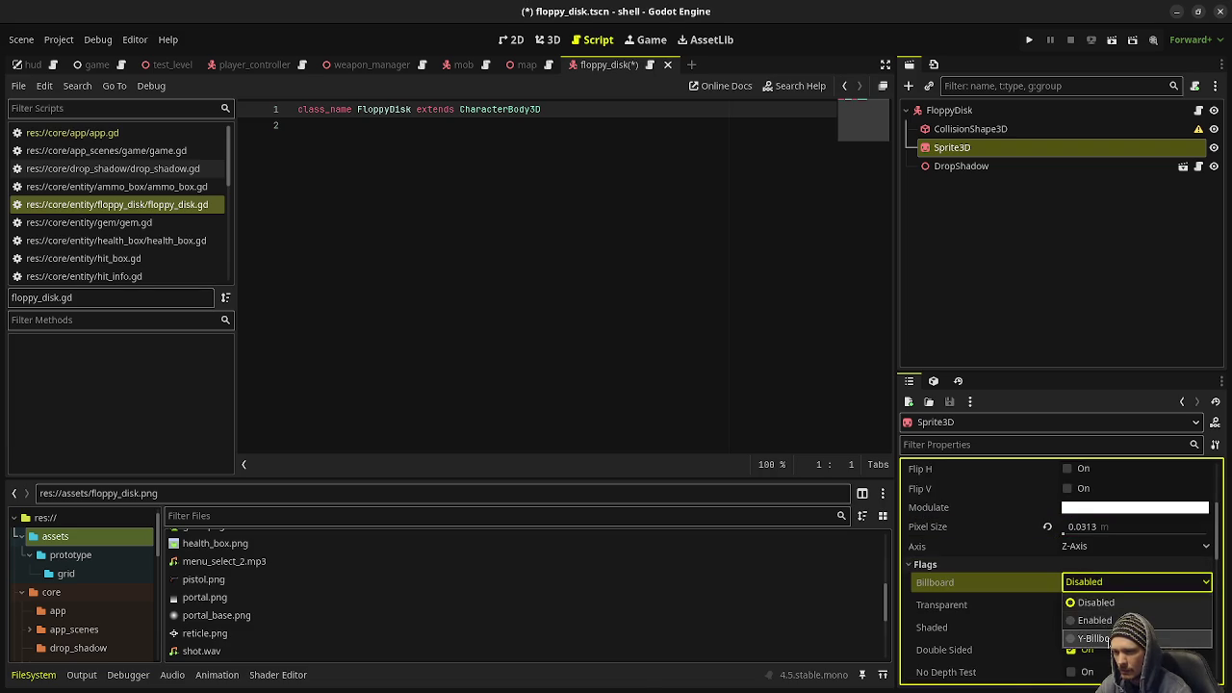
click(1068, 632)
Set the sprite's texture filter to Nearest for crisp pixels.
scroll(1053, 602, down, 2)
scroll(1052, 602, down, 2)
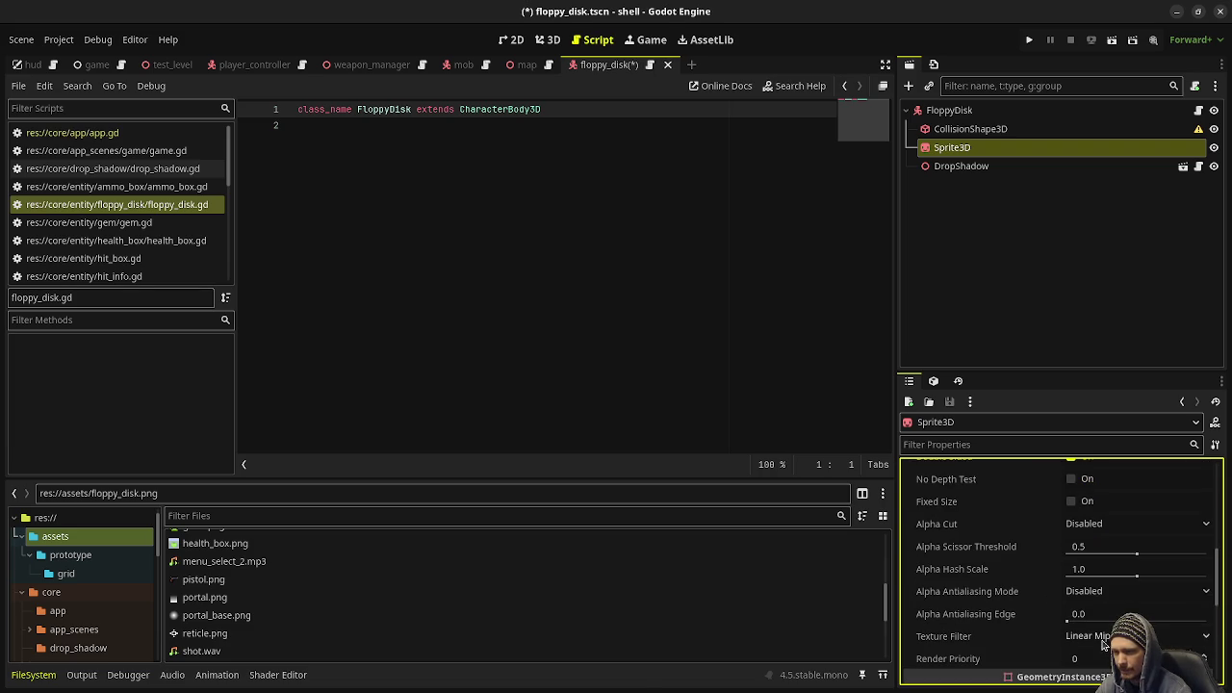
click(1107, 636)
click(1095, 592)
scroll(1025, 602, down, 2)
scroll(1025, 603, down, 1)
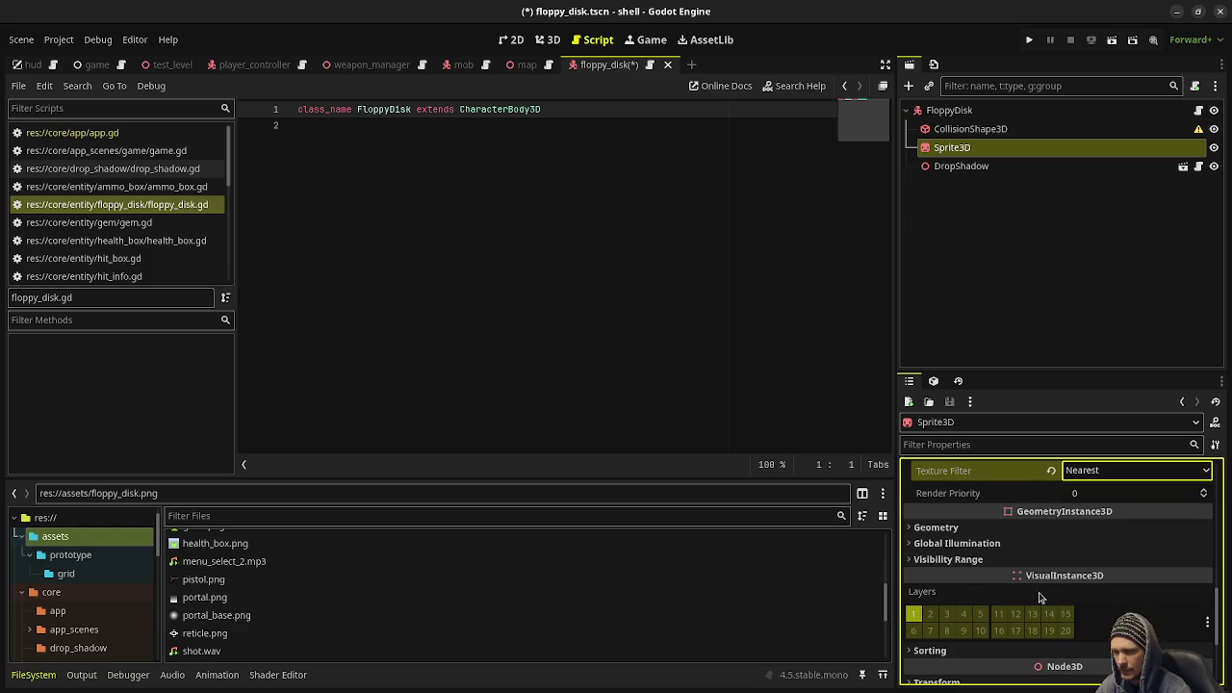
scroll(965, 606, down, 3)
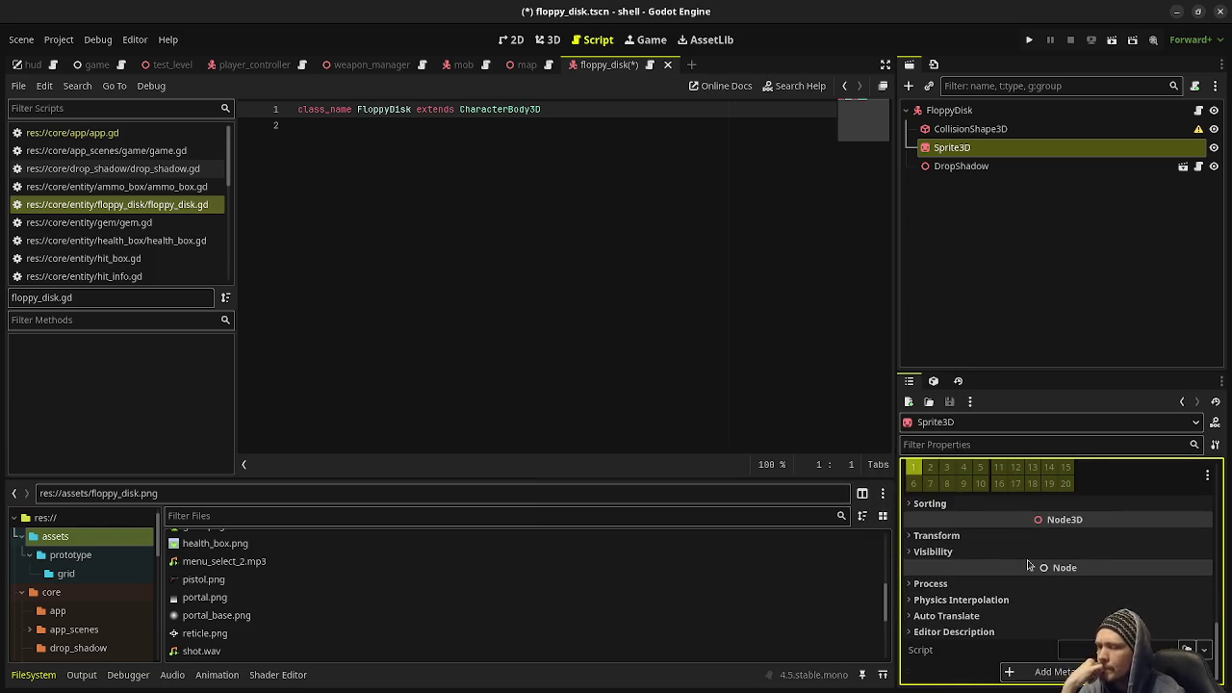
scroll(961, 570, up, 3)
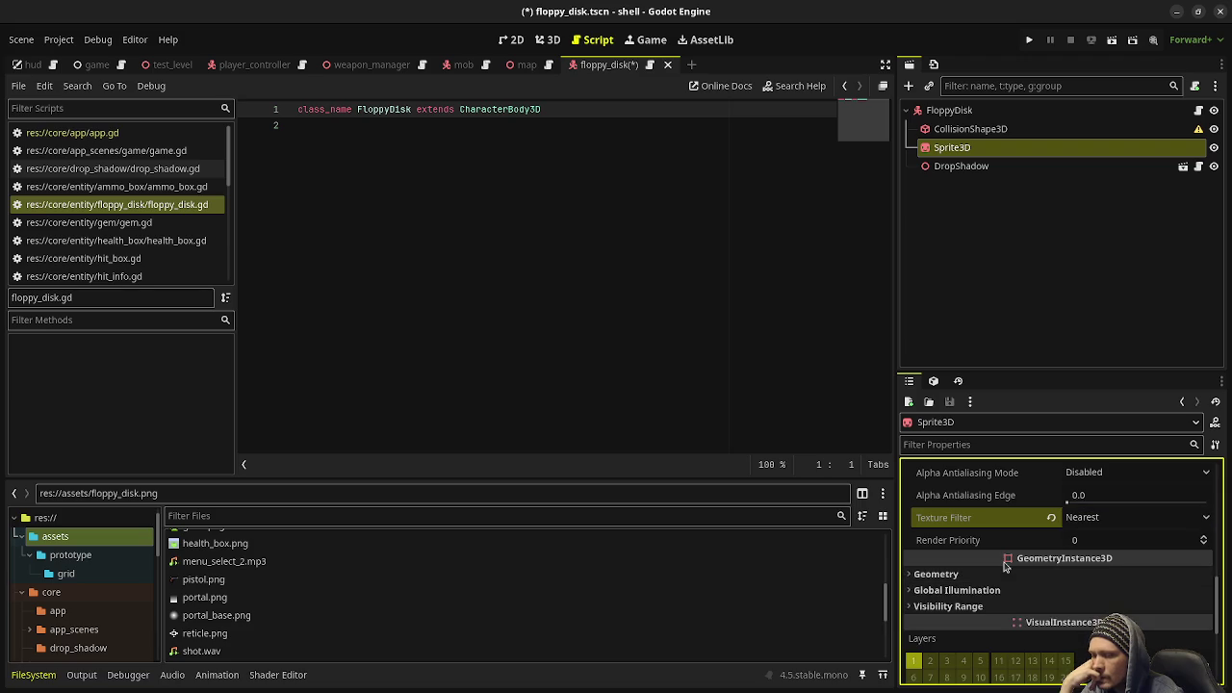
click(949, 110)
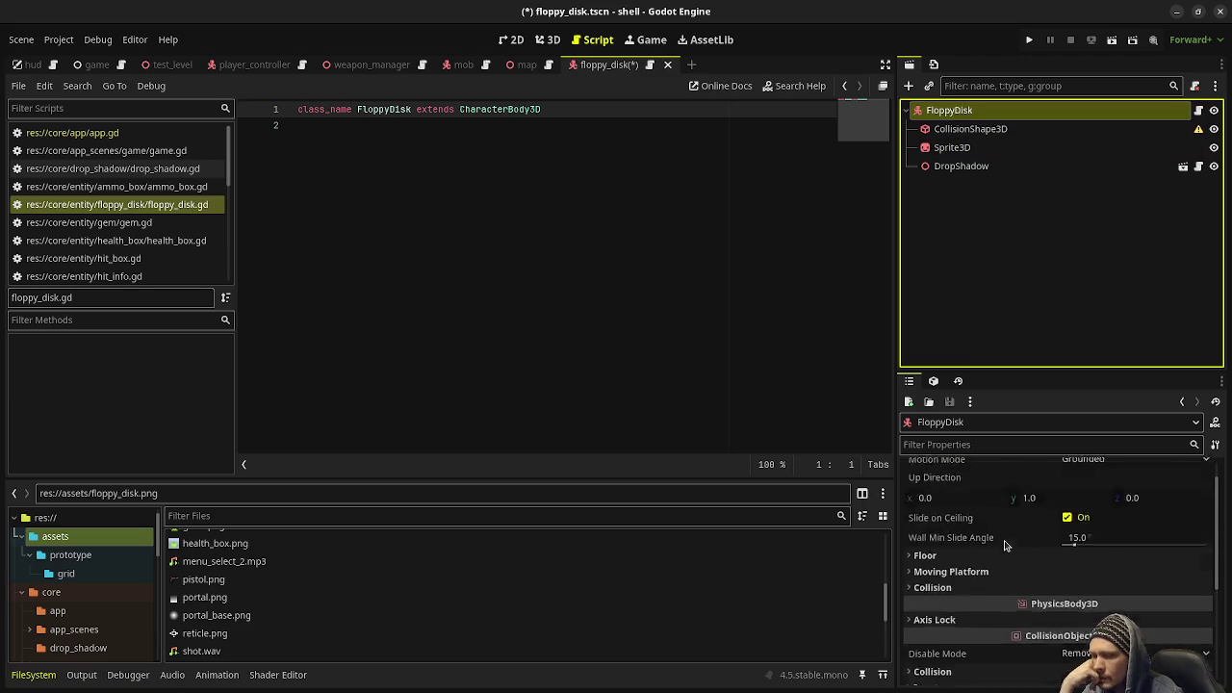
Enable collision layer bit 4 and disable bit 1 on the FloppyDisk body.
scroll(975, 597, down, 5)
click(971, 627)
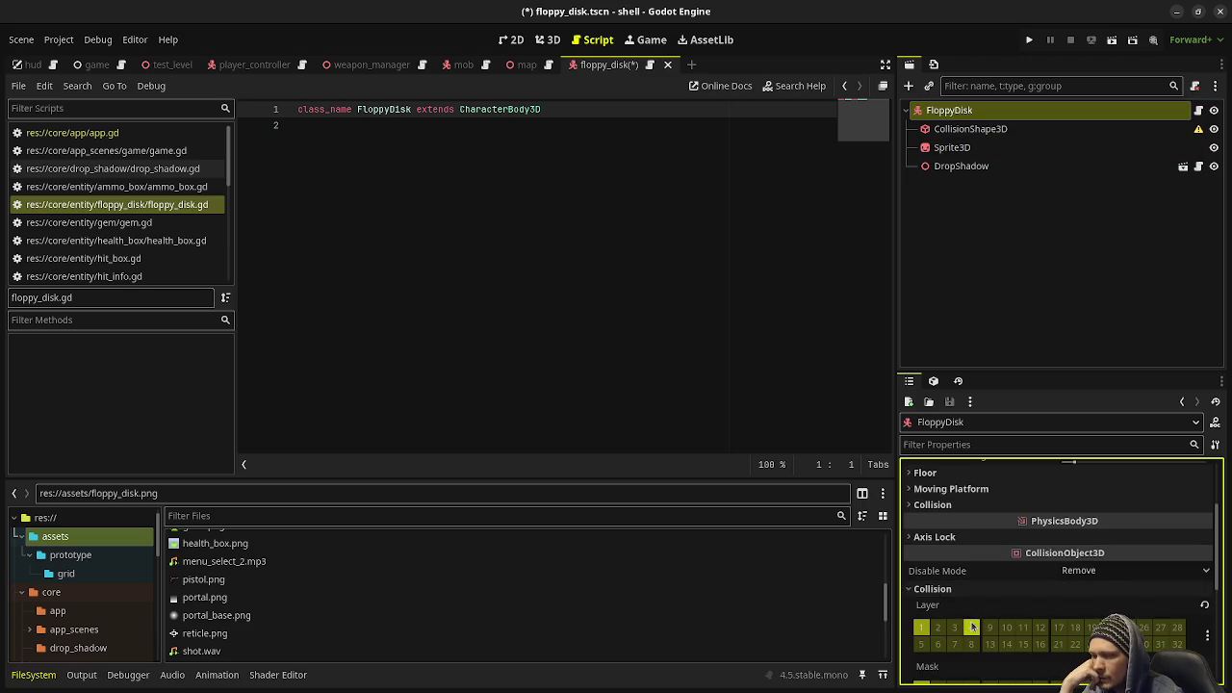
click(922, 626)
scroll(964, 556, down, 2)
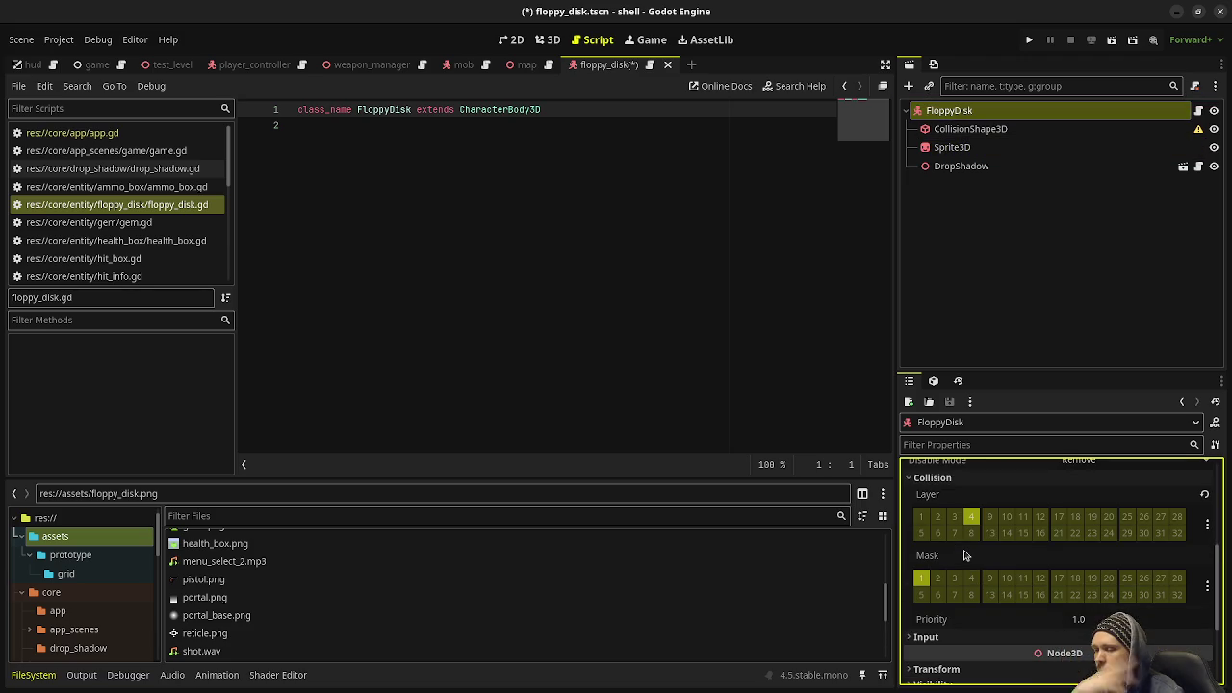
scroll(965, 556, down, 2)
scroll(965, 556, up, 4)
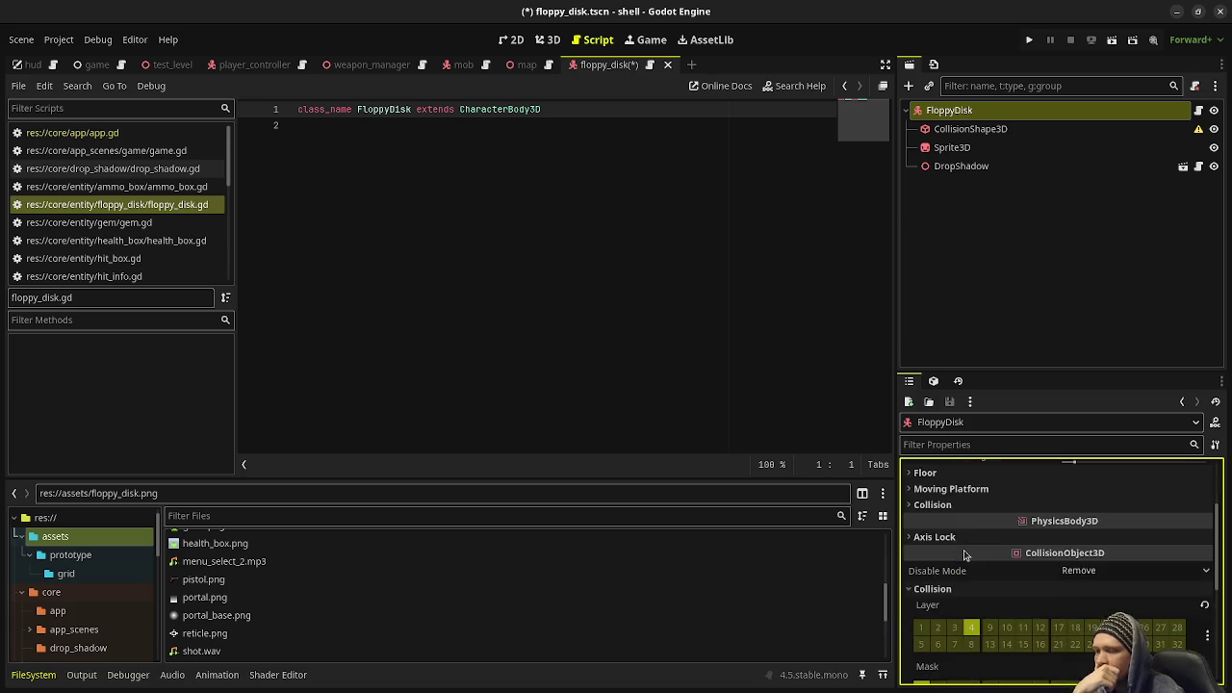
scroll(965, 556, up, 2)
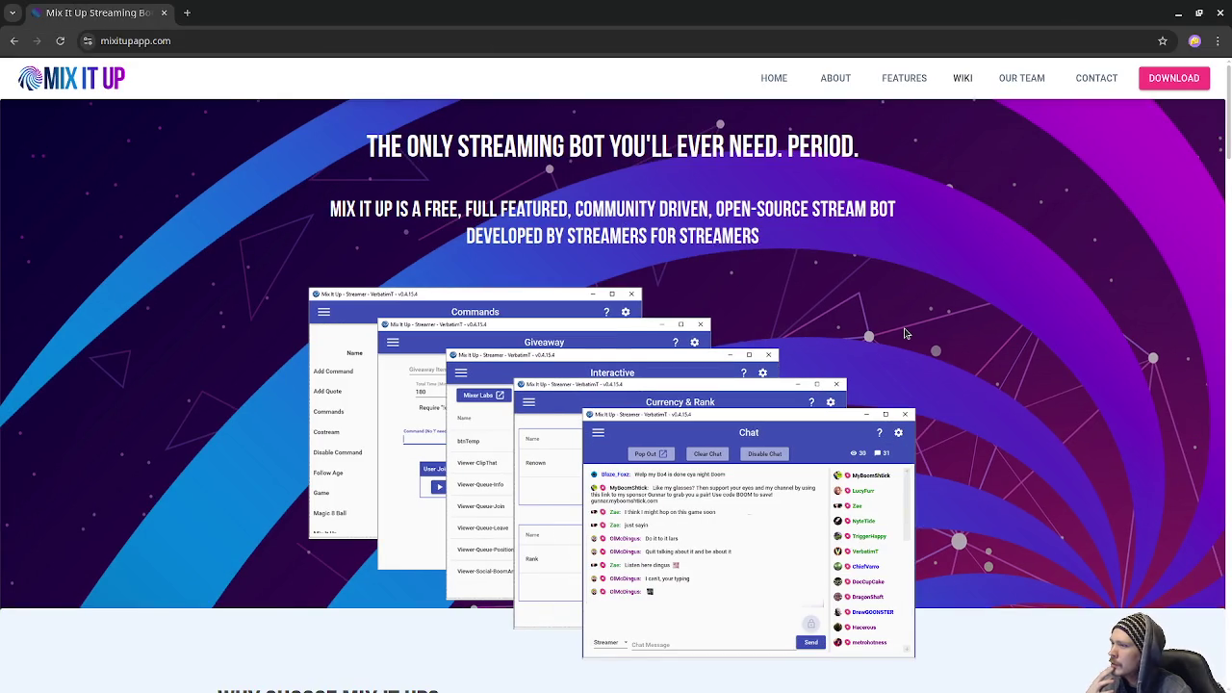
Scroll the mixitupapp.com home page down to the feature cards, through Mini Games and Text to Speech.
scroll(924, 366, down, 6)
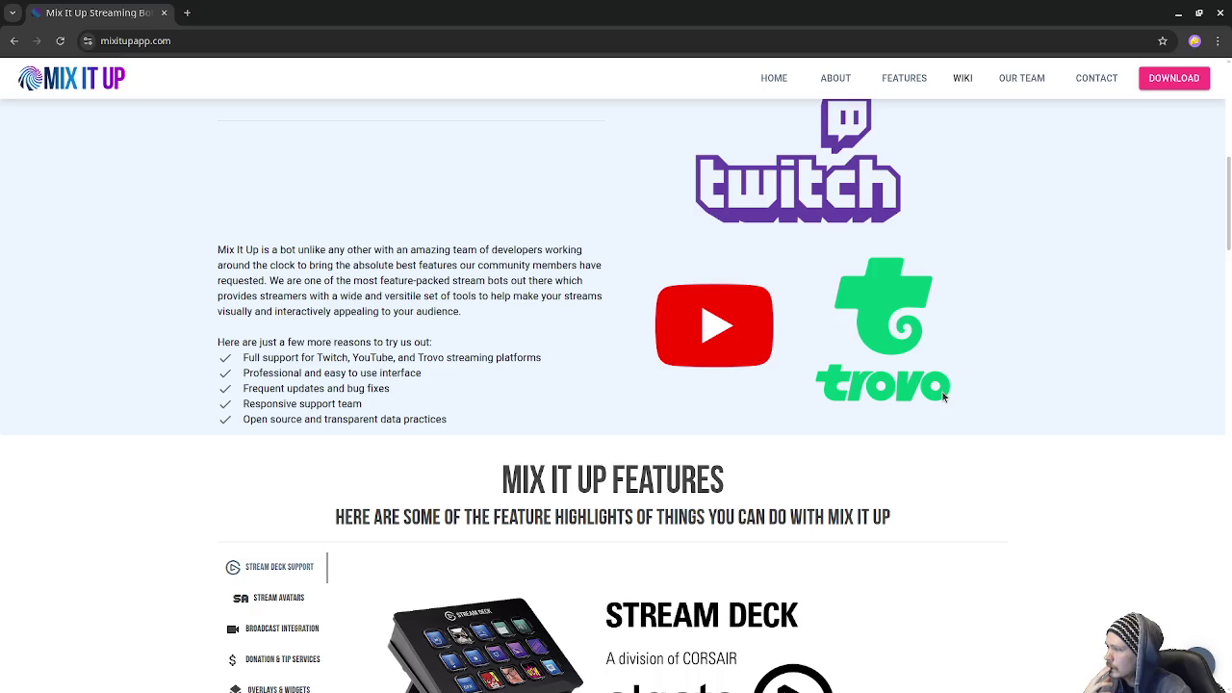
scroll(511, 401, up, 4)
scroll(511, 402, up, 2)
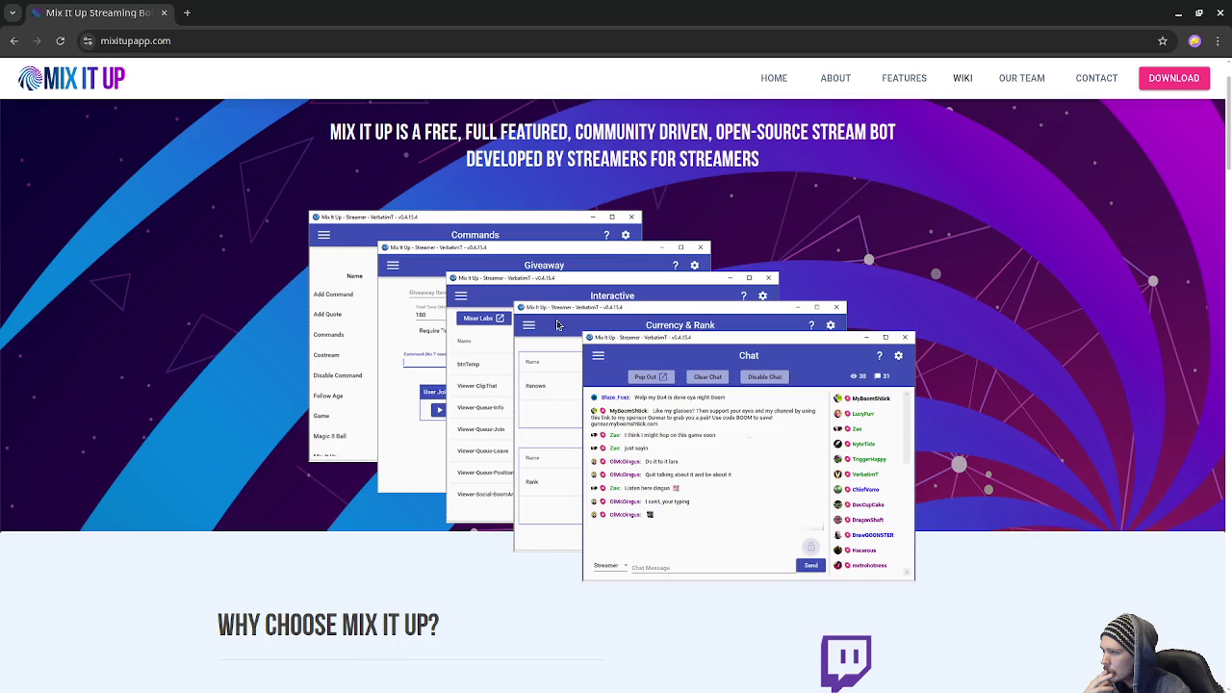
scroll(592, 388, down, 5)
scroll(592, 388, down, 5)
scroll(593, 388, down, 2)
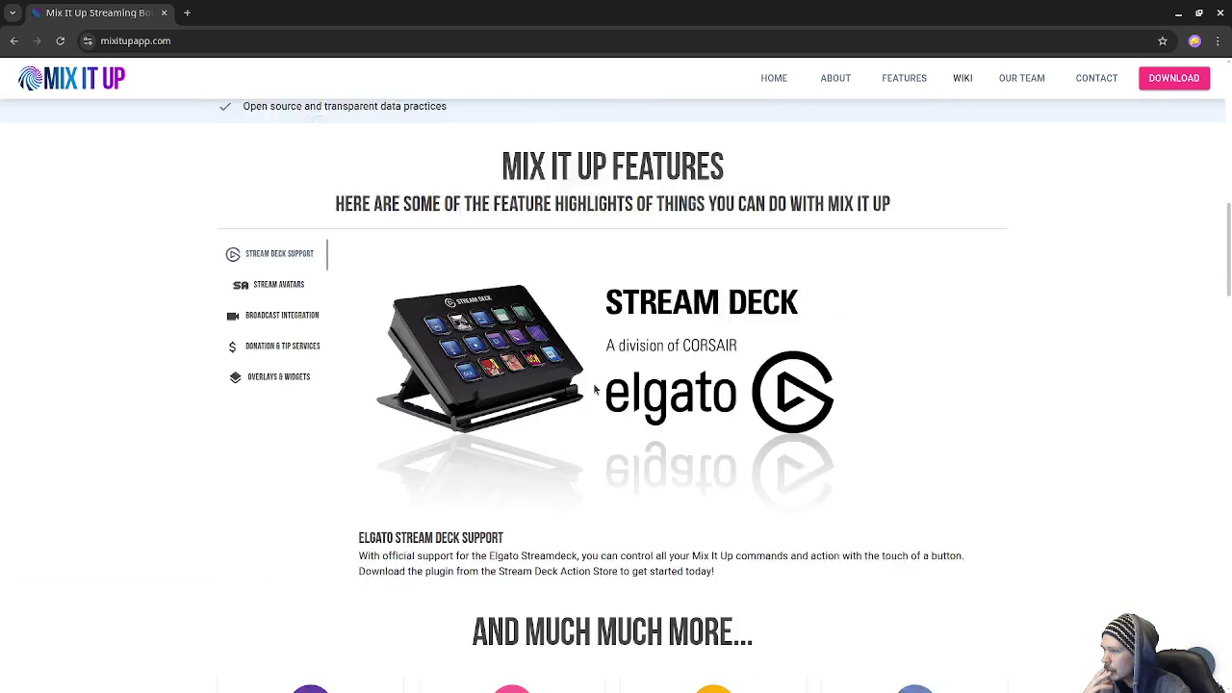
scroll(595, 388, down, 2)
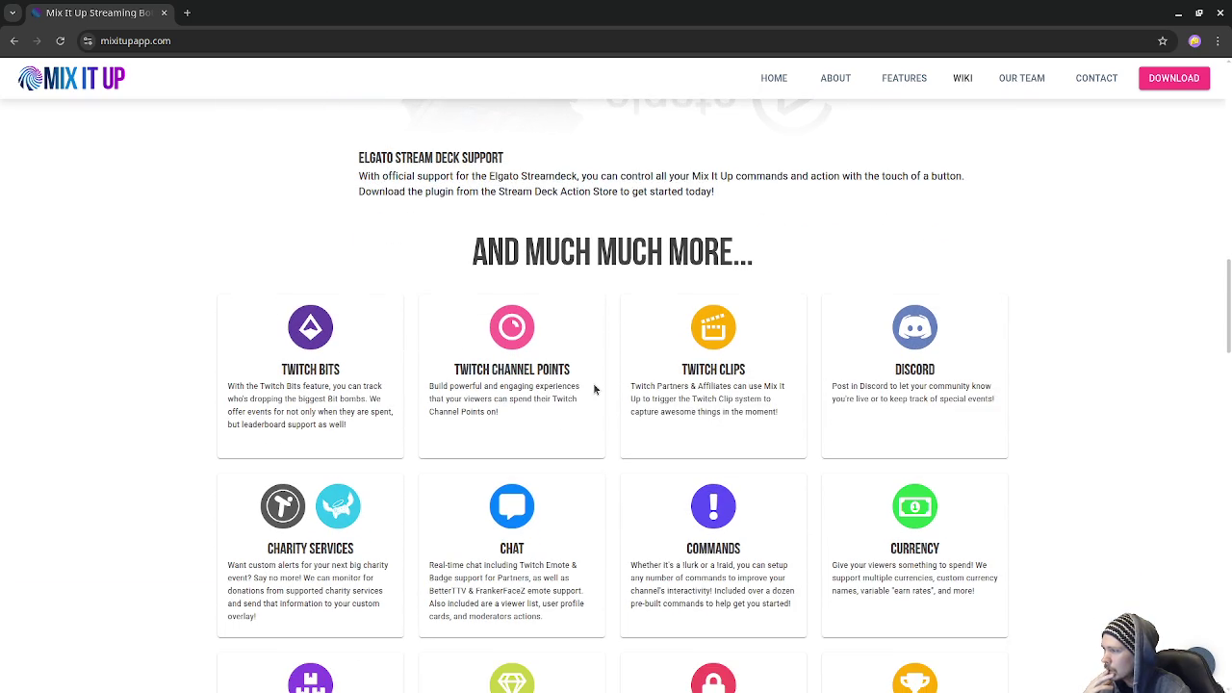
scroll(619, 432, down, 1)
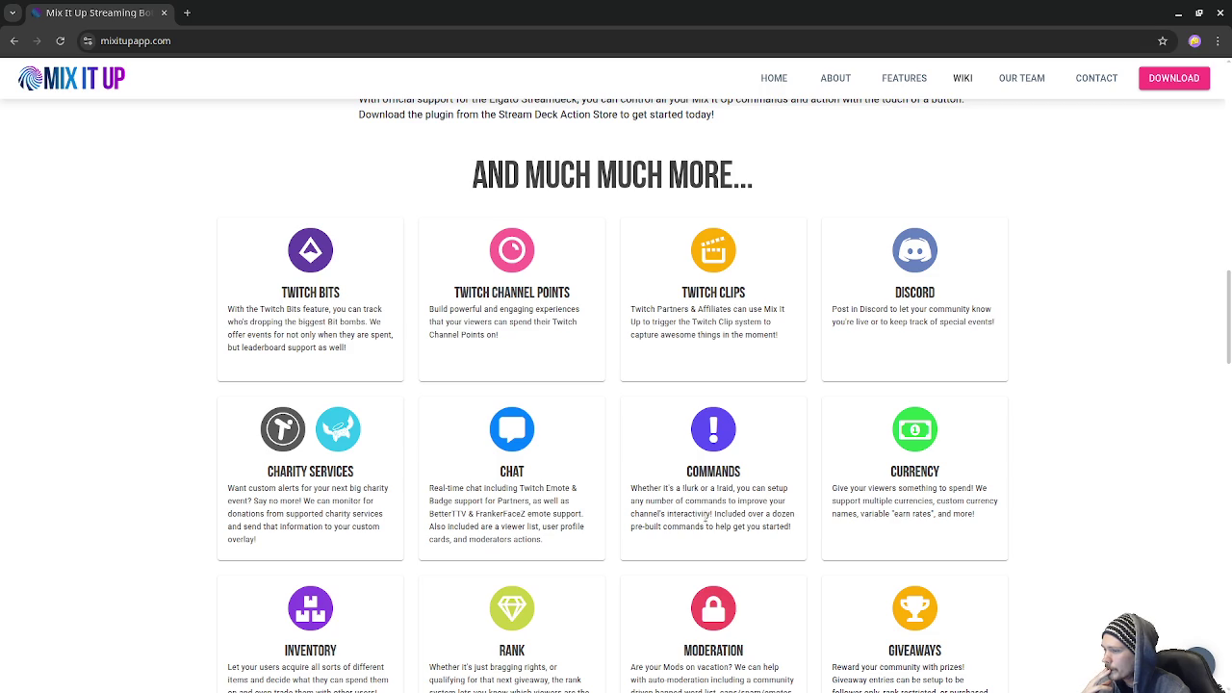
scroll(785, 496, down, 2)
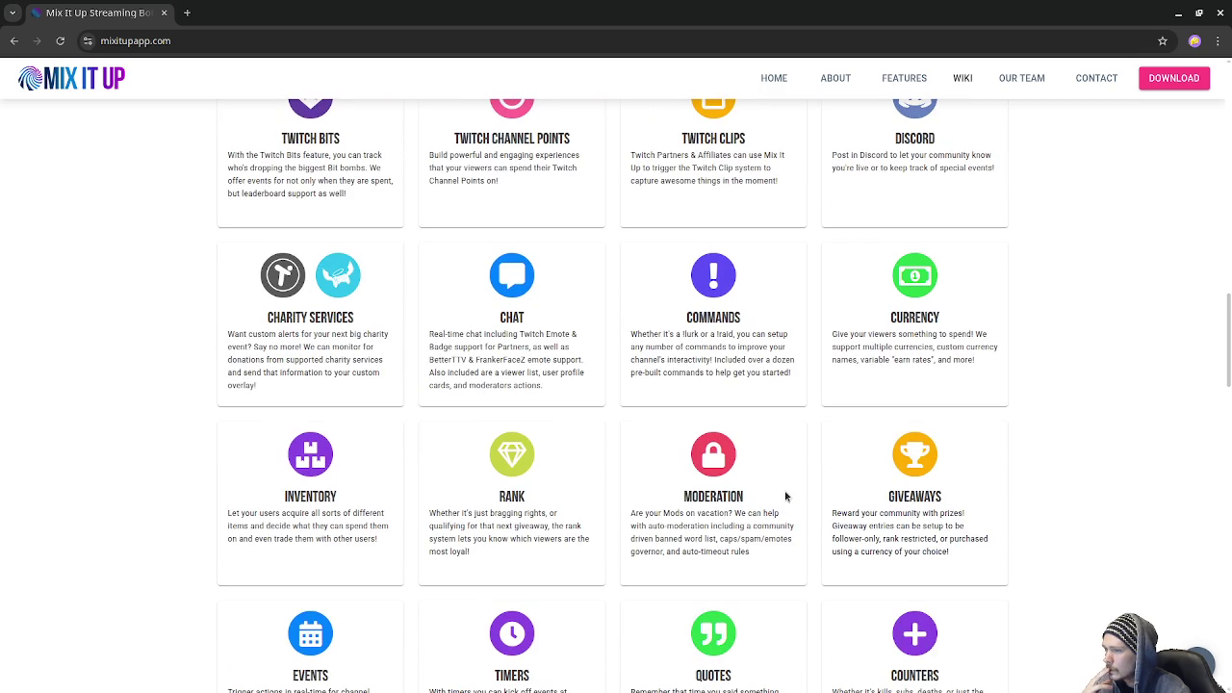
scroll(713, 511, down, 2)
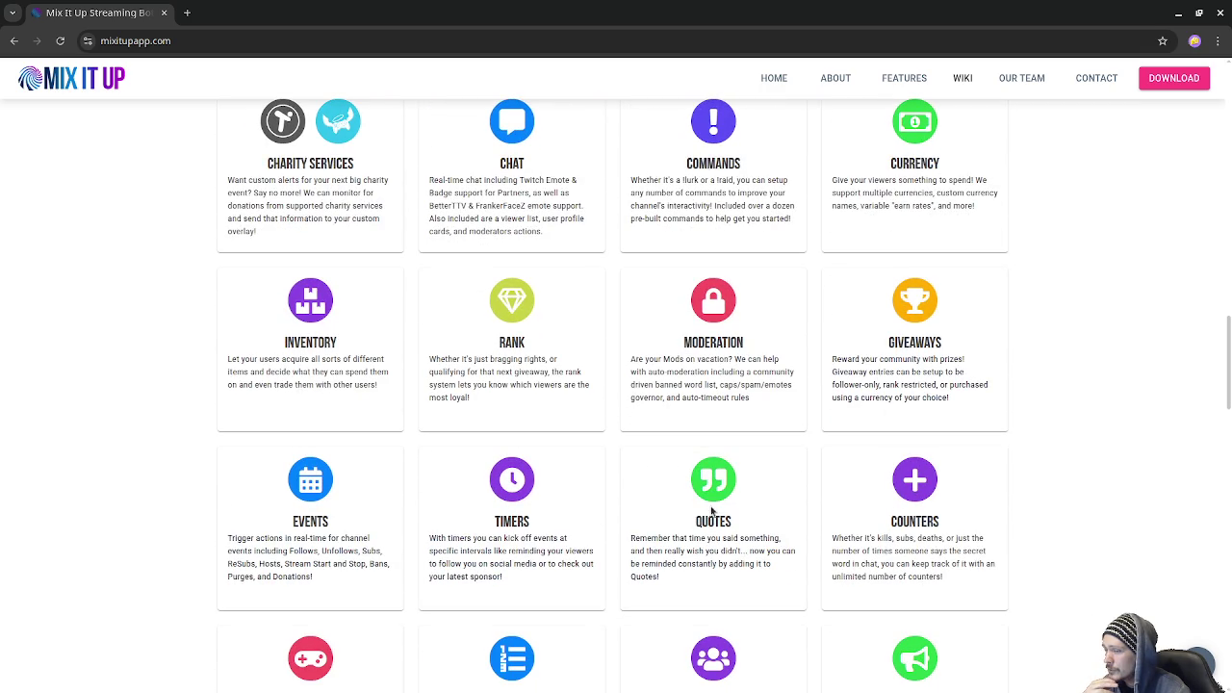
scroll(712, 510, down, 3)
scroll(712, 510, down, 1)
scroll(713, 511, up, 2)
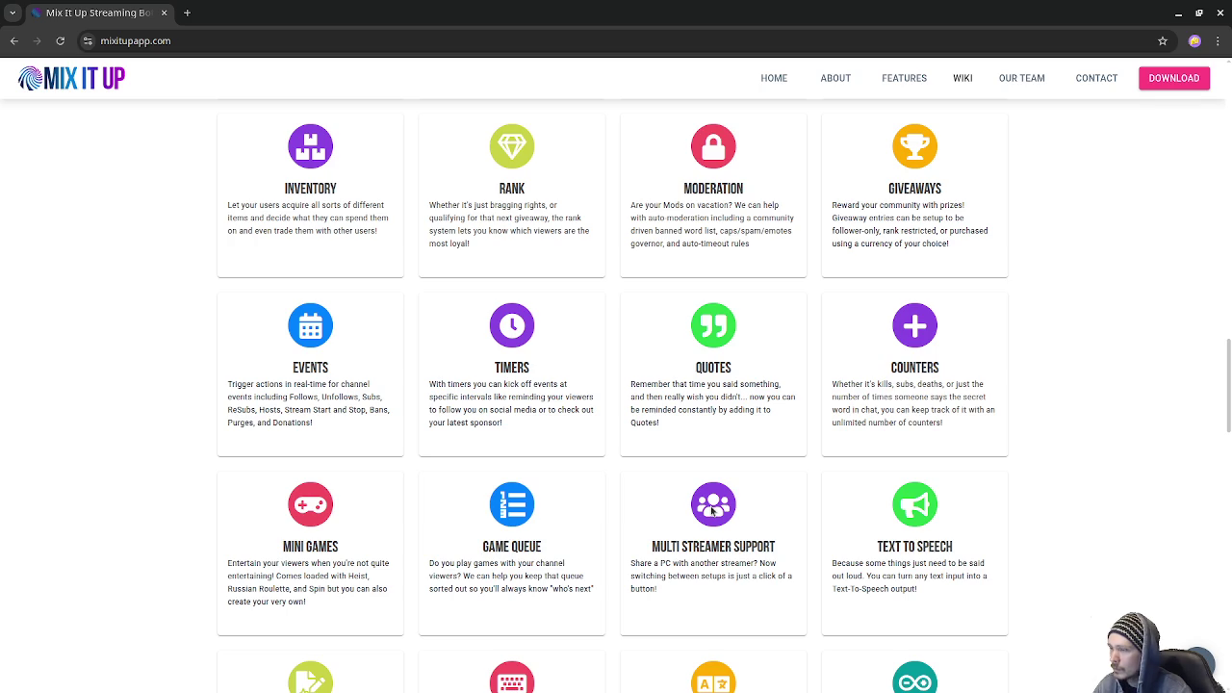
Scroll further through the Mix It Up features section.
scroll(713, 510, down, 2)
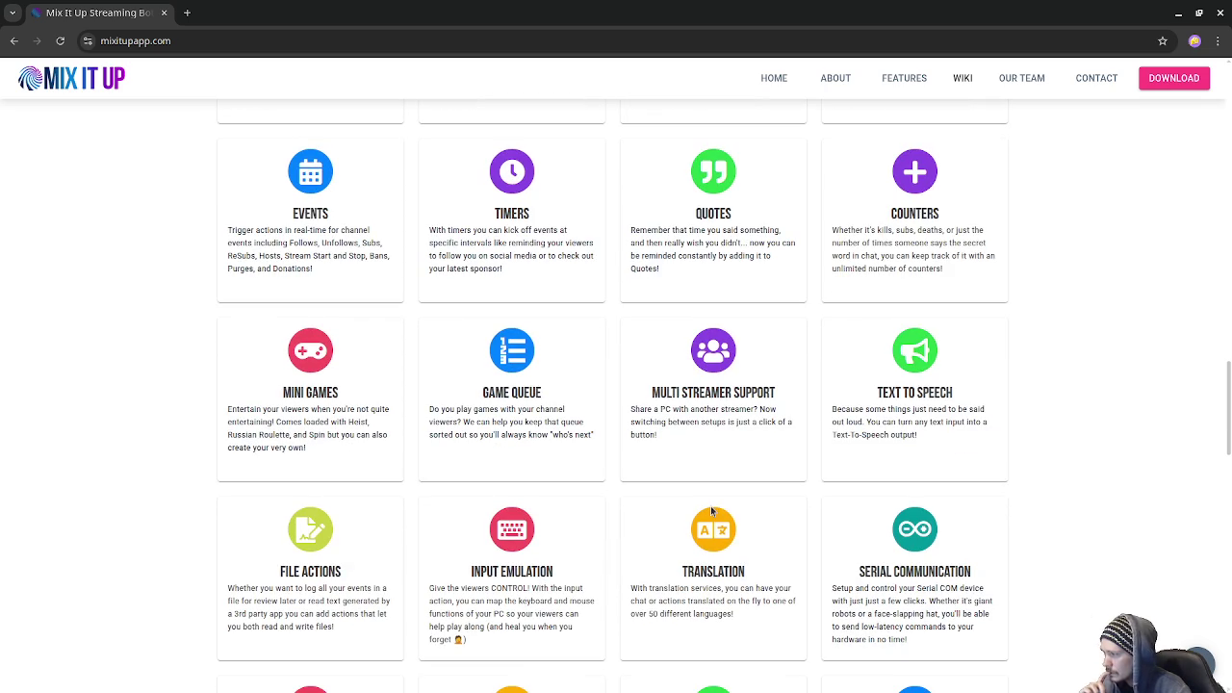
scroll(712, 511, down, 2)
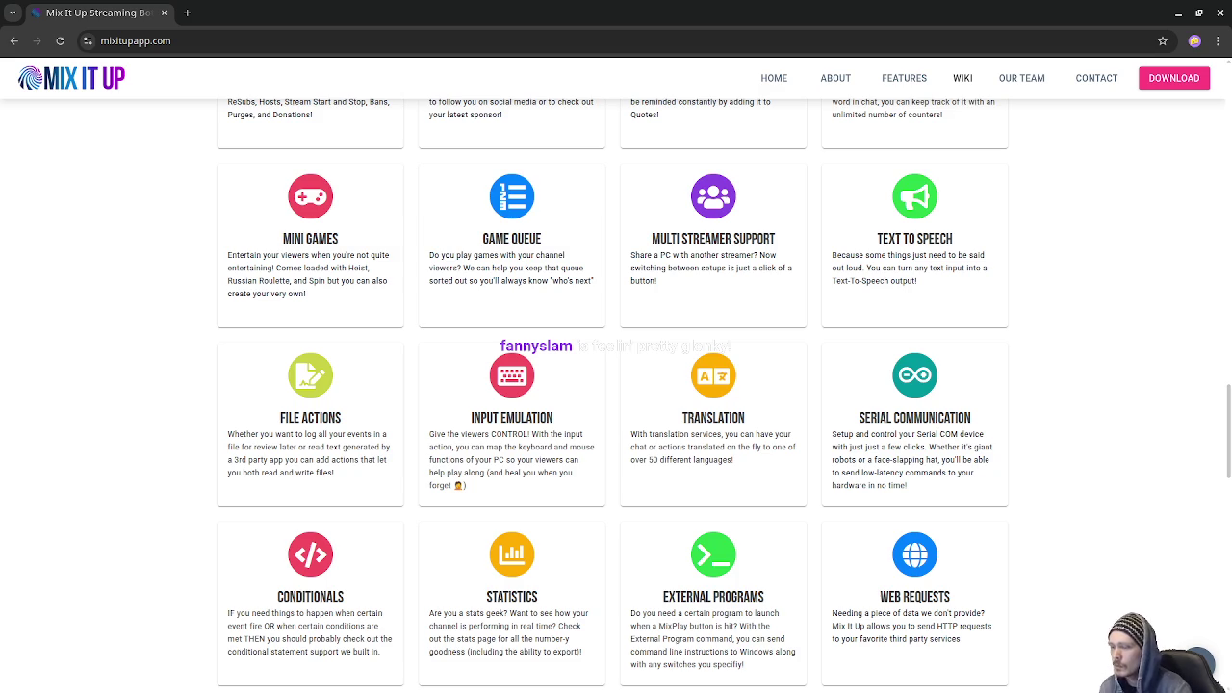
scroll(754, 380, down, 3)
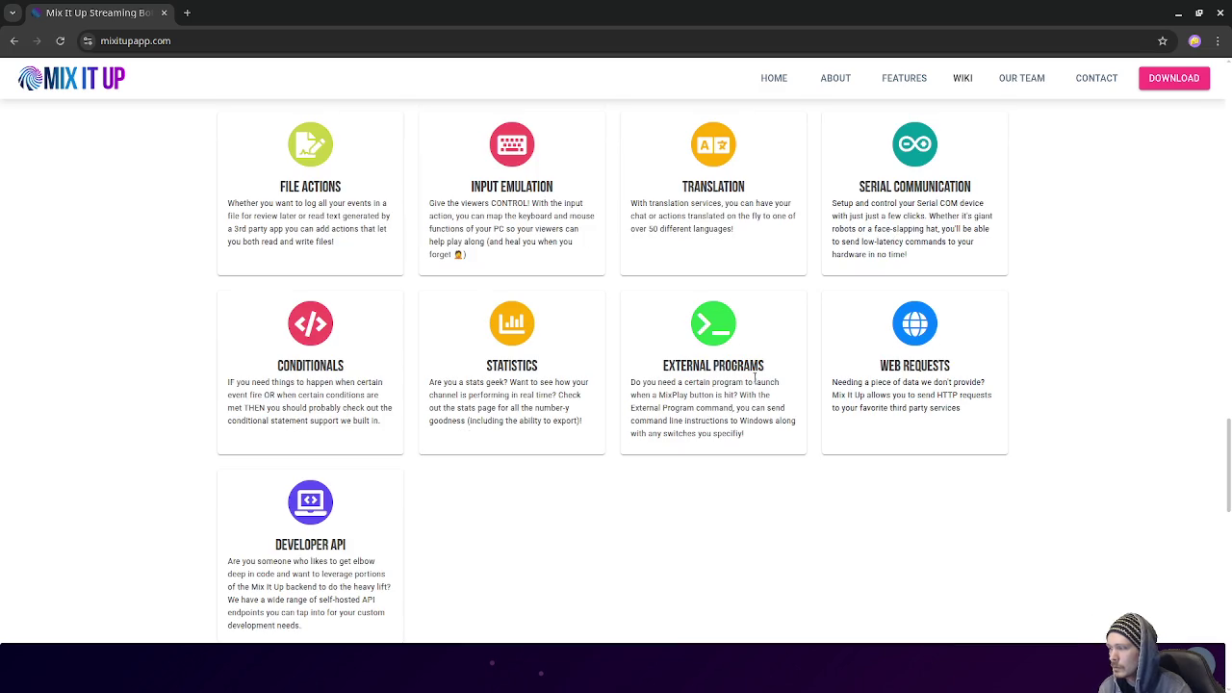
scroll(402, 261, up, 5)
scroll(402, 261, up, 5)
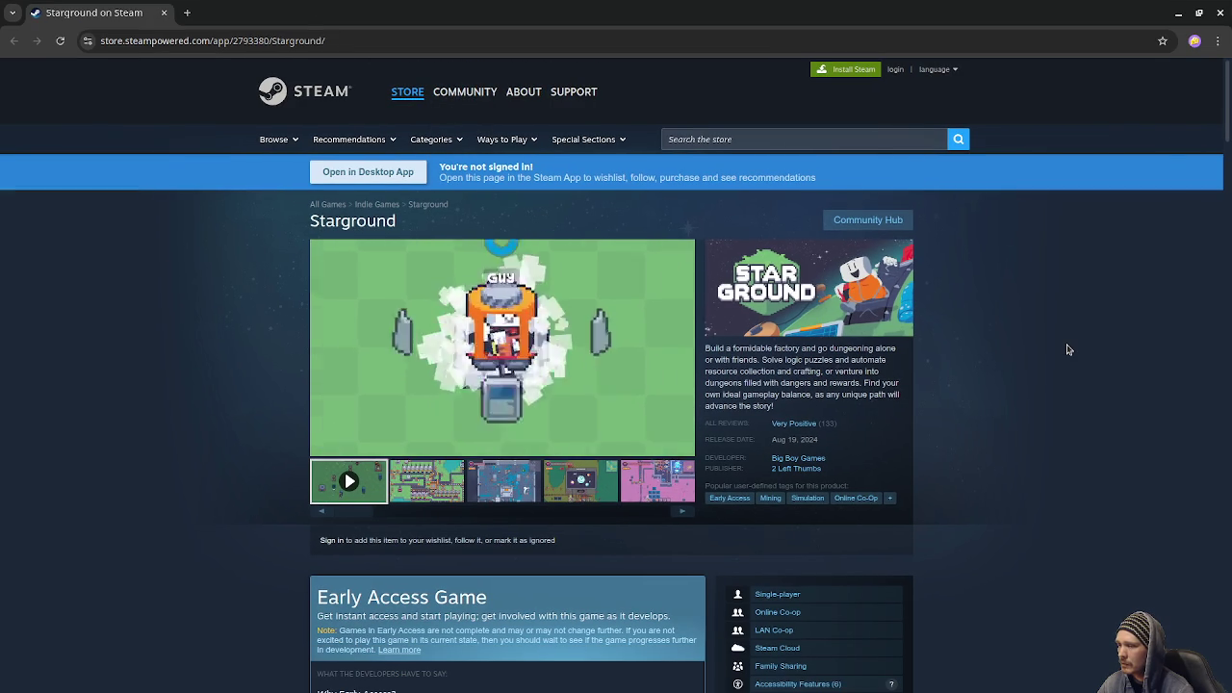
Show the second Starground screenshot and view the factory image enlarged, then close it.
scroll(1066, 349, down, 5)
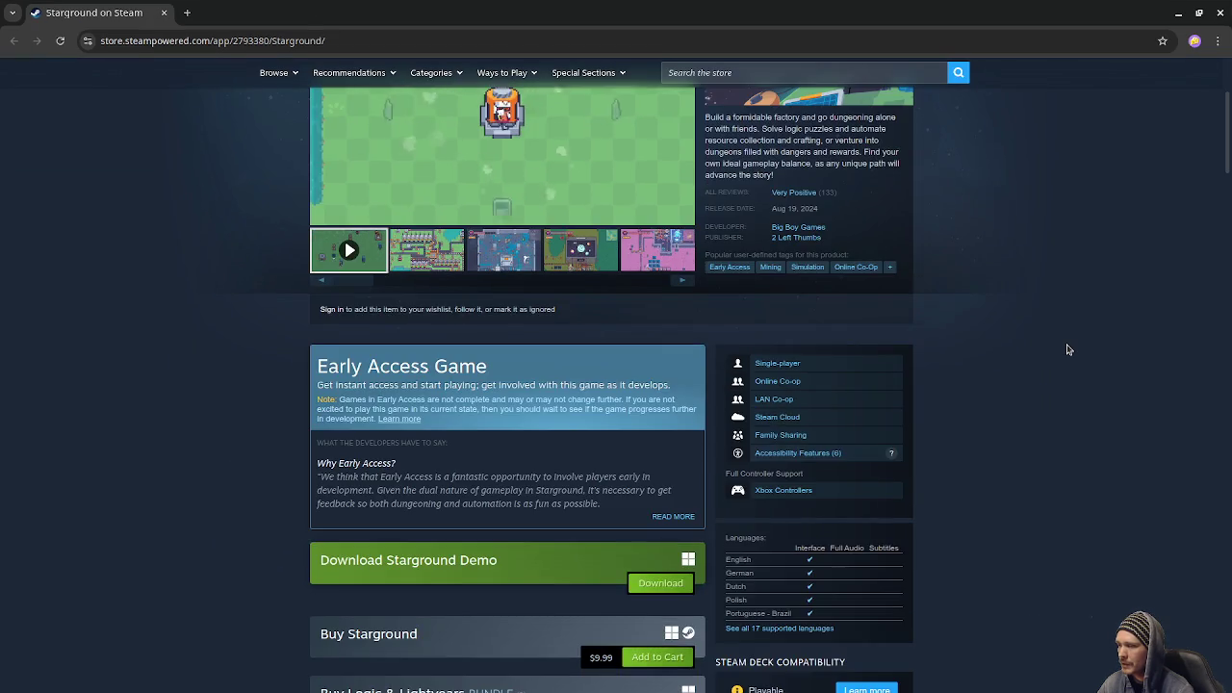
scroll(1067, 349, up, 5)
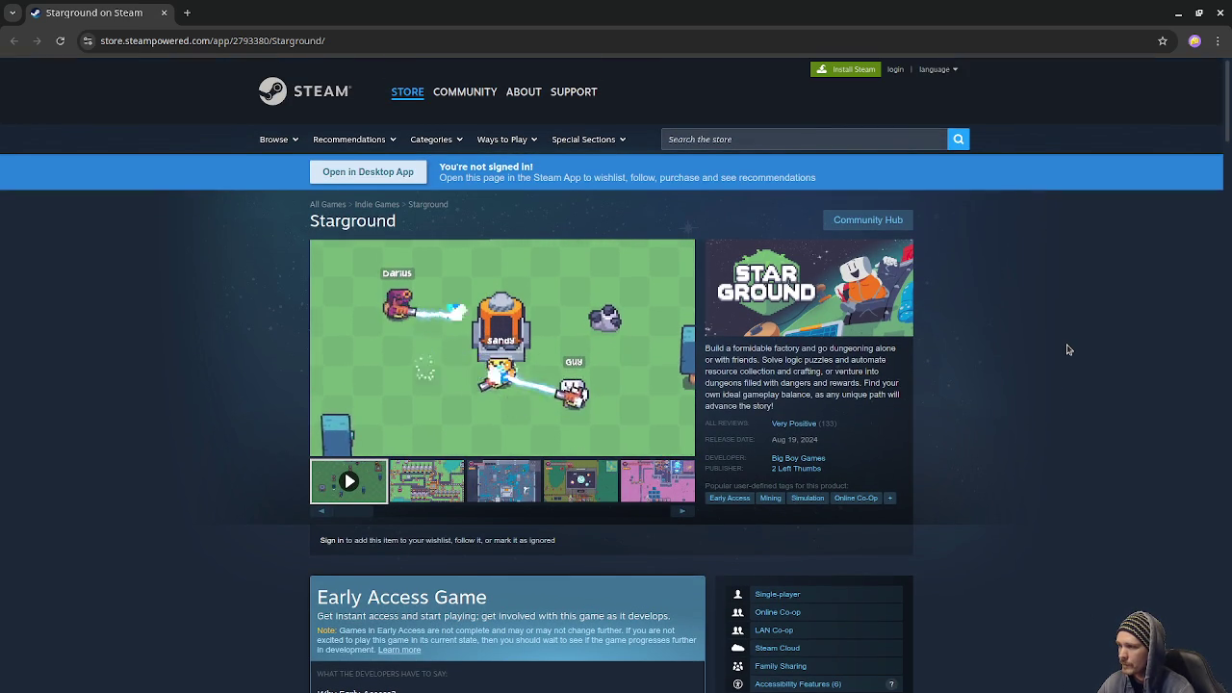
click(425, 491)
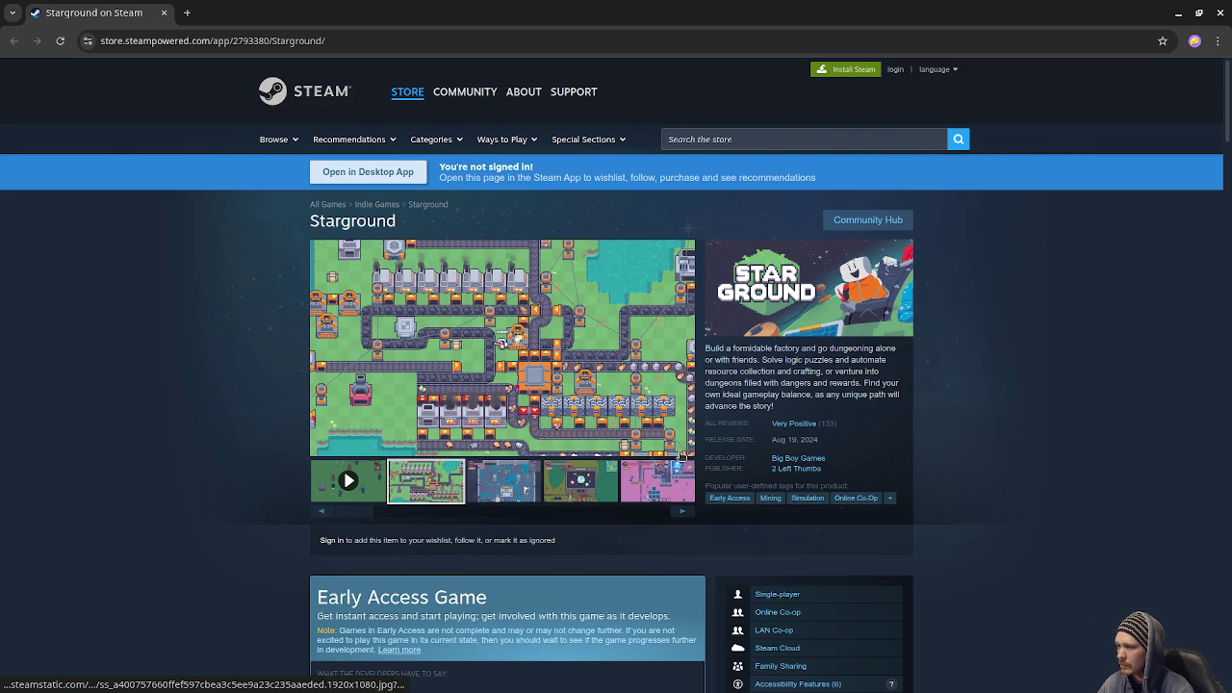
click(651, 401)
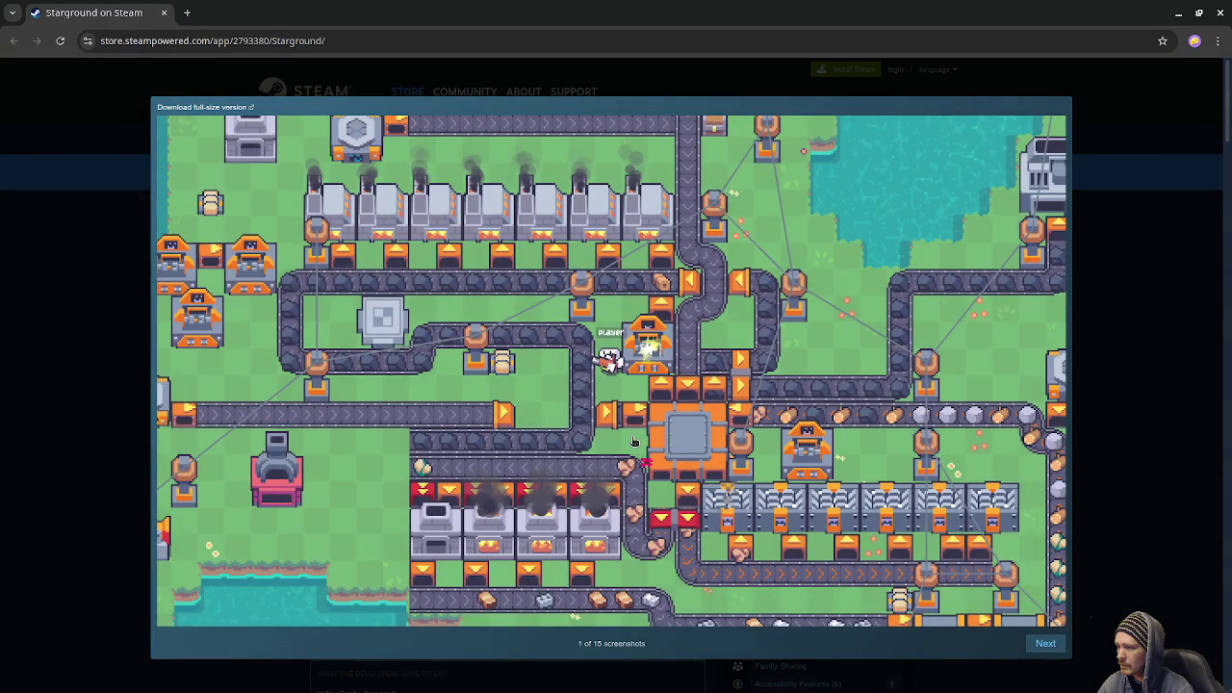
click(1114, 397)
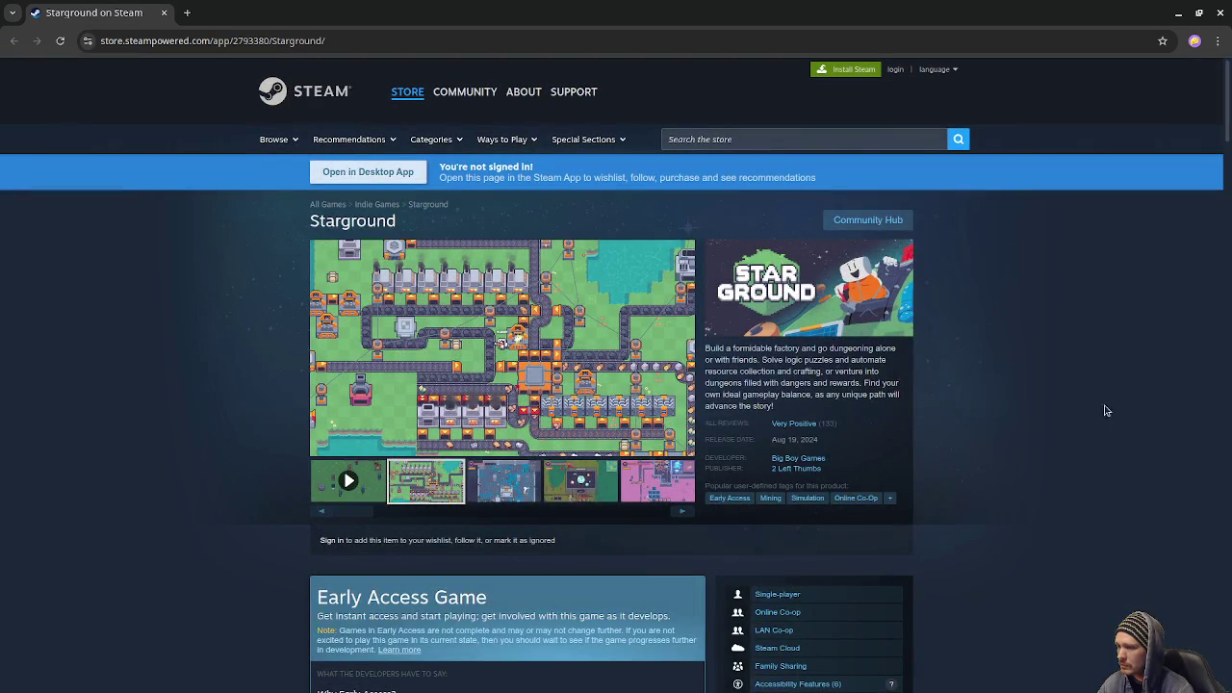
Show the third and fourth Starground screenshots in the gallery.
click(521, 488)
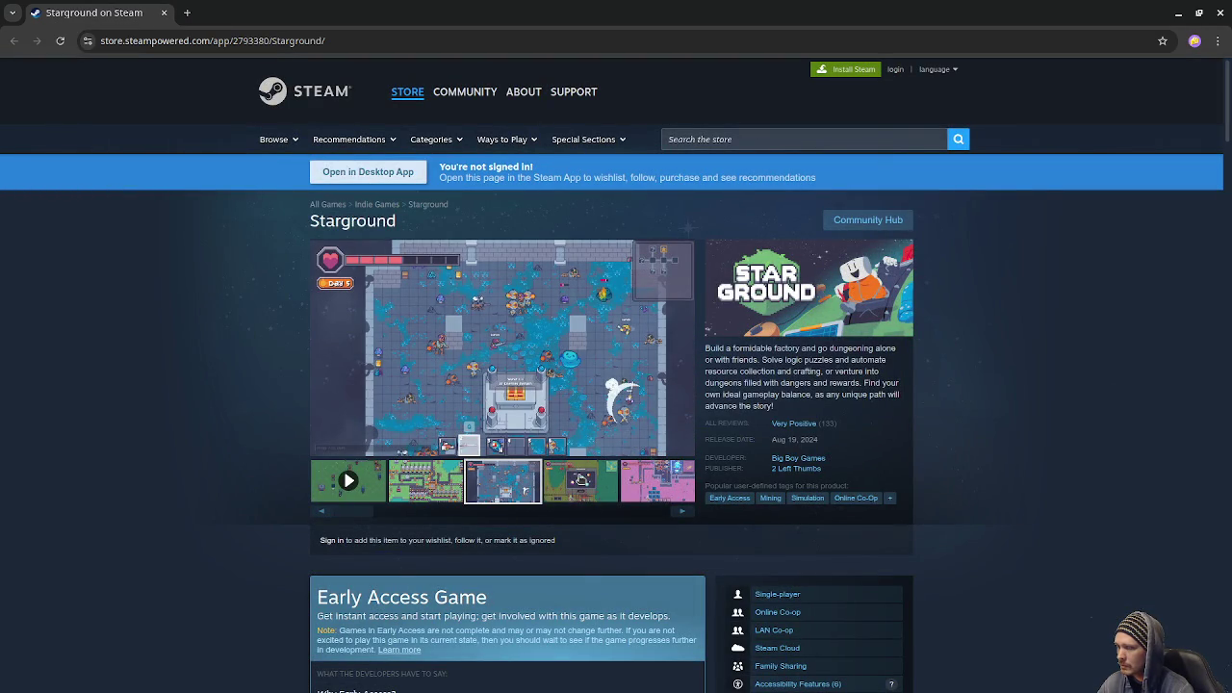
click(579, 479)
scroll(630, 475, down, 3)
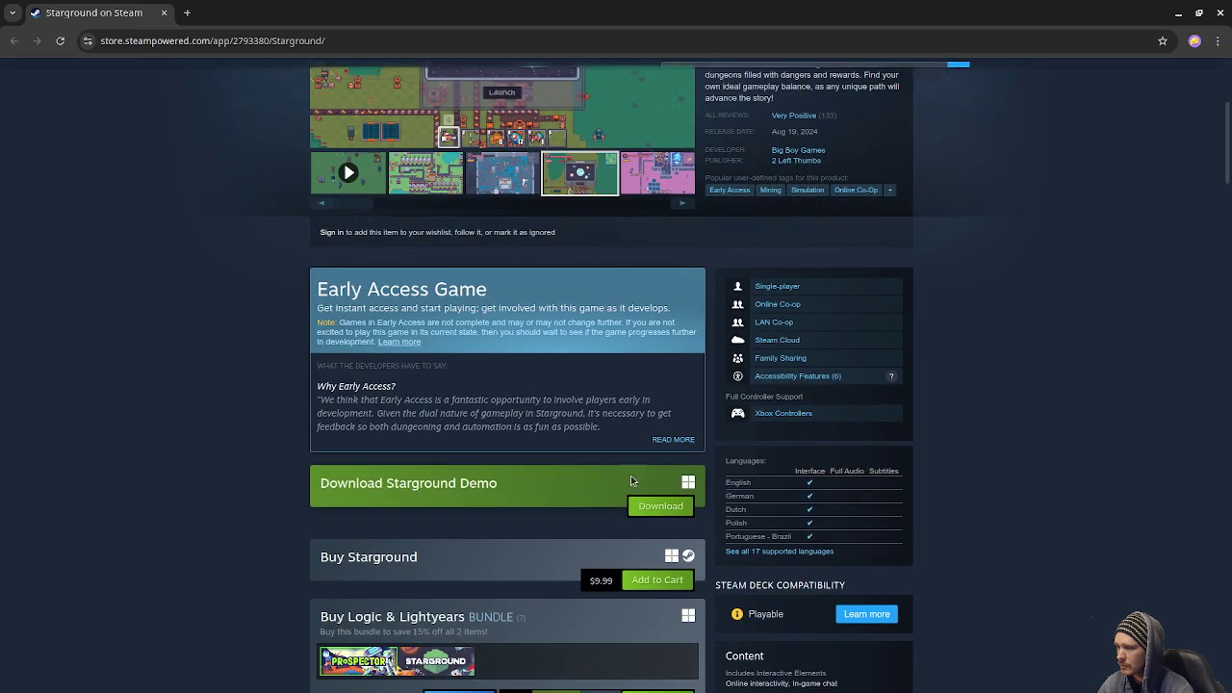
scroll(598, 468, down, 5)
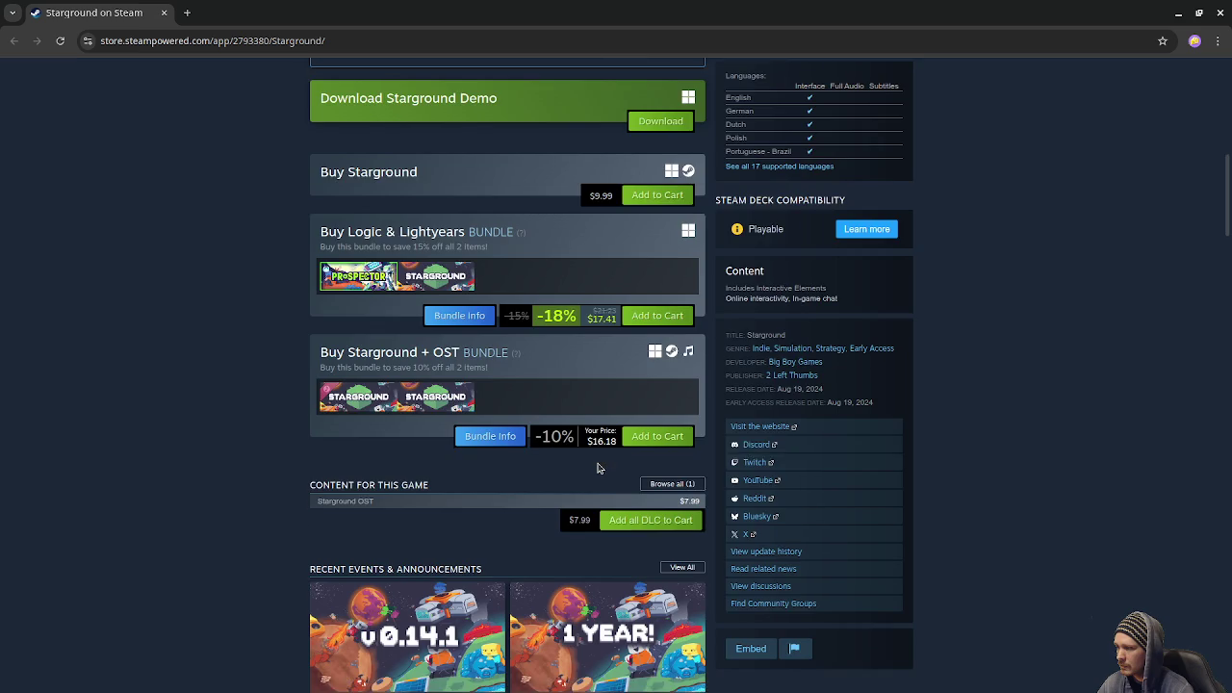
scroll(616, 500, up, 6)
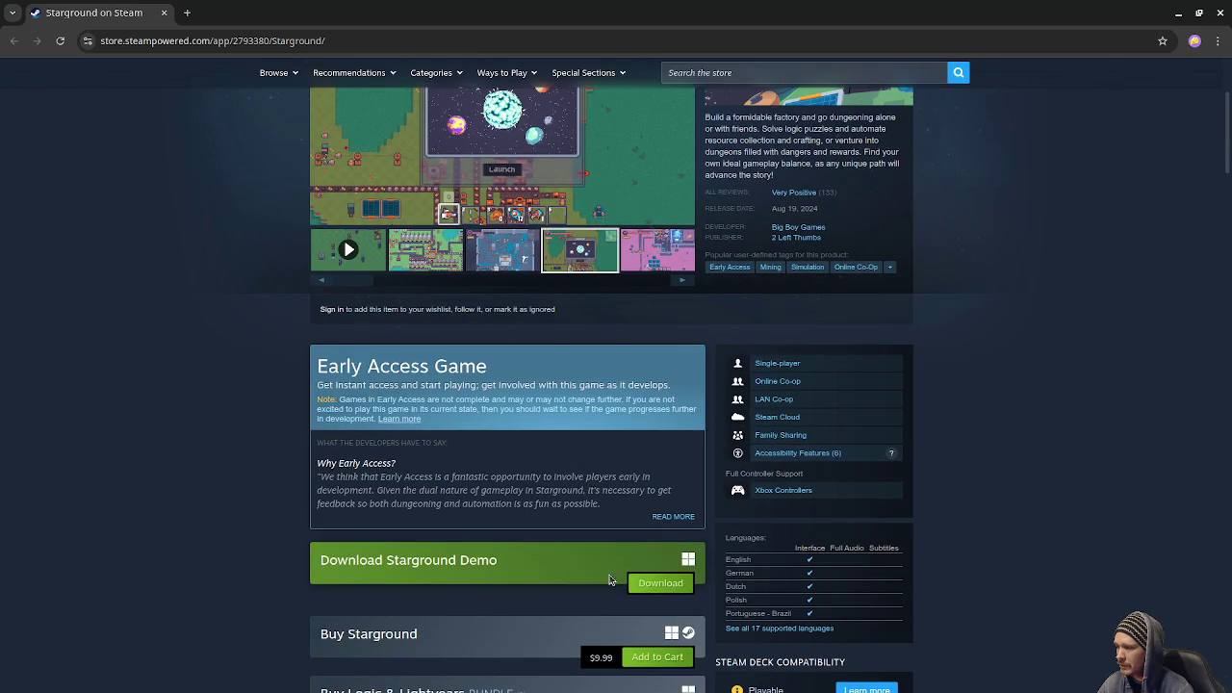
scroll(607, 573, up, 3)
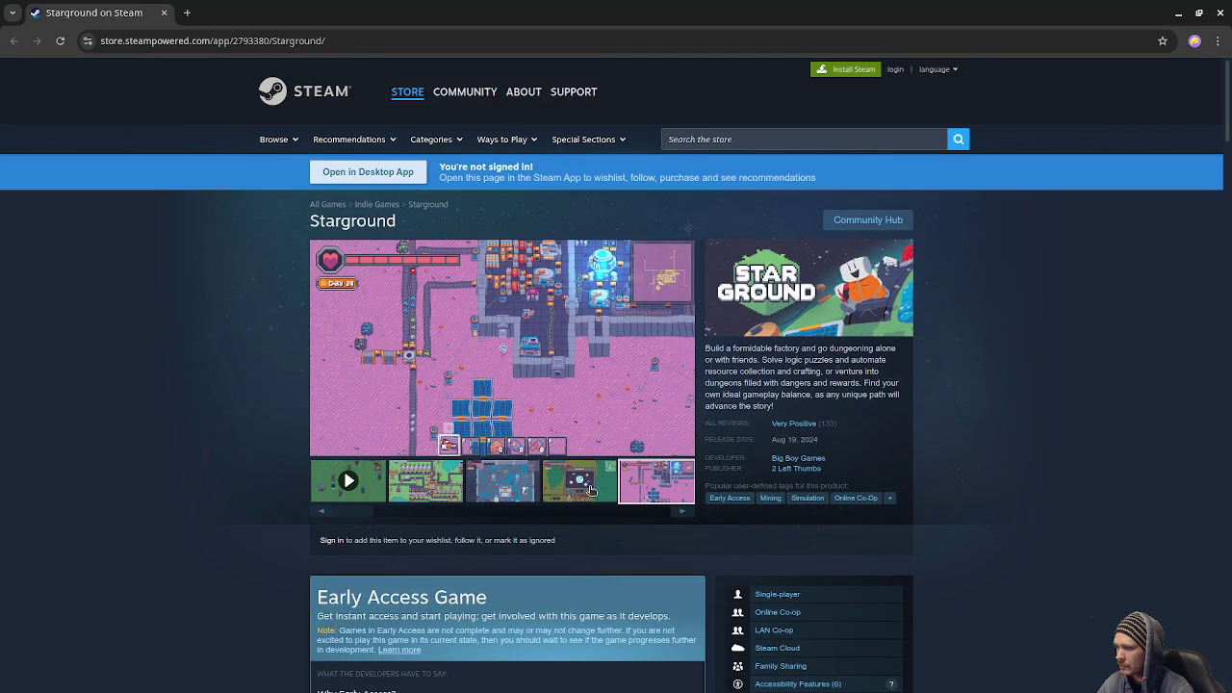
Advance the carousel and show the orange desert, then the green factory screenshot.
click(683, 512)
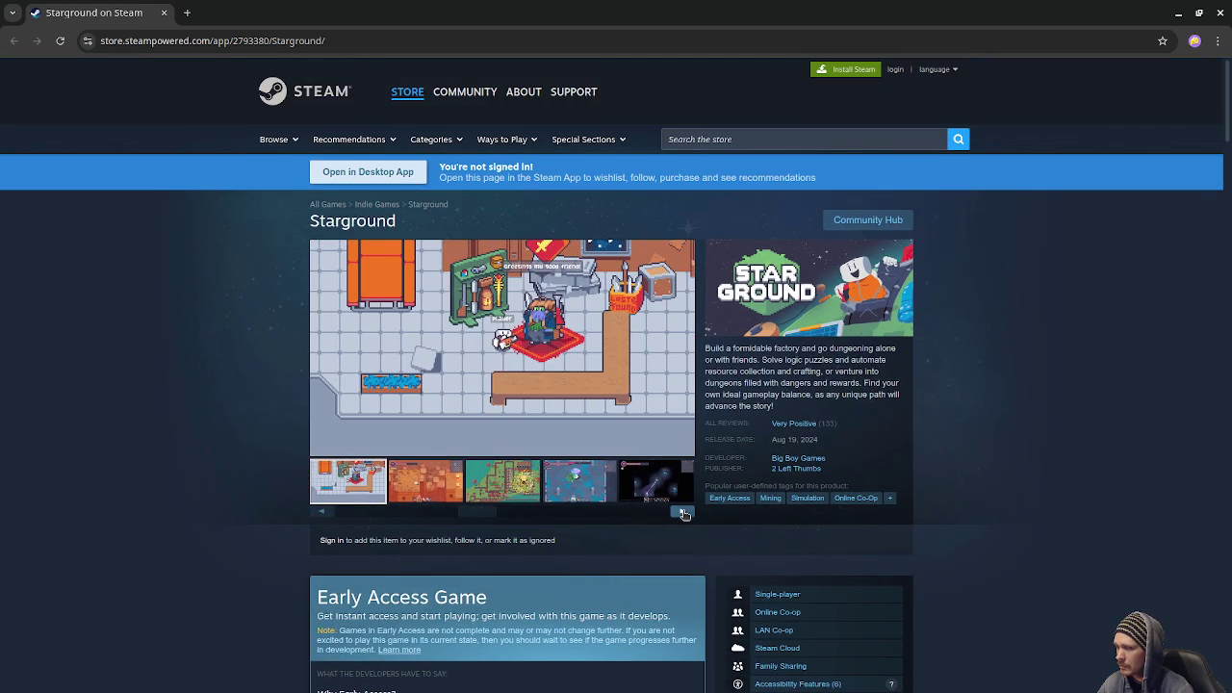
click(430, 499)
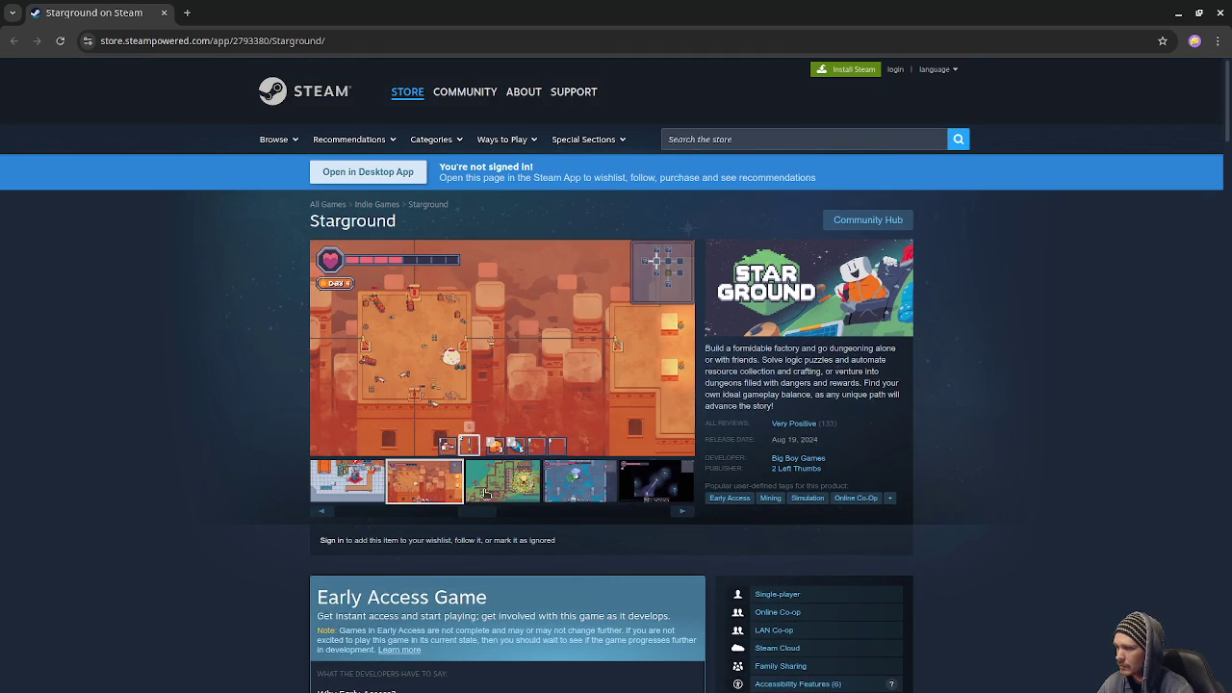
click(514, 489)
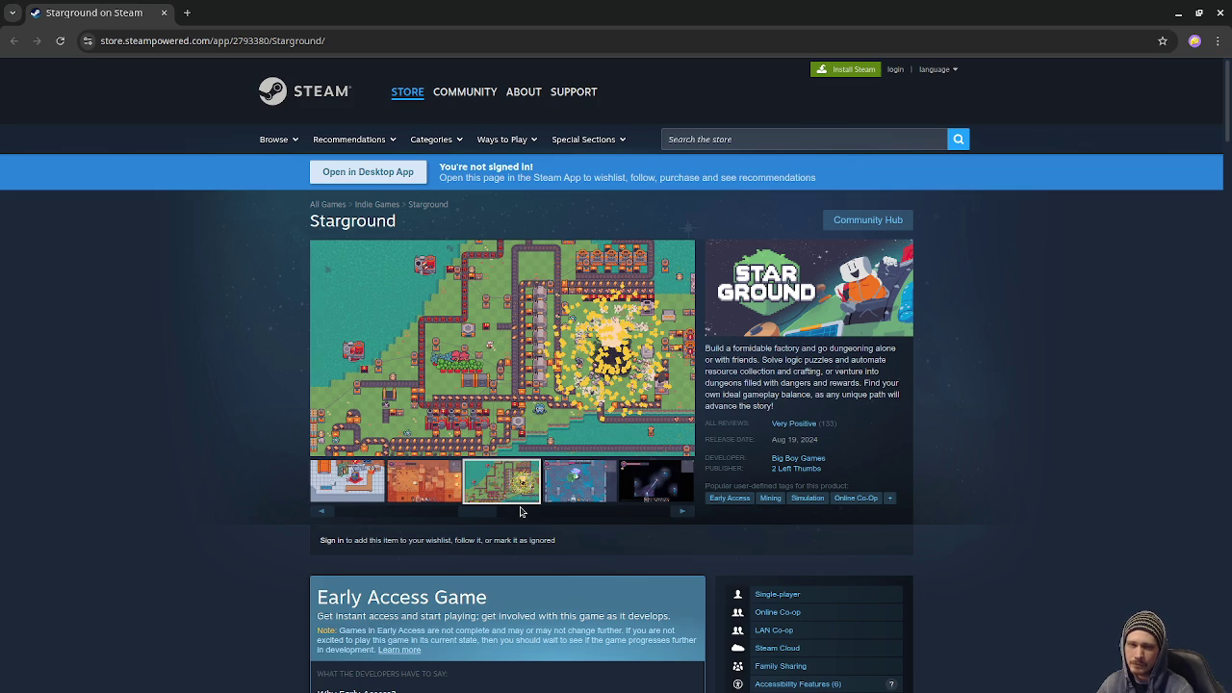
scroll(520, 511, down, 3)
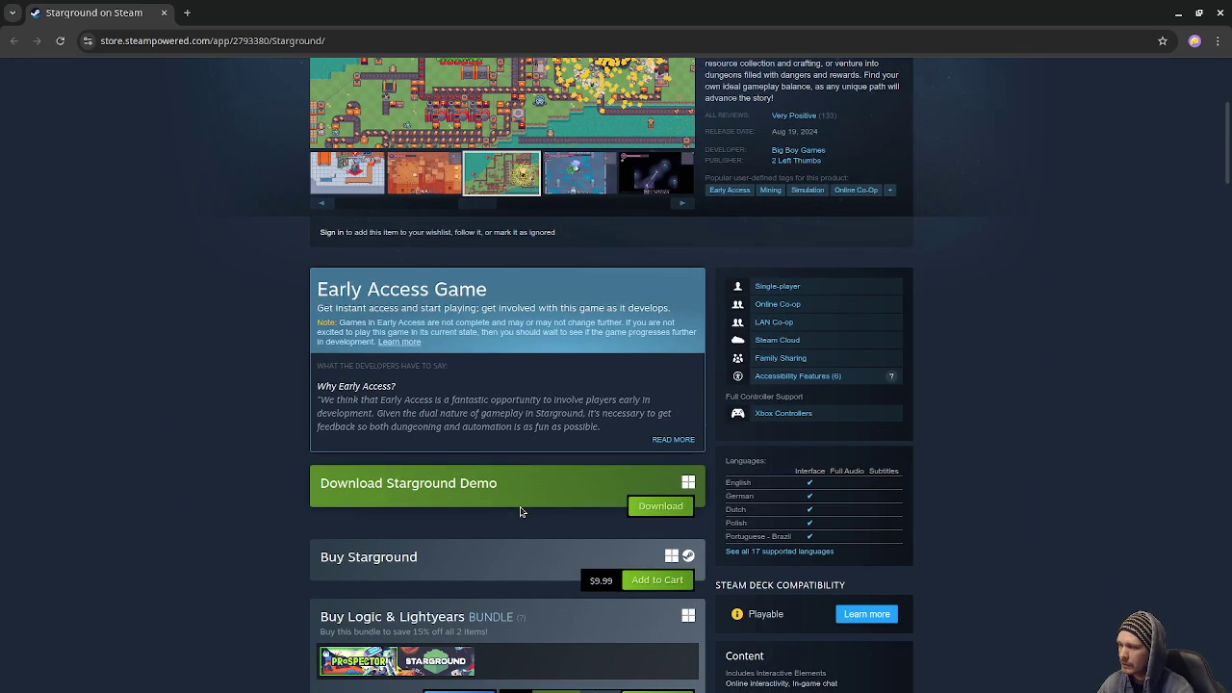
scroll(520, 512, up, 3)
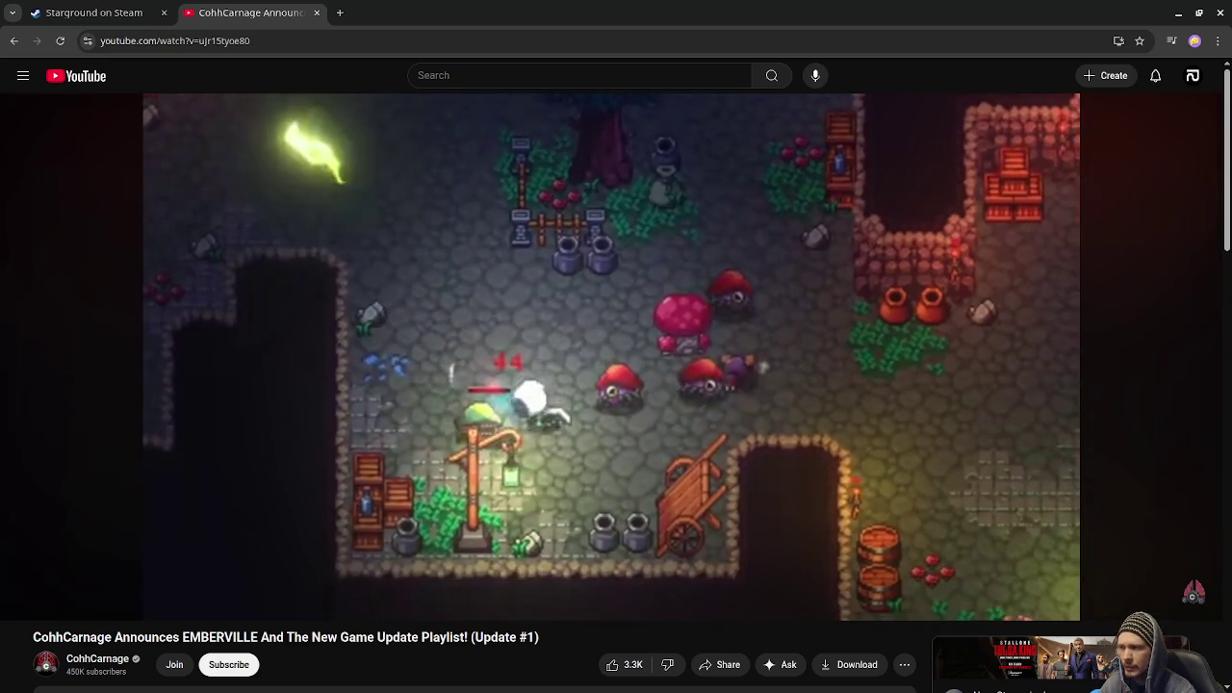
Close the YouTube tab playing the EMBERVILLE announcement video.
mouse_move(726, 260)
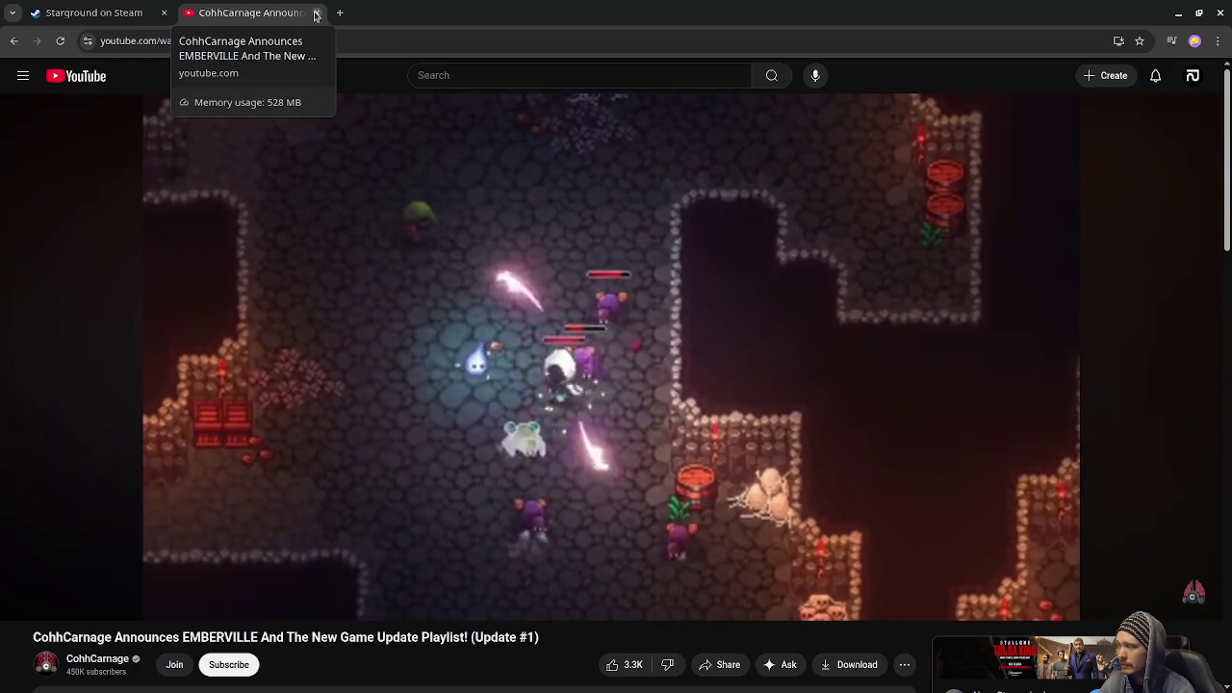
click(315, 12)
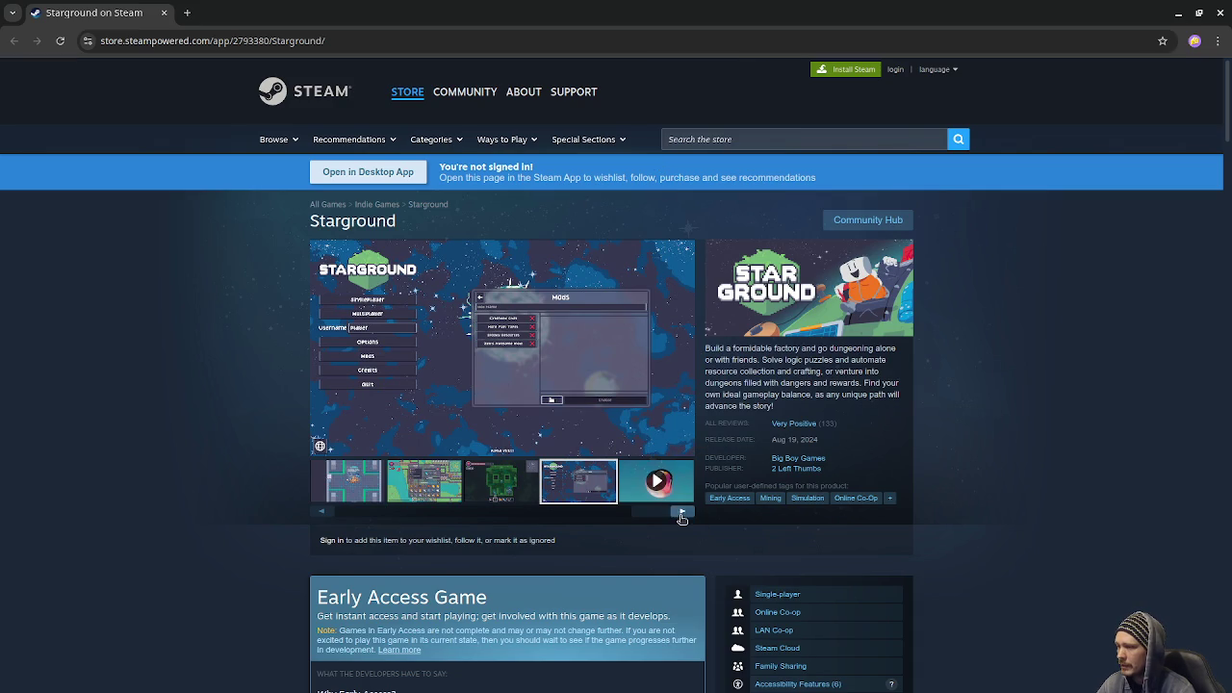
Scroll through the Starground store page.
drag(653, 515, 328, 523)
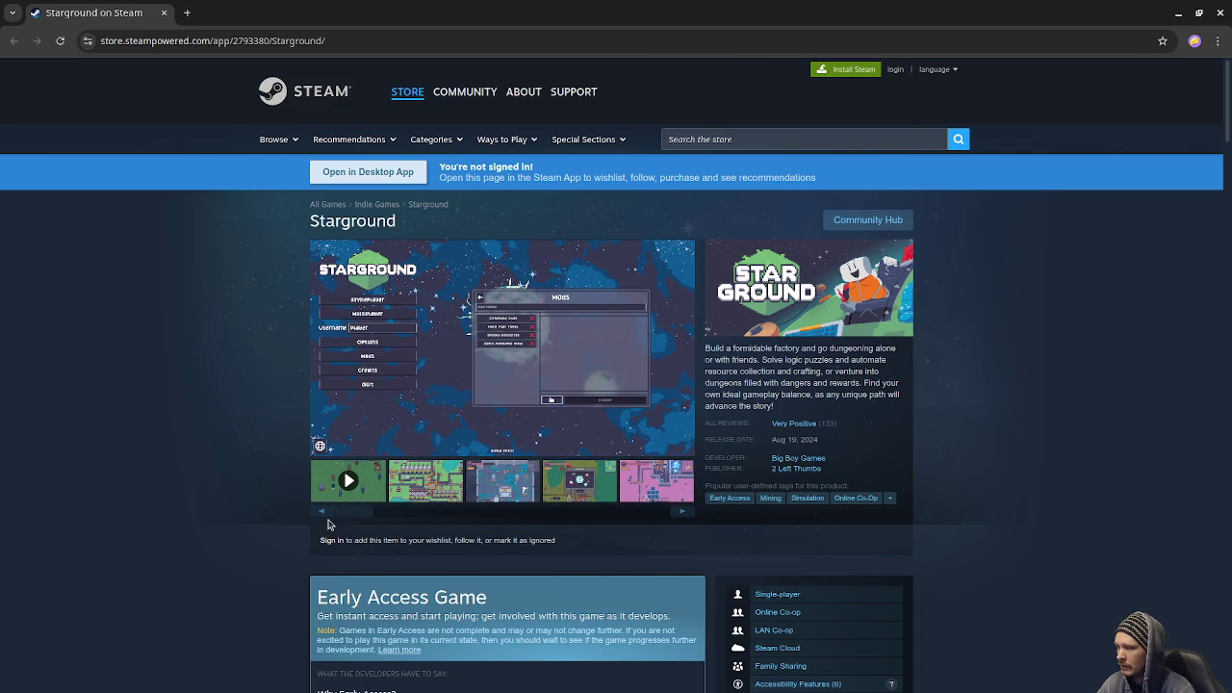
scroll(308, 522, down, 3)
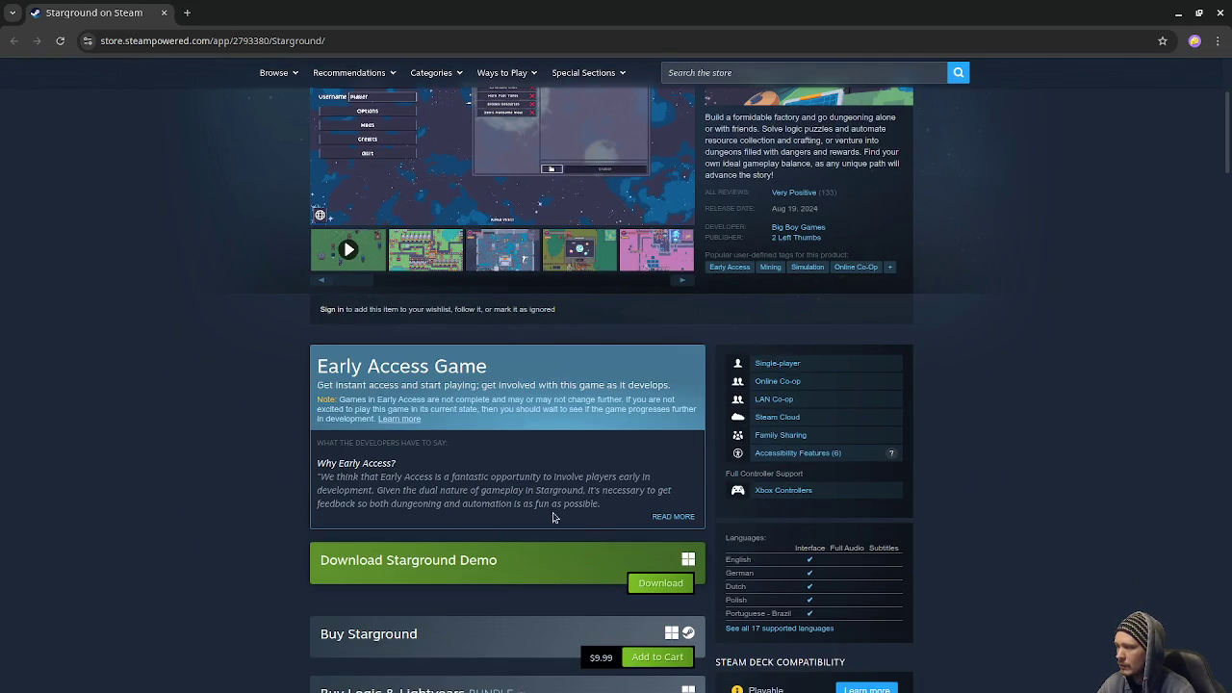
scroll(531, 583, down, 3)
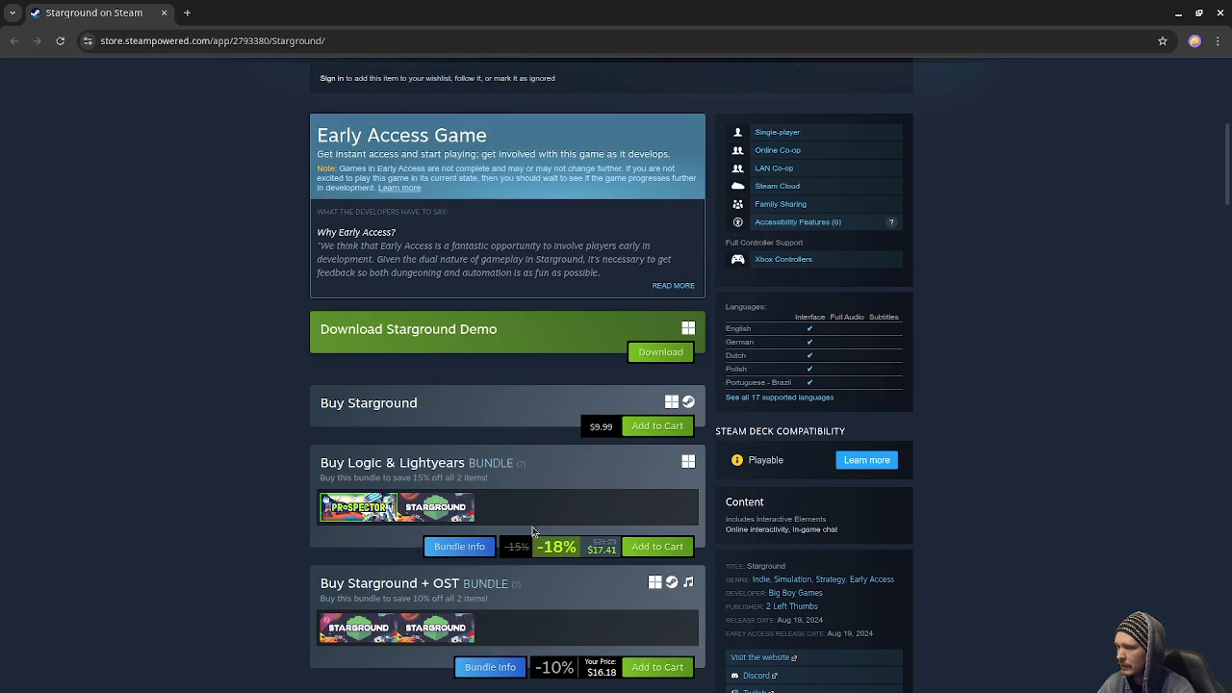
scroll(566, 543, down, 3)
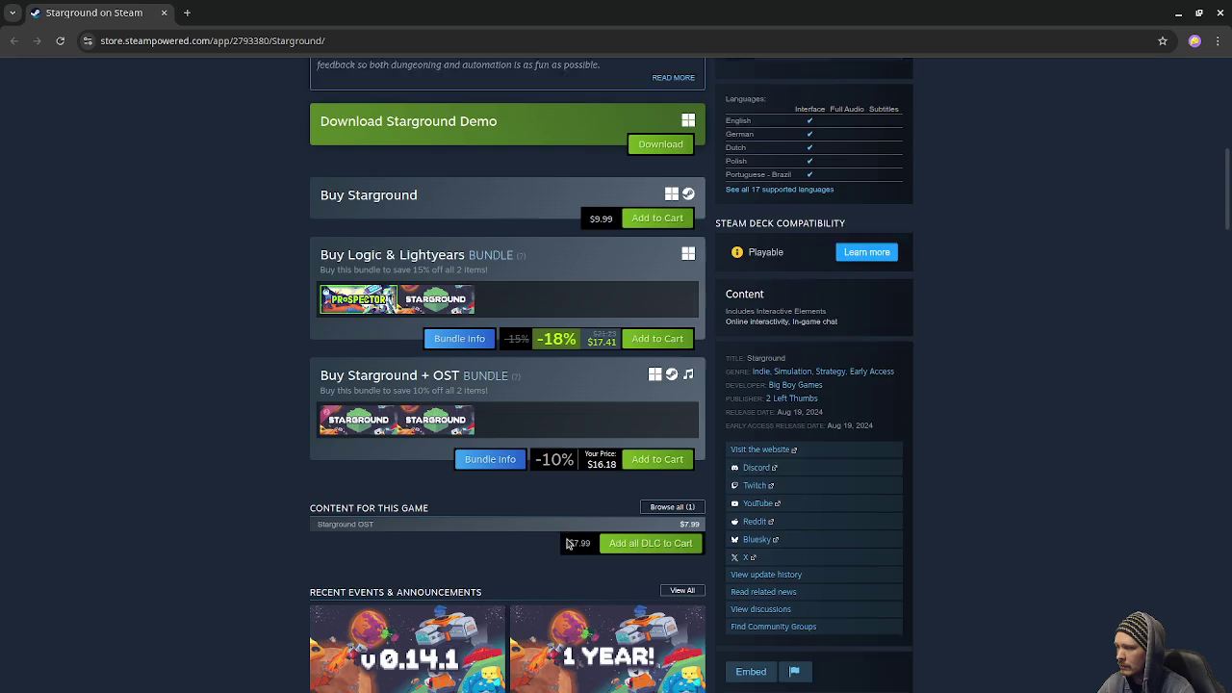
scroll(519, 527, down, 7)
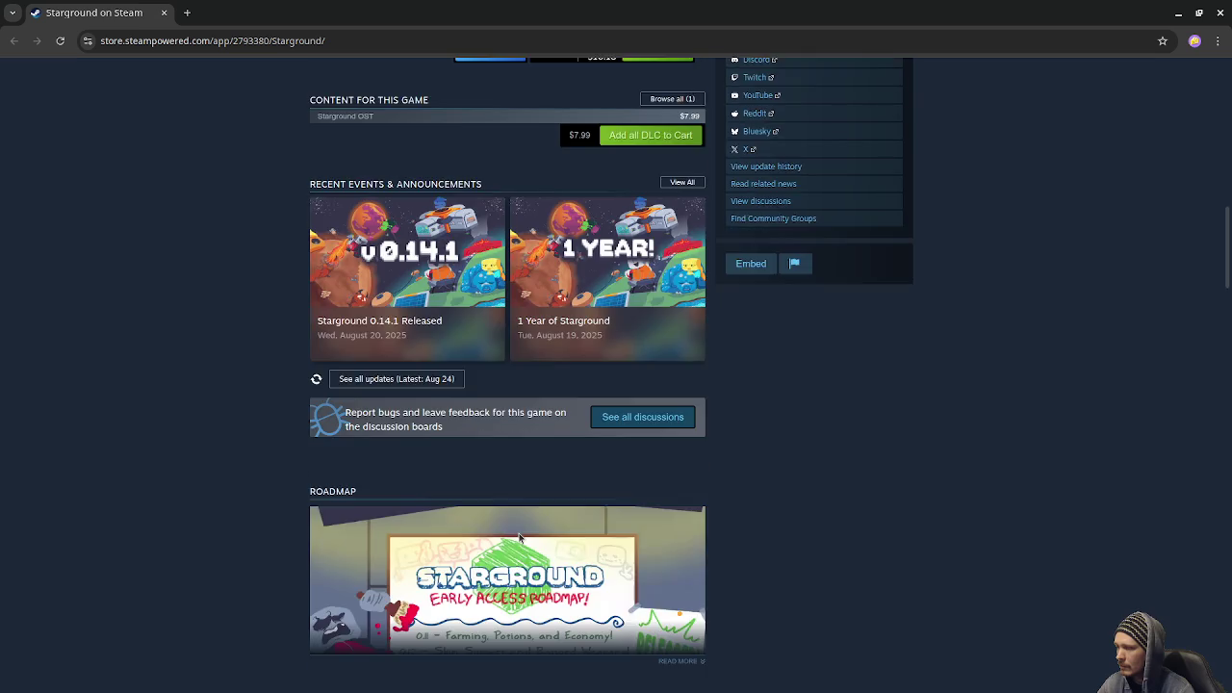
scroll(523, 505, up, 15)
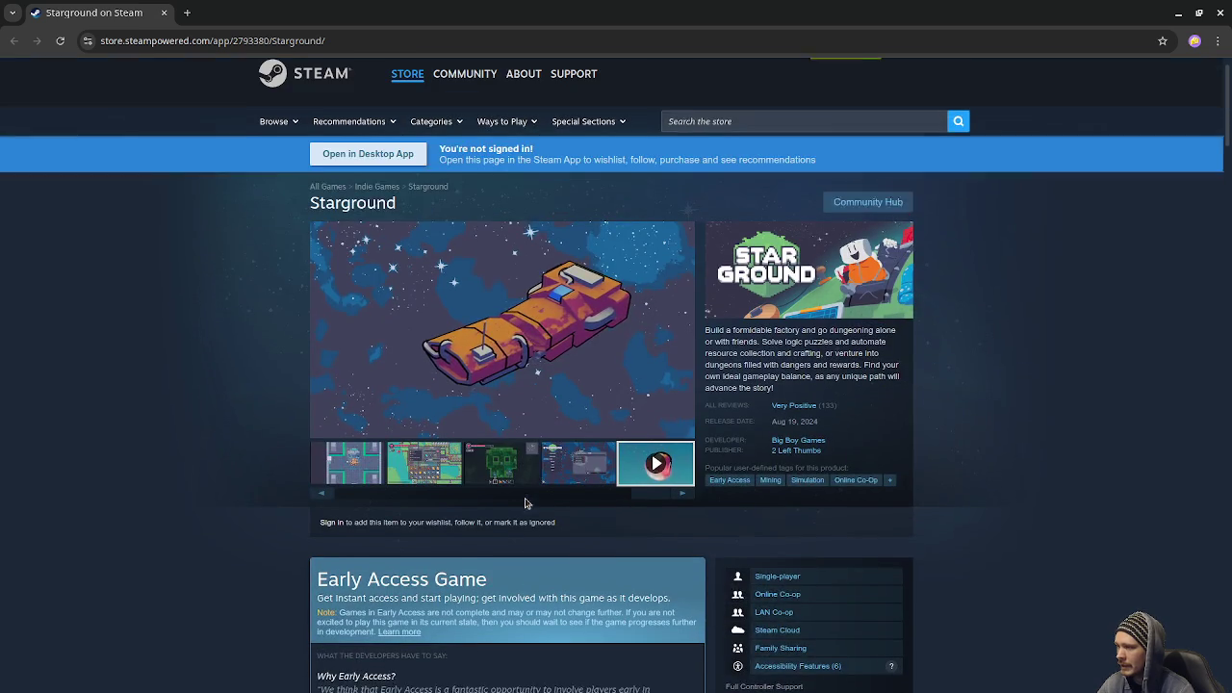
Step back through the Starground screenshots to the dark cave dungeon image, then close the browser.
click(371, 481)
click(327, 514)
click(328, 514)
click(327, 514)
click(327, 514)
click(327, 514)
click(597, 483)
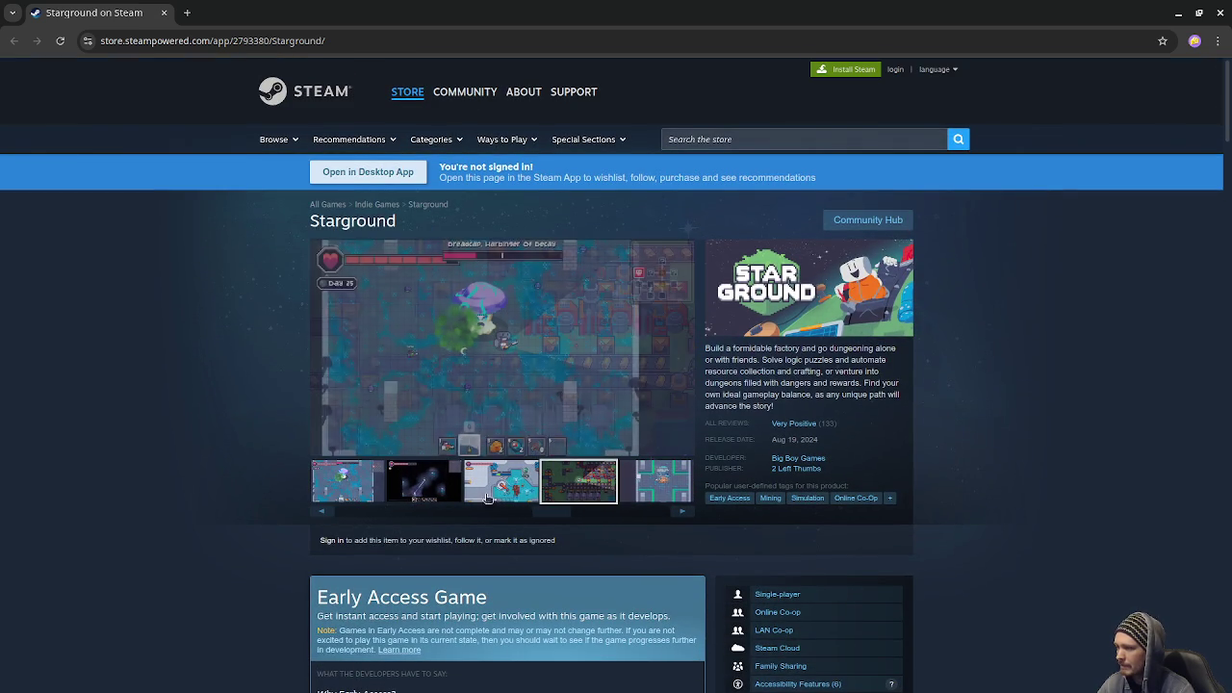
click(505, 486)
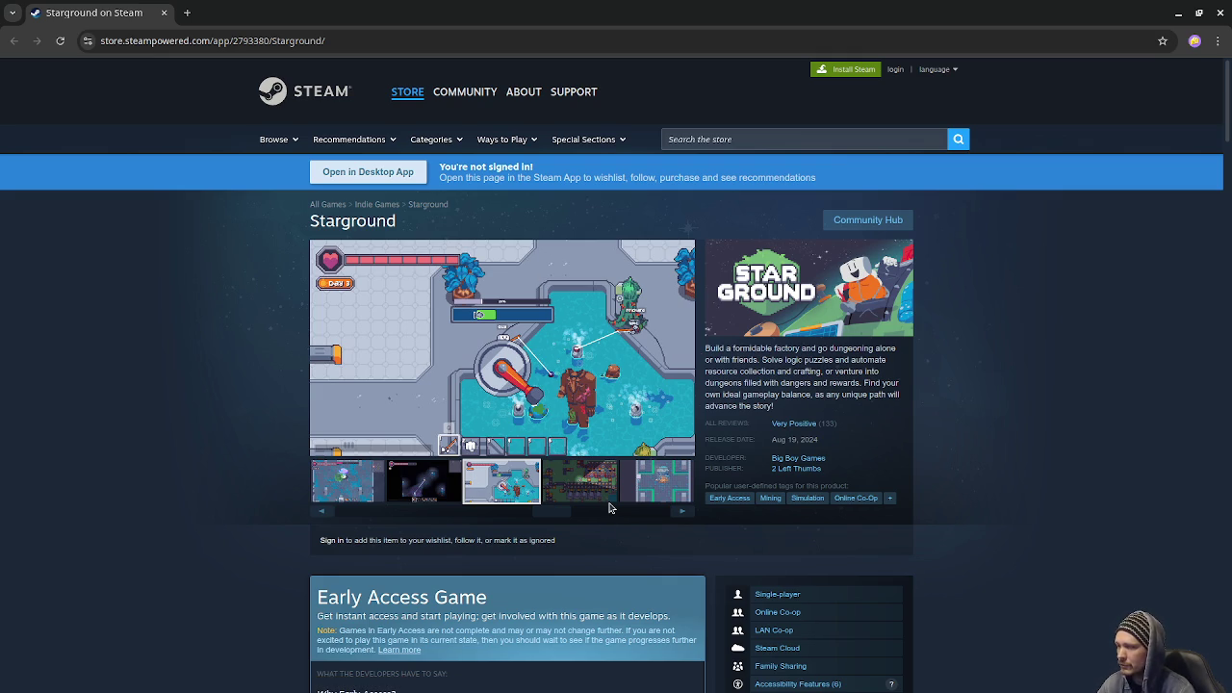
click(430, 486)
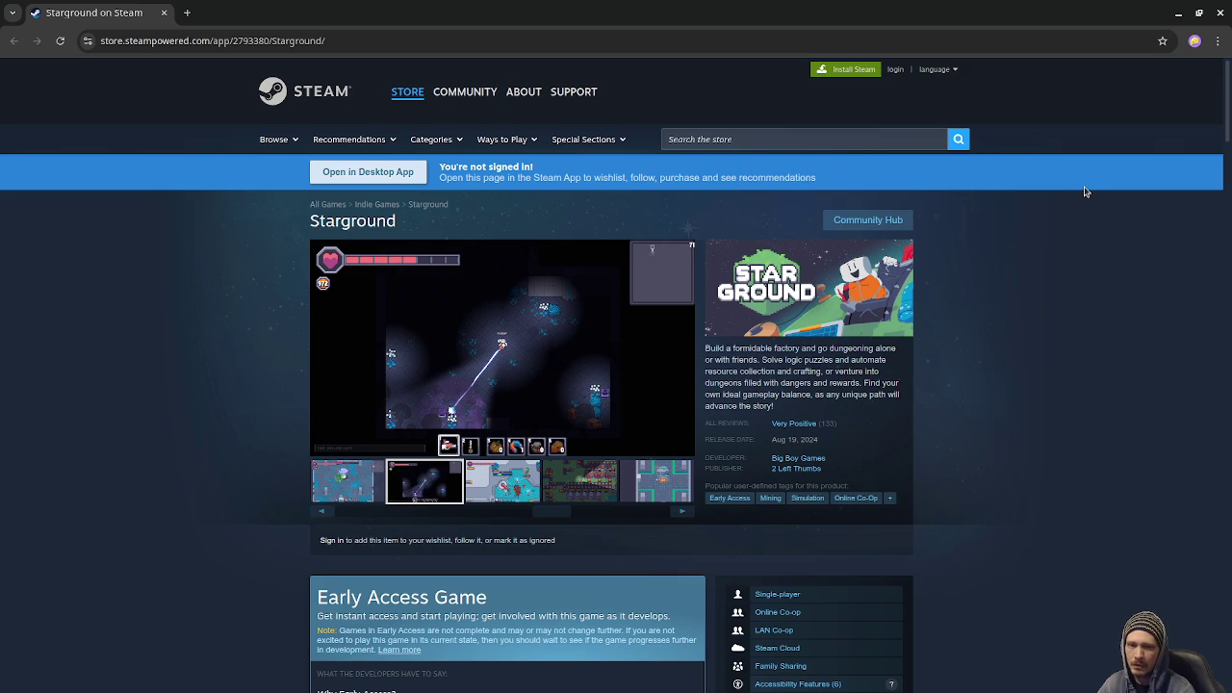
click(1221, 14)
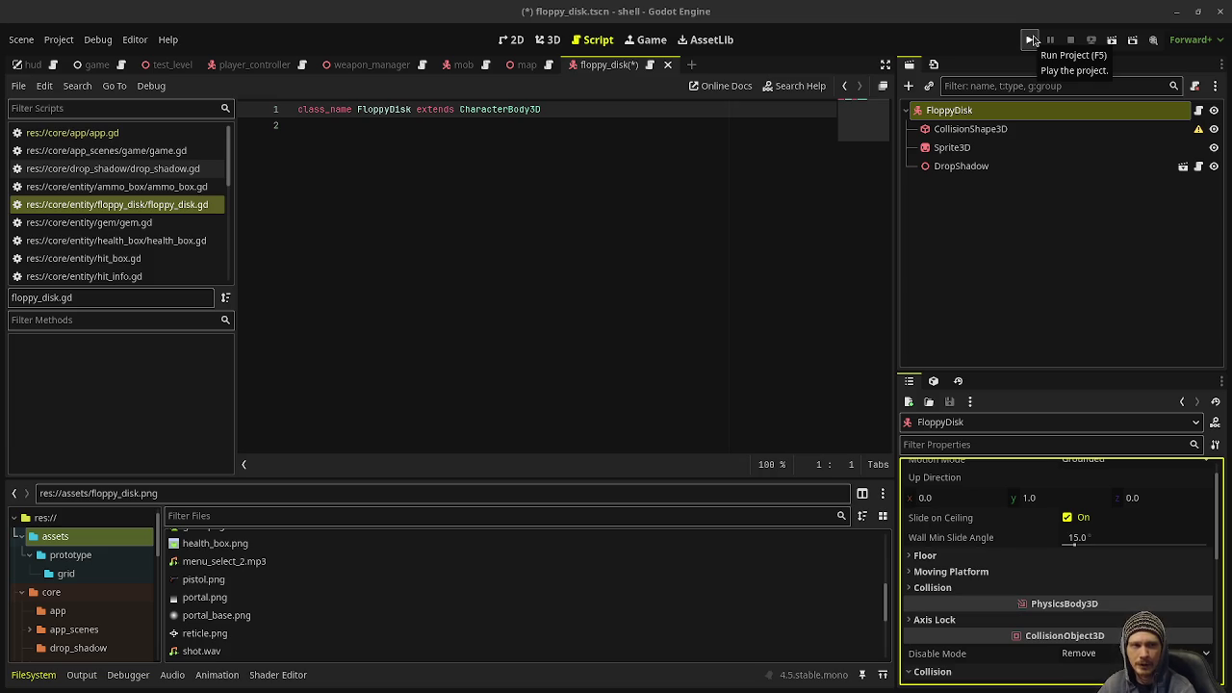
Launch the project twice with the play button to playtest the new FloppyDisk scene.
click(1030, 39)
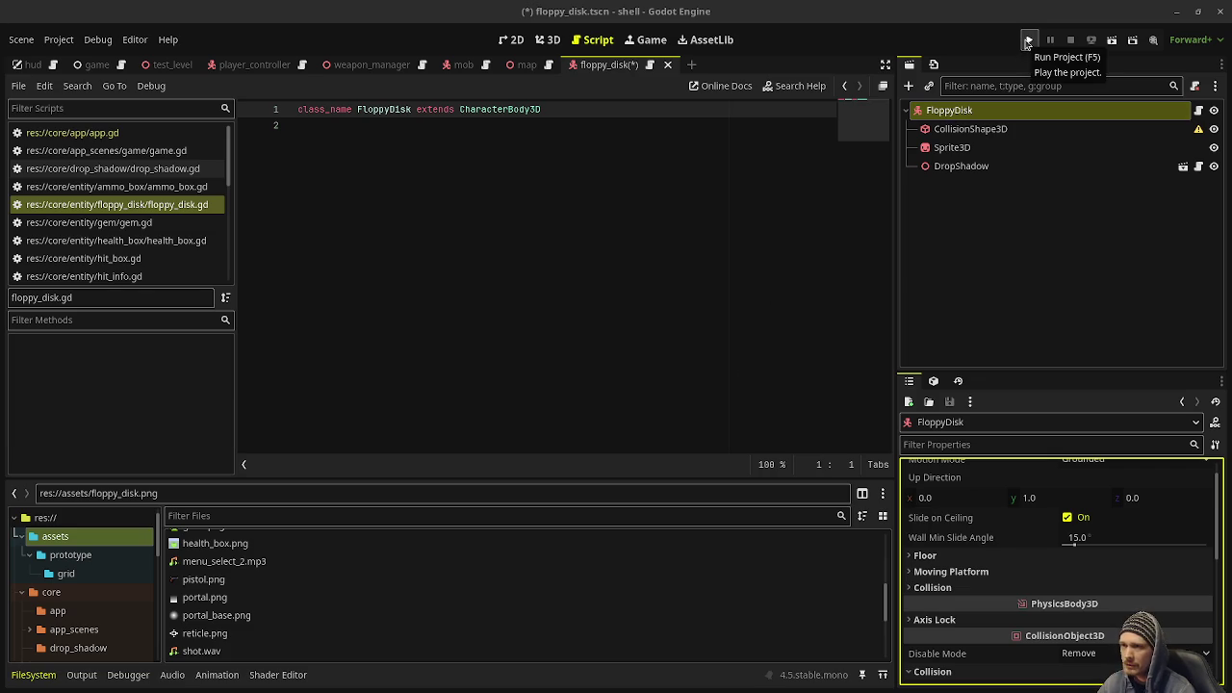
click(1028, 43)
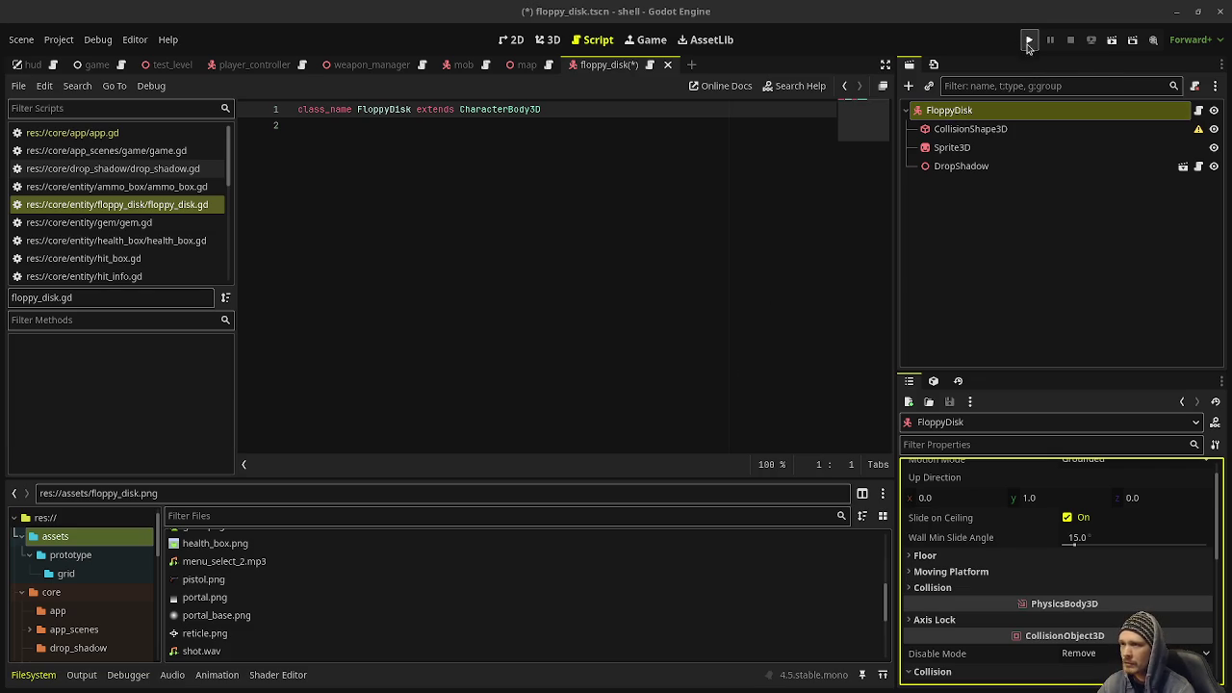
Relaunch the game until the debugger halts on the invalid portal_position access at game.gd line 304.
click(1028, 42)
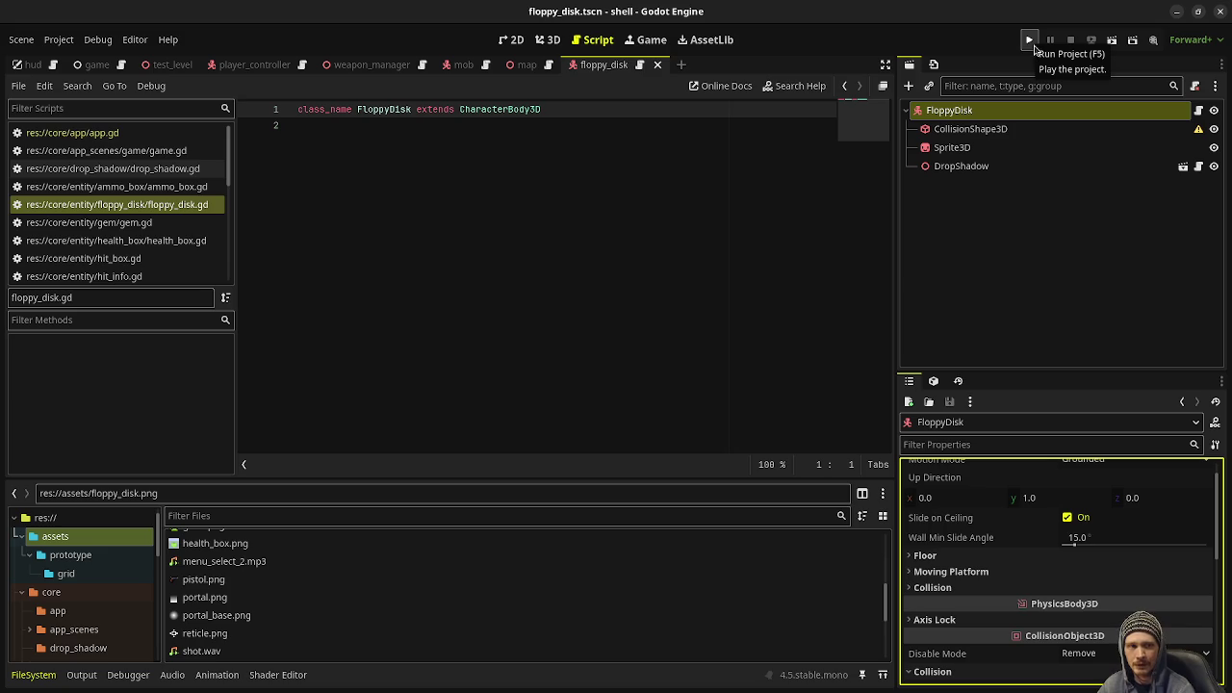
click(1029, 42)
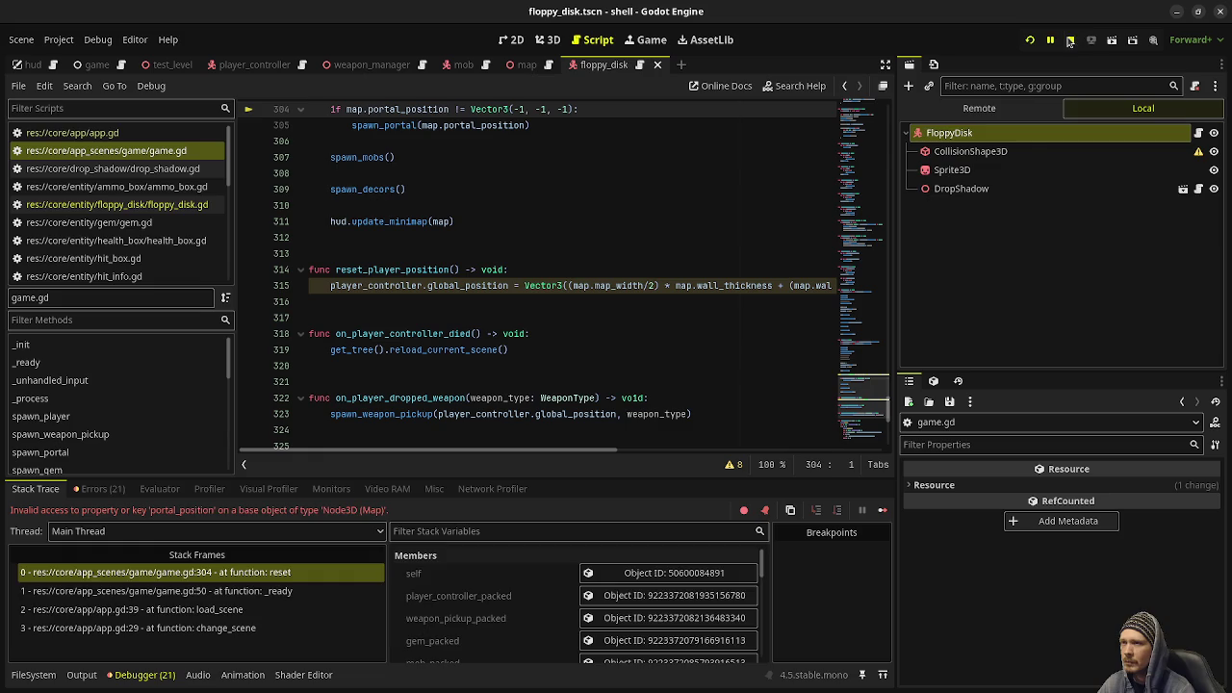
Stop the game and jump from the Errors list to the portal_position error in game.gd.
click(1069, 41)
scroll(537, 284, up, 2)
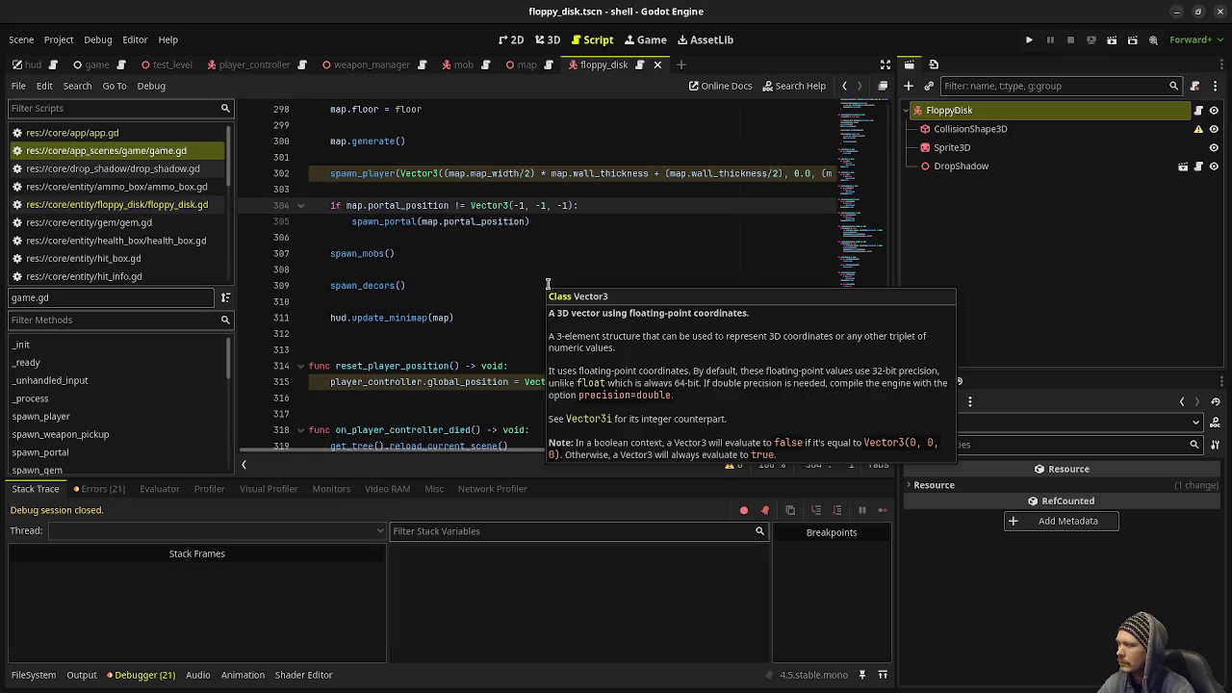
scroll(553, 298, up, 3)
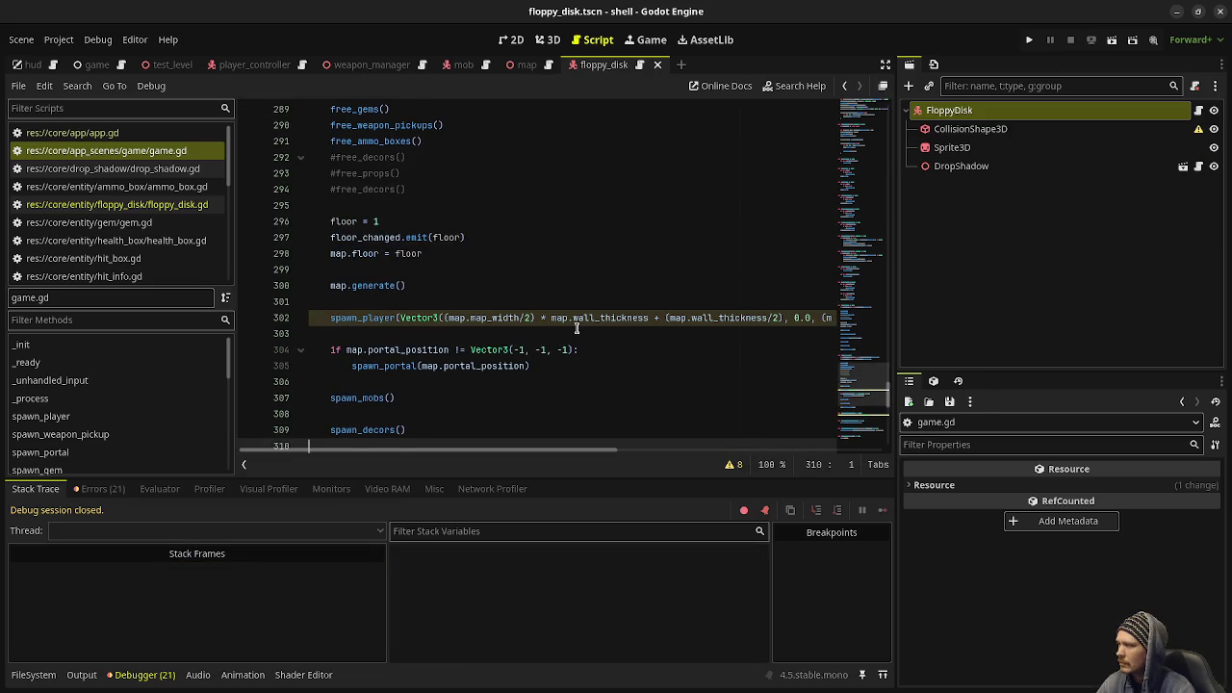
scroll(577, 325, up, 16)
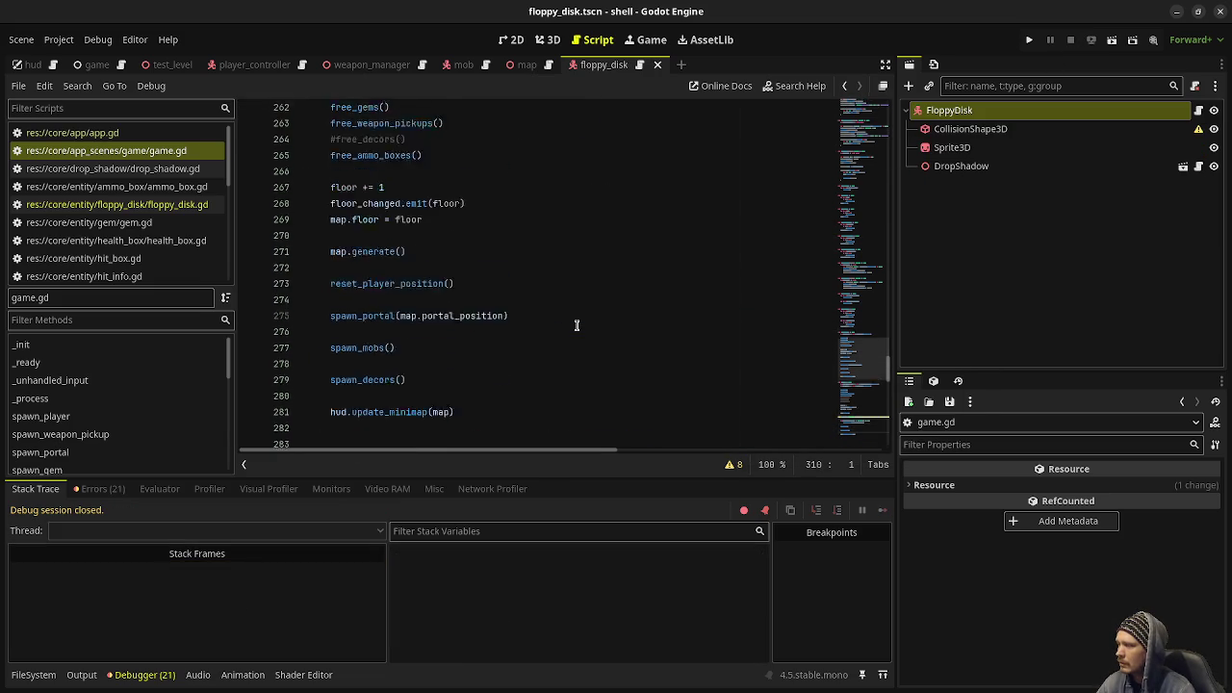
click(114, 489)
scroll(285, 577, down, 5)
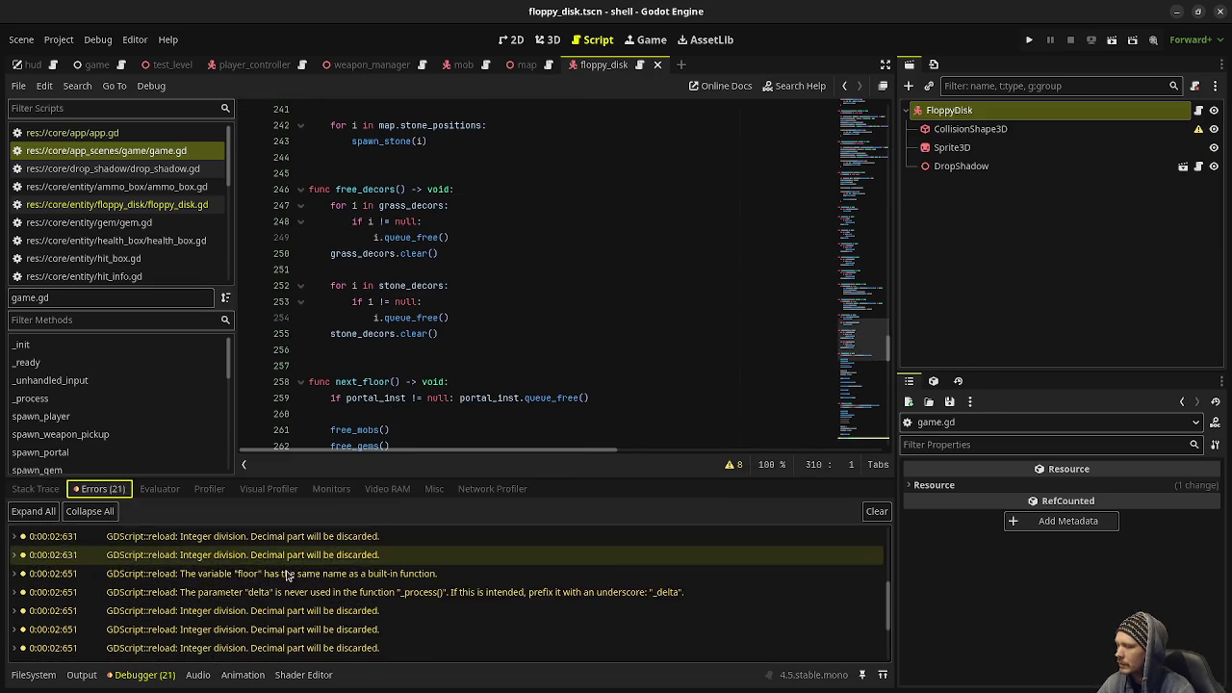
click(299, 648)
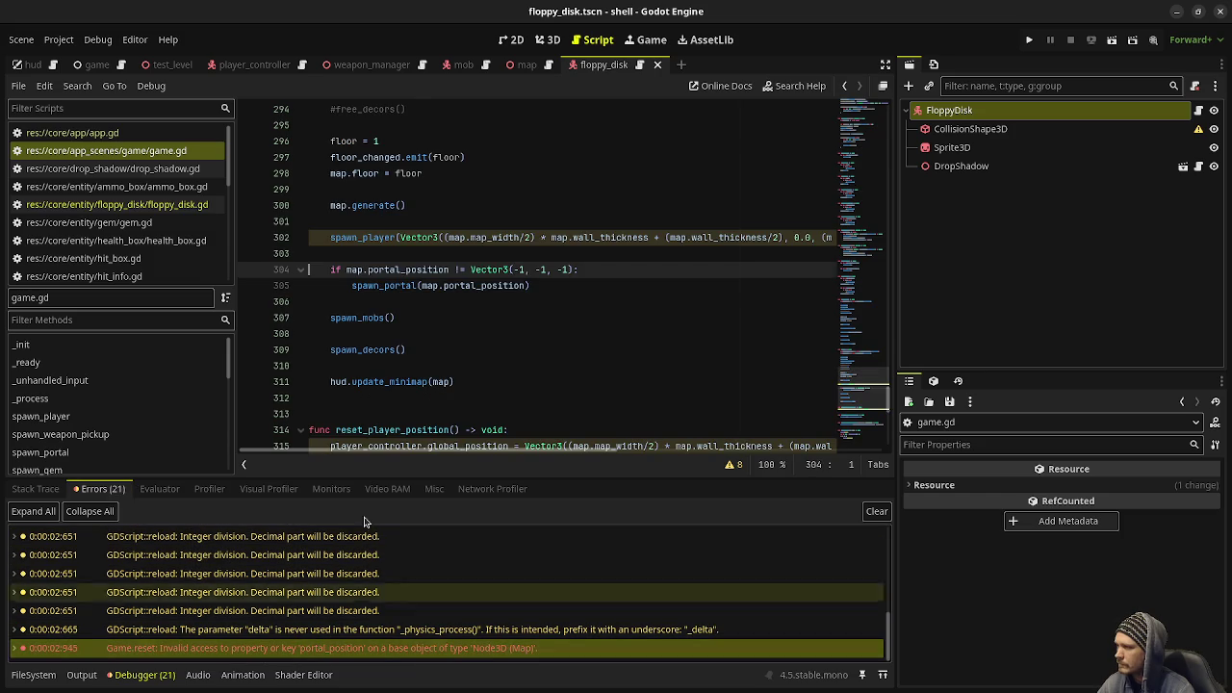
Change line 304 in reset() to map.down_portal_position and save the script.
click(367, 275)
text(down)
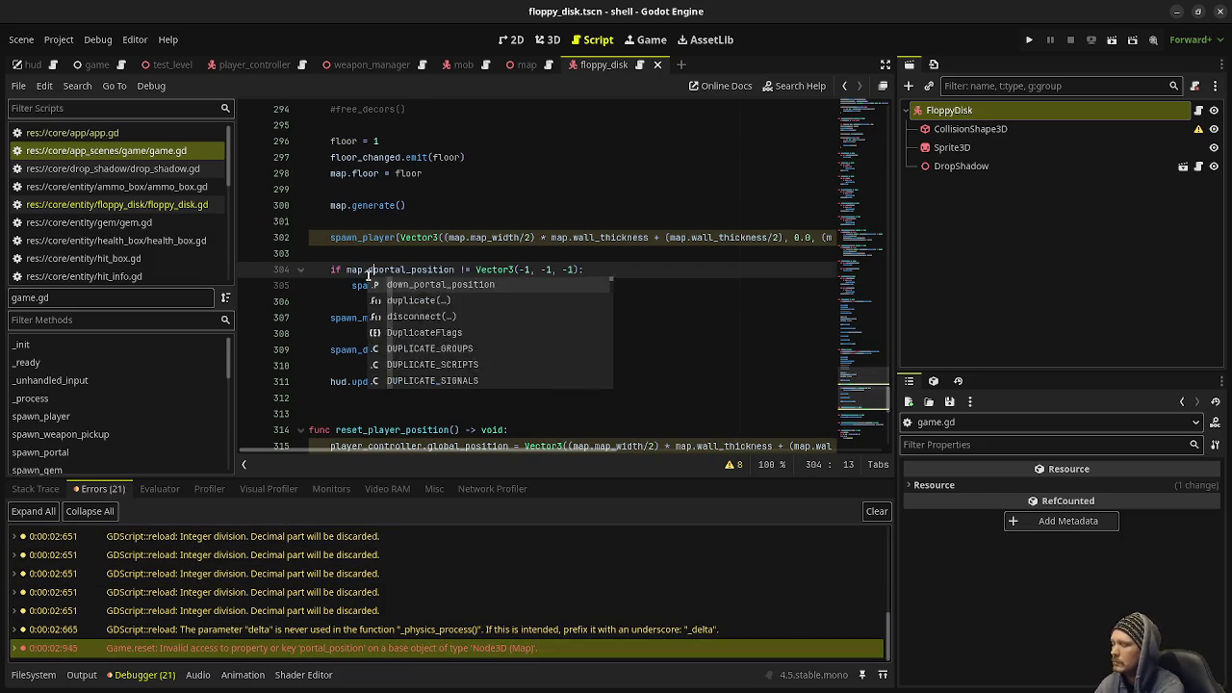
text(_)
key(ctrl+s)
scroll(370, 276, down, 7)
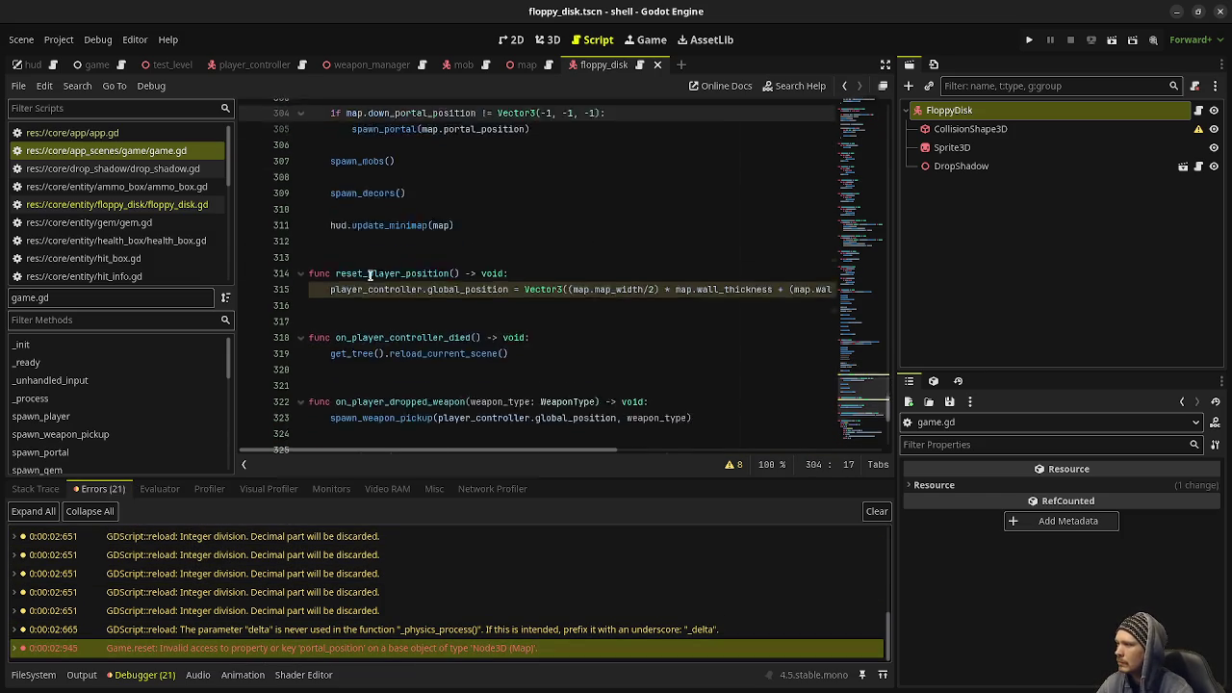
scroll(372, 276, up, 17)
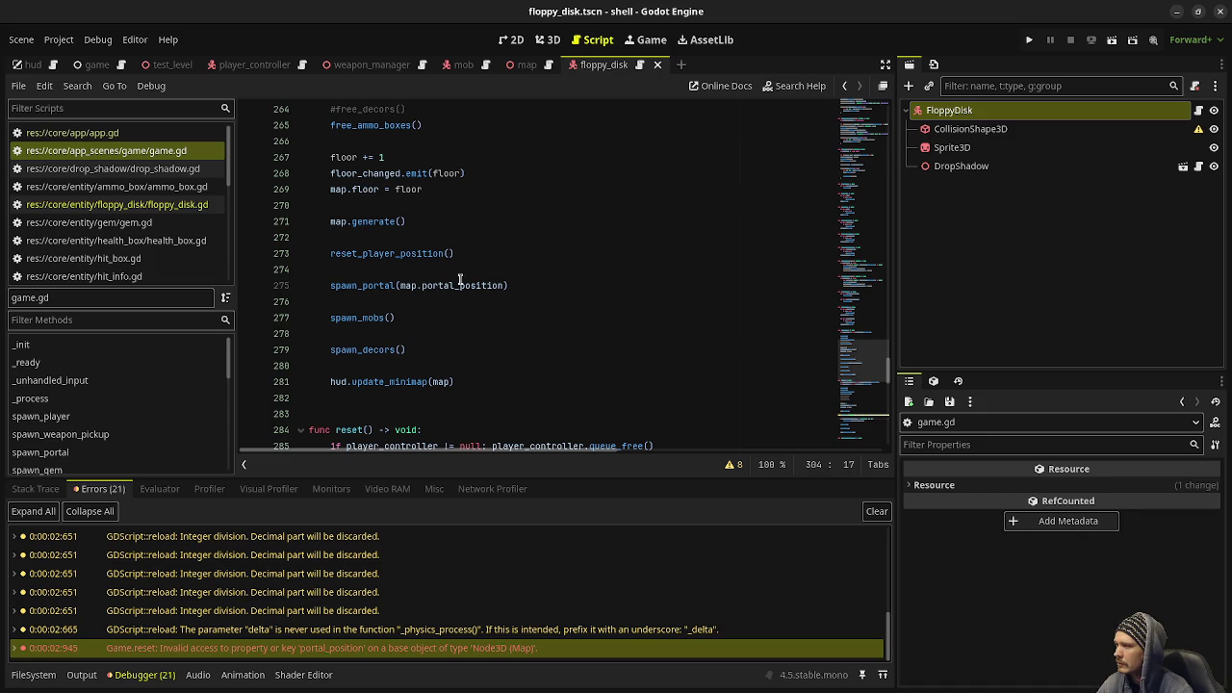
scroll(443, 270, up, 2)
scroll(426, 248, down, 10)
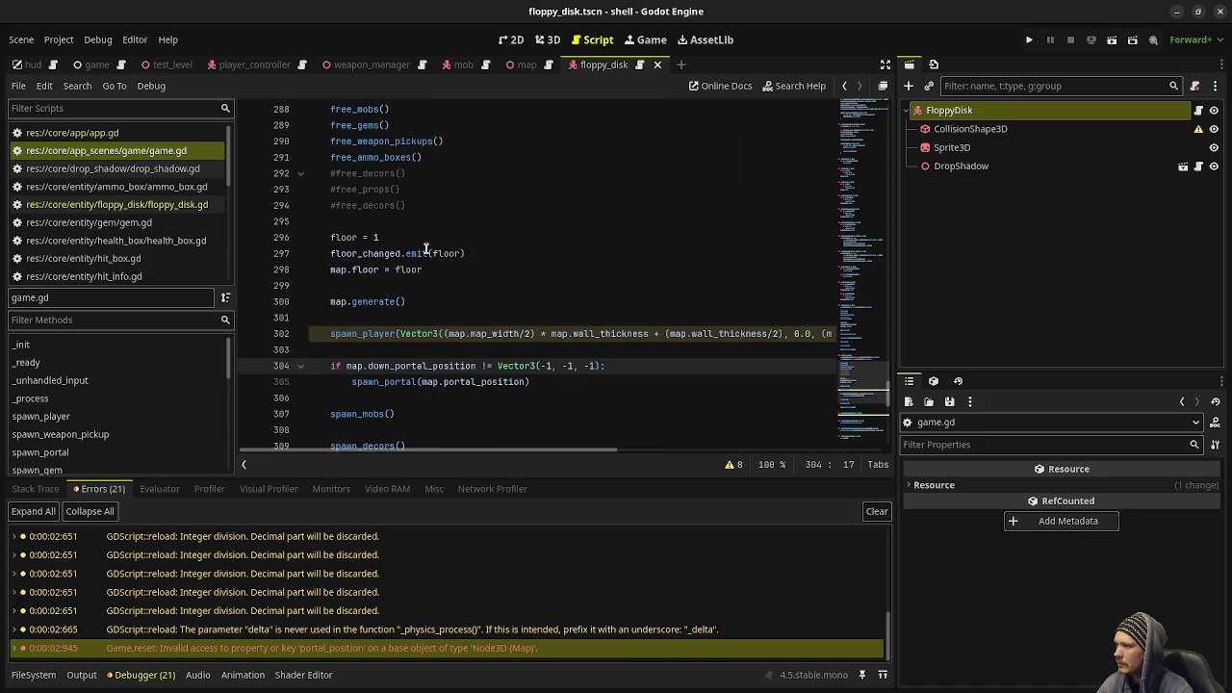
scroll(425, 248, up, 9)
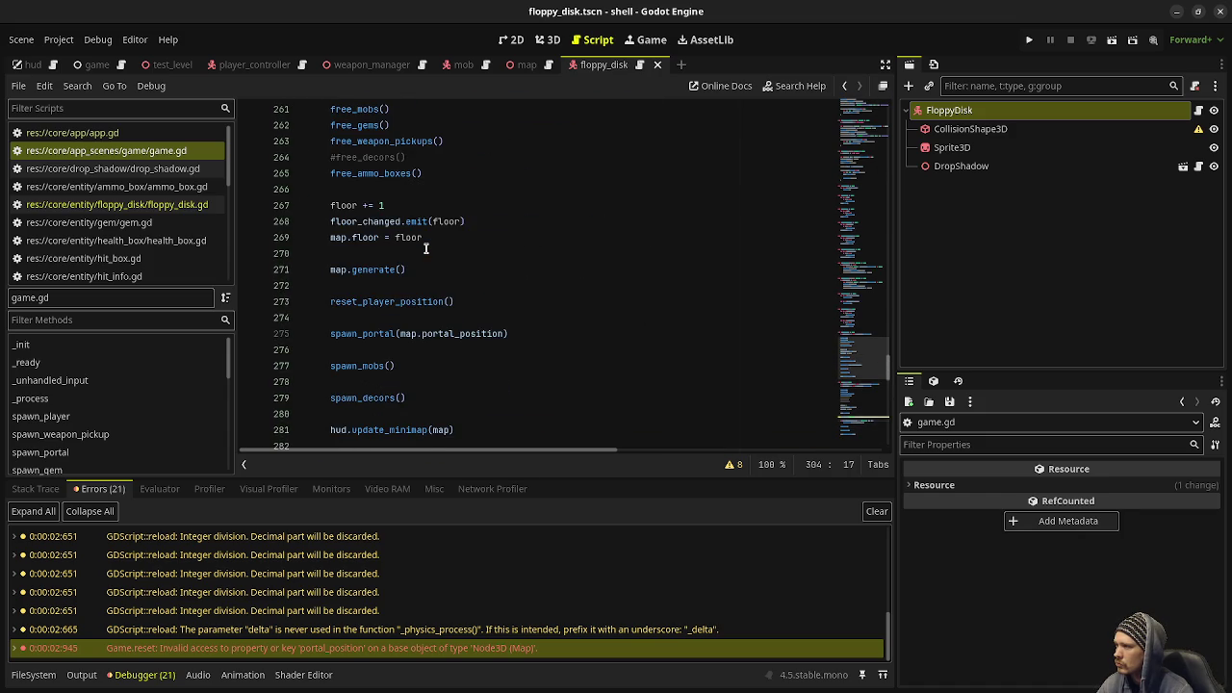
scroll(425, 249, up, 4)
scroll(426, 249, down, 11)
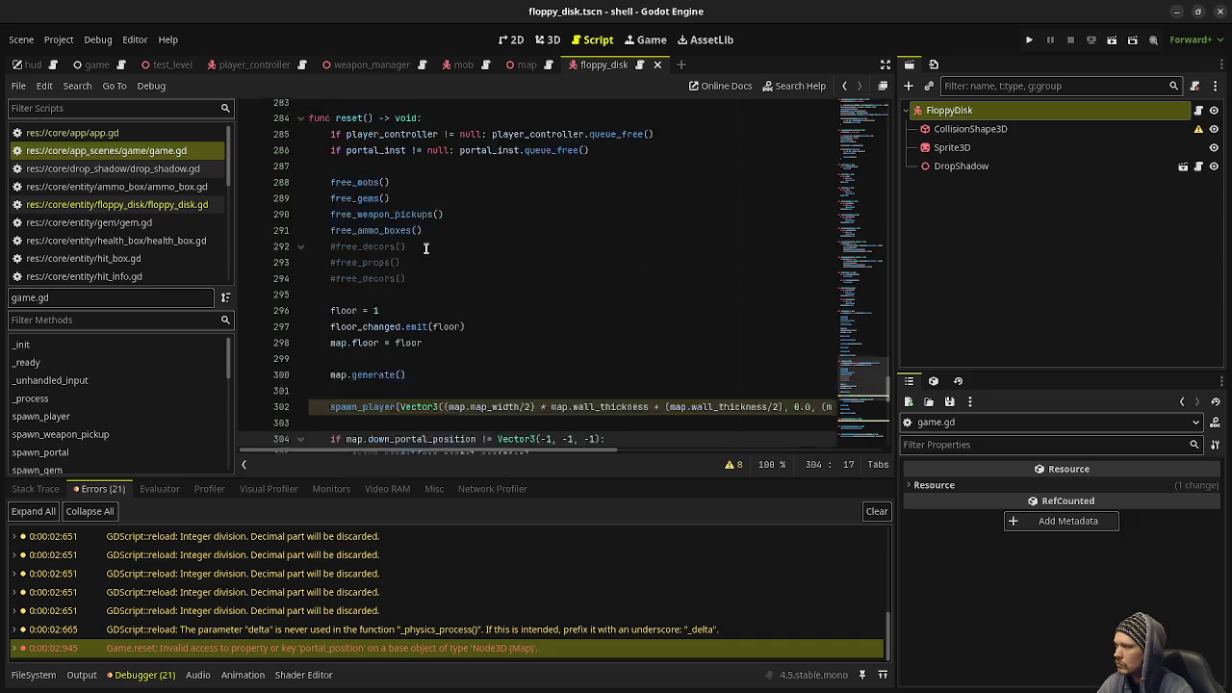
scroll(425, 249, down, 2)
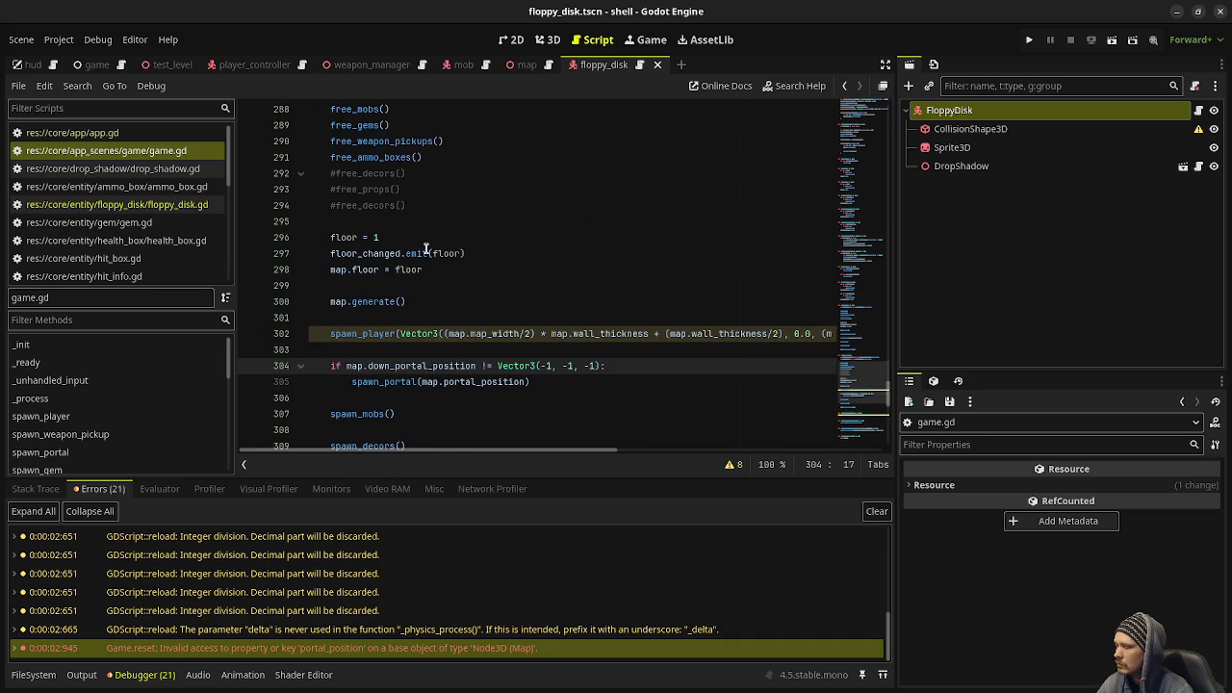
scroll(425, 248, up, 8)
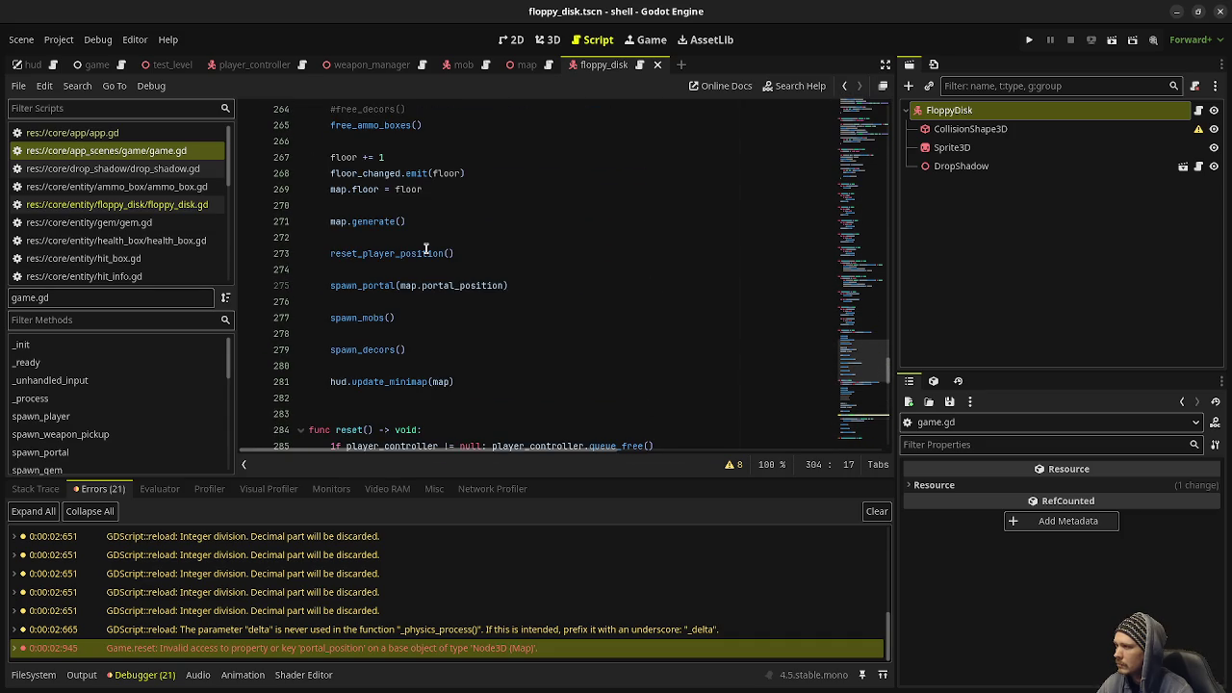
scroll(424, 401, down, 8)
Copy the down_portal_position check into next_floor() above the spawn_portal call.
click(606, 366)
drag(606, 366, 331, 366)
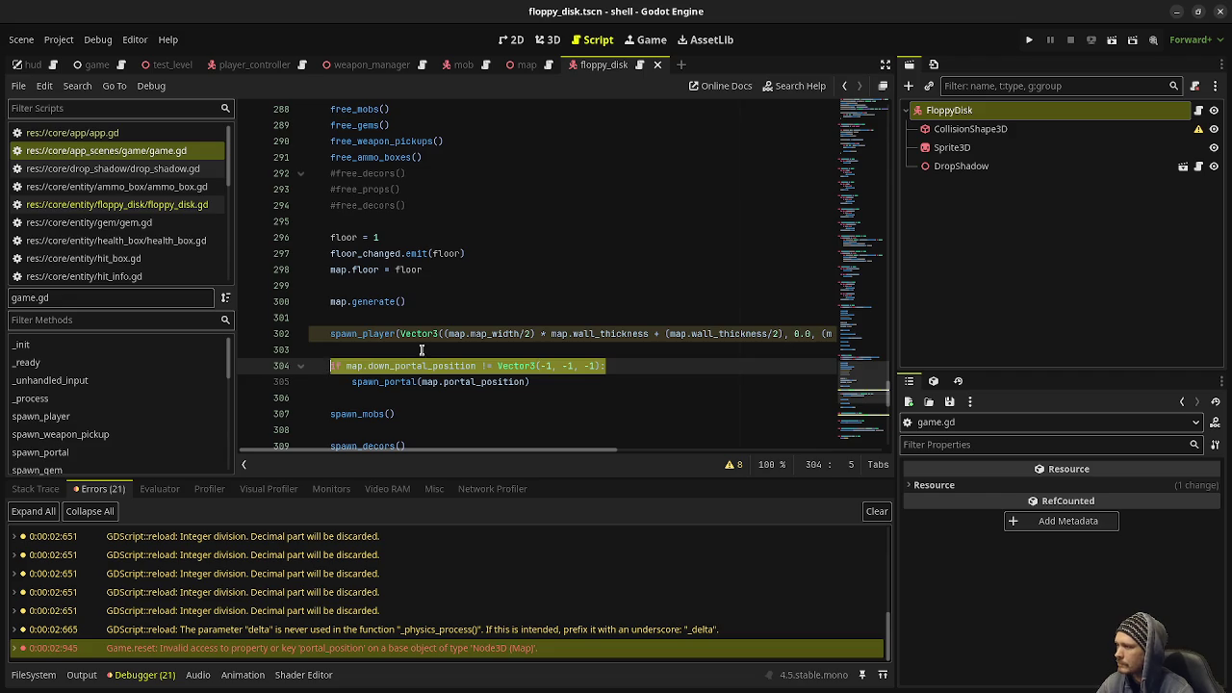
scroll(424, 348, up, 9)
click(460, 316)
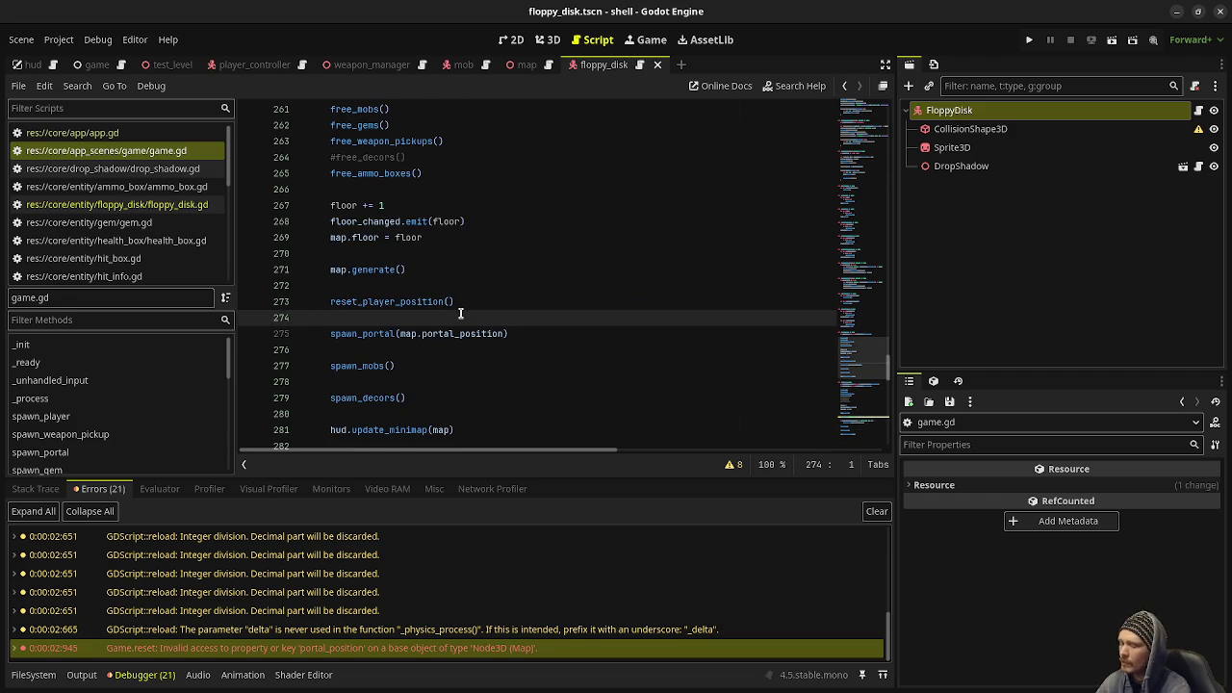
key(Return)
key(ctrl+v)
key(ctrl+s)
Indent spawn_portal under the check, point it at map.down_portal_position, save, and rerun with F5.
click(323, 347)
key(Tab)
click(445, 349)
key(ctrl+space)
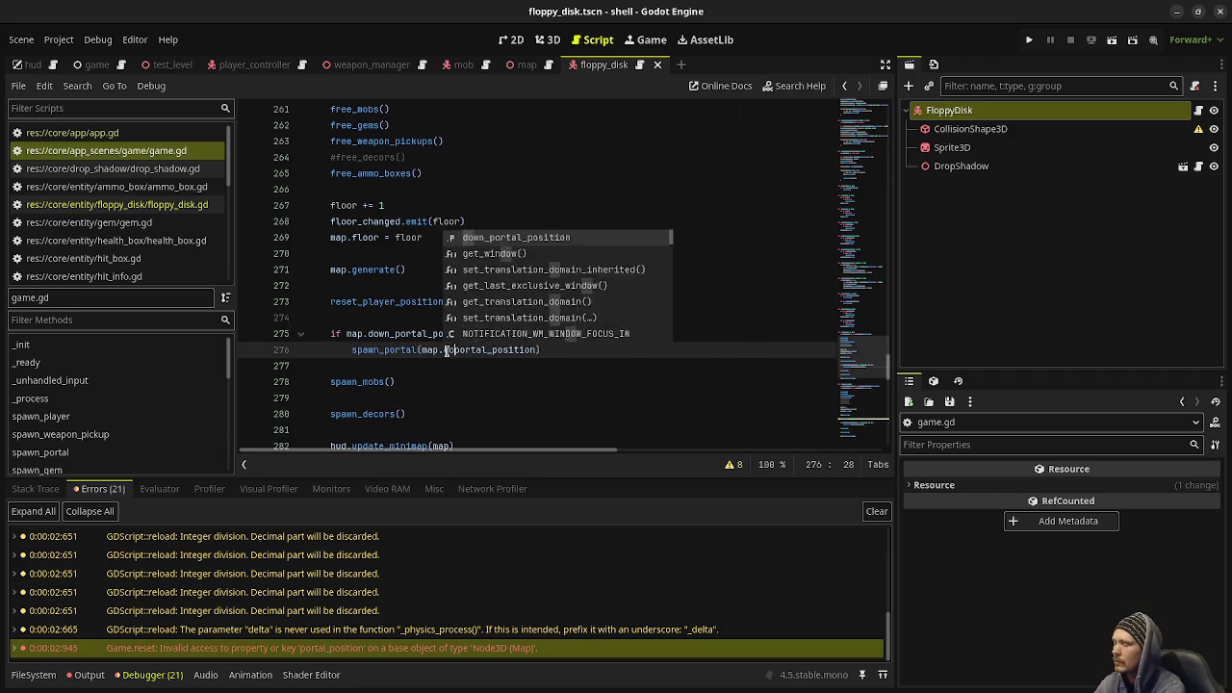
text(down_)
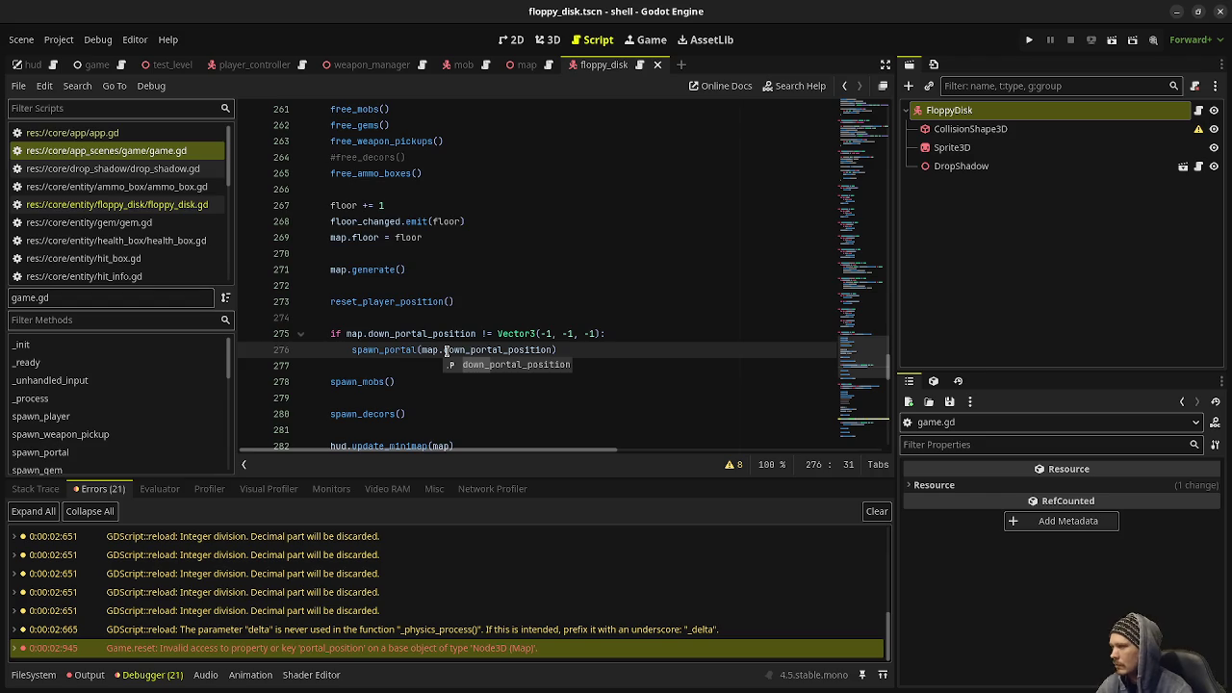
key(ctrl+z)
key(ctrl+z)
key(ctrl+z)
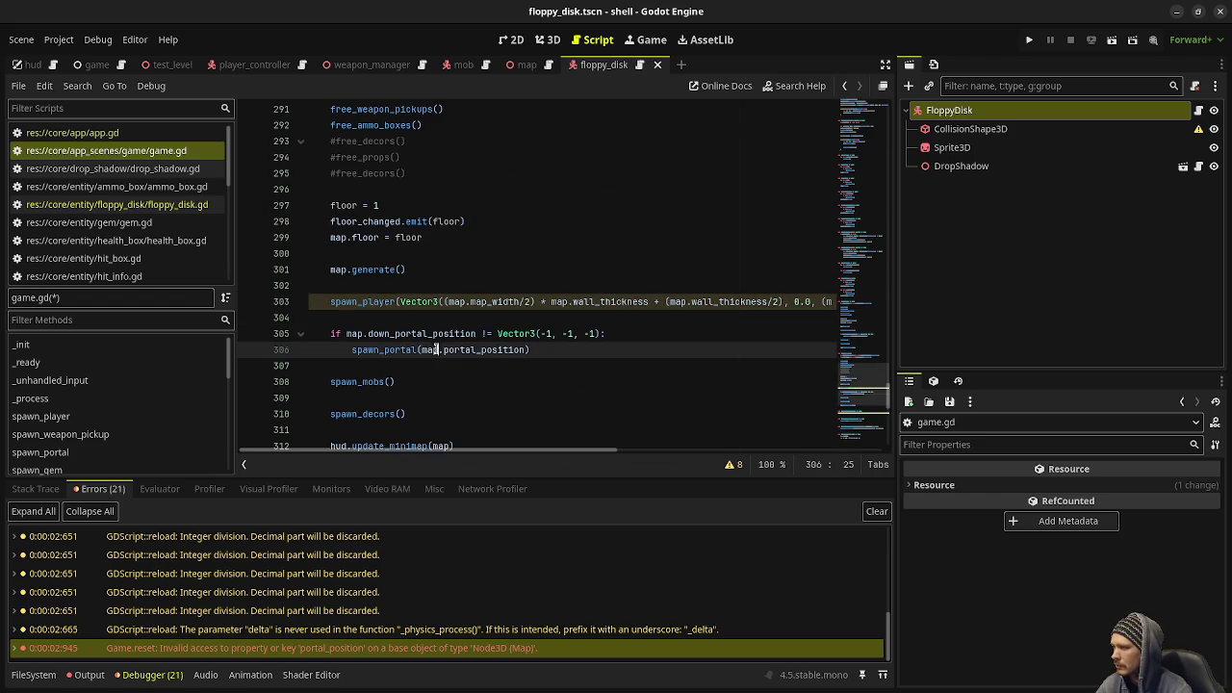
text(down_p)
key(ctrl+s)
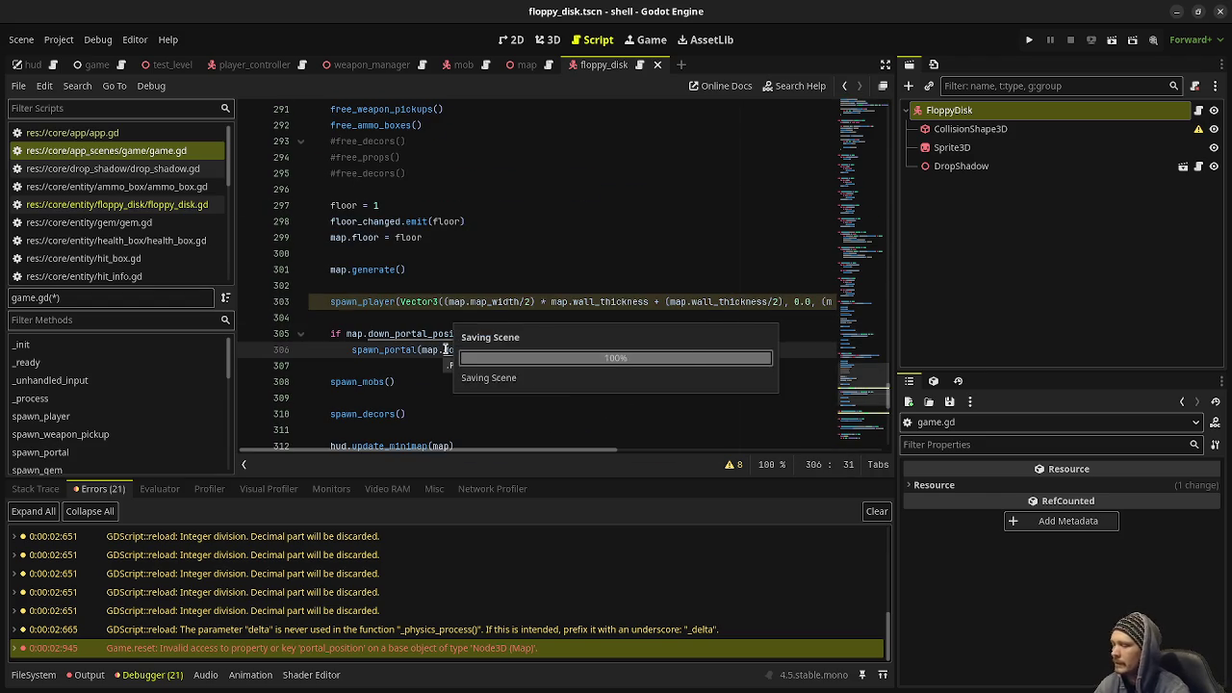
key(F5)
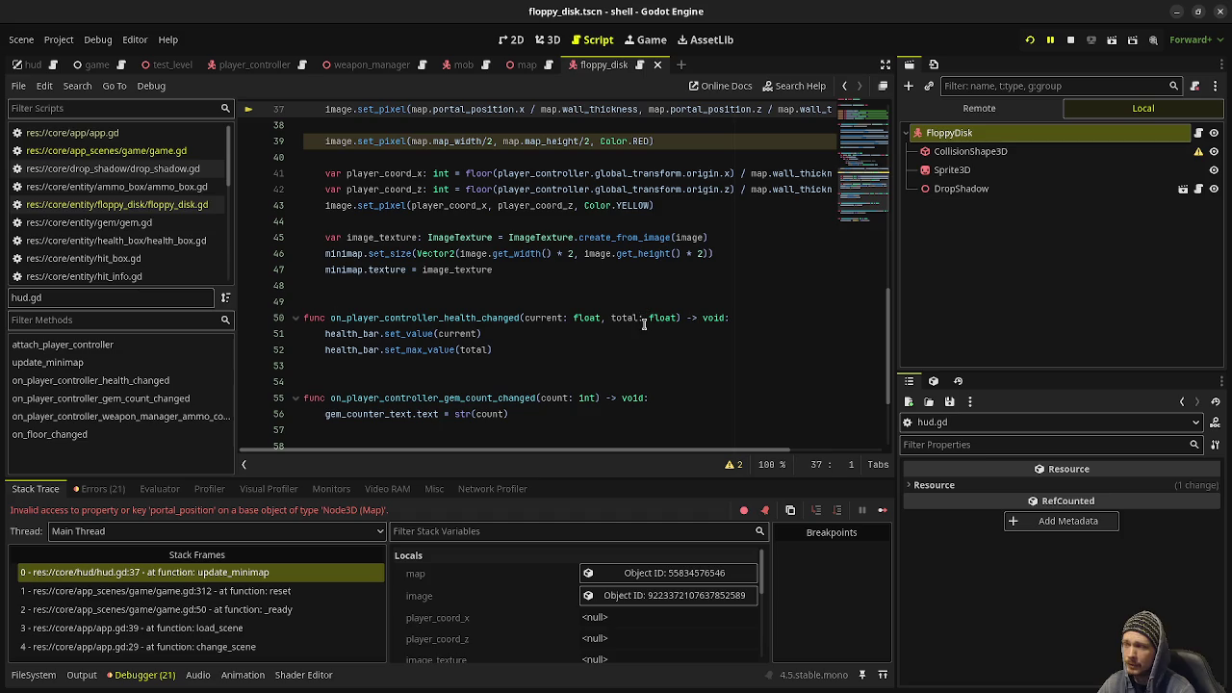
Prefix both portal_position references on hud.gd line 37 with down_, then restart the game.
scroll(481, 318, up, 4)
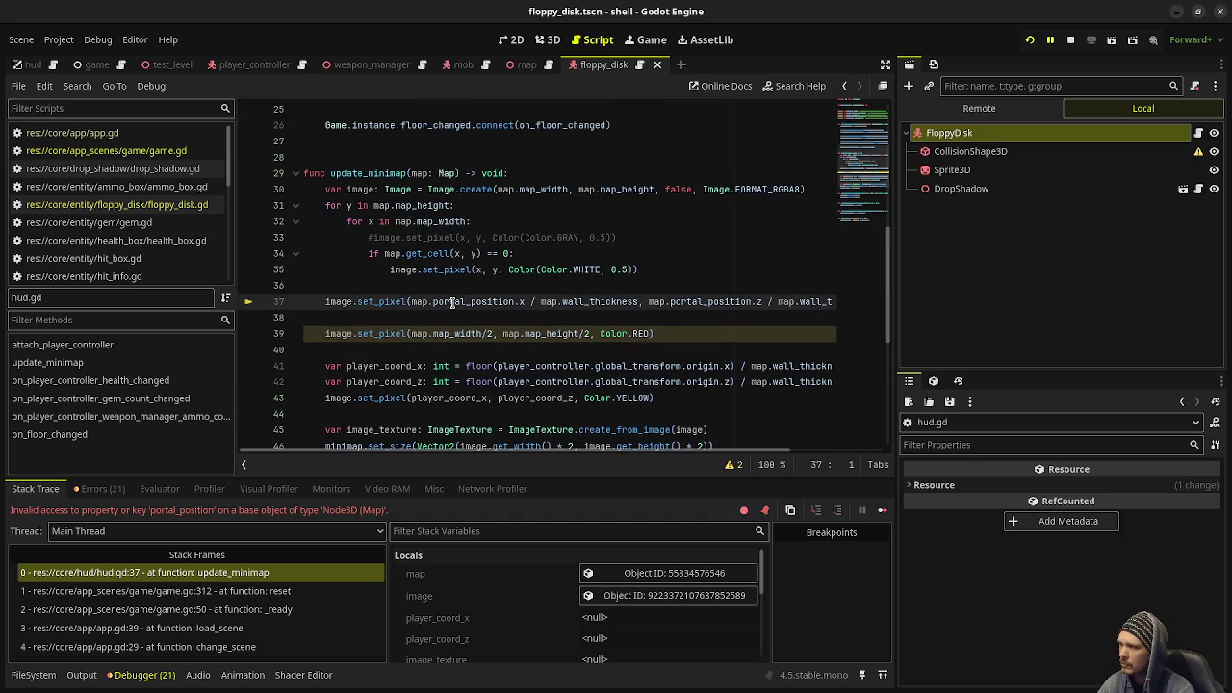
click(451, 302)
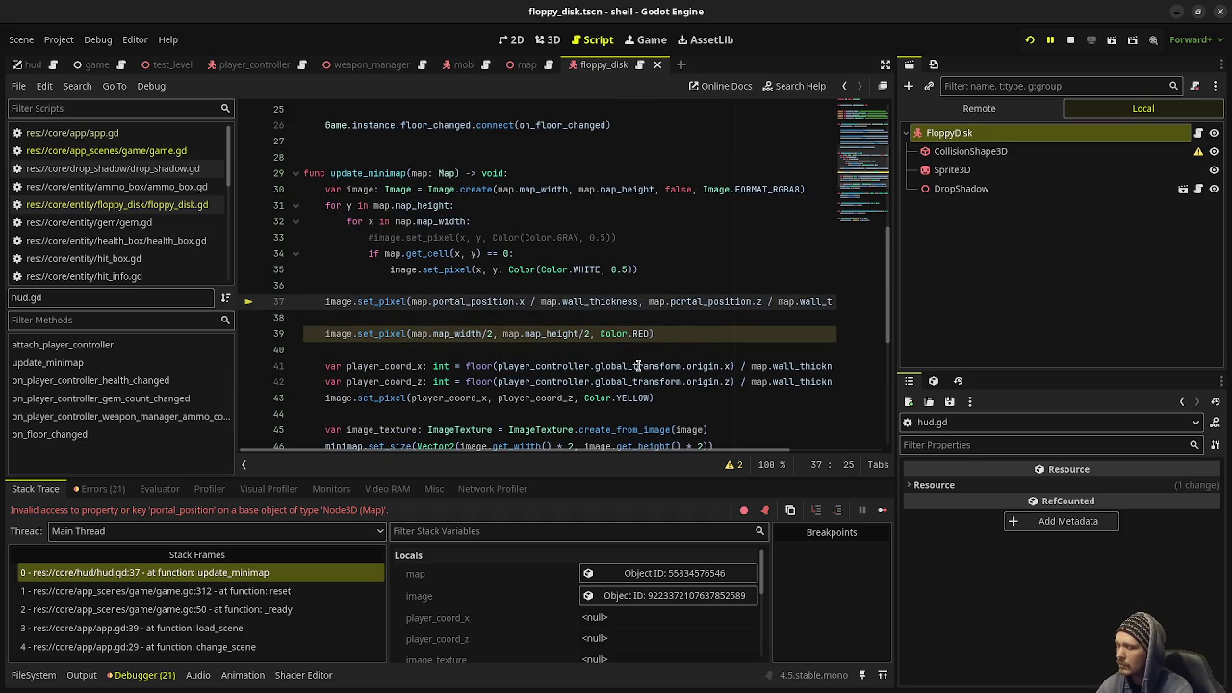
text(down_)
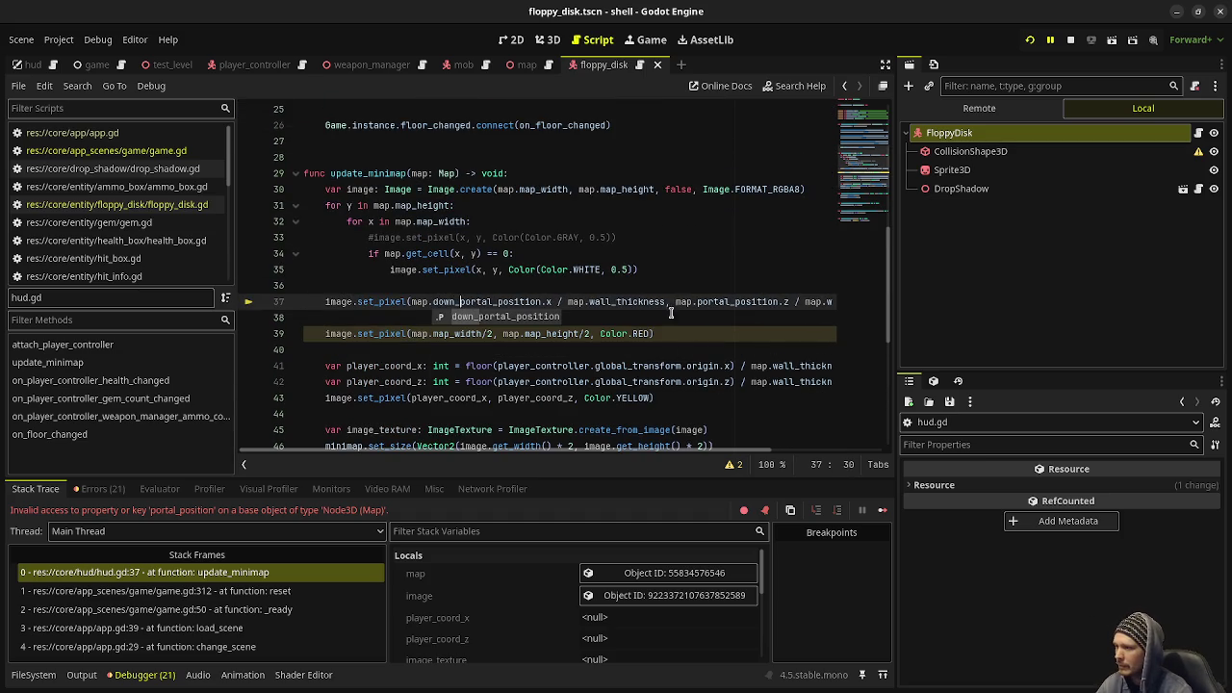
click(700, 304)
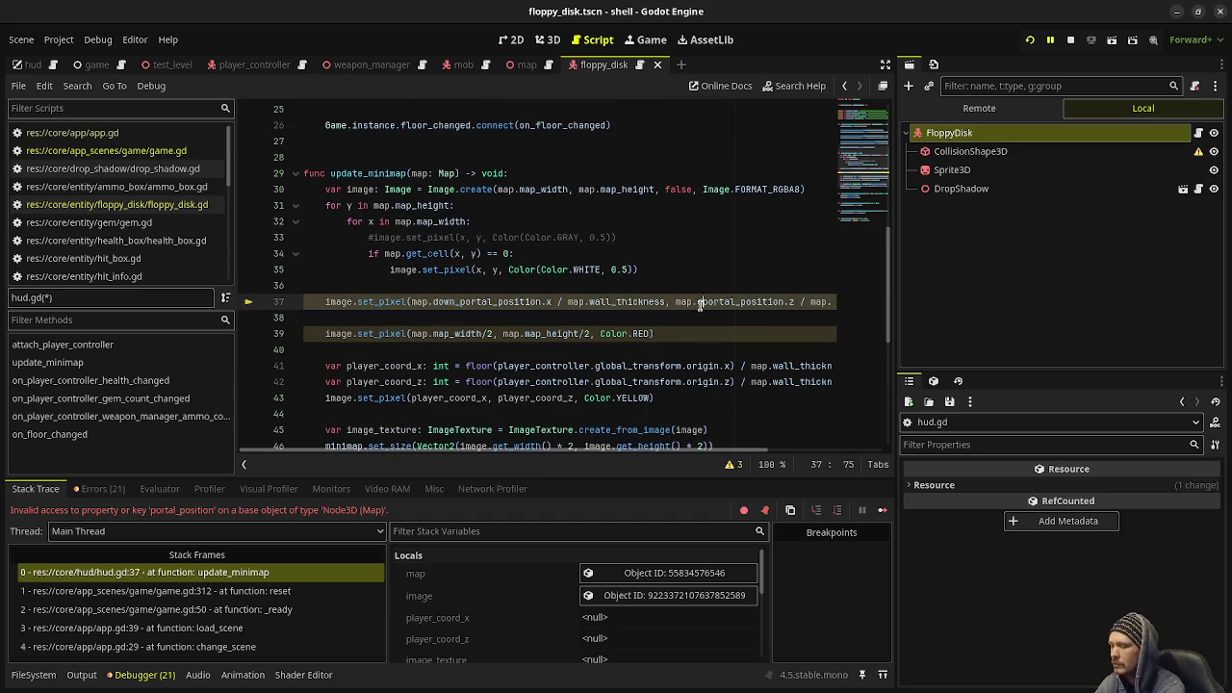
text(down_)
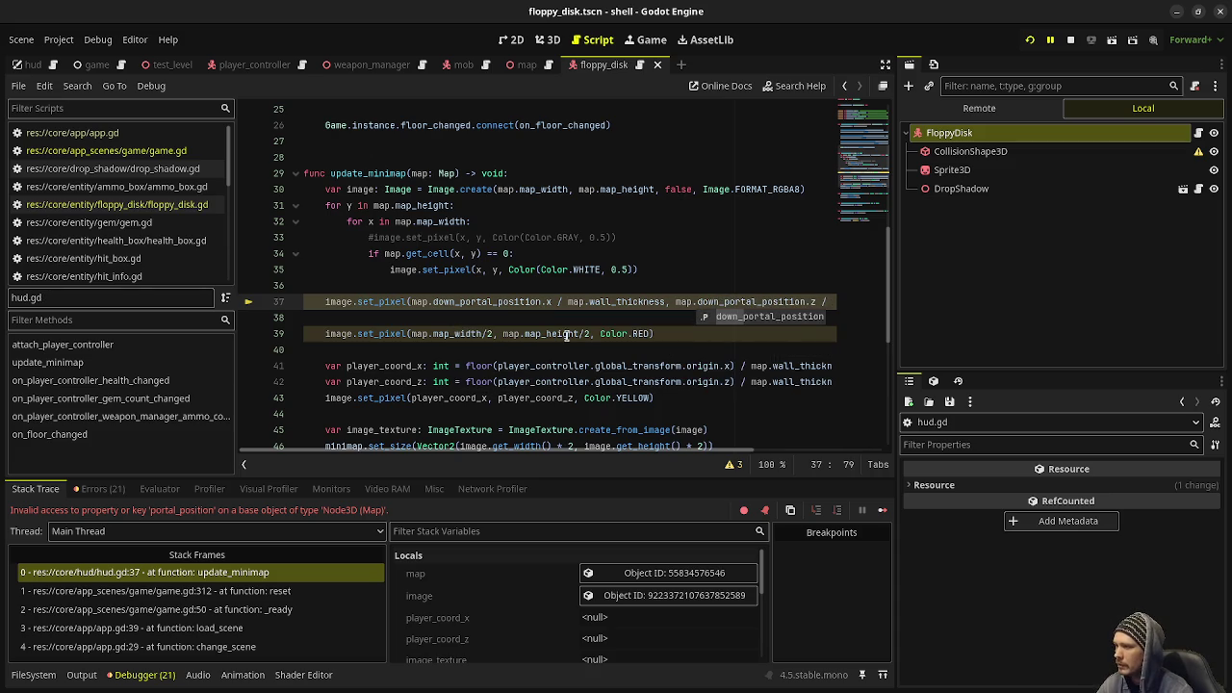
scroll(577, 342, down, 4)
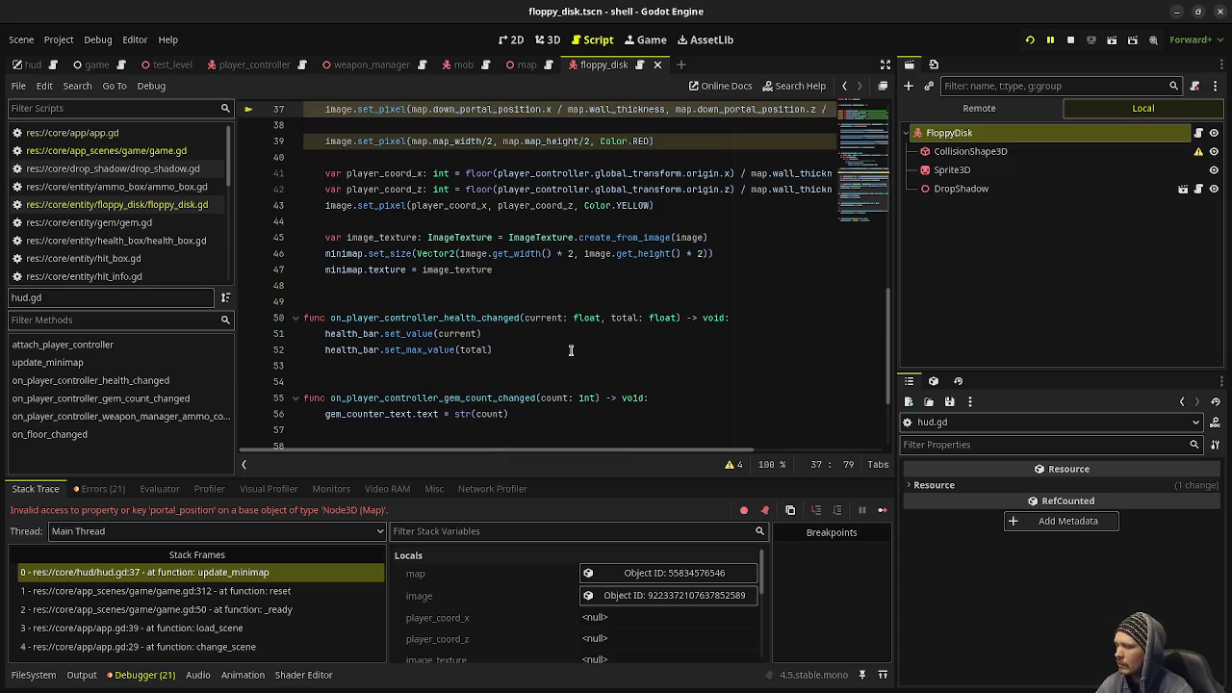
key(F8)
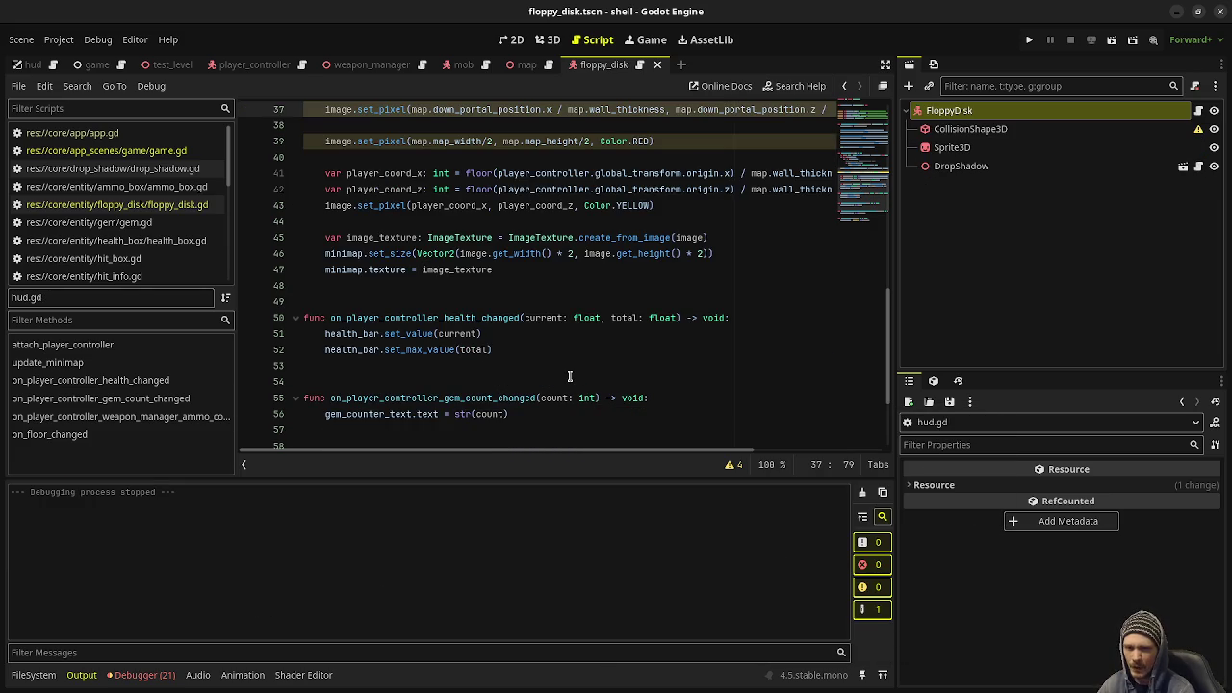
key(F5)
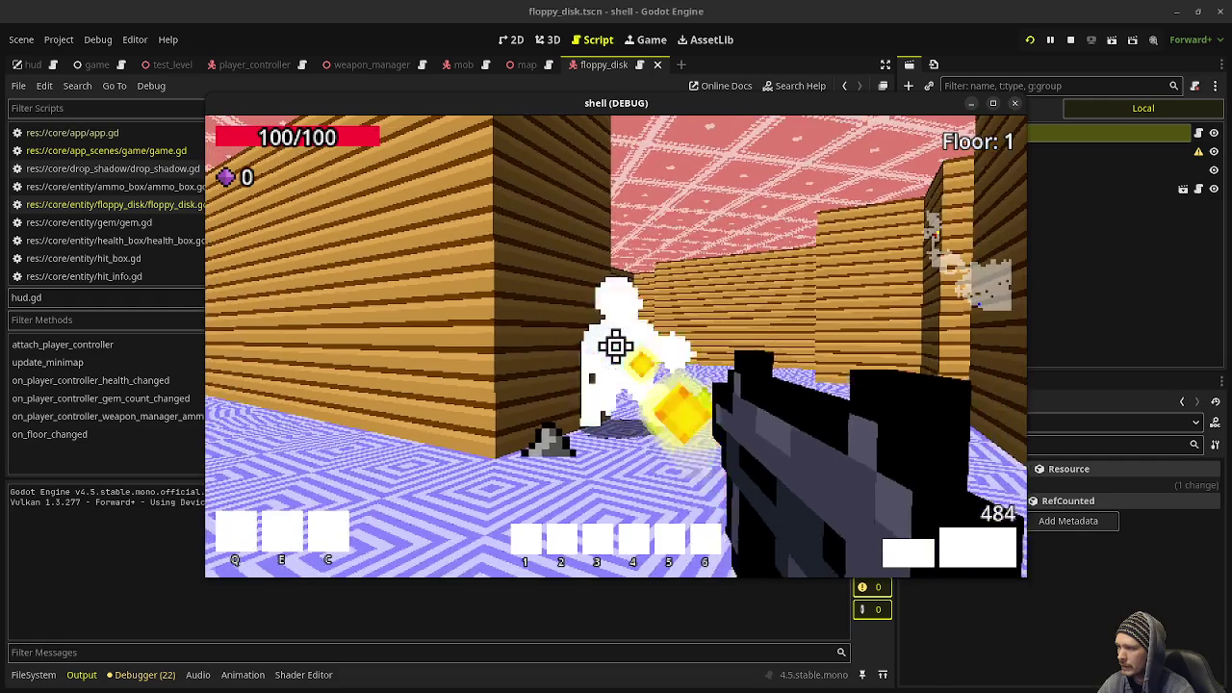
Shoot the first zombie and advance down the corridor, firing until it drops gems.
click(617, 346)
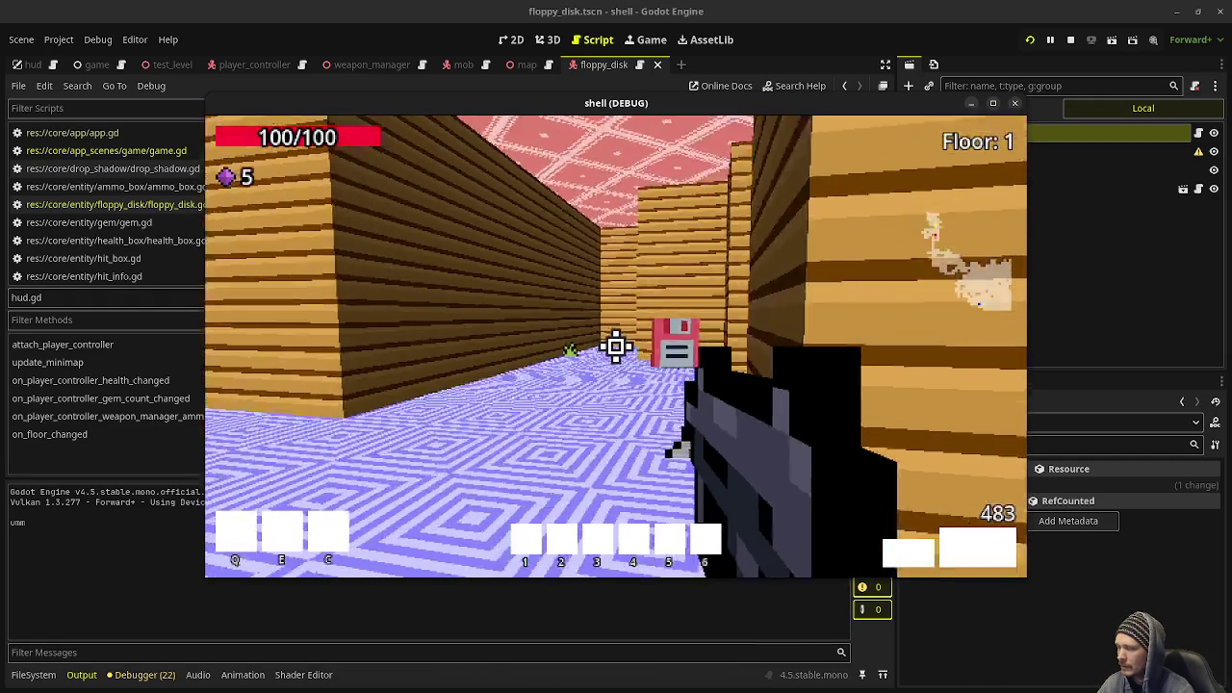
key(w)
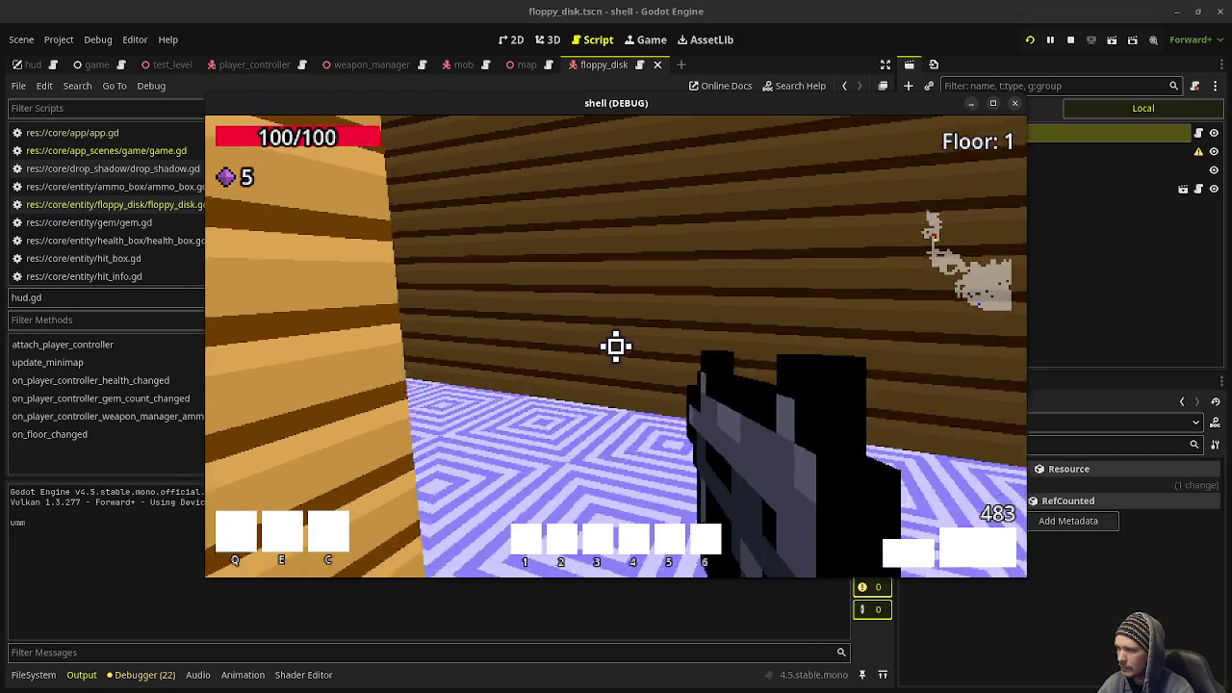
key(w)
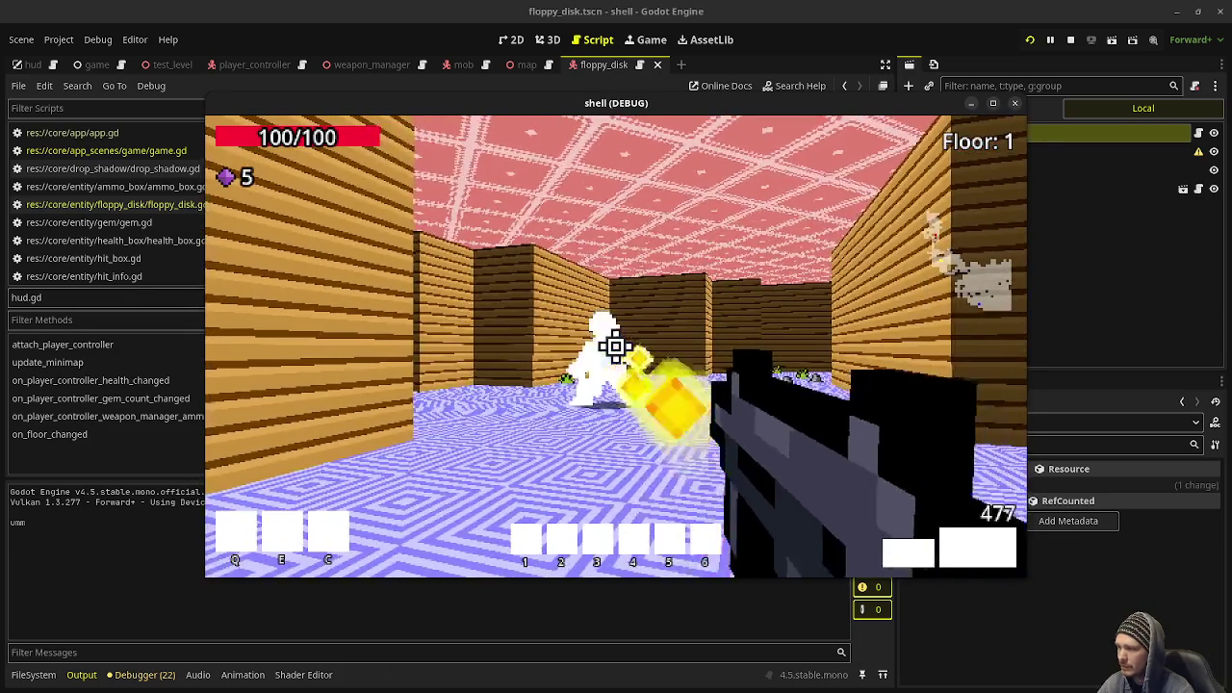
click(616, 347)
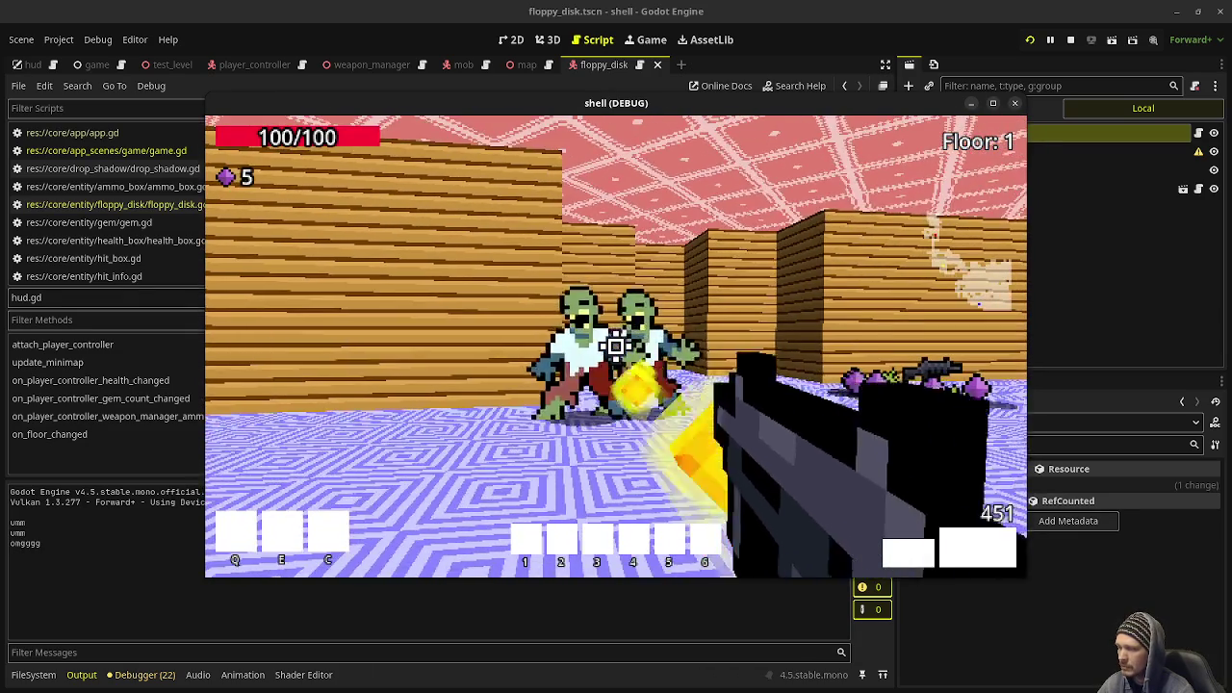
click(616, 347)
click(617, 346)
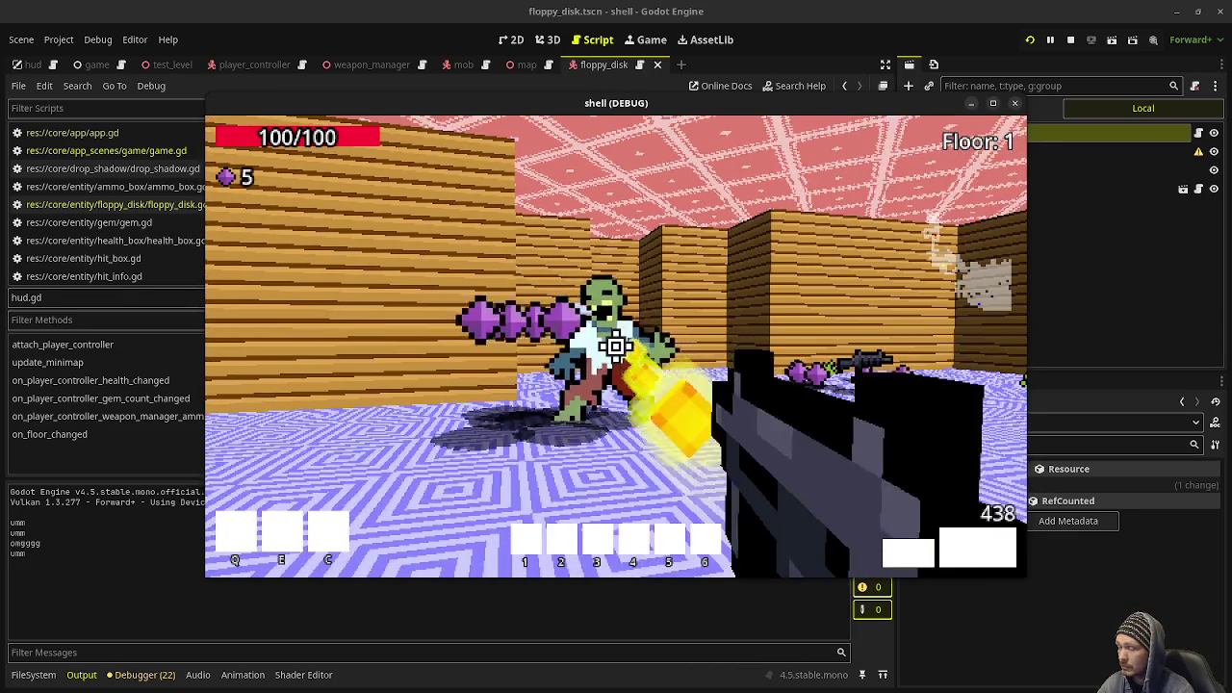
click(616, 347)
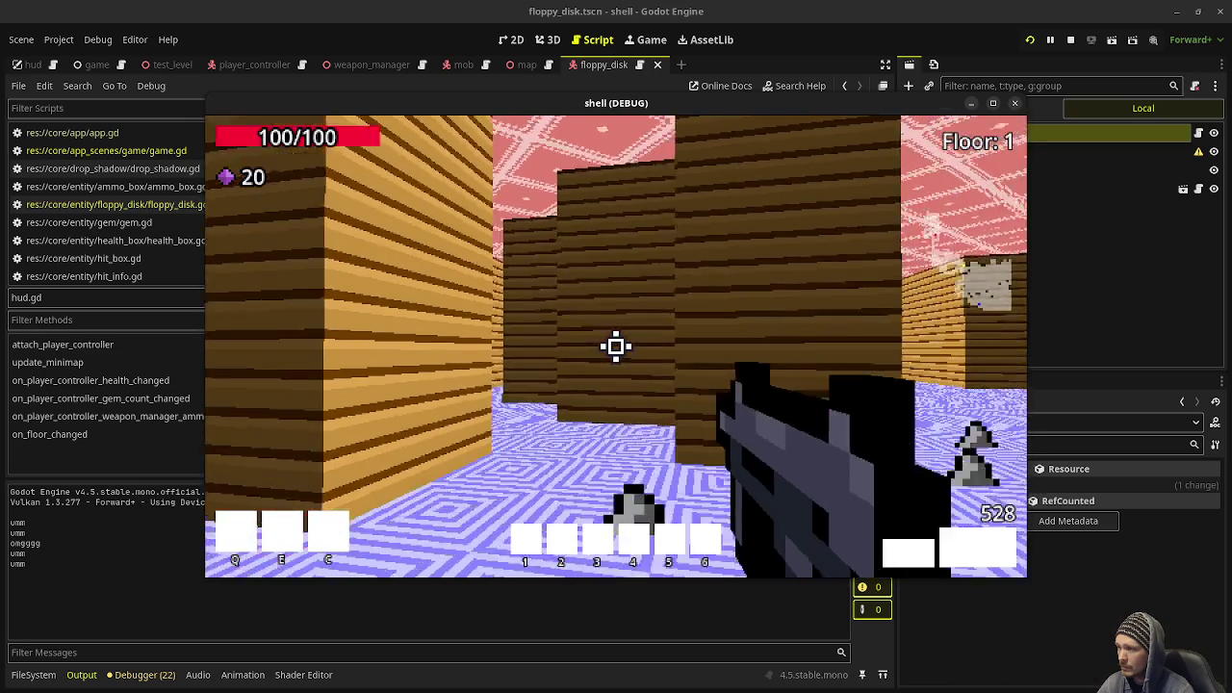
Move into the next corridor and fire at the zombie group while turning.
key(w)
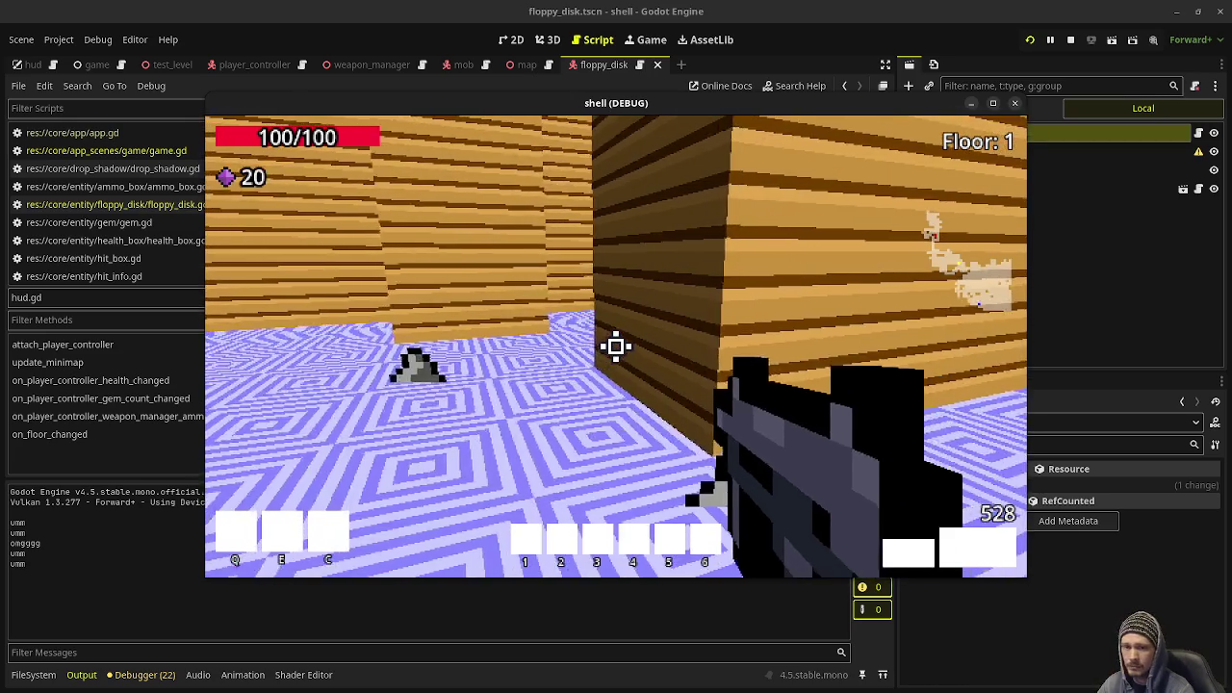
key(a)
key(a)
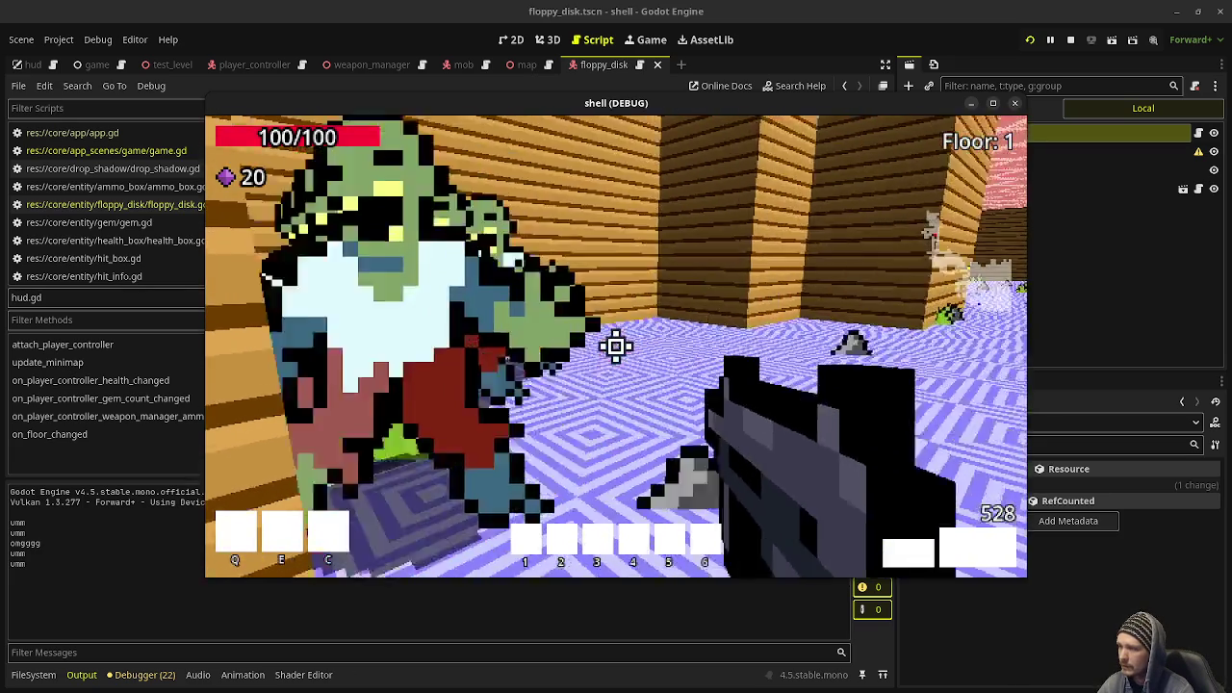
click(616, 346)
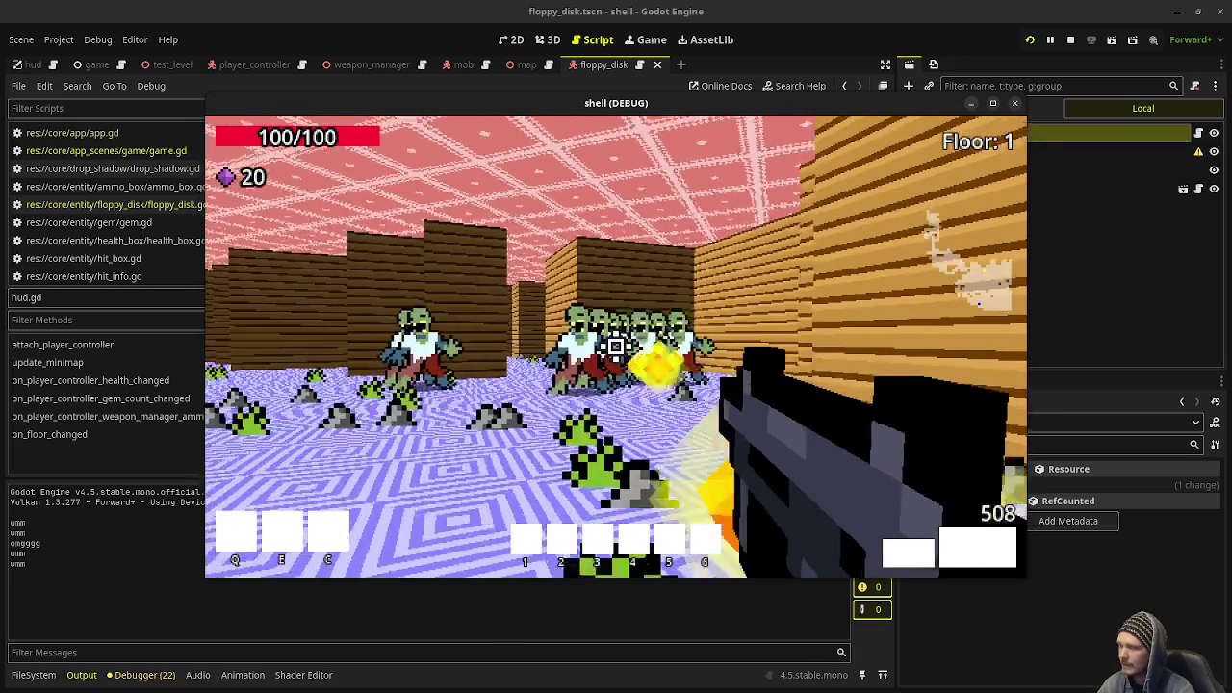
click(617, 347)
click(616, 346)
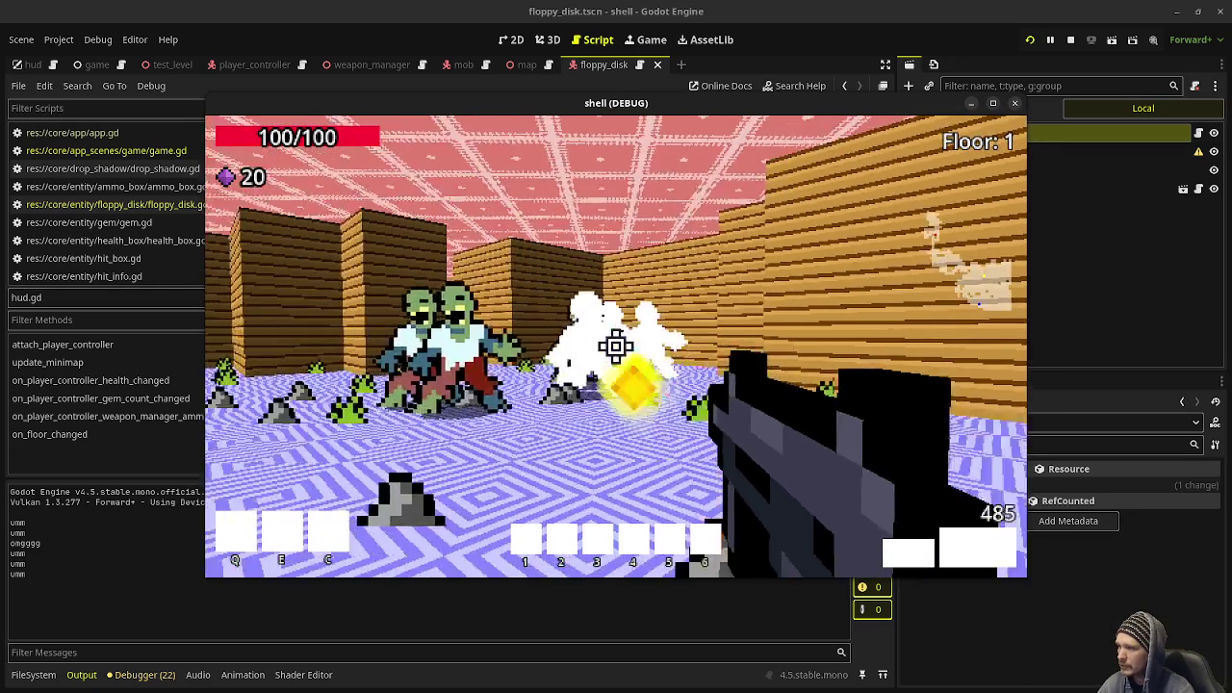
click(616, 346)
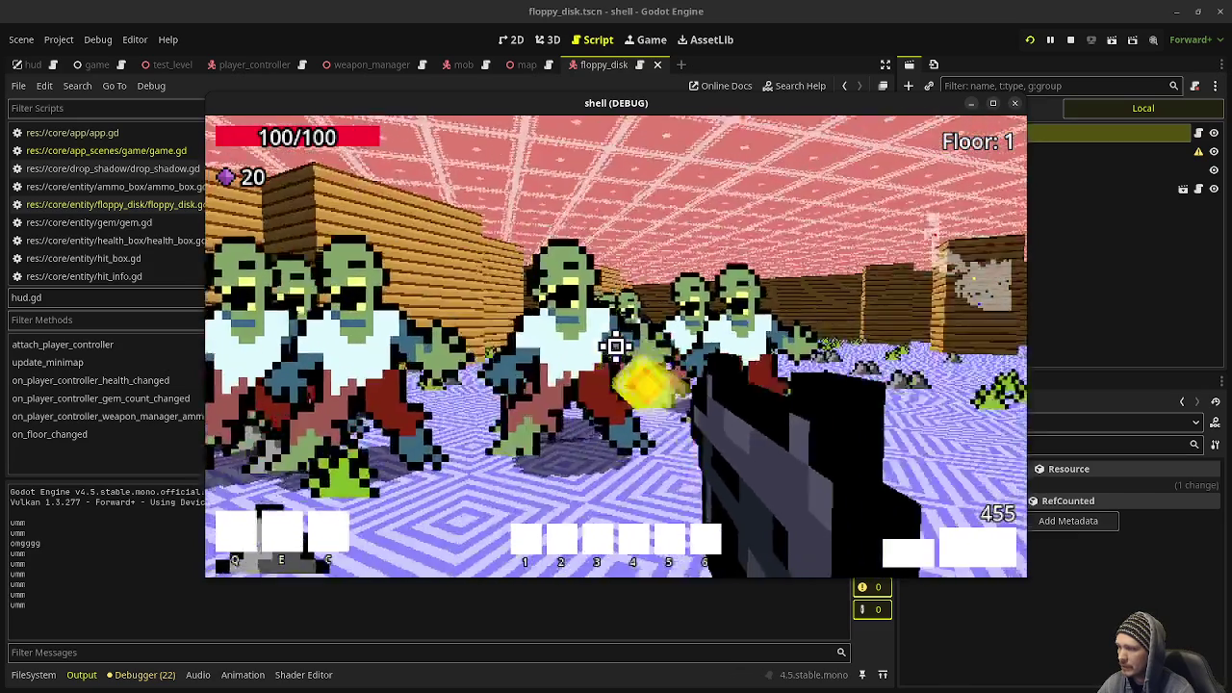
click(616, 347)
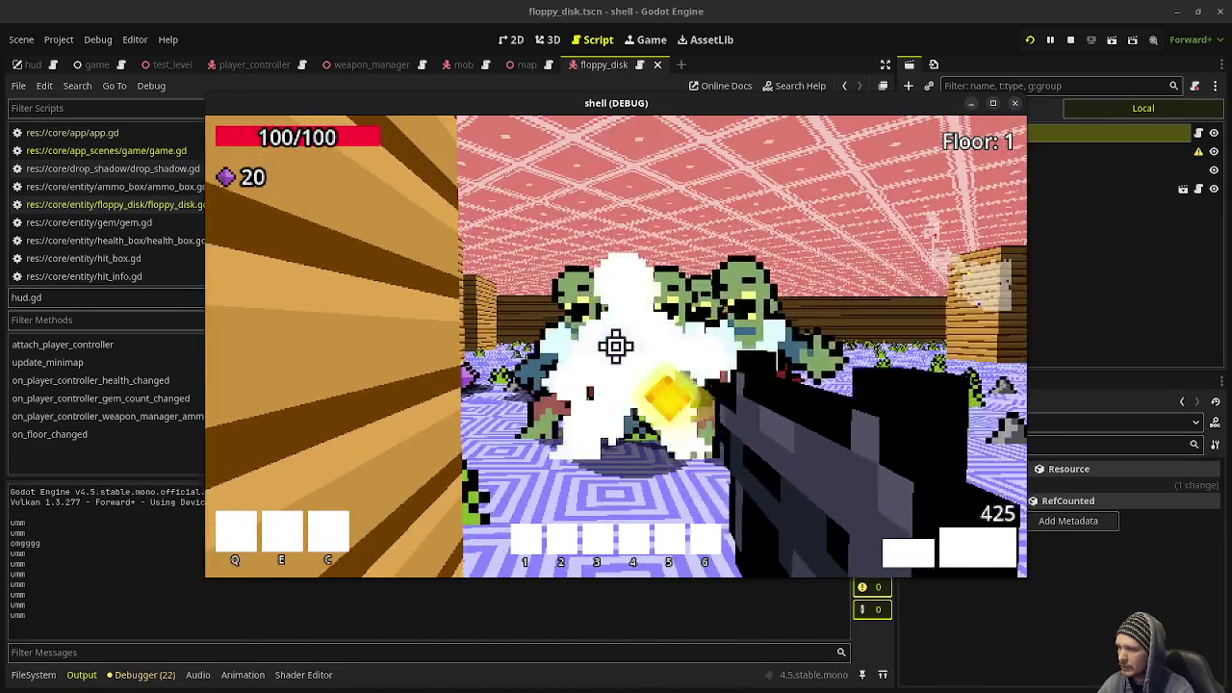
click(616, 347)
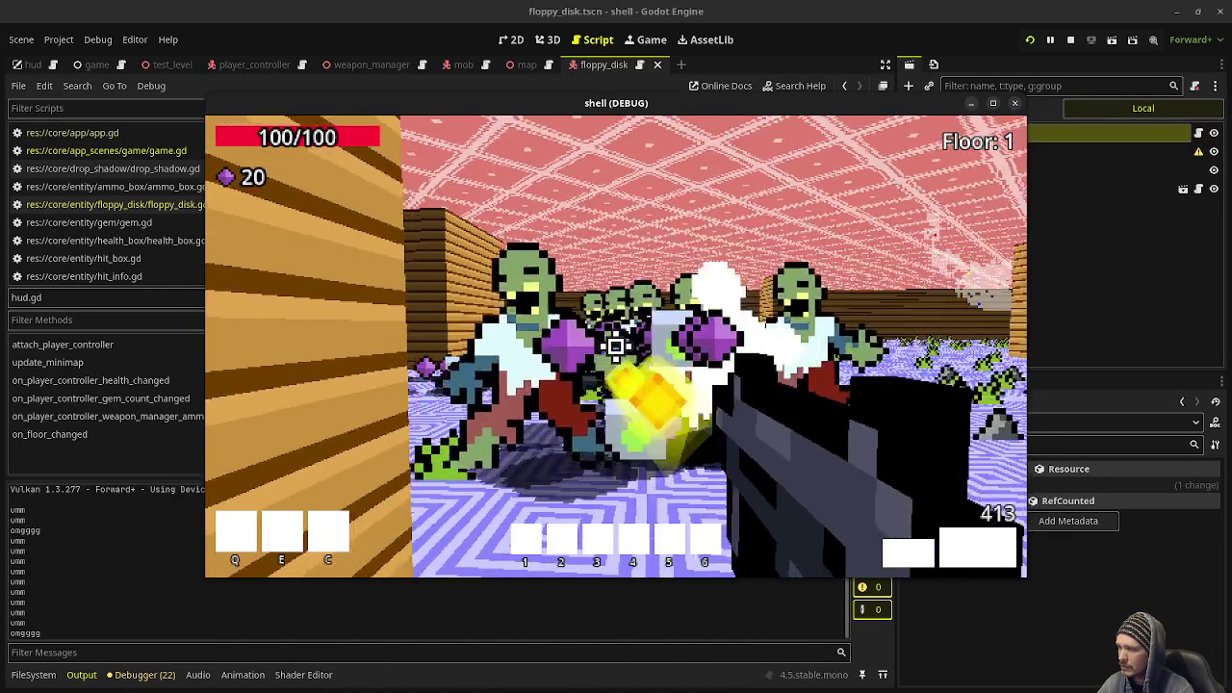
Advance on the remaining zombies, shooting them and collecting gems up to 48.
key(w)
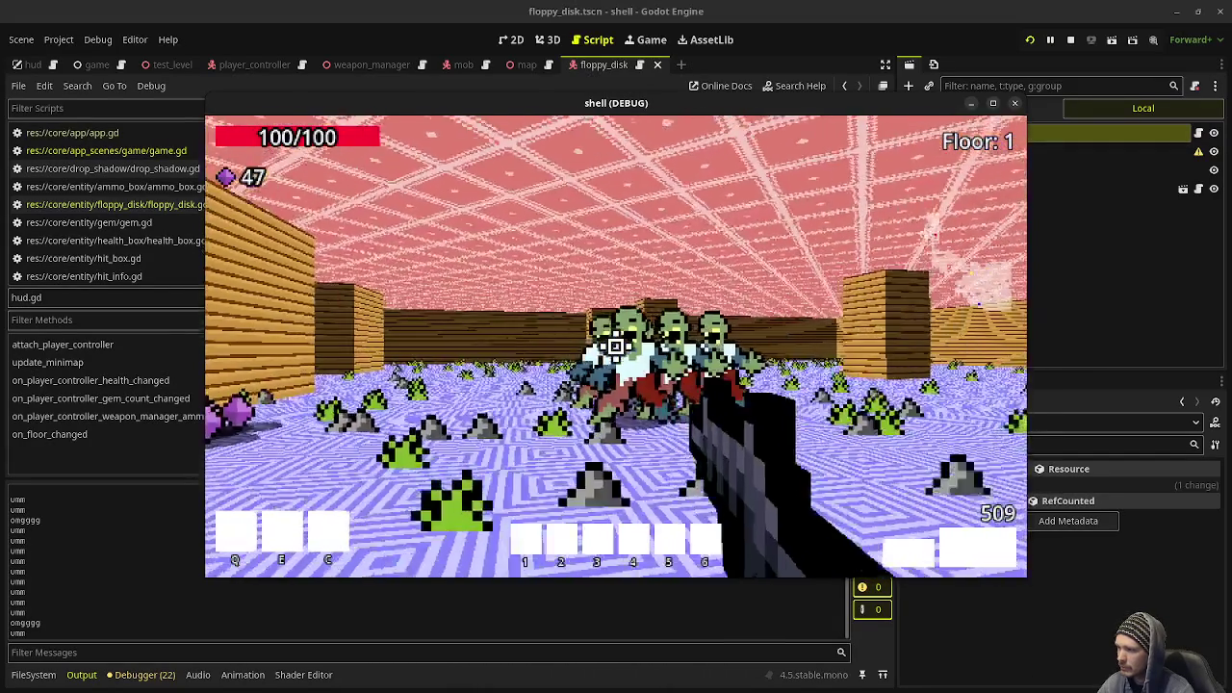
click(616, 347)
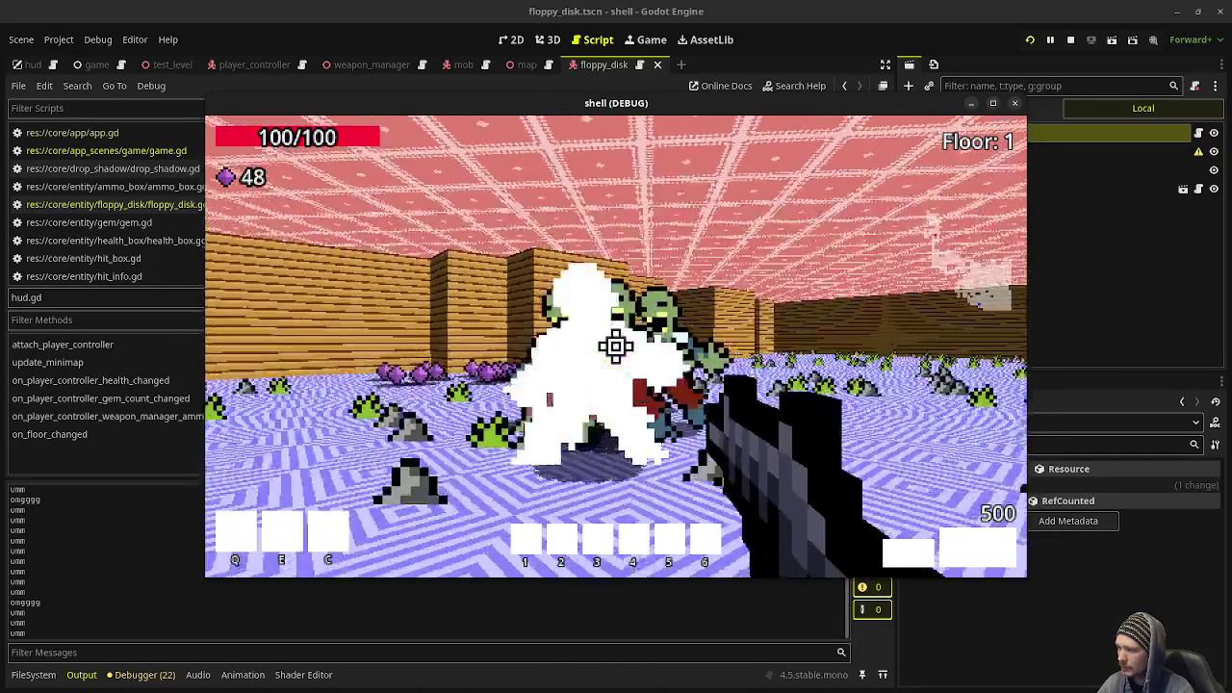
click(616, 346)
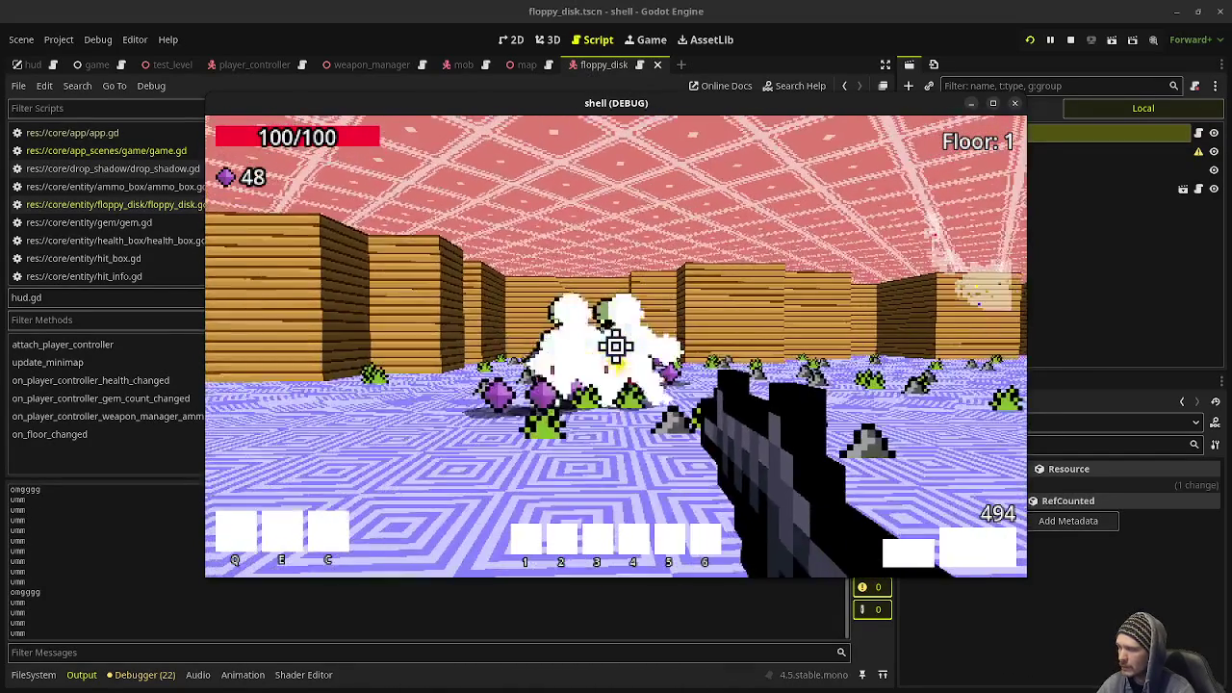
click(617, 347)
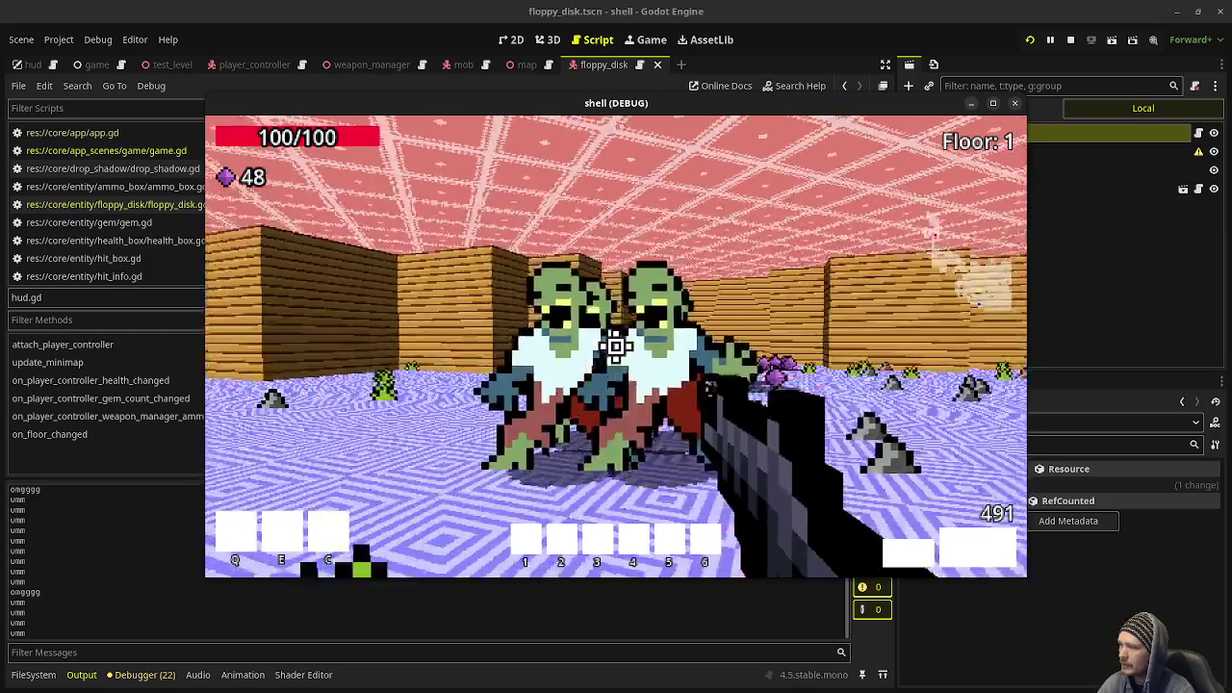
click(616, 346)
click(616, 346)
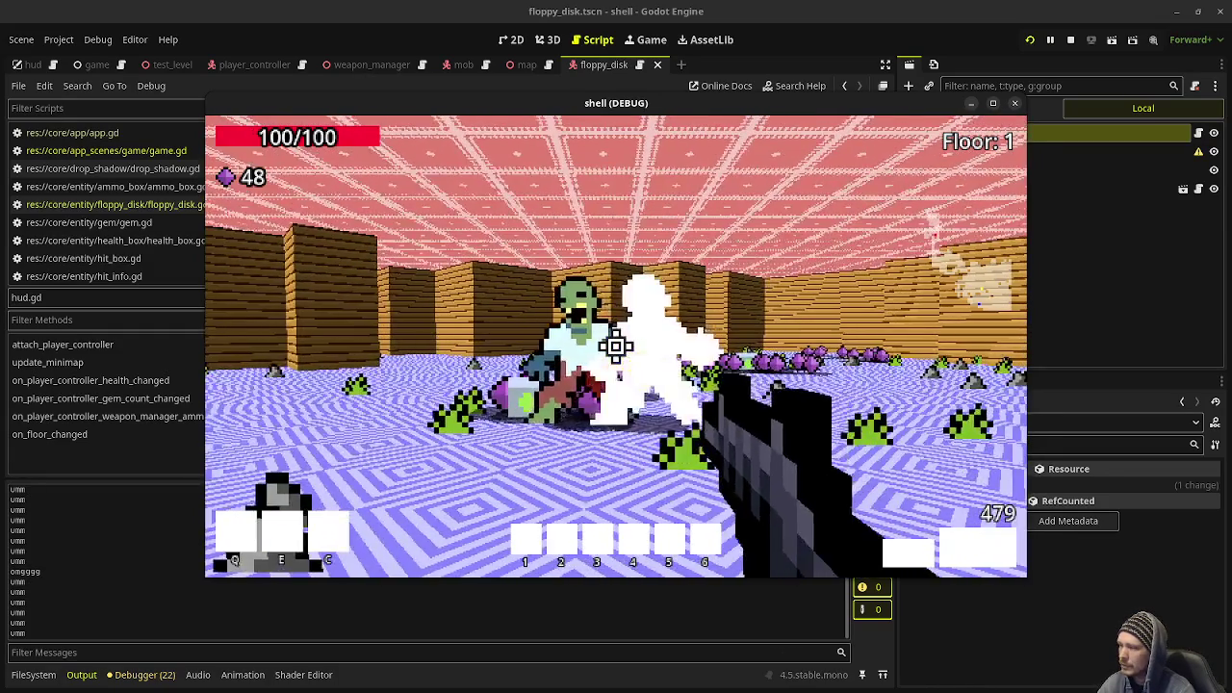